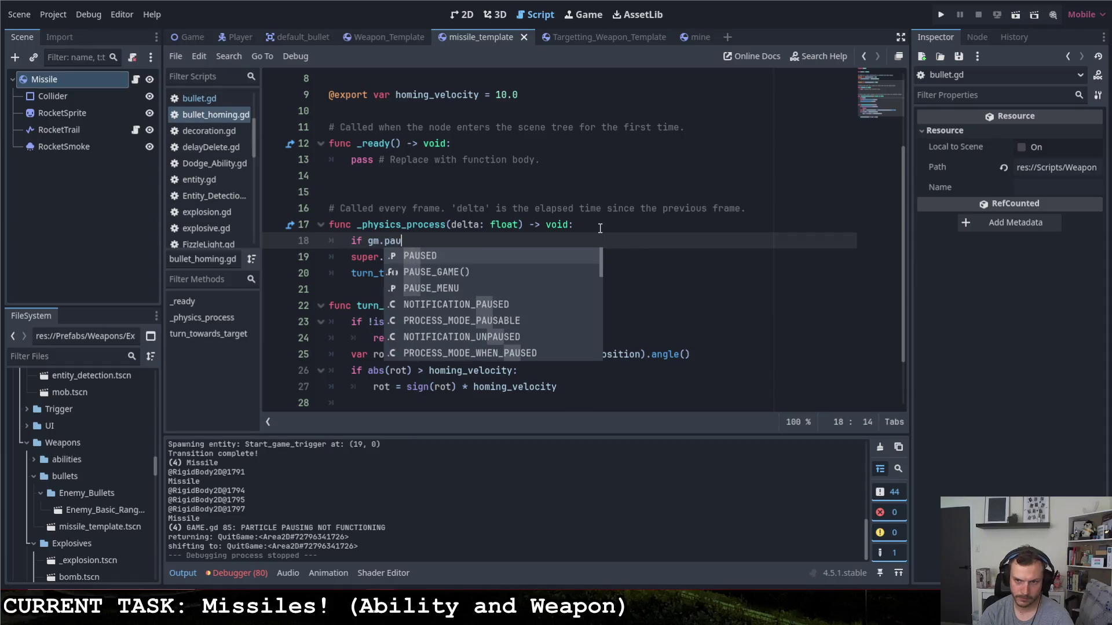
- Make _physics_process in bullet_homing.gd return early when gm.PAUSED is true, then run the project
text(:)
key(Return)
text(return)
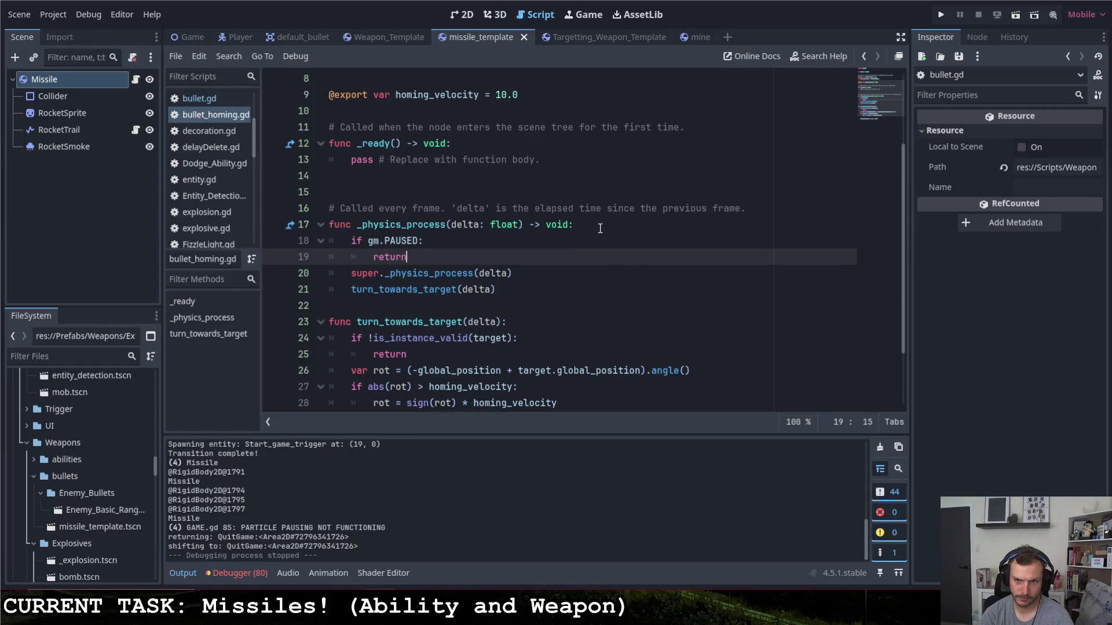
click(469, 240)
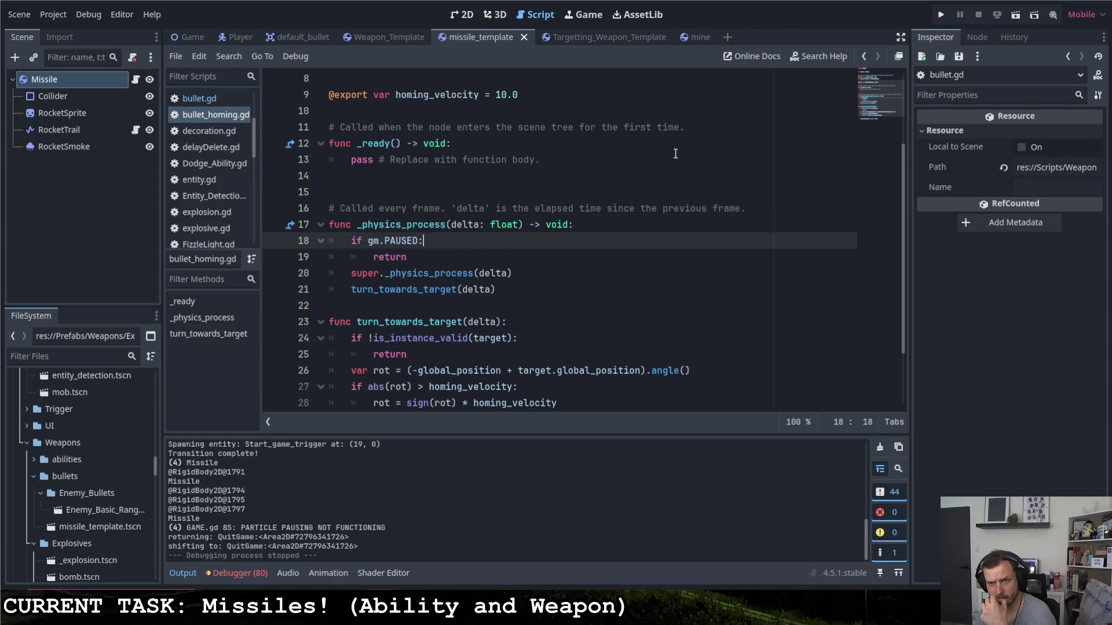
click(939, 14)
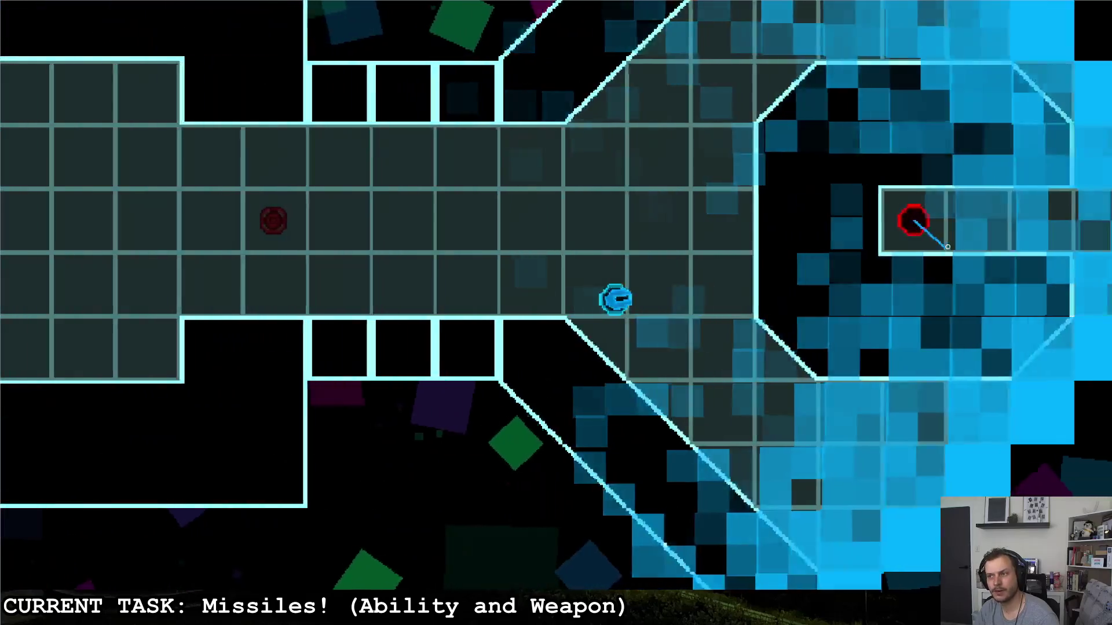
- Fire a homing missile at the red enemy, steer the ship past the C-shaped room, then quit
click(950, 280)
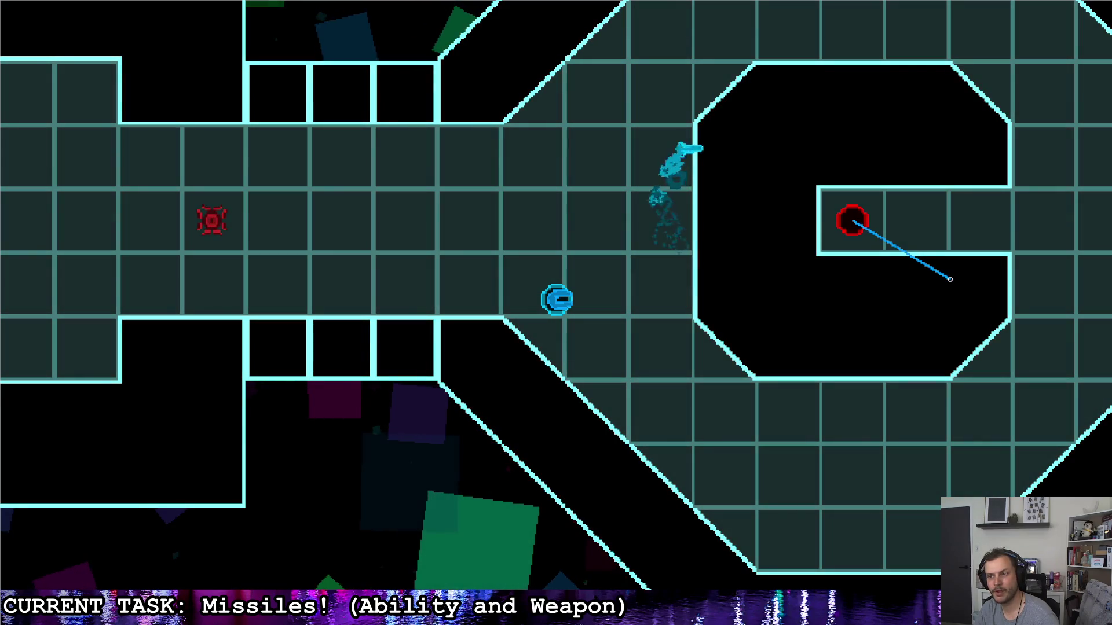
key(d)
key(s)
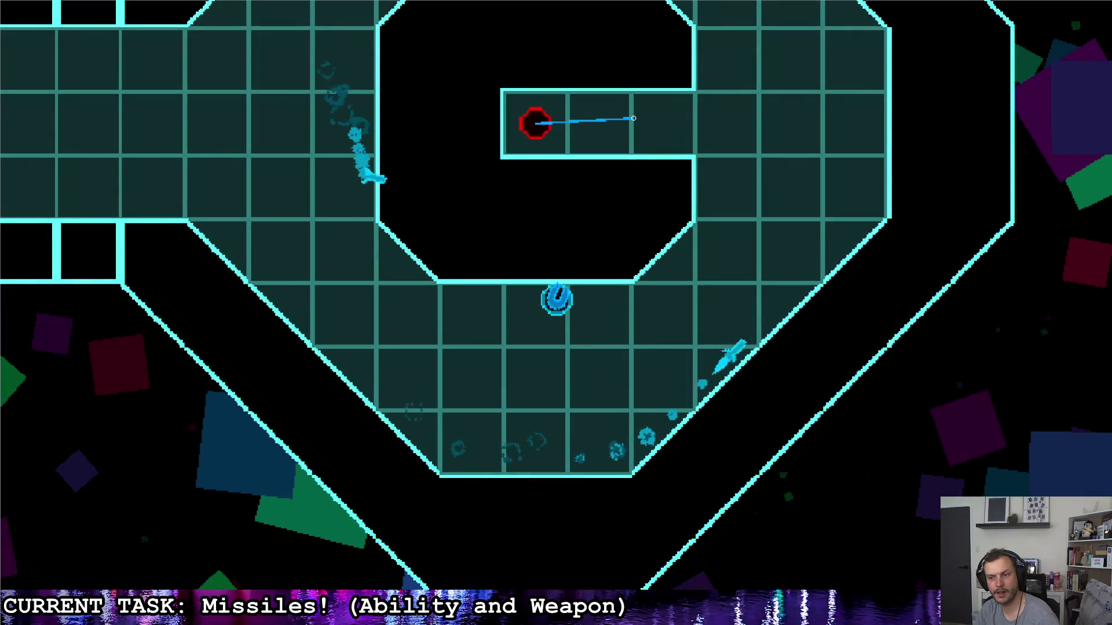
key(d)
key(w)
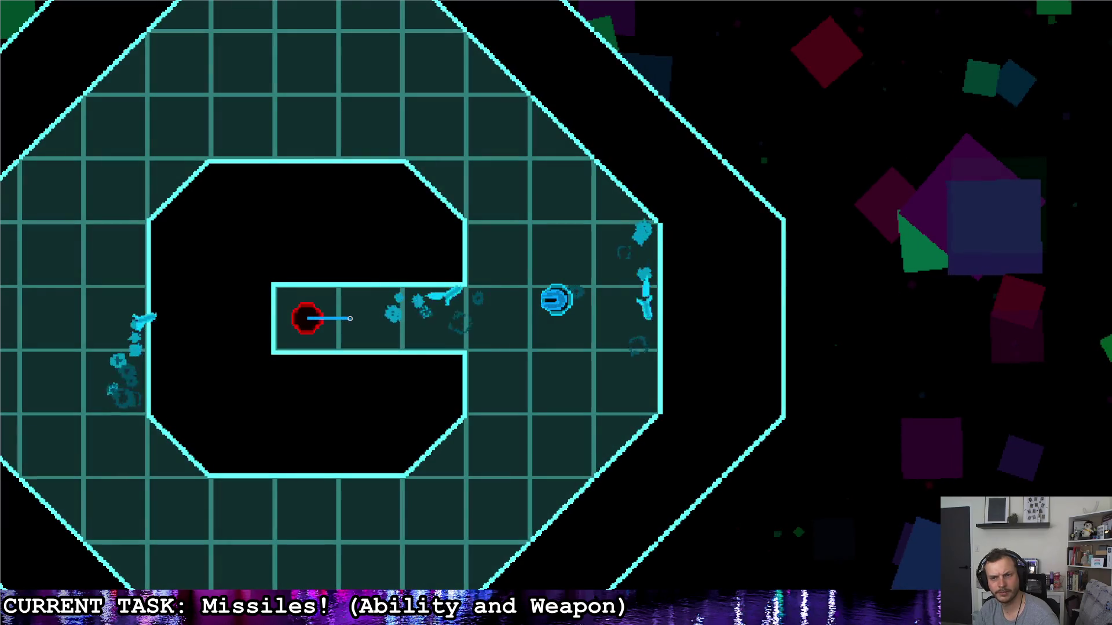
key(Escape)
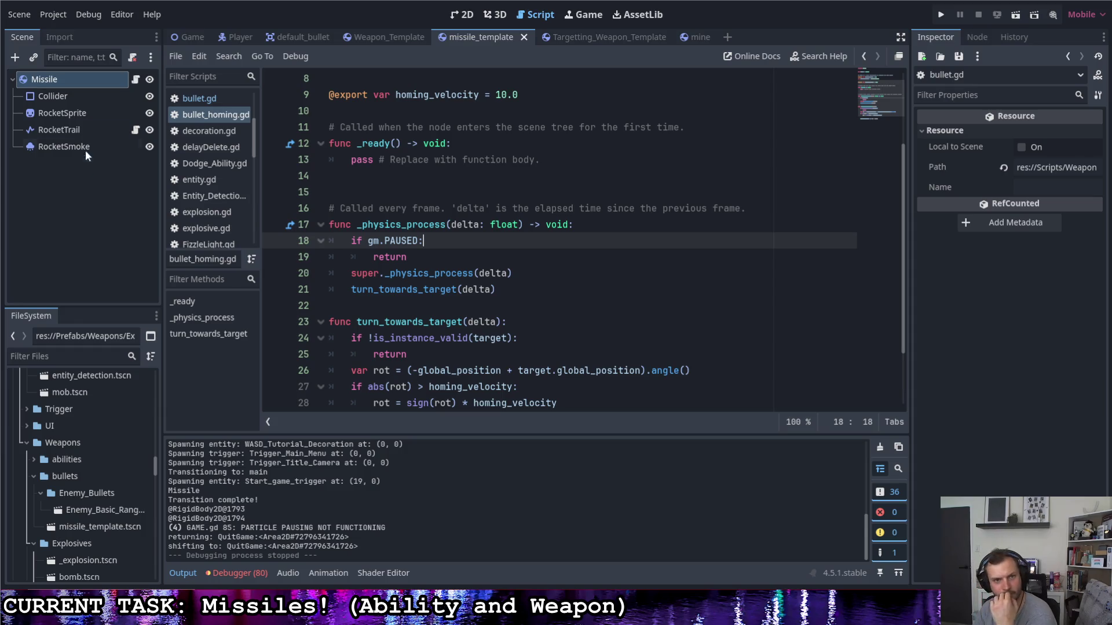
click(135, 80)
click(529, 238)
scroll(528, 237, down, 2)
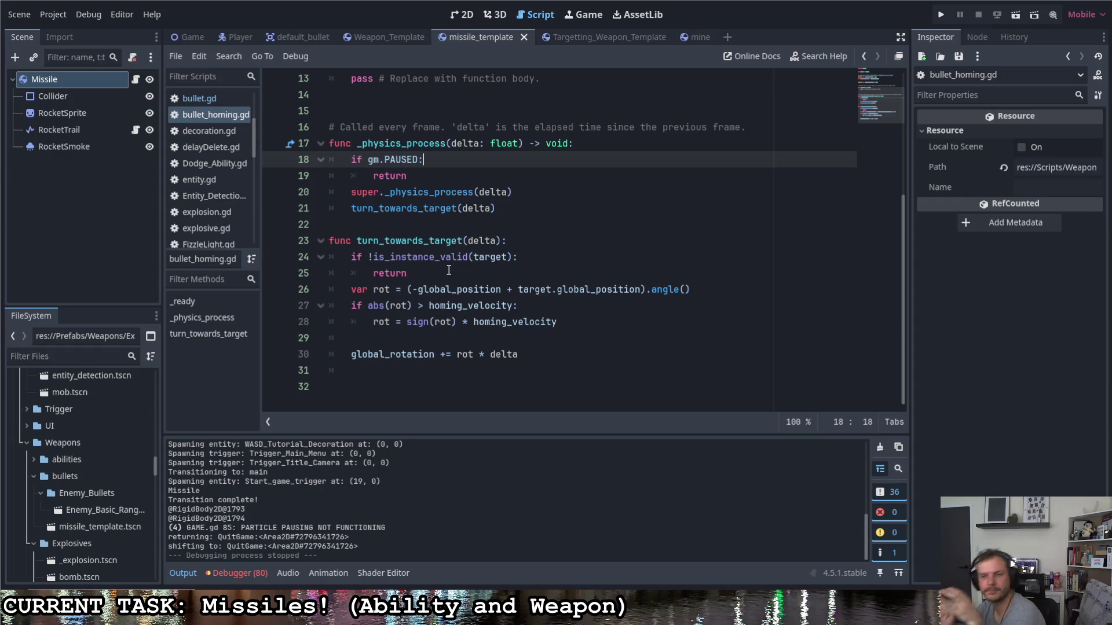
double_click(357, 352)
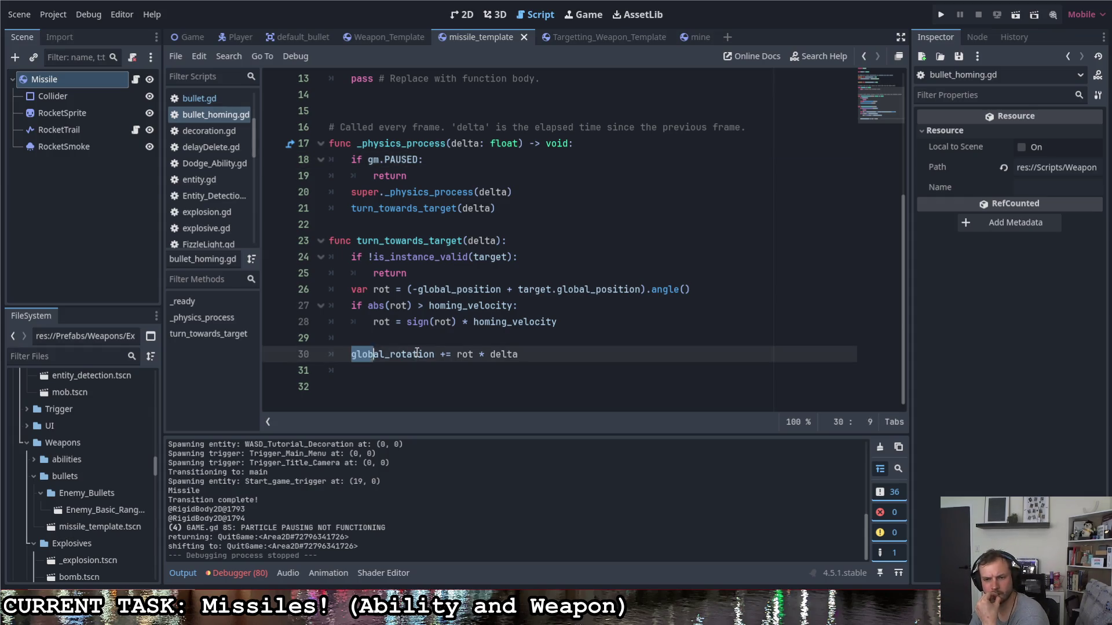
text(angu)
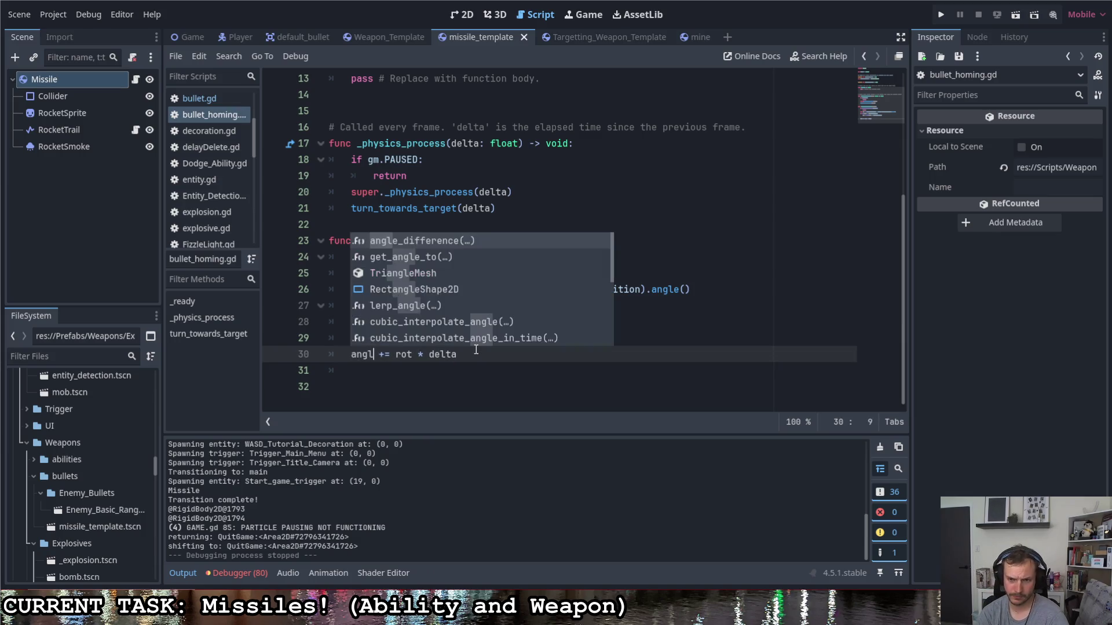
key(BackSpace)
key(BackSpace)
key(BackSpace)
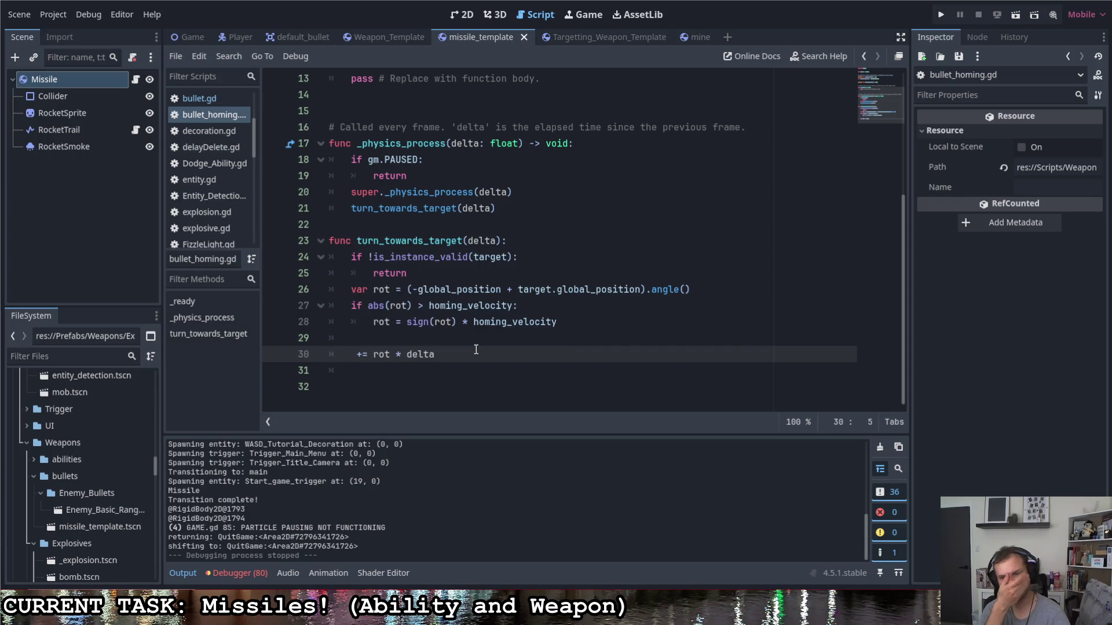
text(angu)
key(BackSpace)
key(BackSpace)
key(BackSpace)
text(global_rotation)
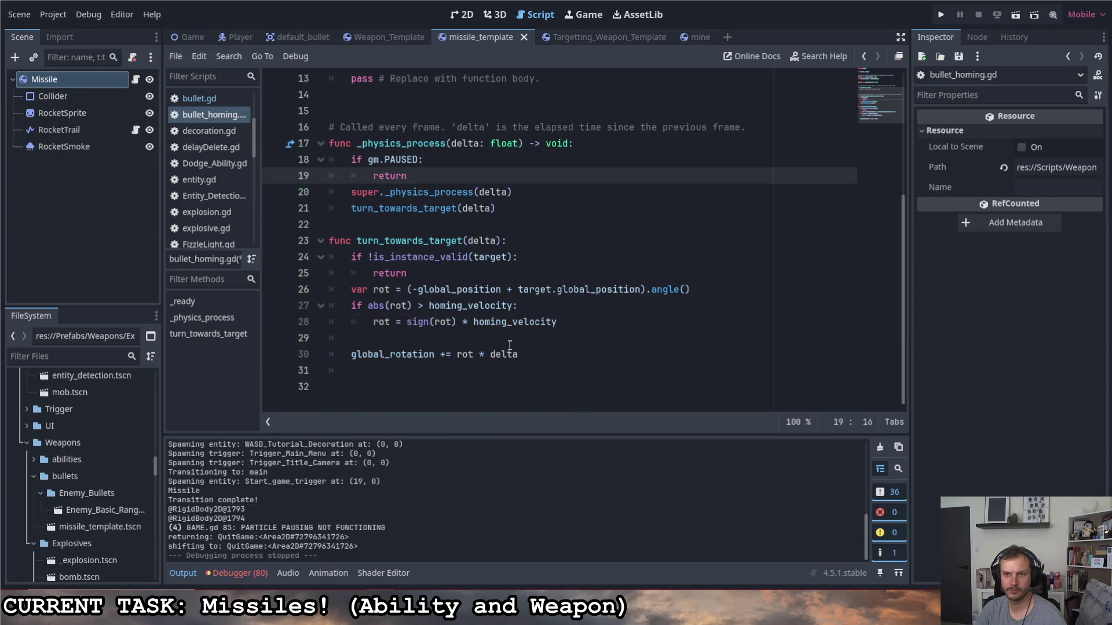
scroll(515, 348, up, 4)
click(417, 85)
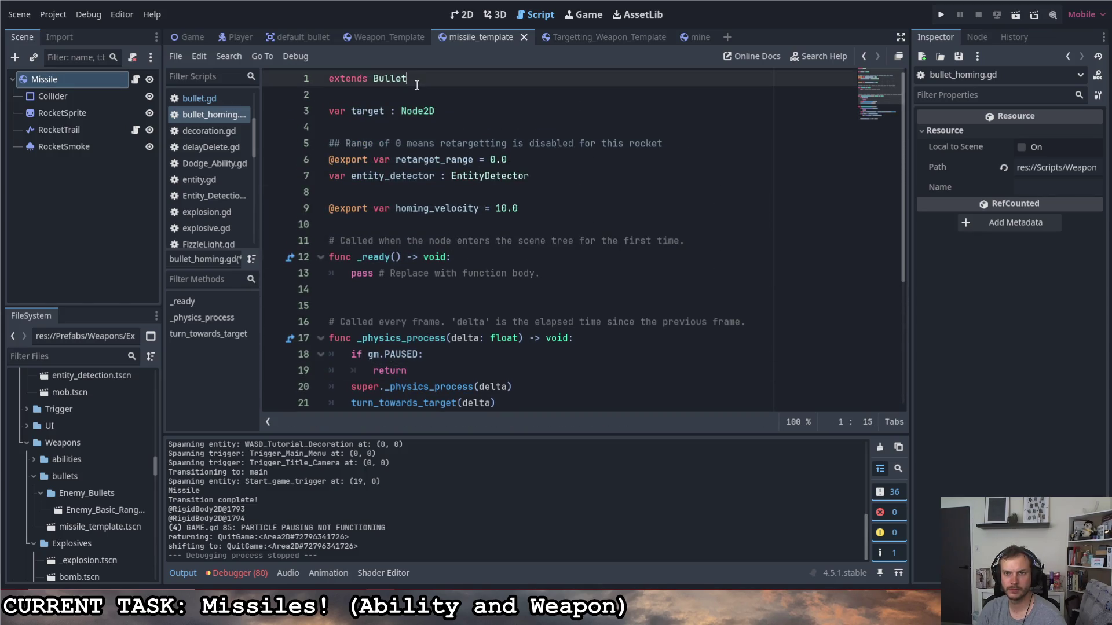
- Change bullet.gd's parent class on line 1 from DelayDelete to RigidBody2D and save
click(193, 100)
scroll(421, 288, up, 15)
scroll(422, 288, up, 10)
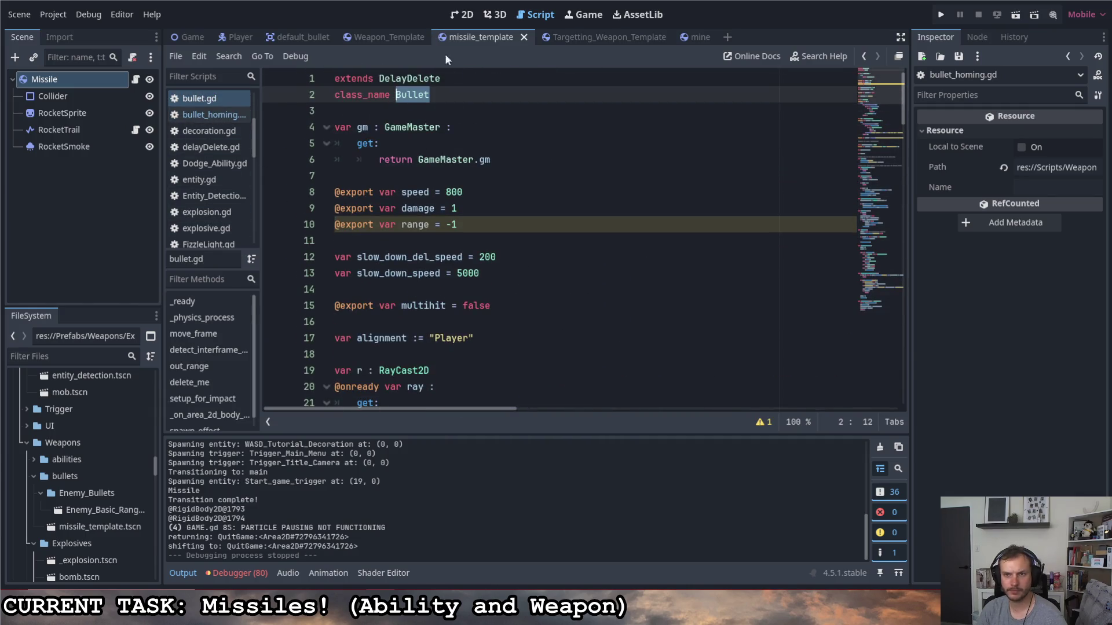
click(445, 78)
drag(441, 78, 380, 78)
text(Rigid)
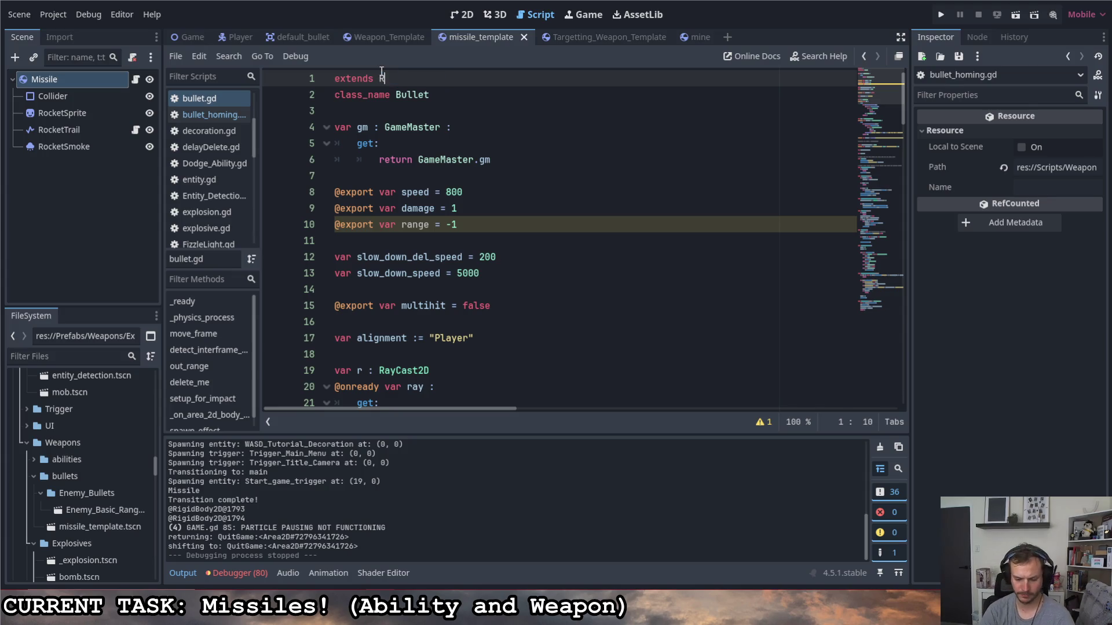
key(Return)
key(ctrl+s)
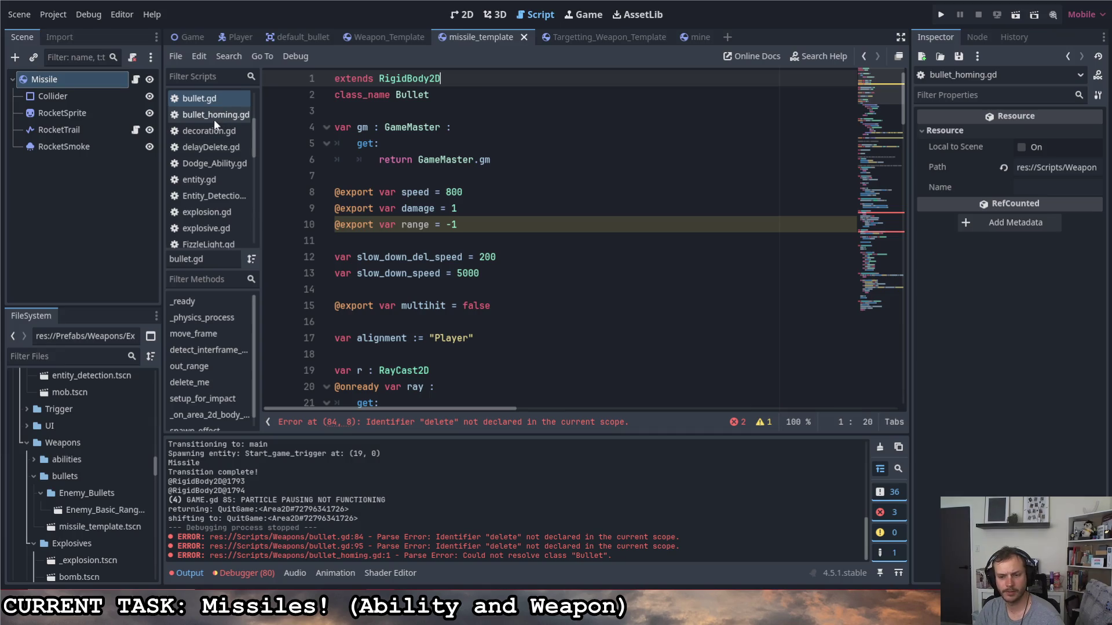
- Review the delete = true errors in bullet.gd, then open delayDelete.gd to inspect its delete flag
scroll(512, 285, down, 2)
scroll(511, 284, up, 2)
scroll(503, 280, down, 20)
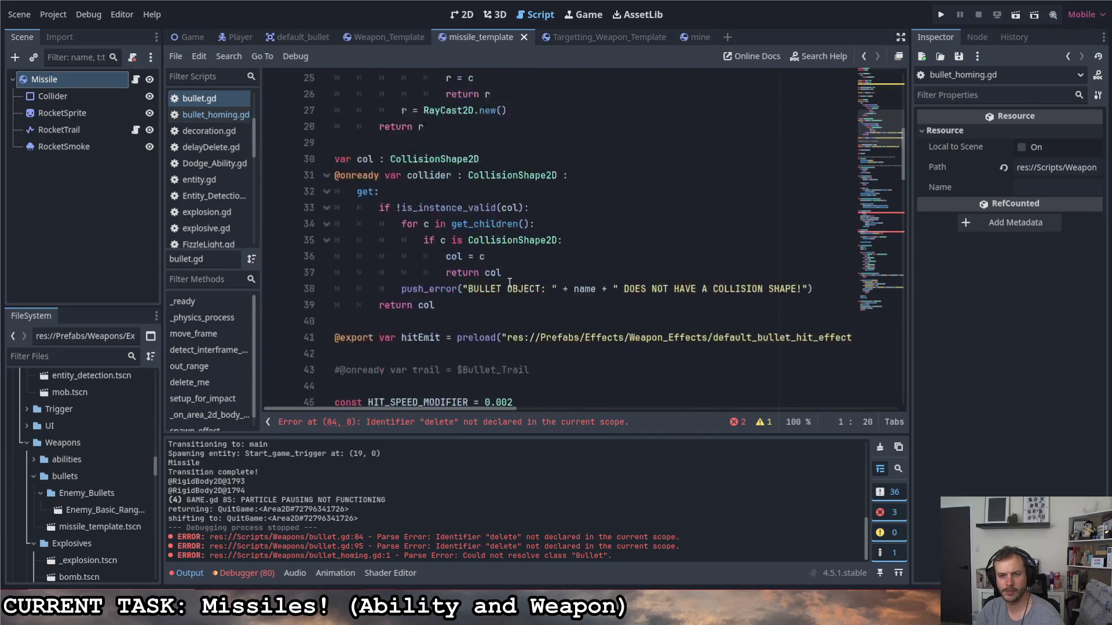
scroll(490, 274, up, 8)
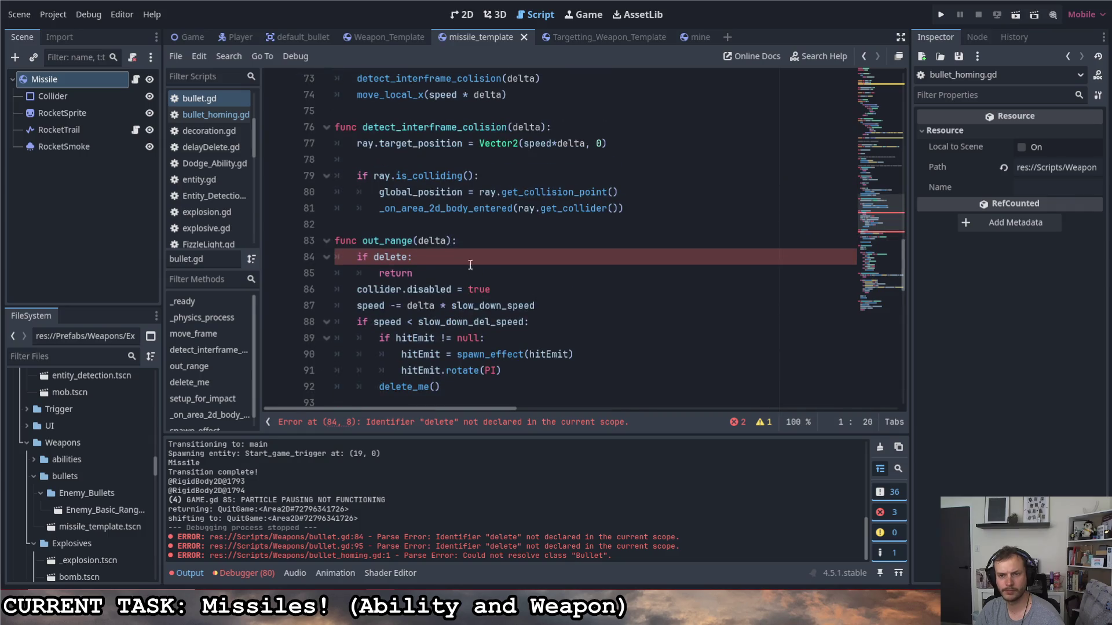
scroll(473, 265, down, 2)
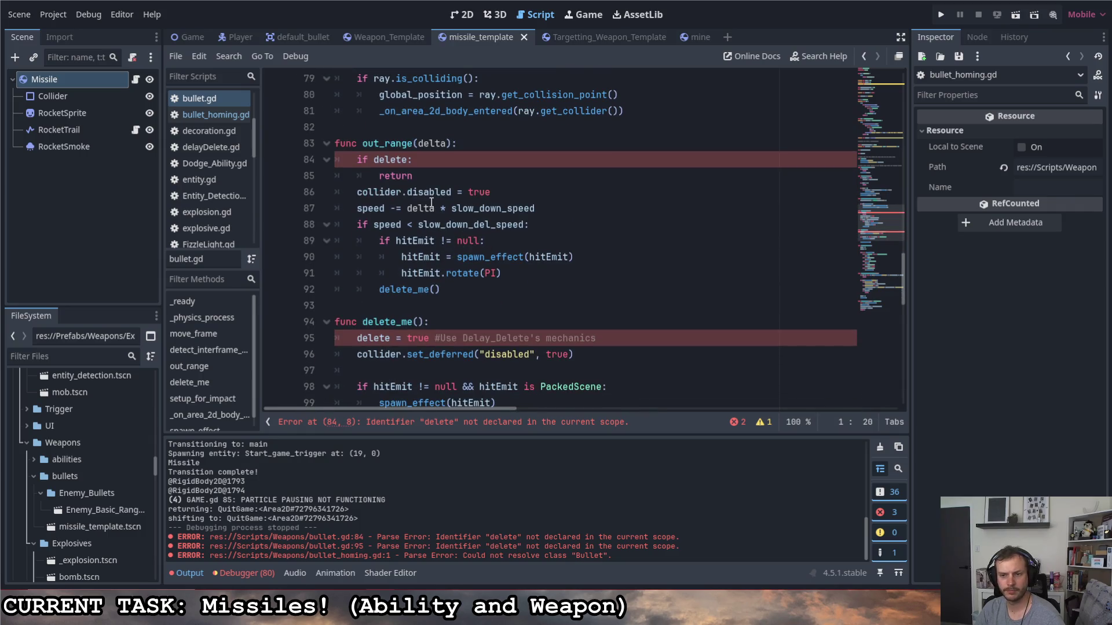
scroll(431, 202, down, 15)
scroll(433, 249, up, 5)
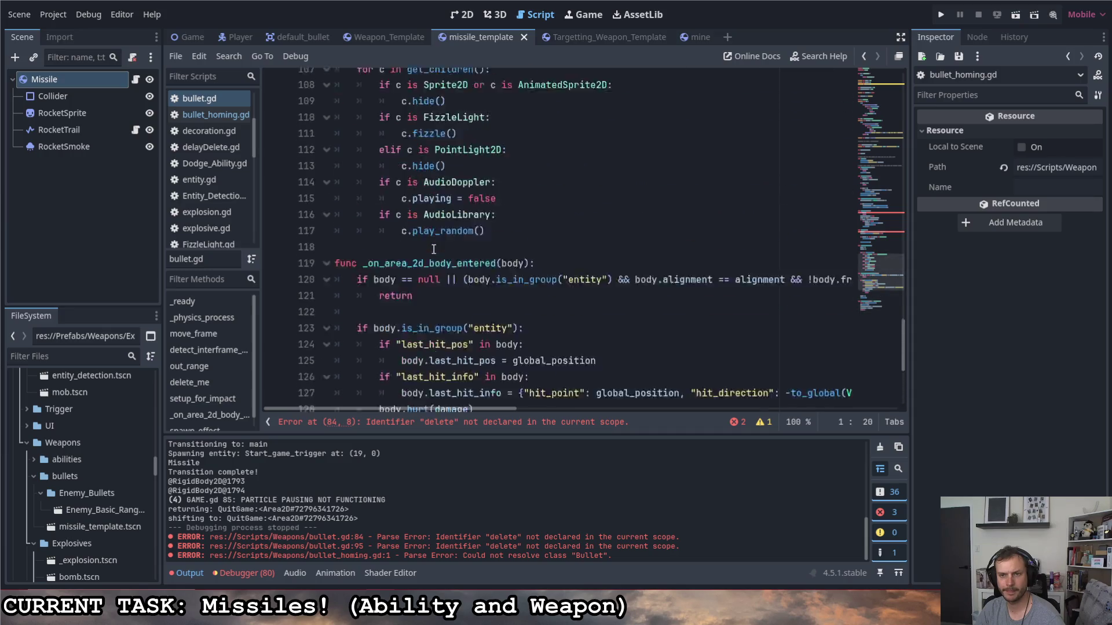
scroll(433, 249, up, 10)
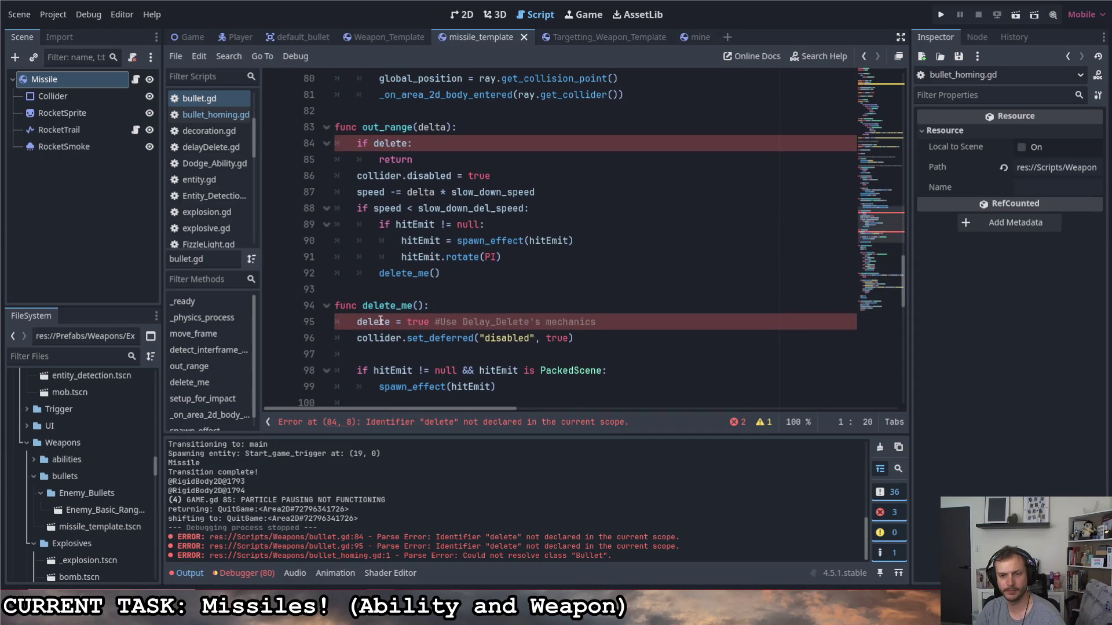
click(429, 322)
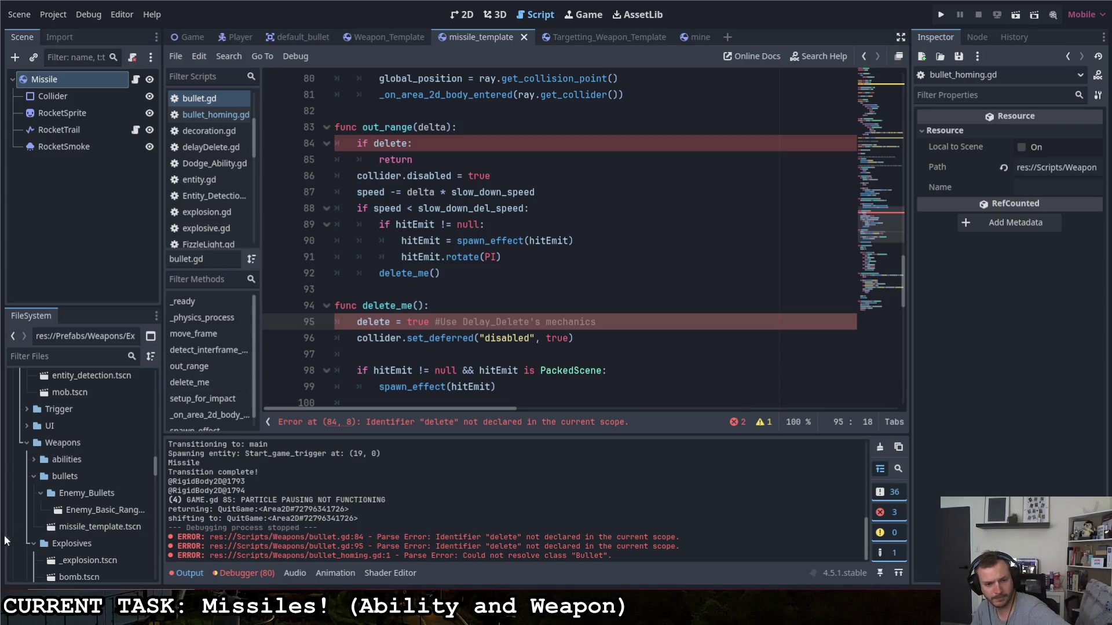
click(213, 148)
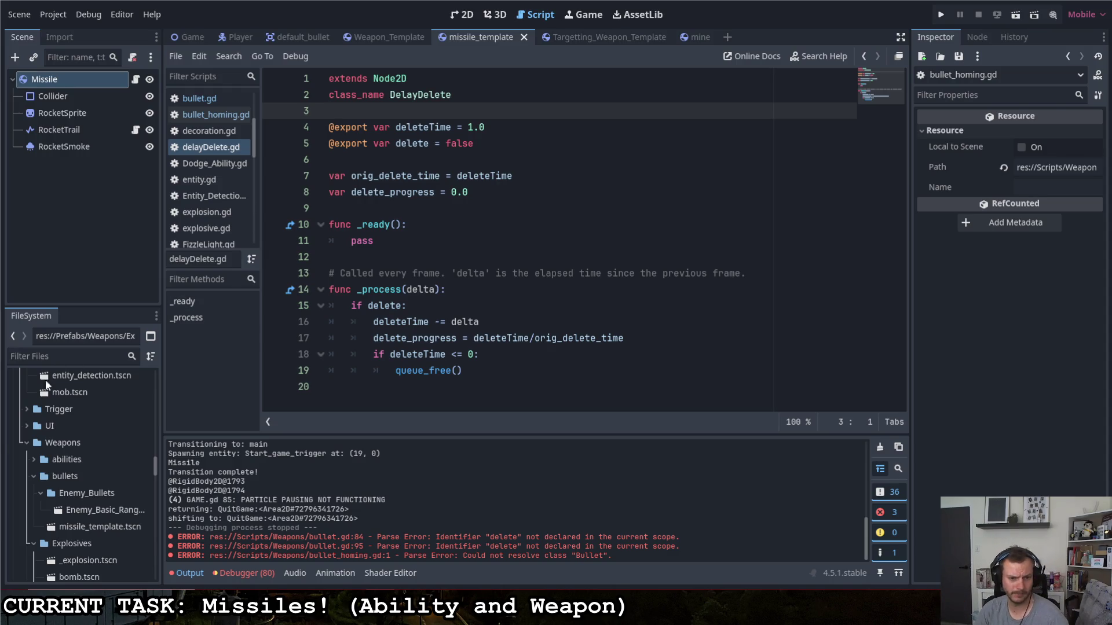
- Collapse the Weapons folder and select the _Utilities scripts folder in the FileSystem
click(25, 444)
click(43, 475)
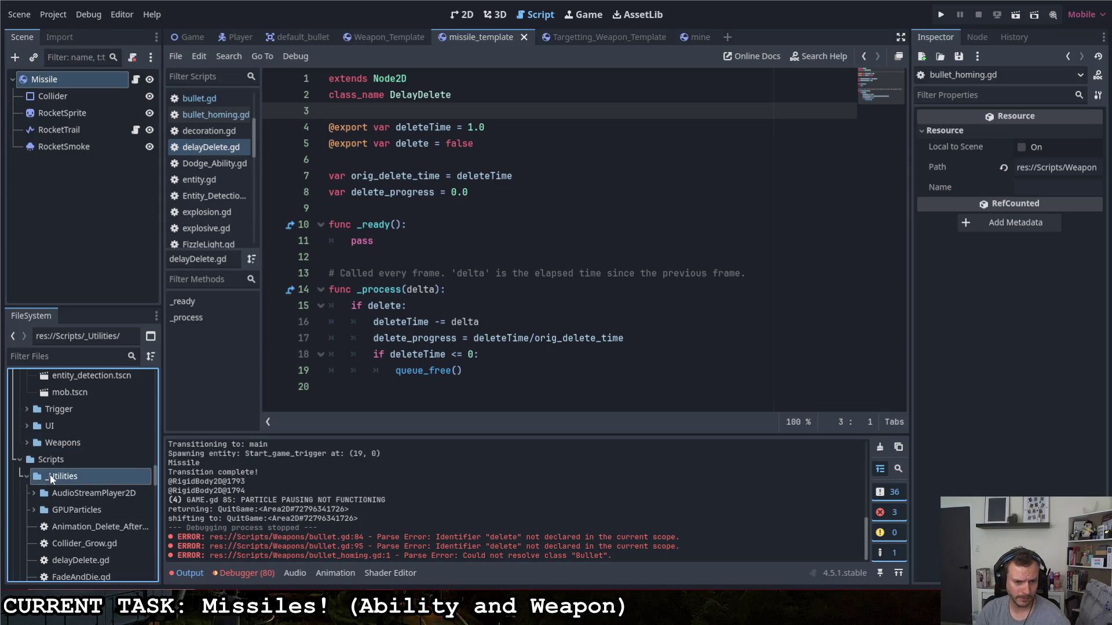
right_click(56, 479)
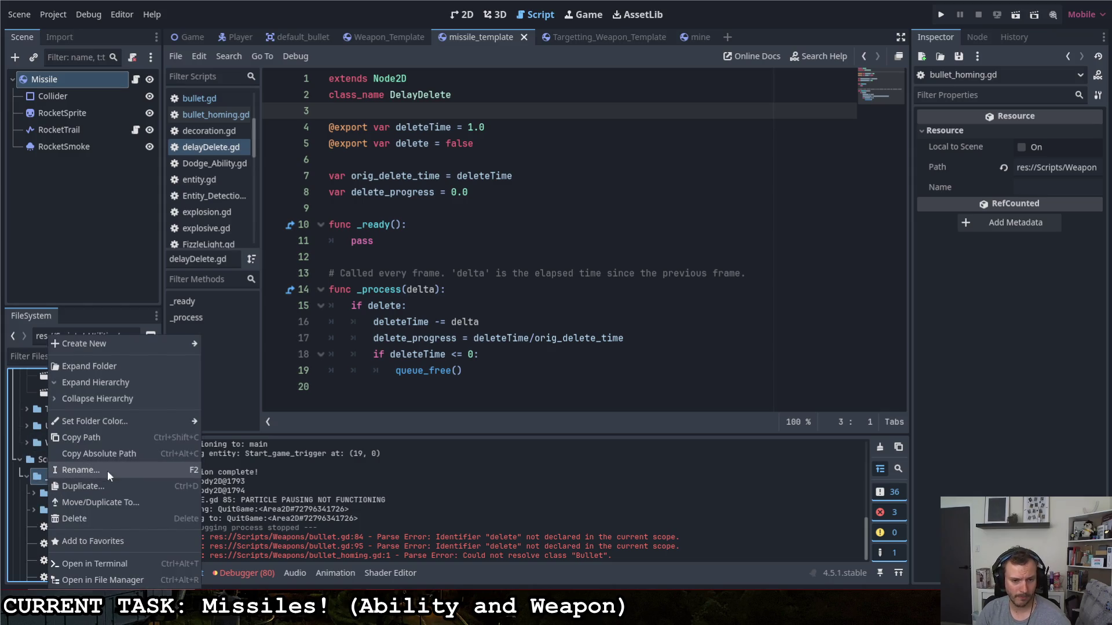
key(Escape)
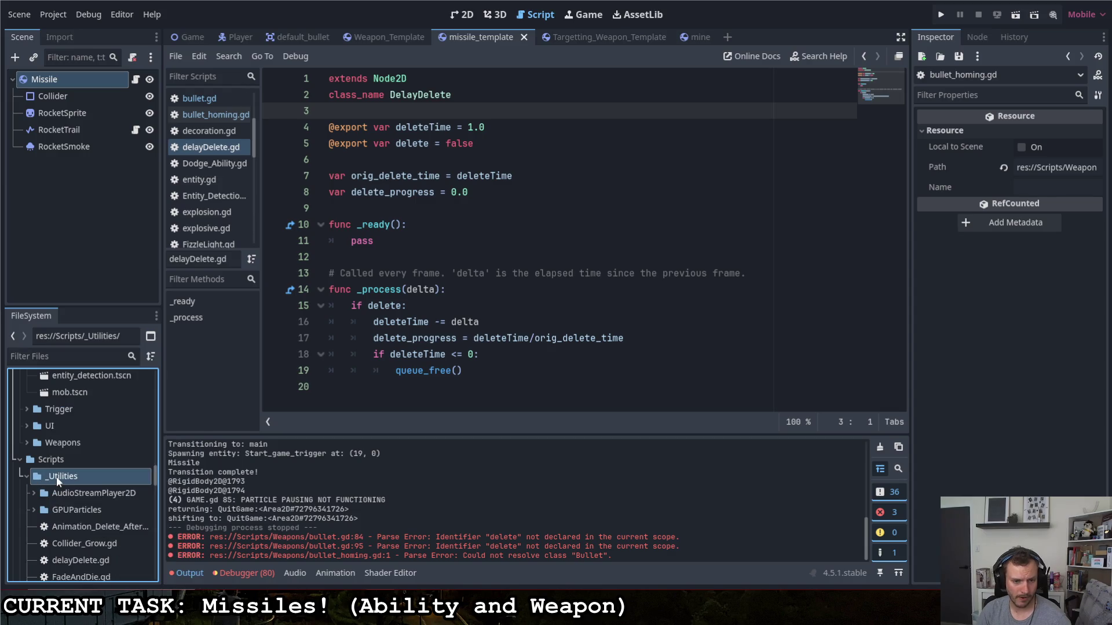
- Begin a new script named delete_on_complete in _Utilities, then cancel without creating it
scroll(56, 474, down, 3)
right_click(51, 422)
mouse_move(118, 345)
click(241, 376)
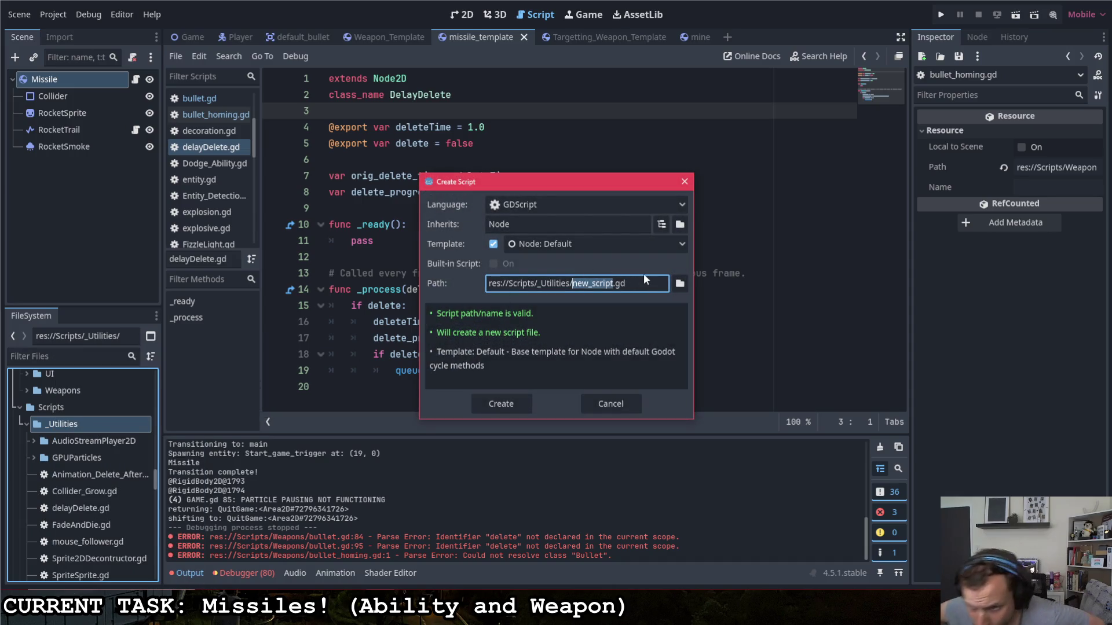
text(delete)
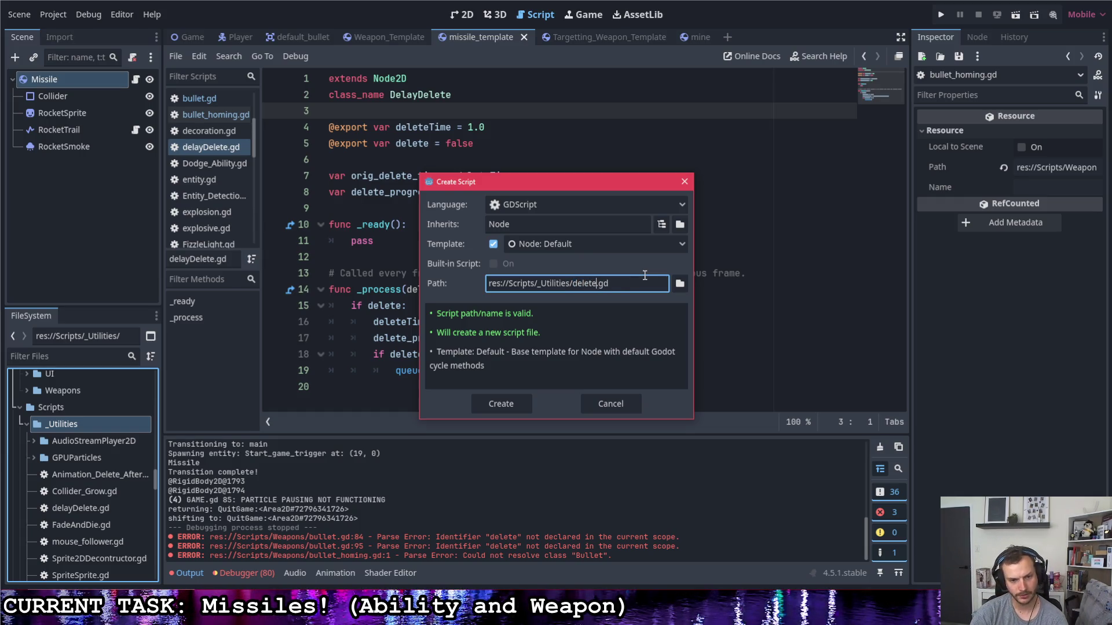
text(_on_co)
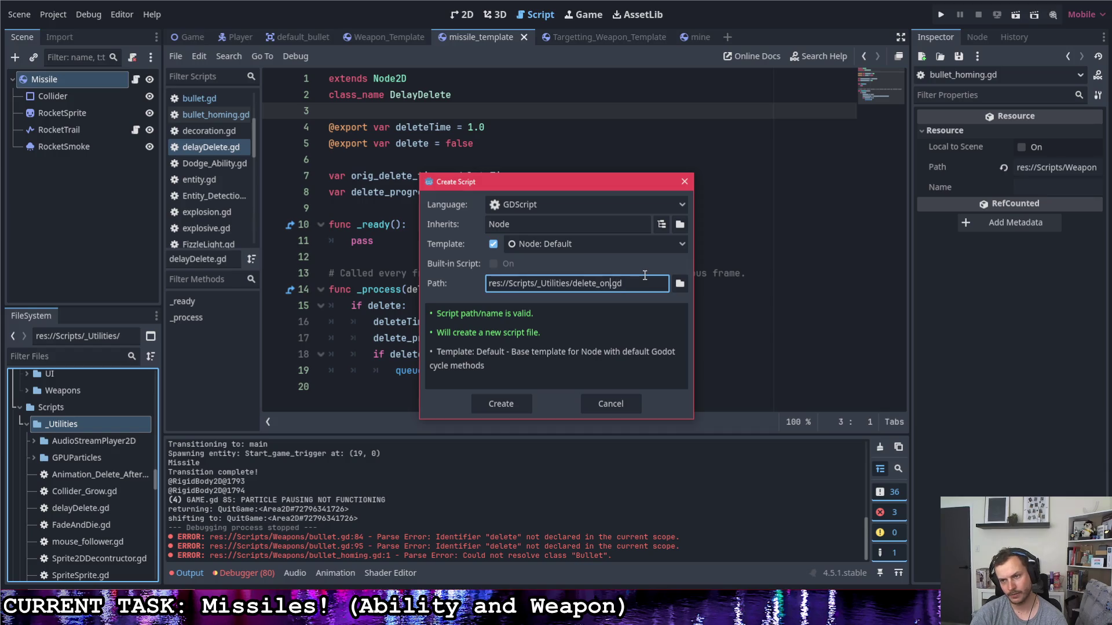
text(mplete)
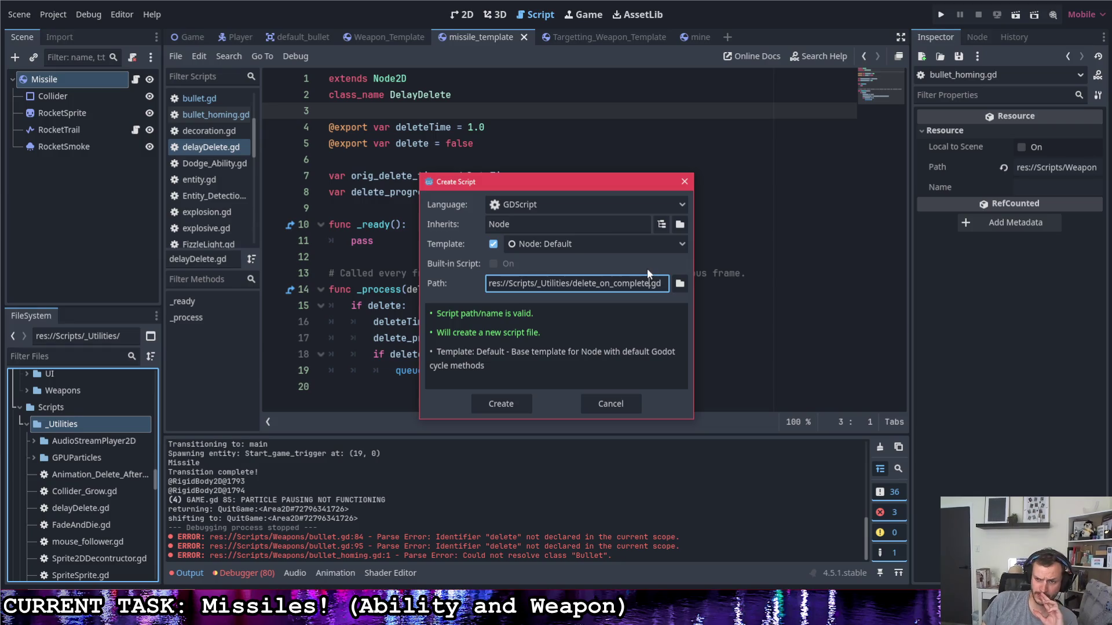
click(613, 408)
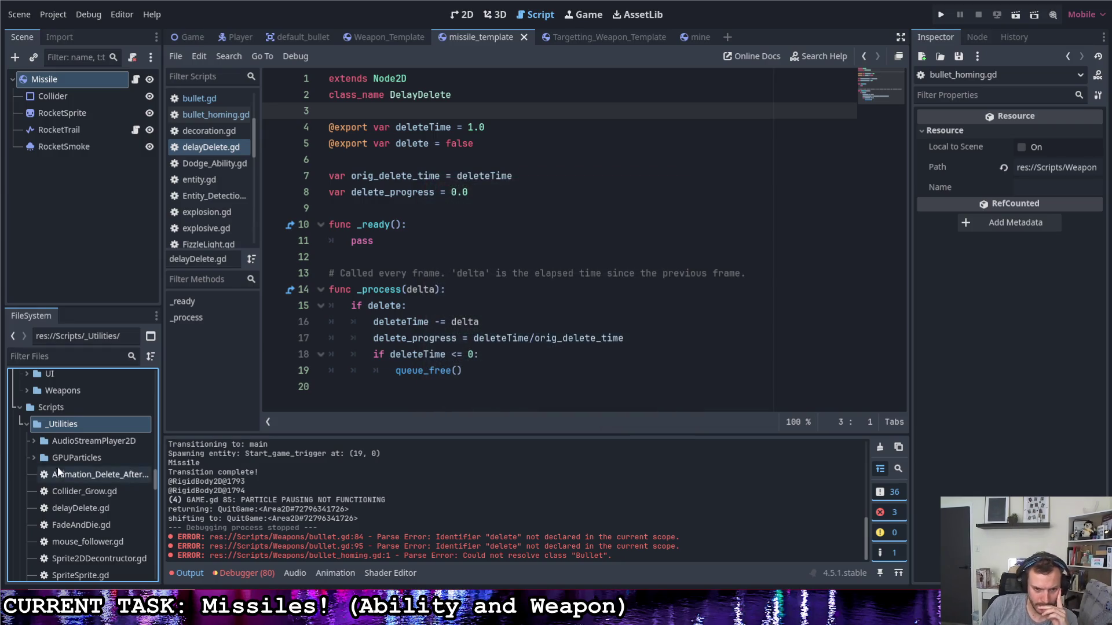
- Expand the AudioStreamPlayer2D and GPUParticles subfolders in the FileSystem panel
scroll(82, 457, down, 3)
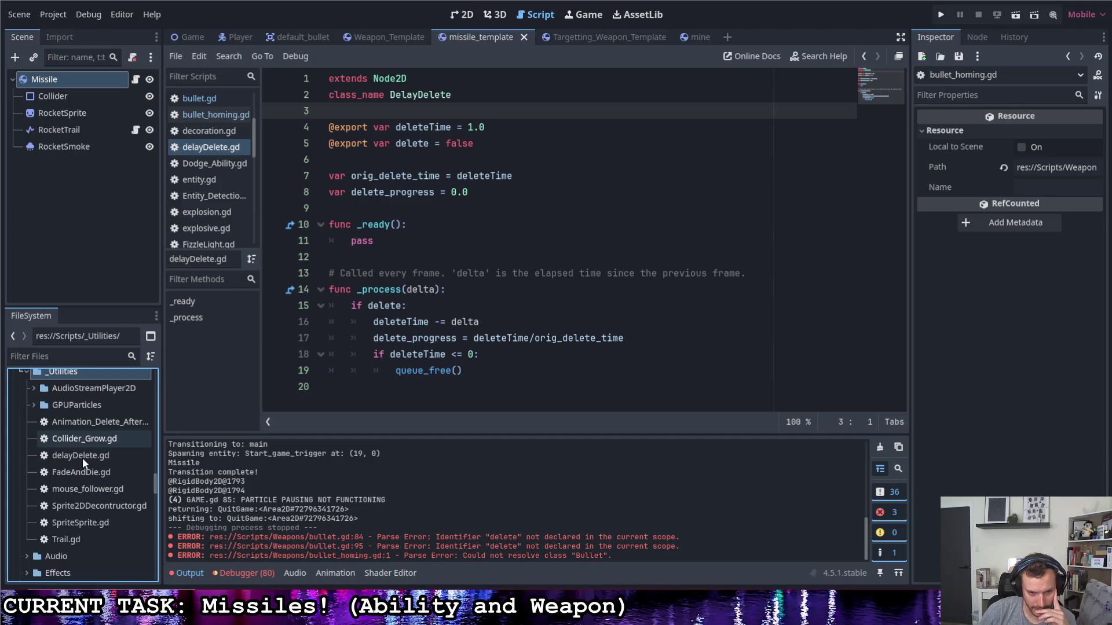
click(36, 405)
click(35, 389)
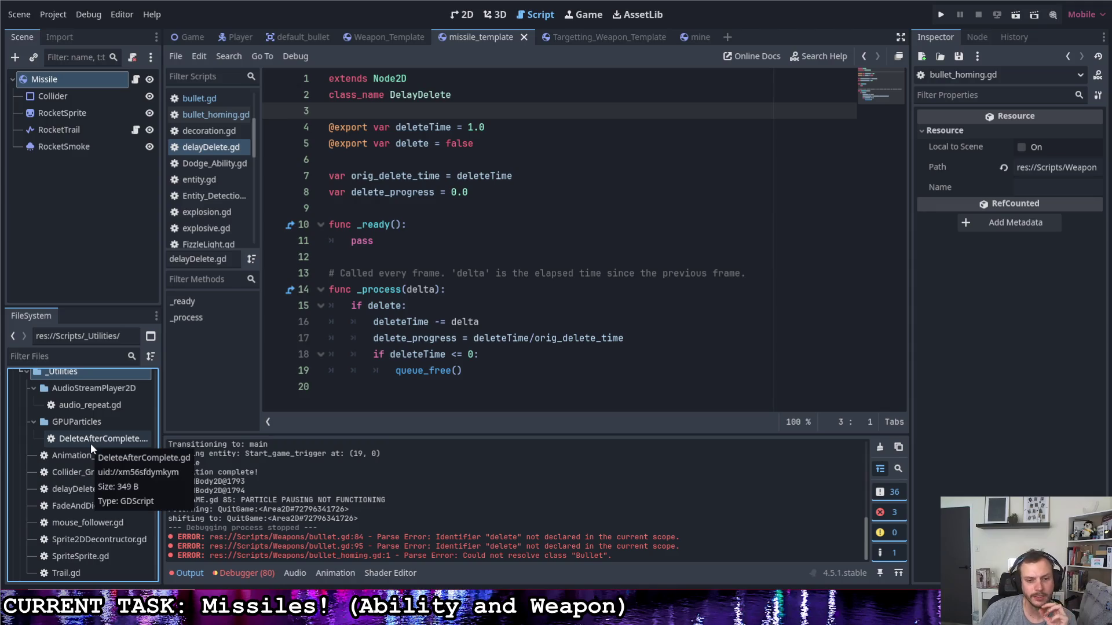
scroll(92, 440, up, 1)
- Create delete_on_complete.gd in the _Utilities folder and open a new empty scene tab
right_click(66, 398)
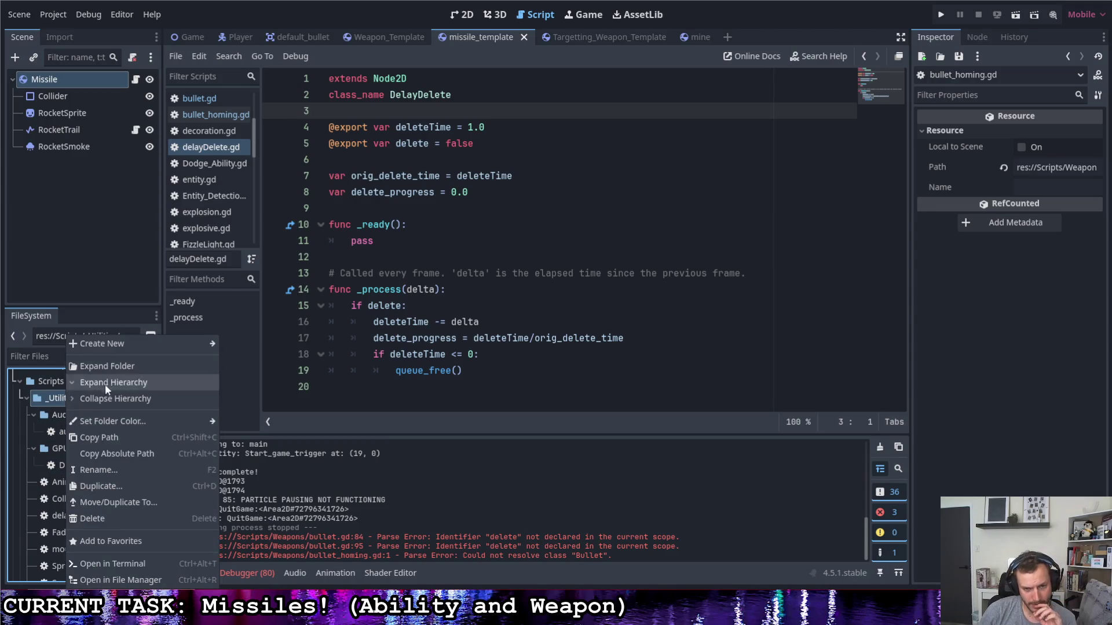
mouse_move(102, 339)
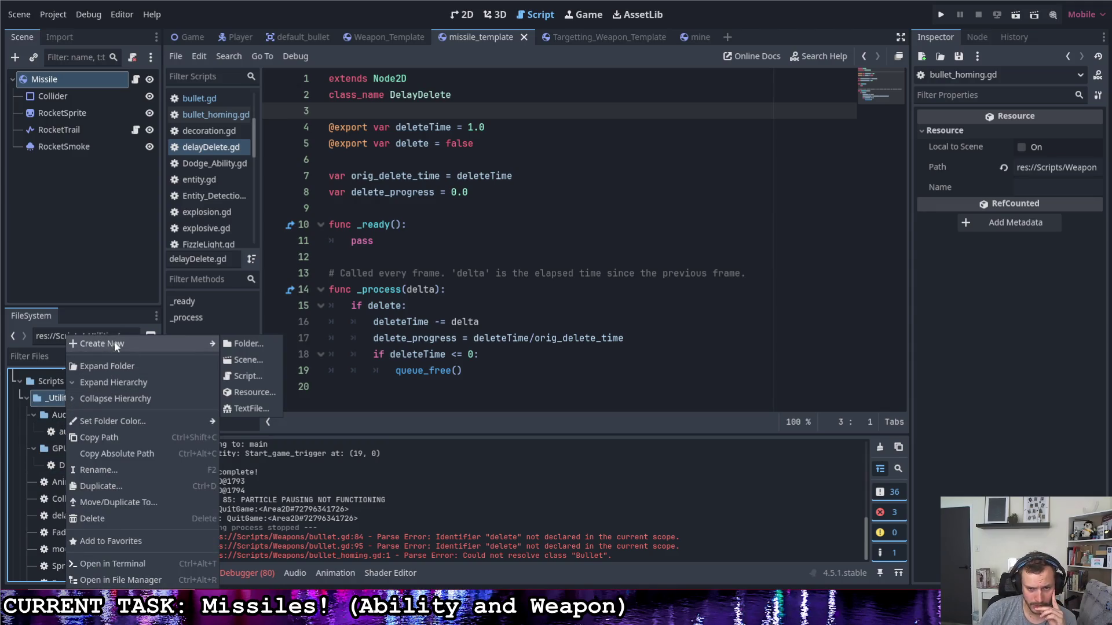
click(254, 374)
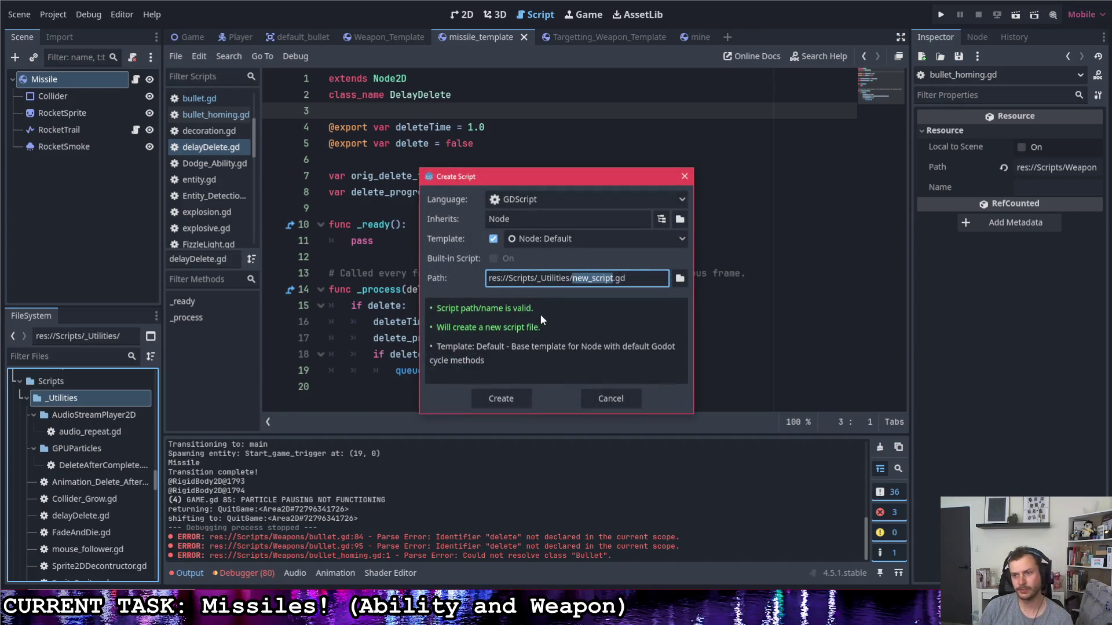
text(delete_)
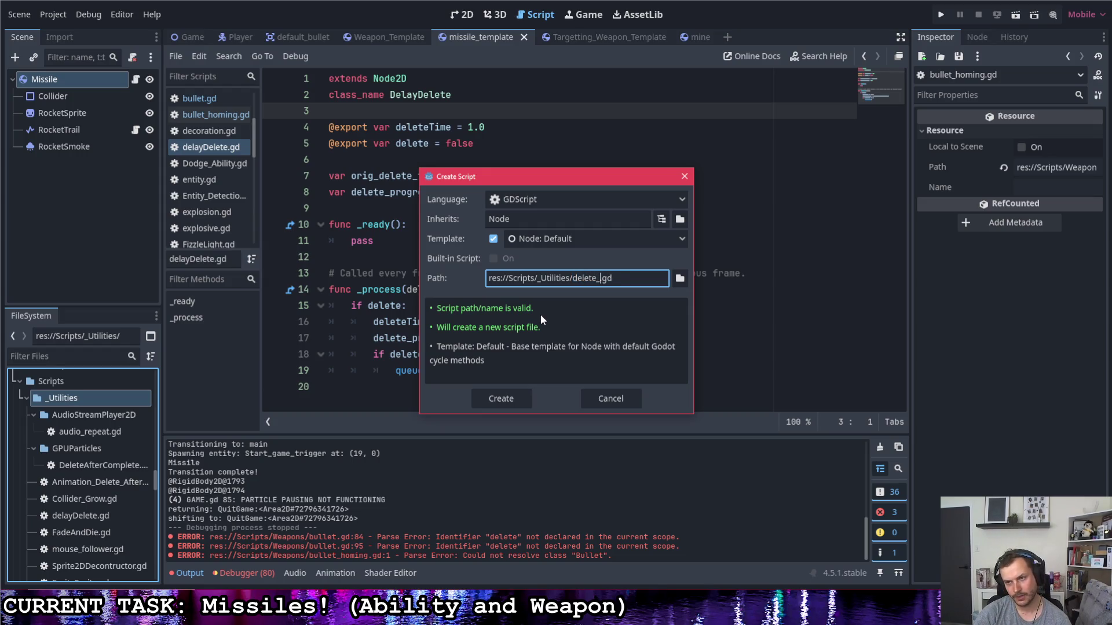
text(on_comp)
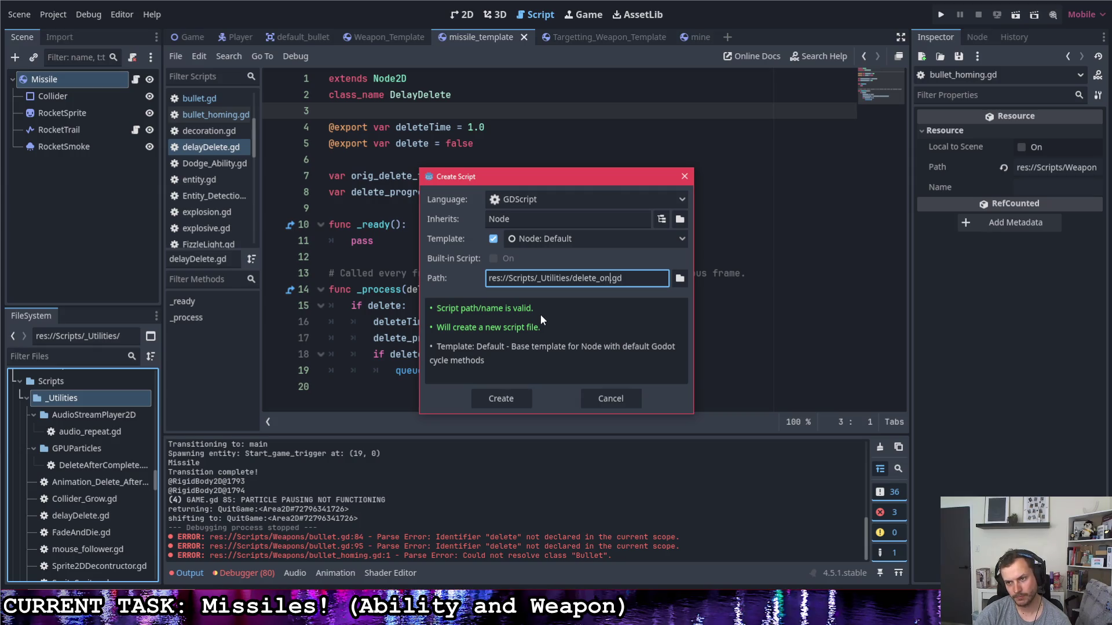
text(lete)
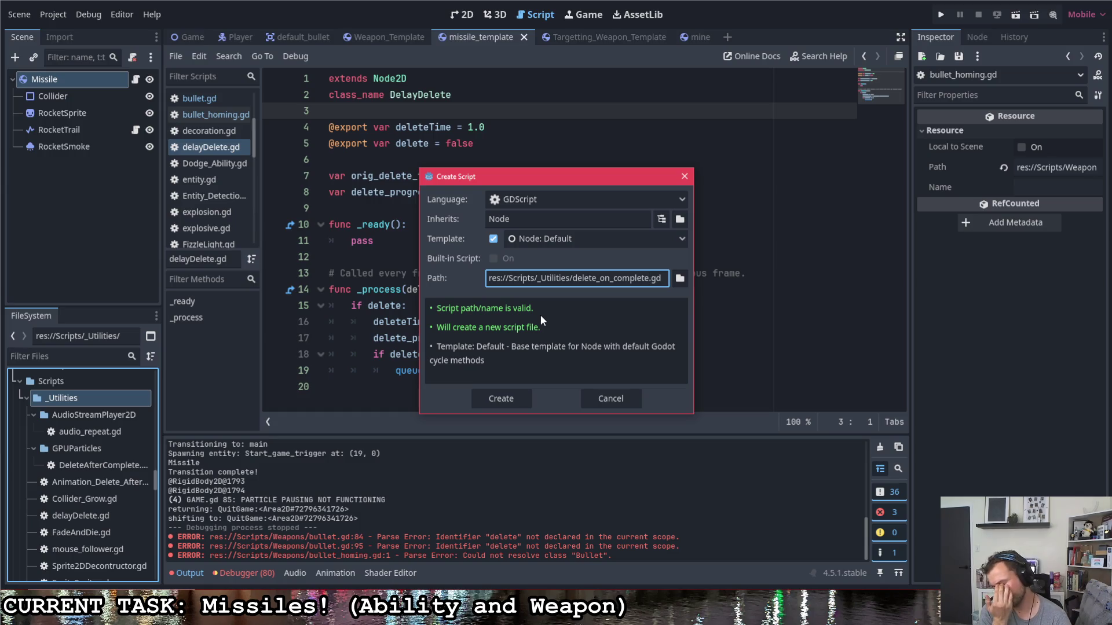
click(516, 394)
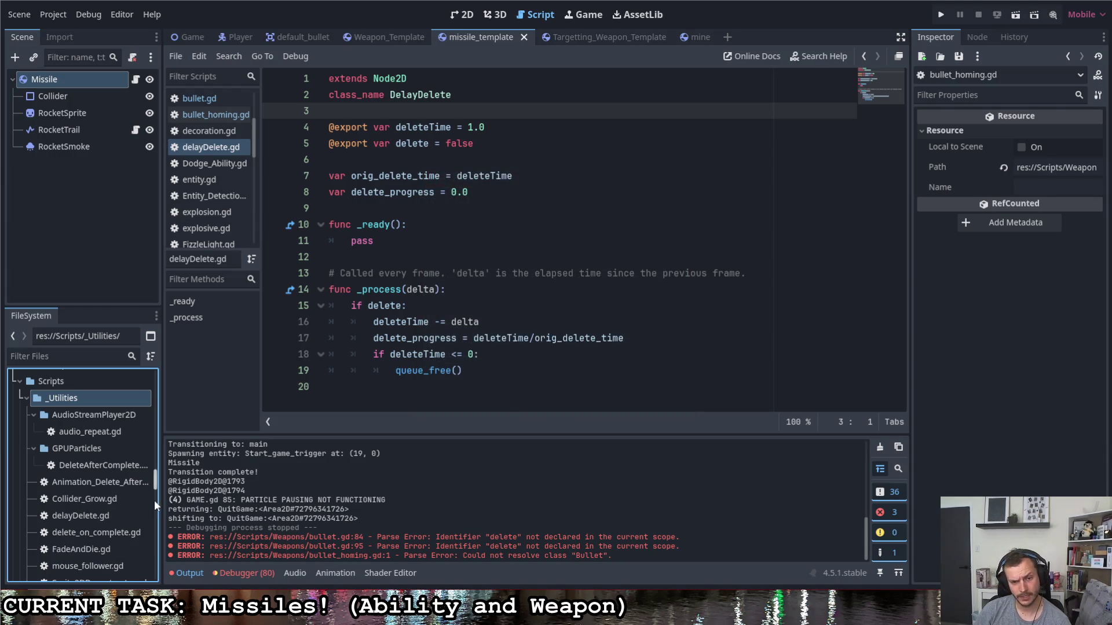
click(728, 37)
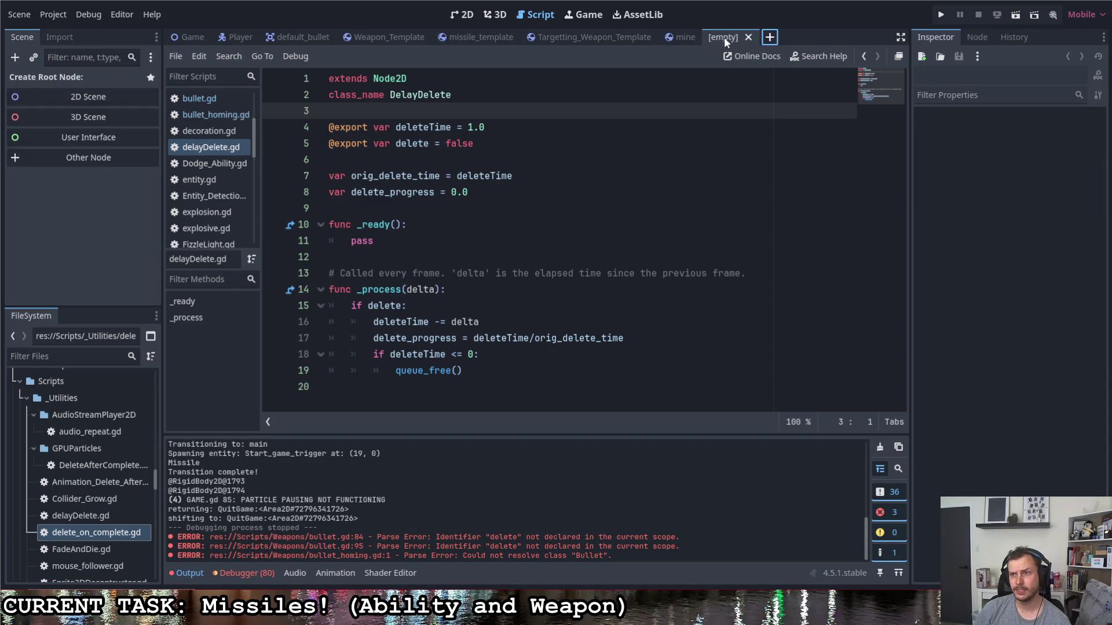
- Add a 2D Scene root, rename it Delete_on_complete, and drag delete_on_complete.gd onto it
click(92, 96)
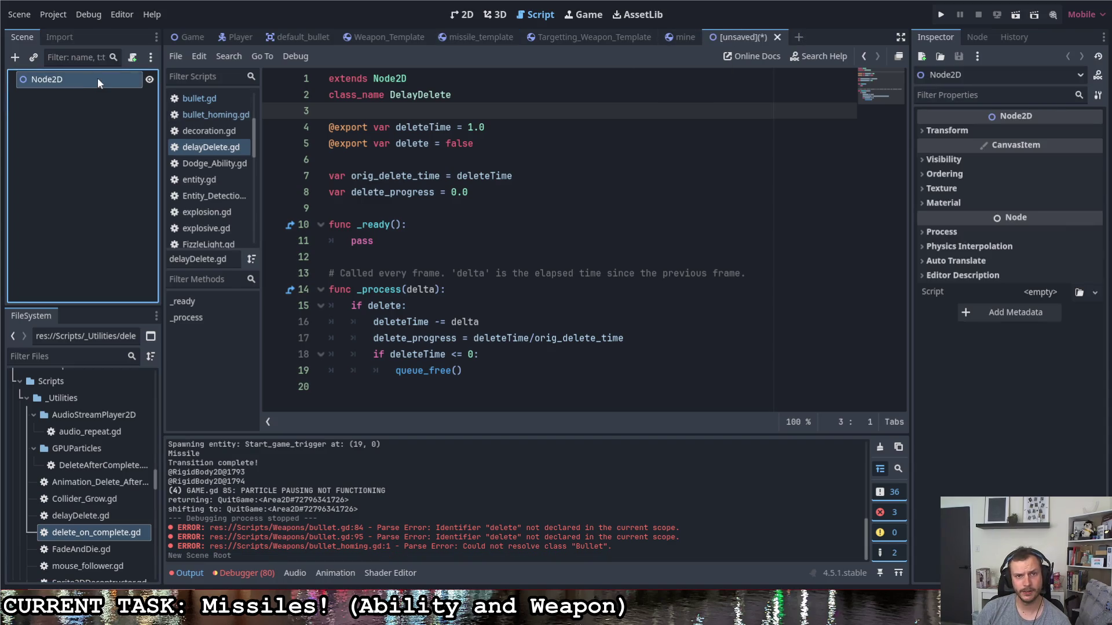
double_click(97, 78)
text(Delete_on_cp)
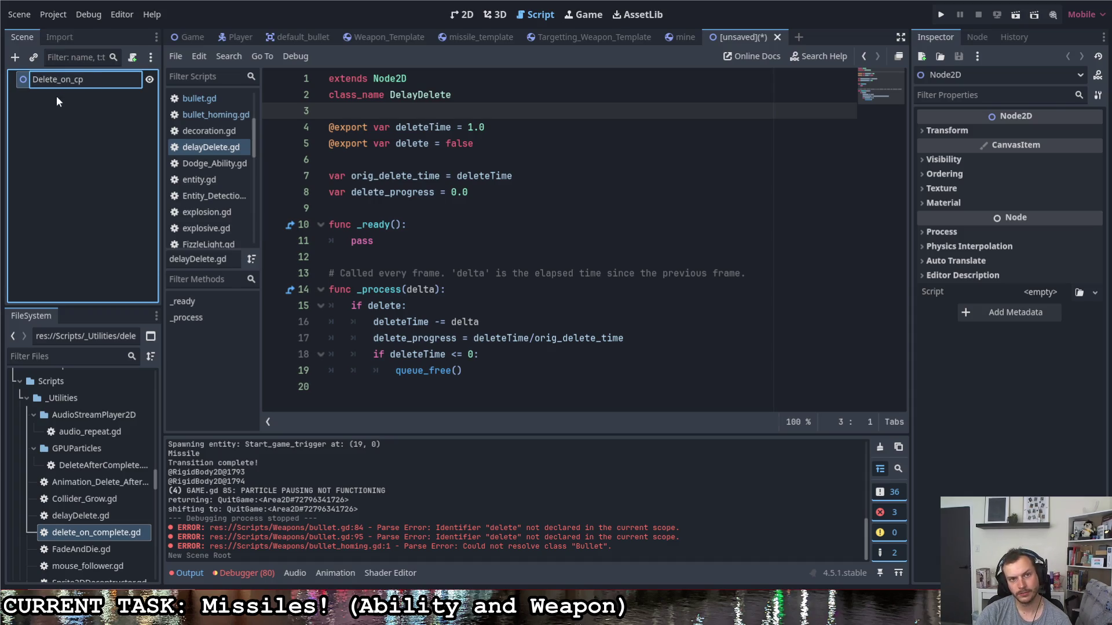
key(BackSpace)
text(omplete_N)
key(BackSpace)
key(BackSpace)
key(Return)
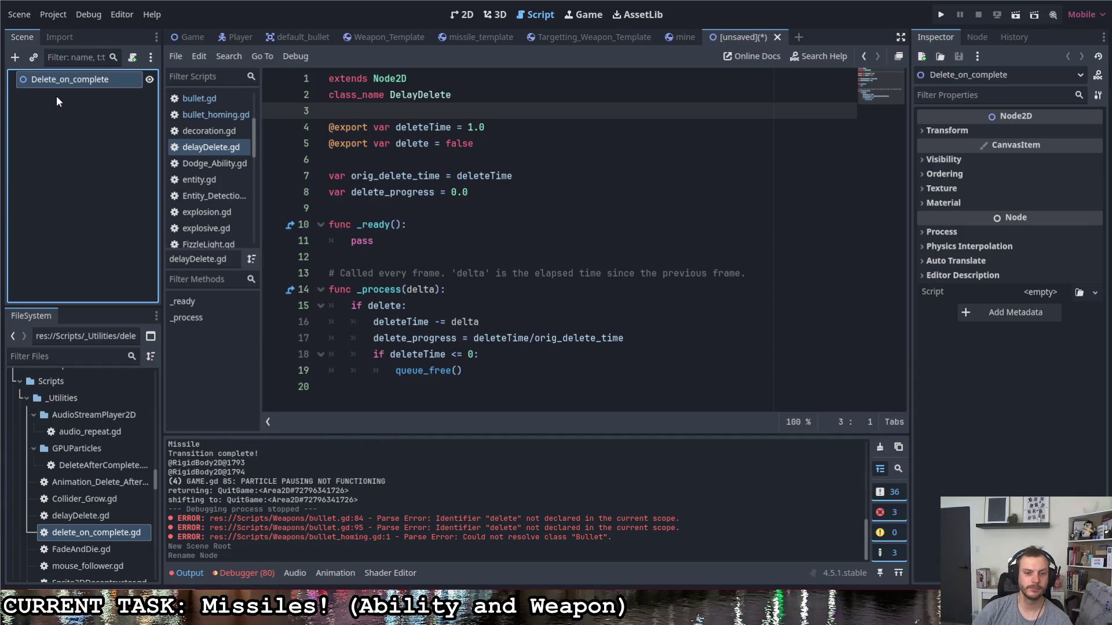
mouse_move(92, 532)
mouse_down()
mouse_move(121, 380)
mouse_move(93, 92)
mouse_up()
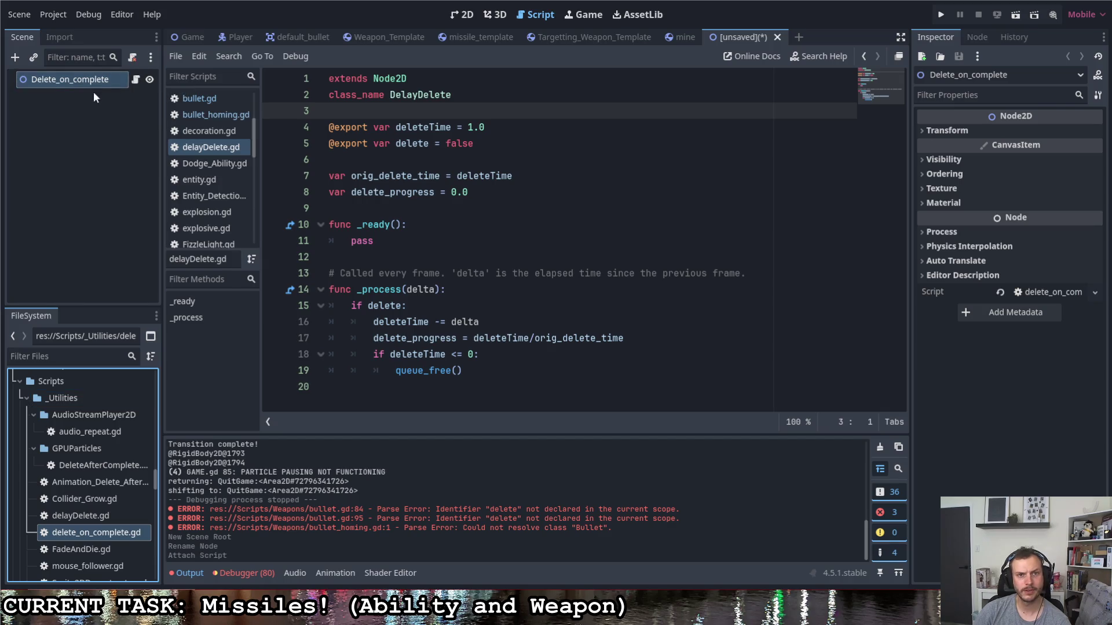
- Save the new scene as delete_on_complete.tscn in the res://Scripts/_Utilities folder
key(ctrl+s)
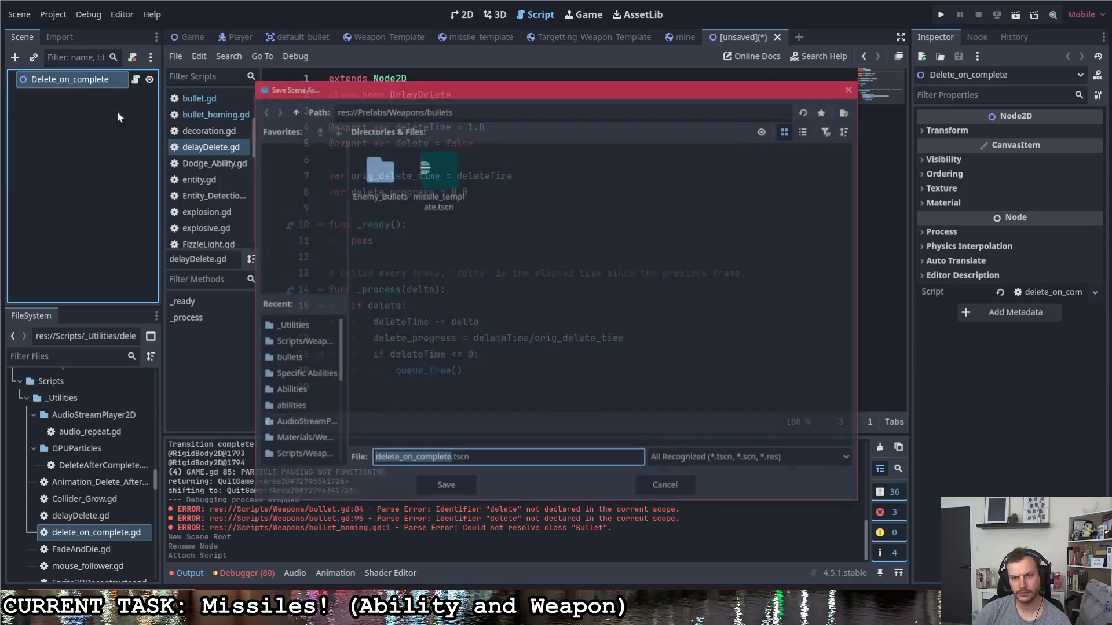
click(292, 111)
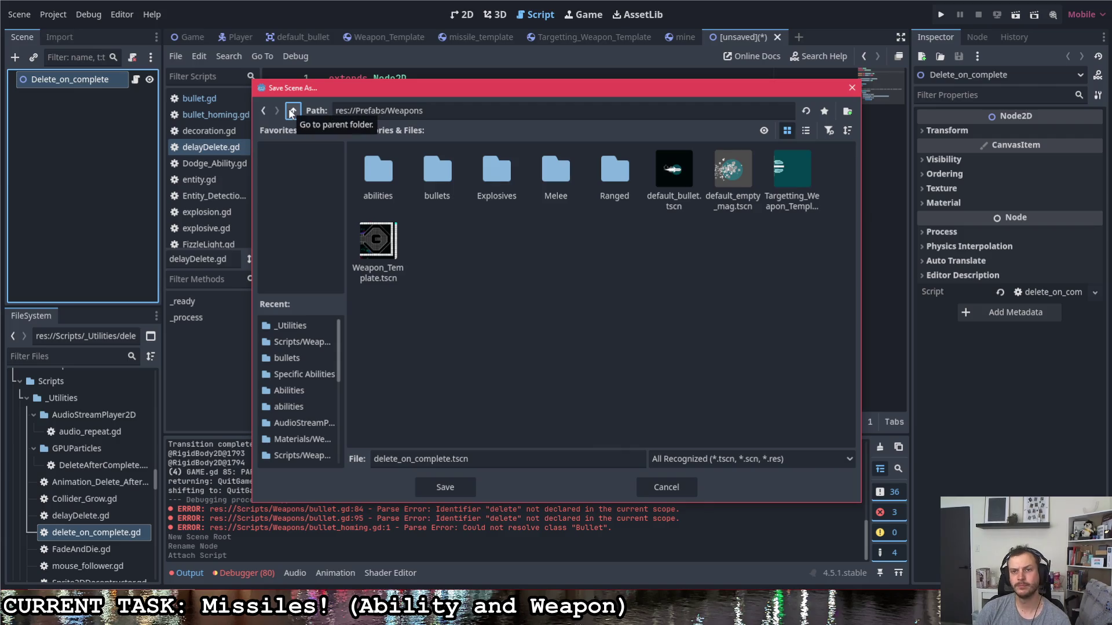
click(292, 111)
click(292, 111)
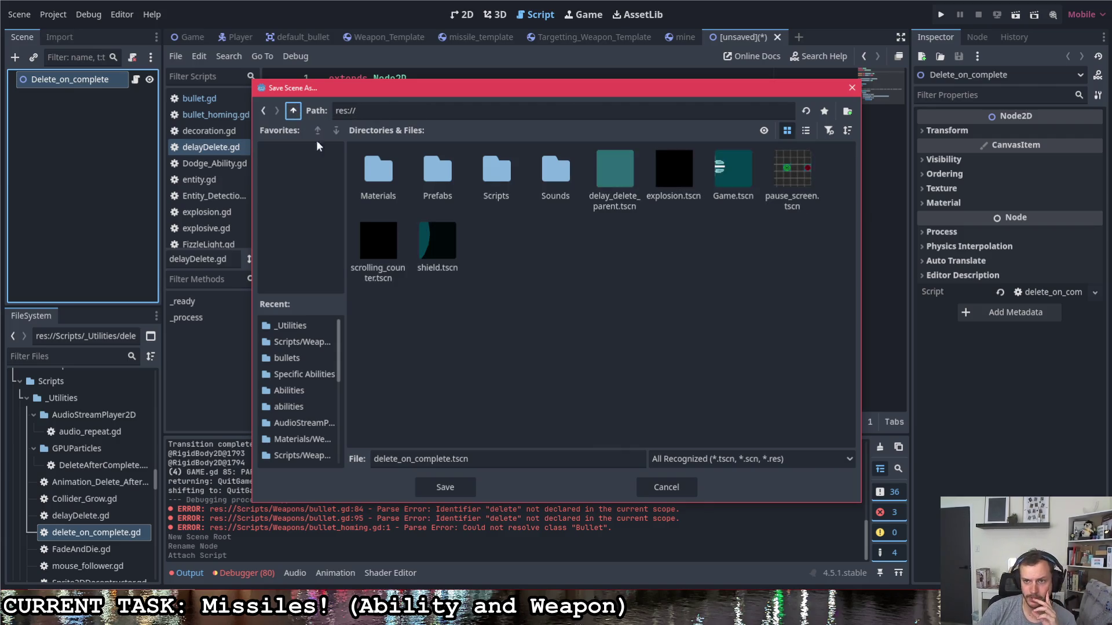
double_click(497, 169)
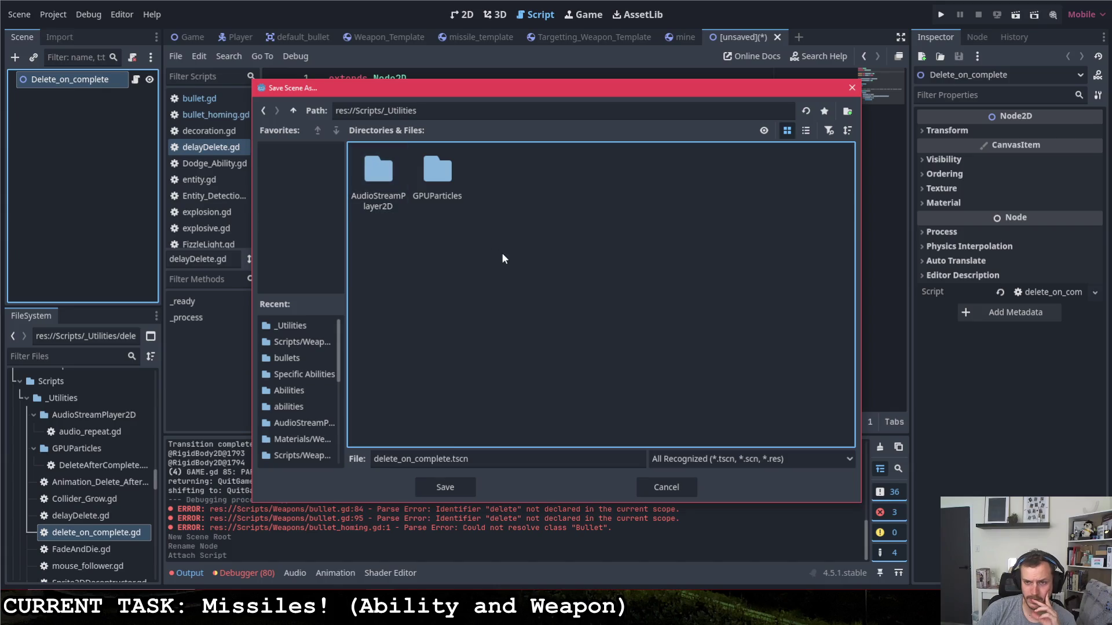
click(293, 110)
click(293, 110)
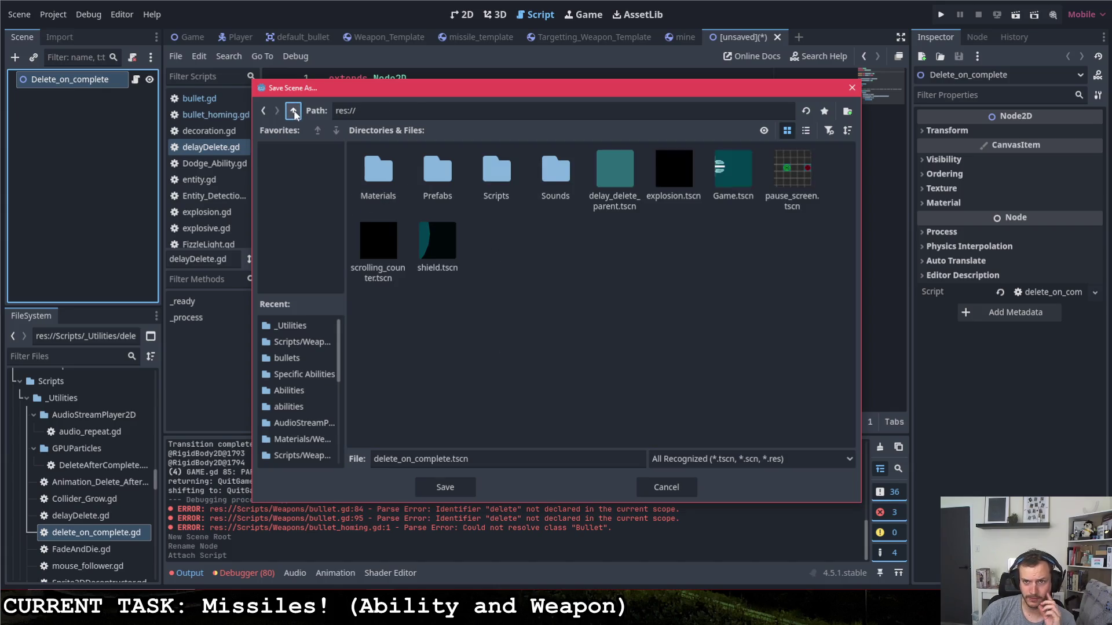
double_click(427, 167)
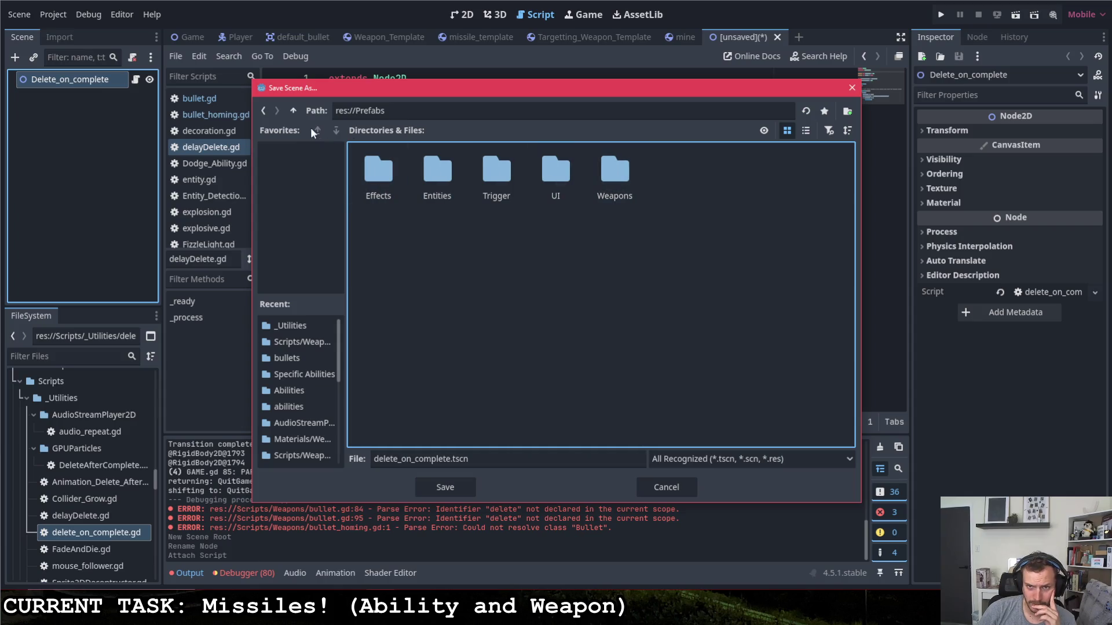
click(294, 112)
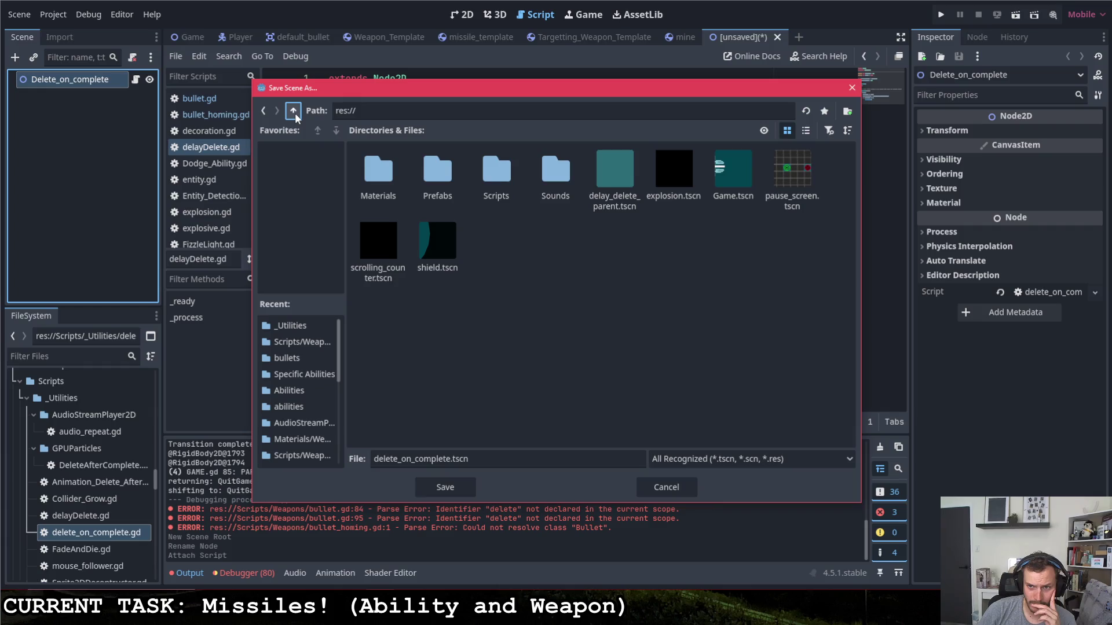
double_click(497, 171)
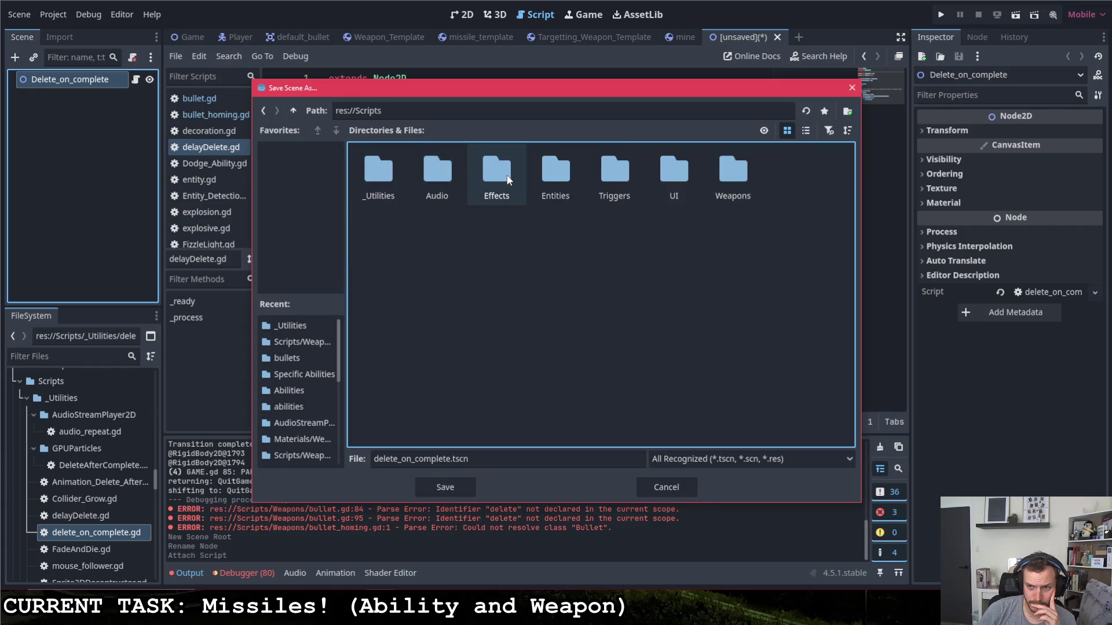
double_click(395, 168)
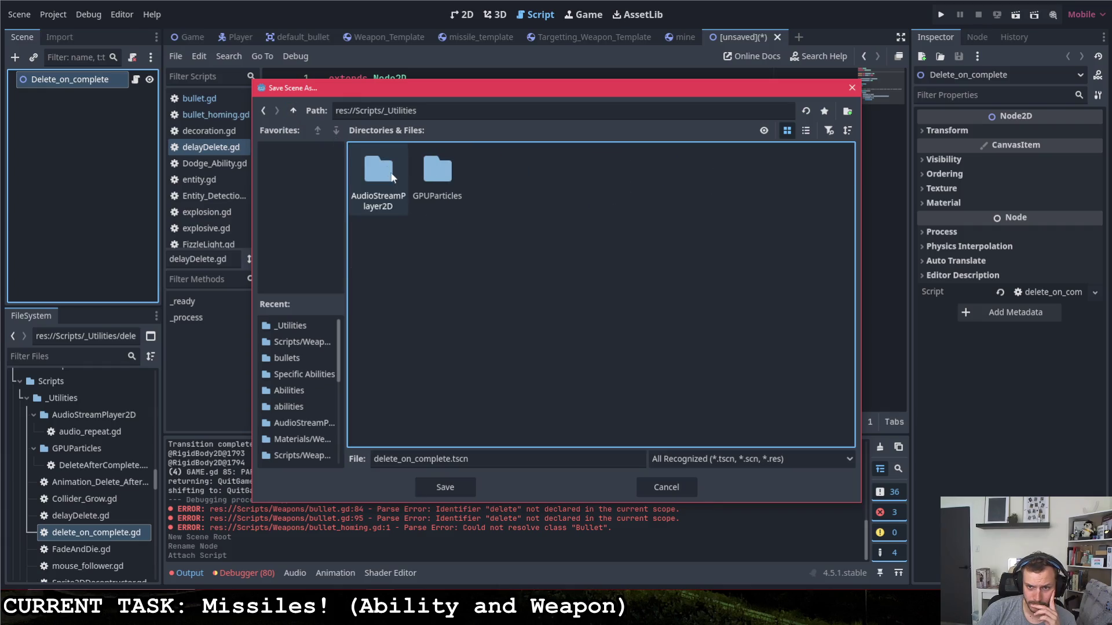
click(456, 489)
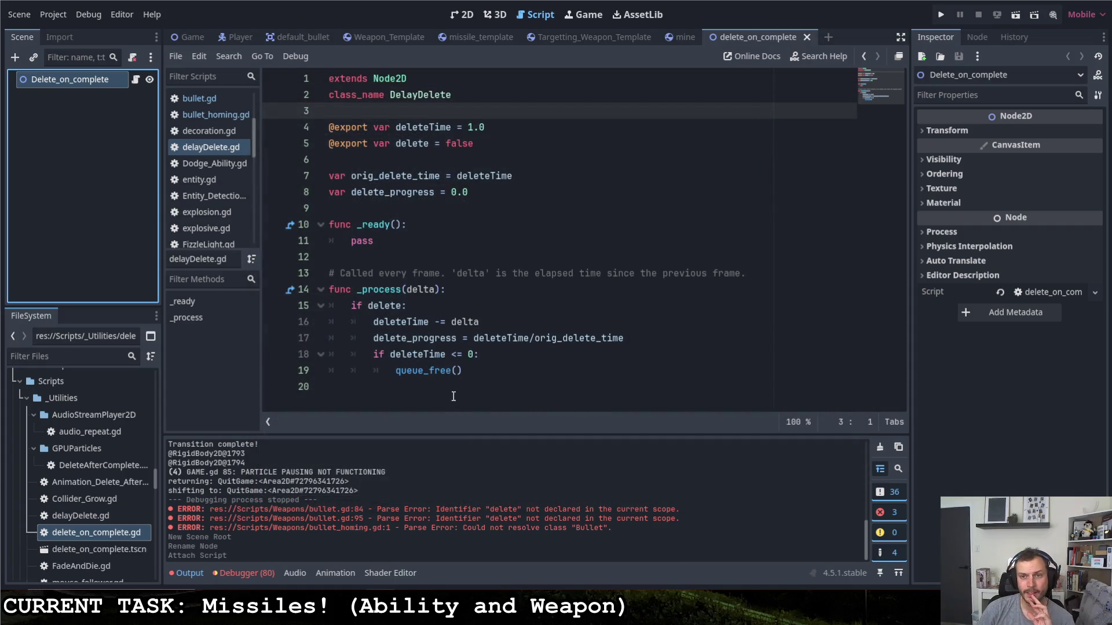
- Open the node's attached script and delete the template _ready and _process functions
click(136, 81)
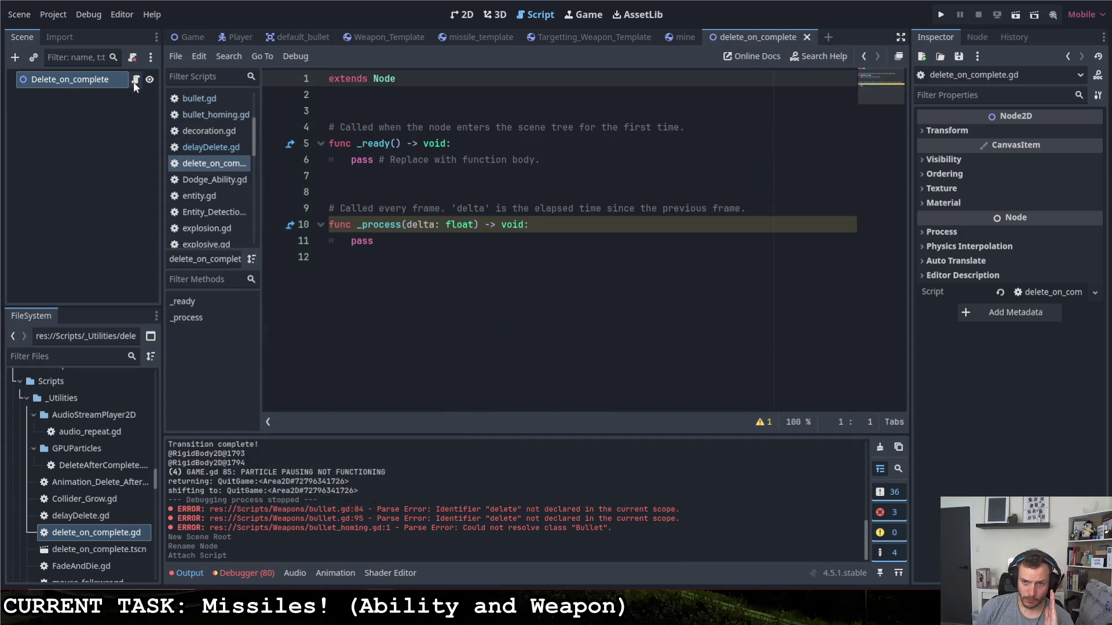
drag(399, 249, 257, 125)
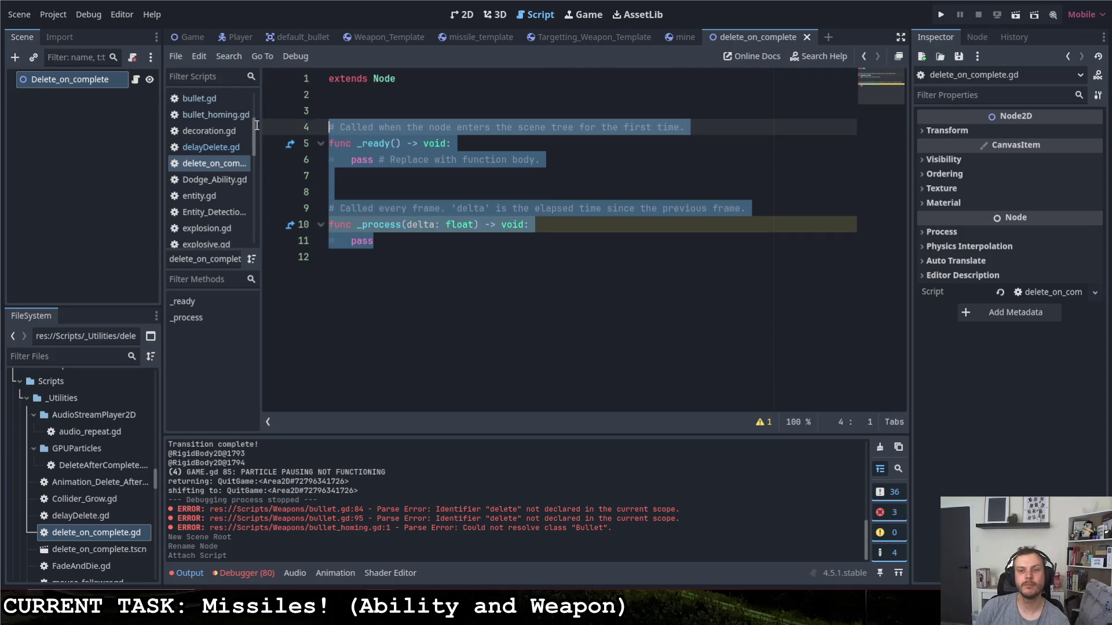
key(BackSpace)
key(BackSpace)
key(BackSpace)
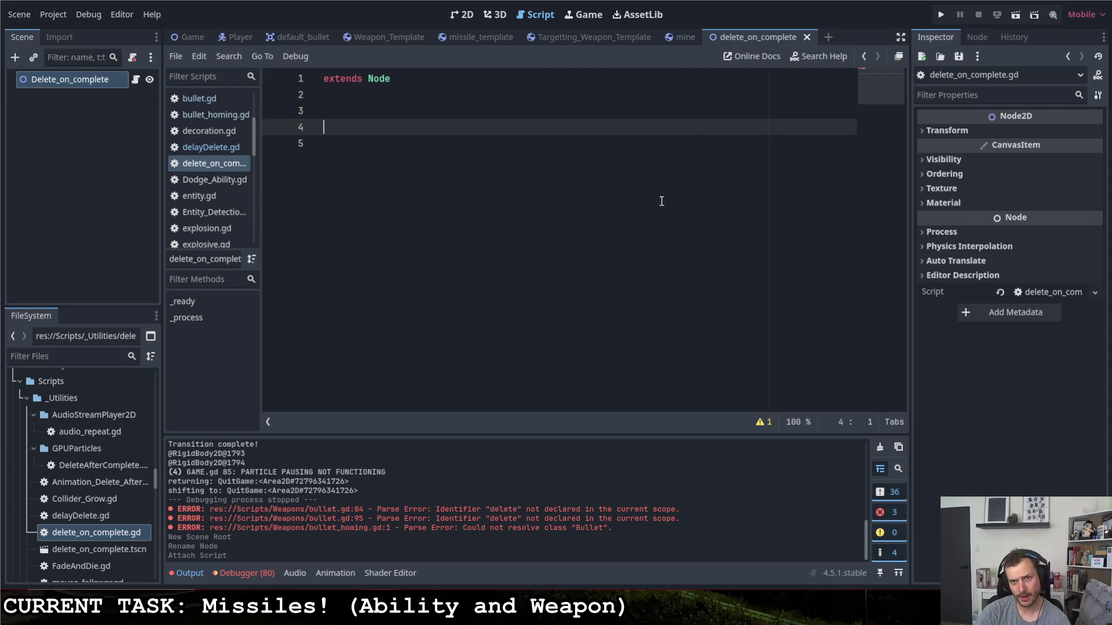
- Start a 'var parent :' declaration, try then drop a Node2D type hint, and open an indented getter line
key(Return)
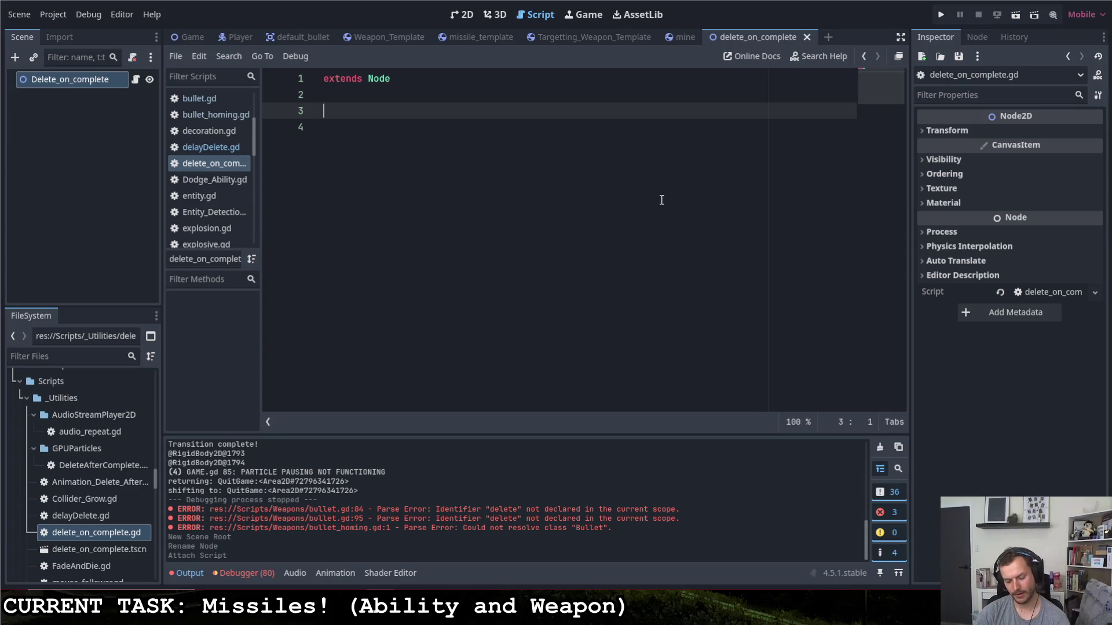
text(var parent)
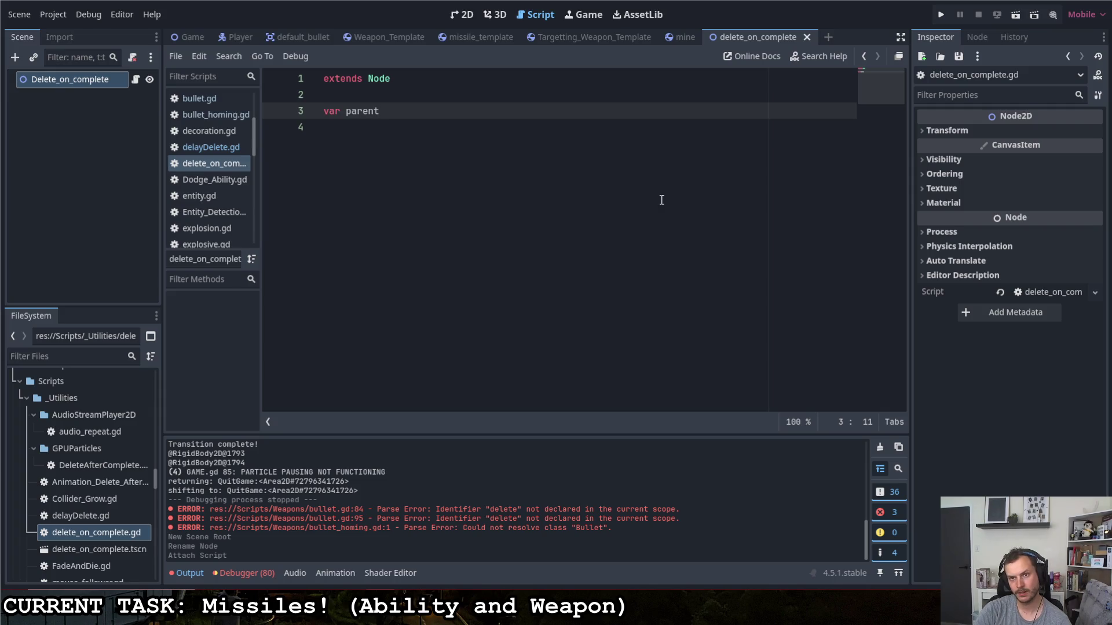
text( : get)
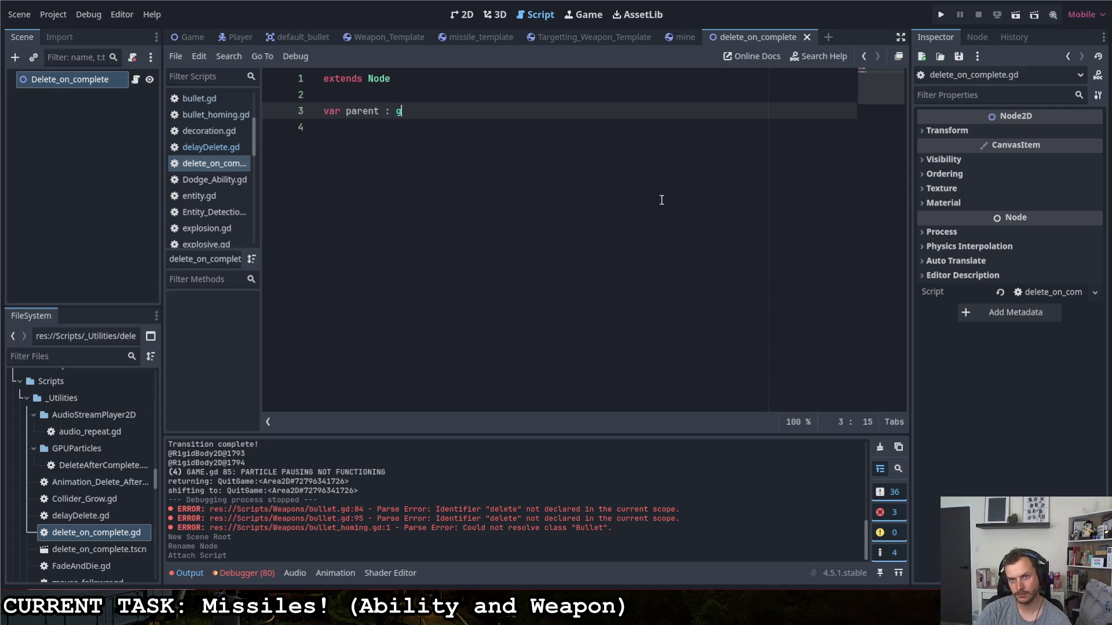
key(BackSpace)
key(BackSpace)
key(BackSpace)
text(Node2D)
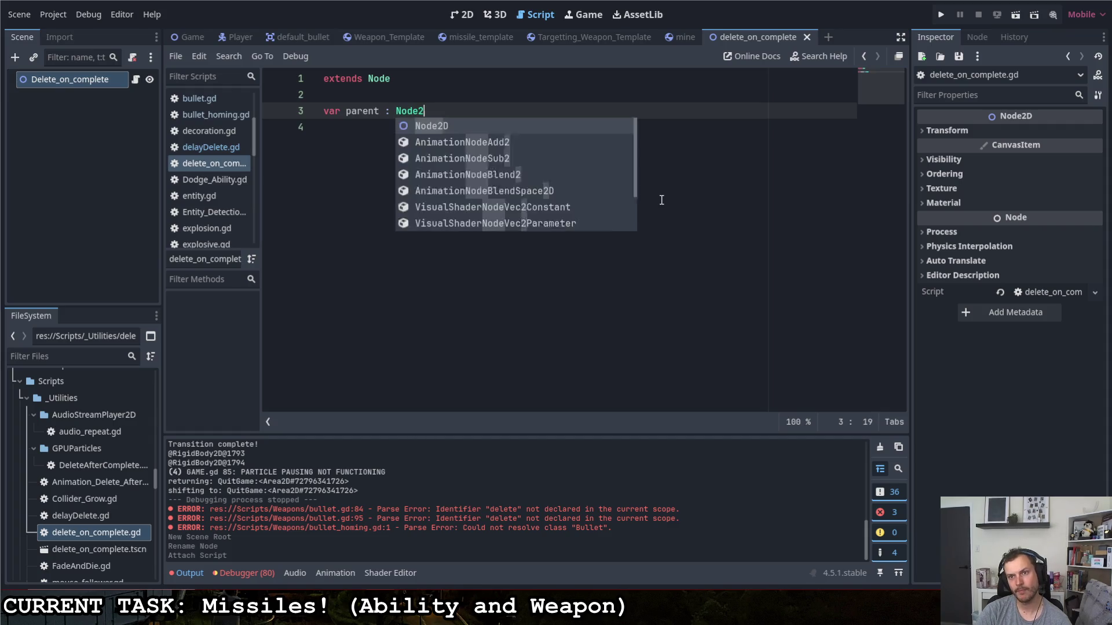
key(BackSpace)
key(BackSpace)
key(BackSpace)
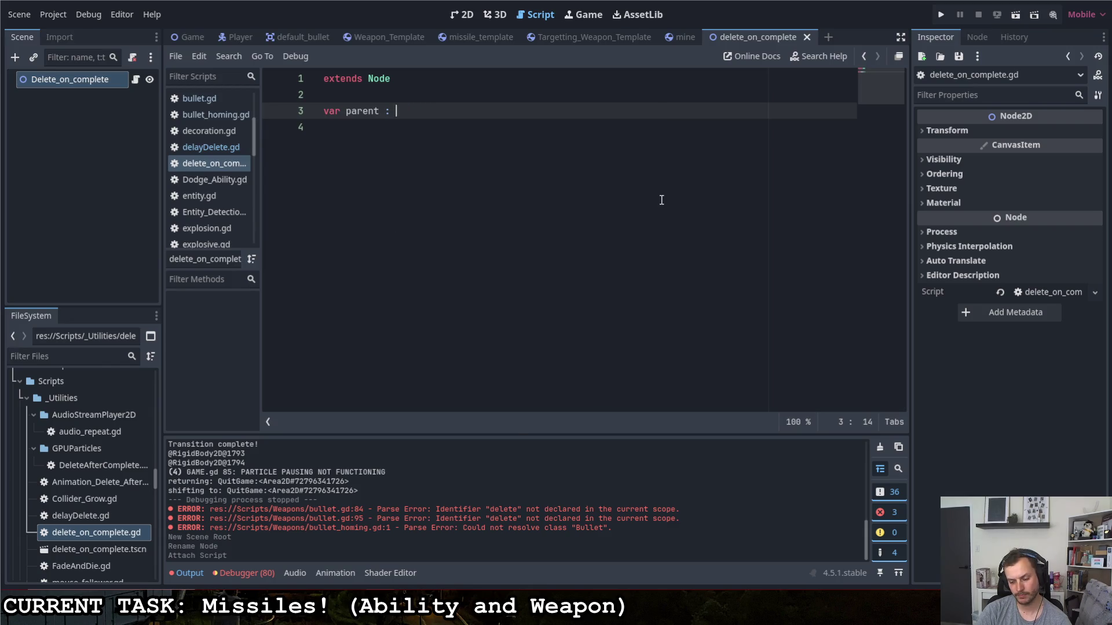
key(Return)
- Discard the unfinished parent getter and autocomplete a func _process(delta: float) -> void: function
text(get:)
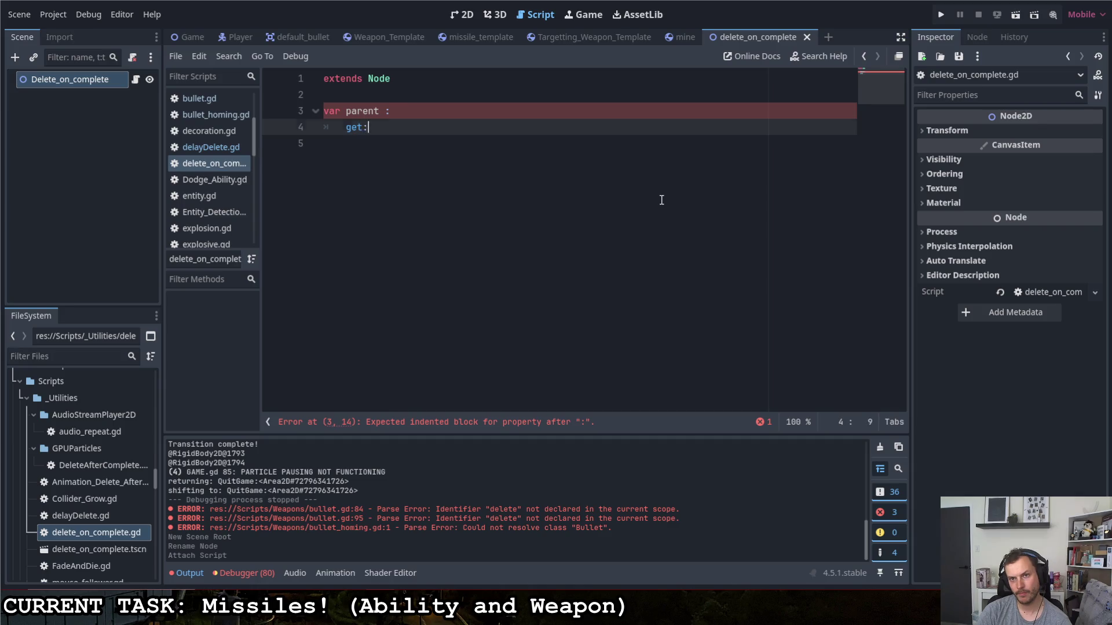
key(Return)
text(return get_)
key(BackSpace)
key(BackSpace)
key(BackSpace)
key(BackSpace)
key(BackSpace)
key(BackSpace)
key(BackSpace)
key(BackSpace)
key(BackSpace)
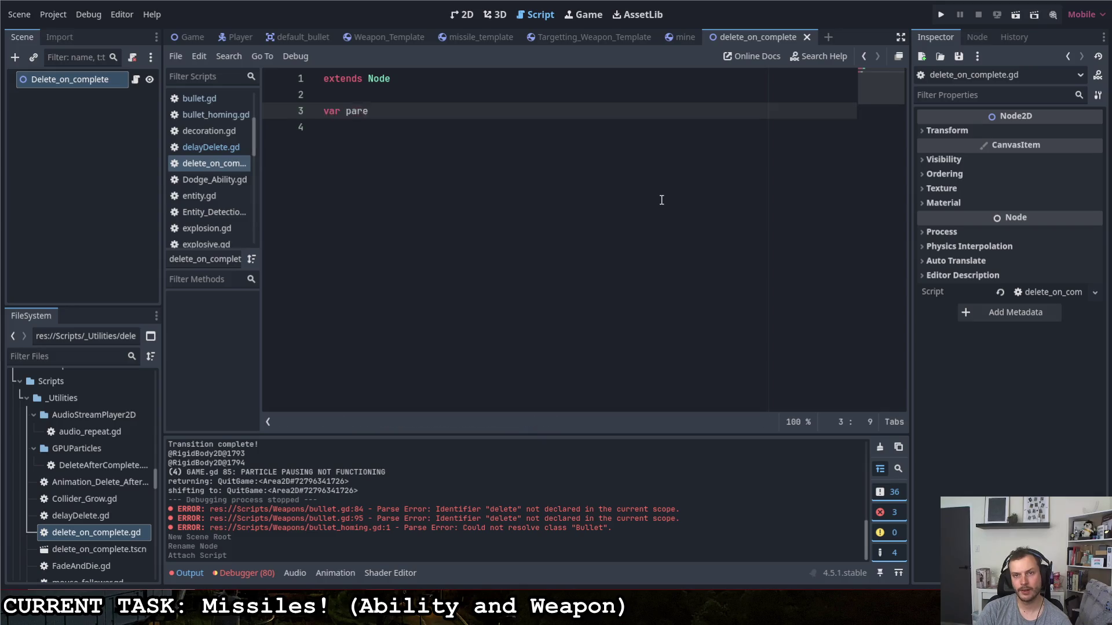
text(_process)
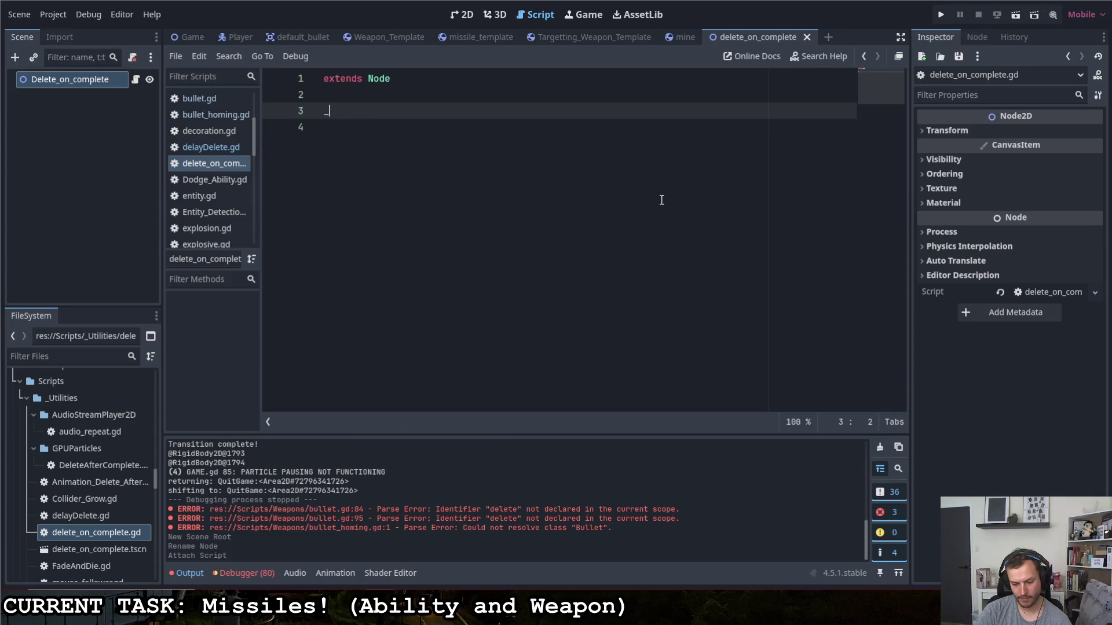
key(BackSpace)
key(BackSpace)
key(BackSpace)
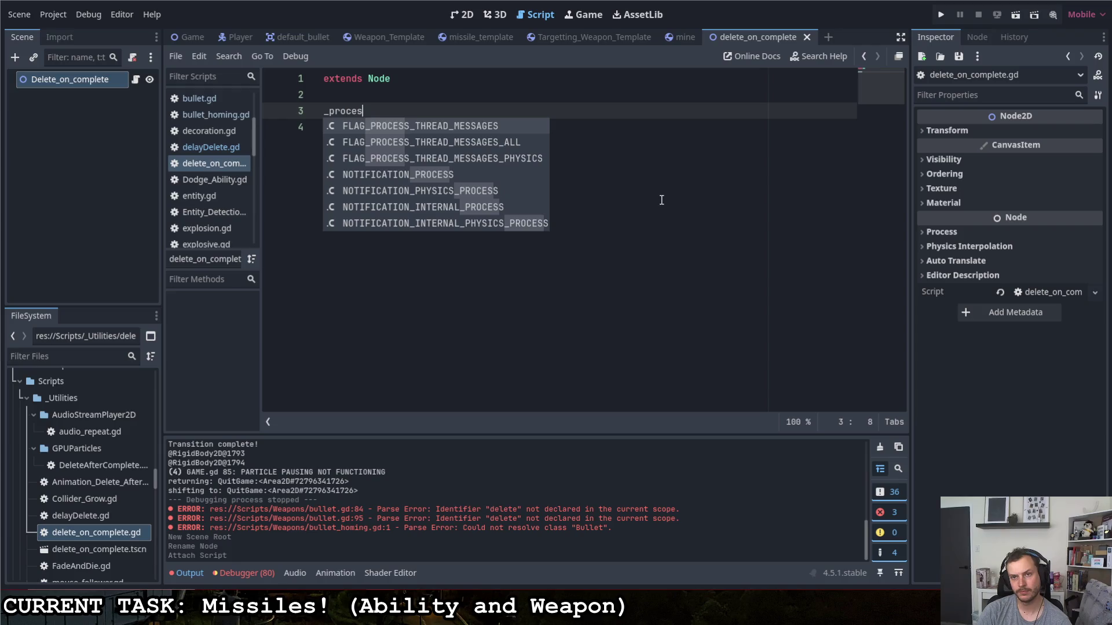
text(fun)
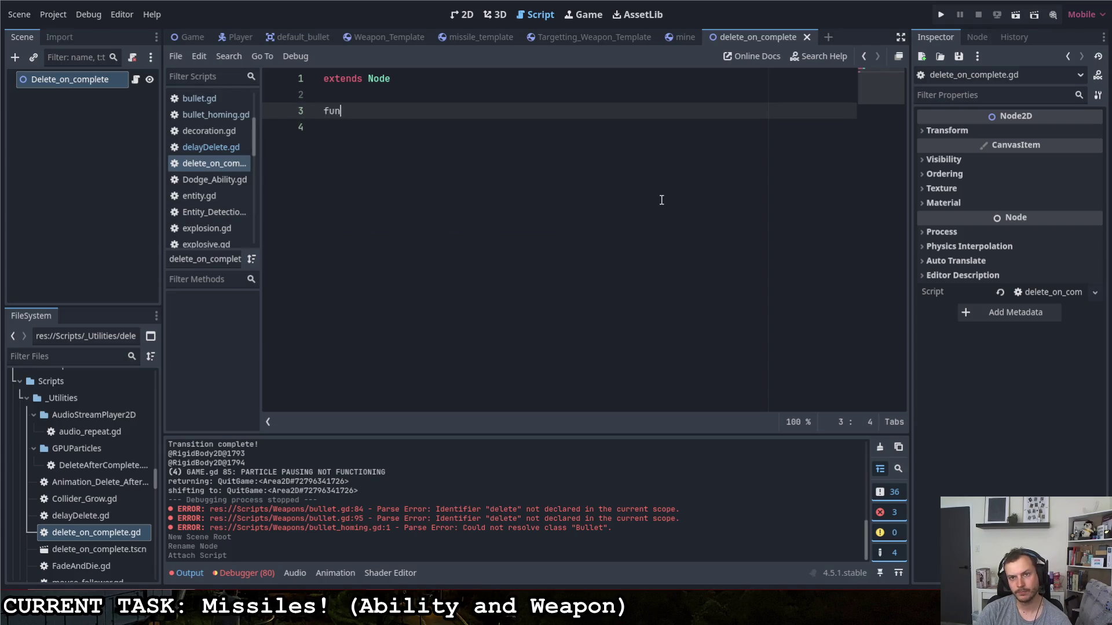
text(c _pro)
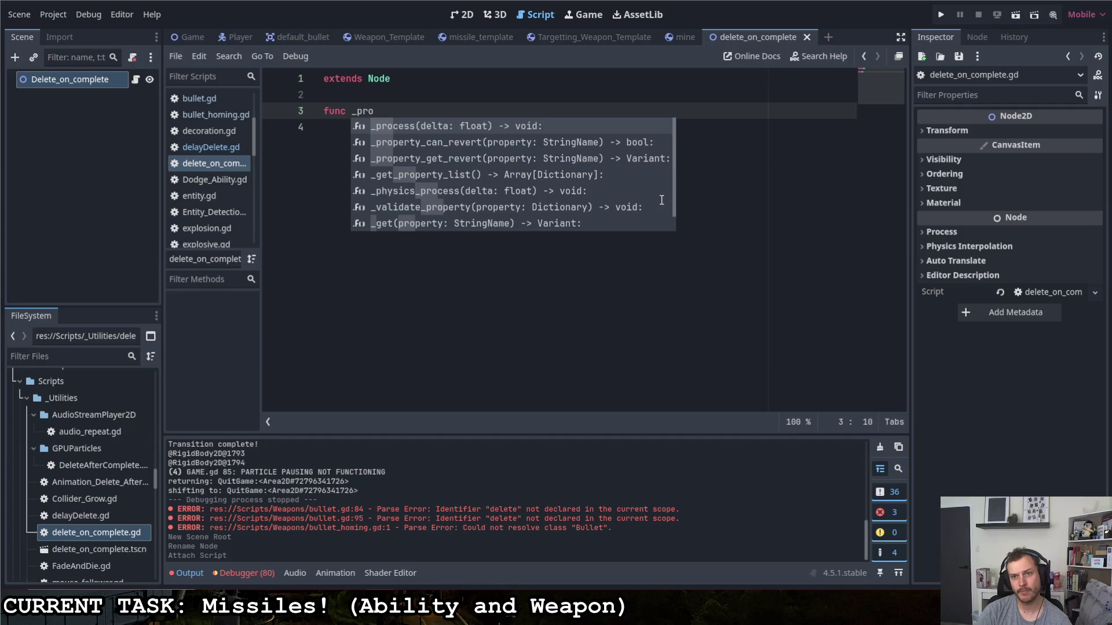
key(Return)
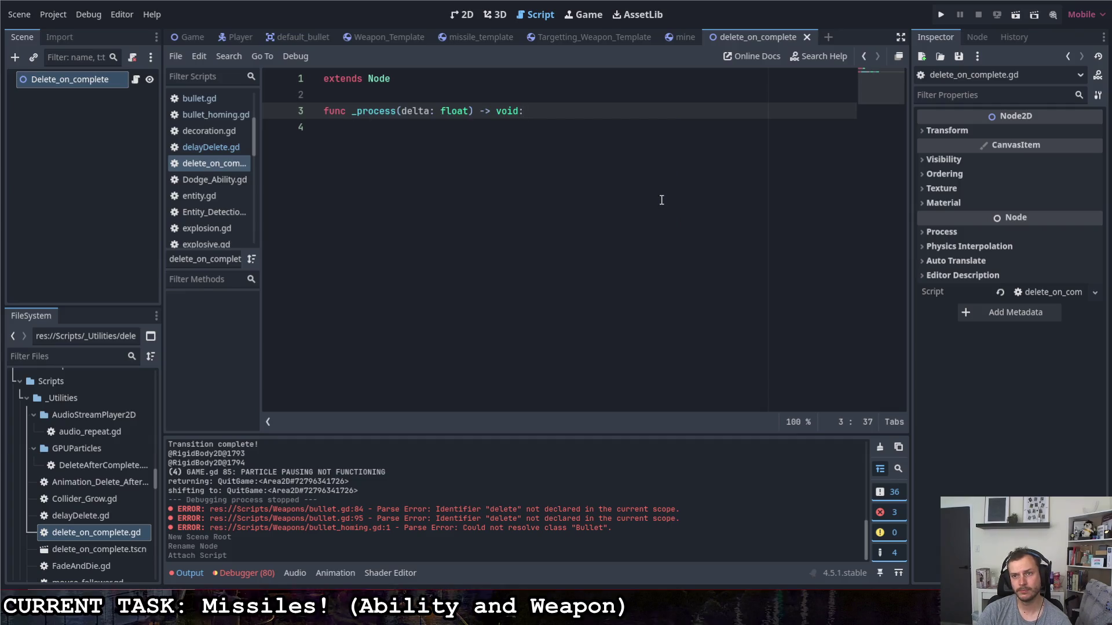
- Add 'var gp = get_parent()' in the _process body and insert blank lines above the function
key(Return)
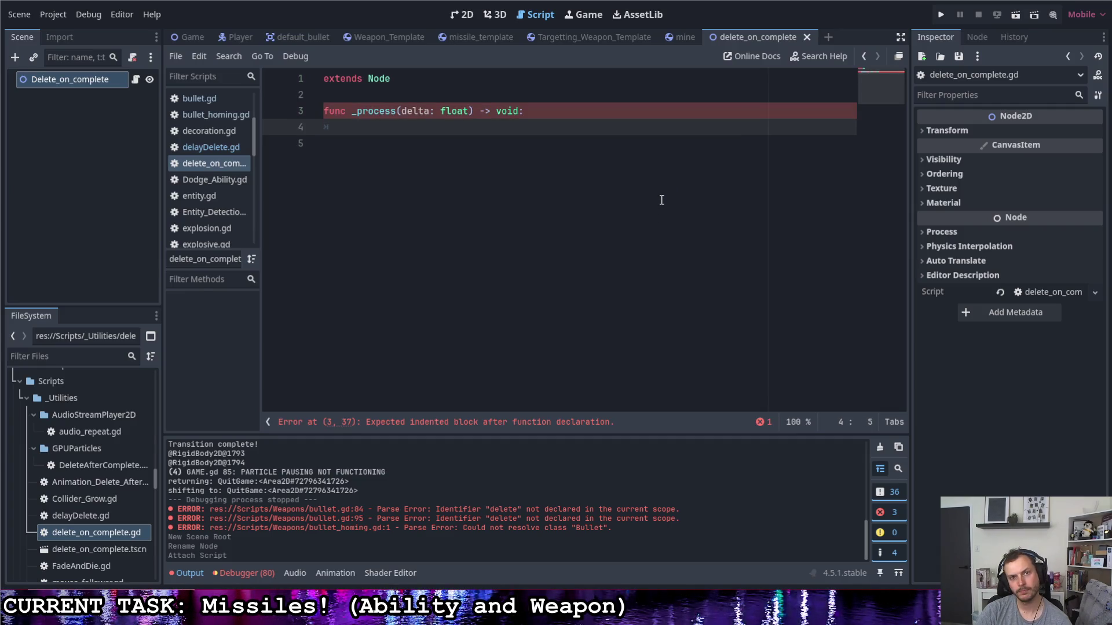
text(get)
key(BackSpace)
key(BackSpace)
key(BackSpace)
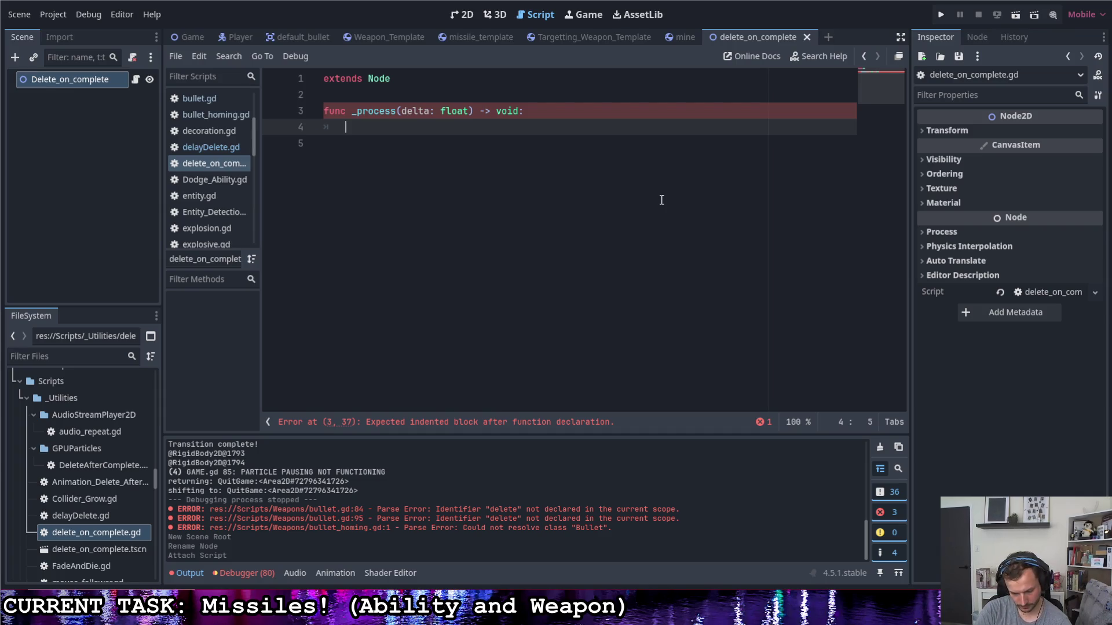
text(var gp = get_)
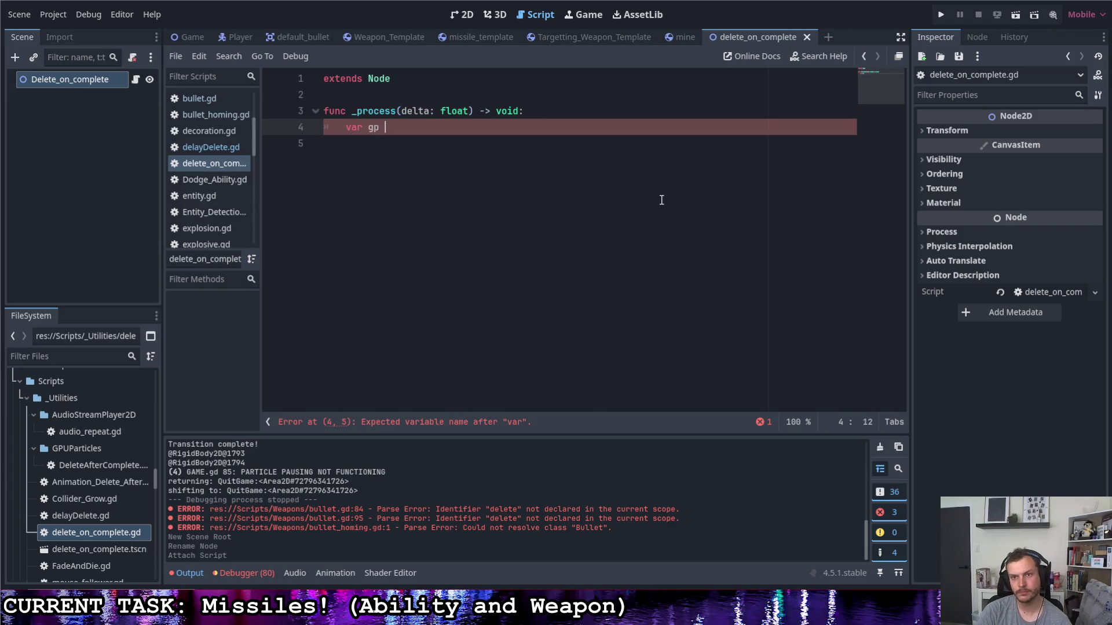
text(par)
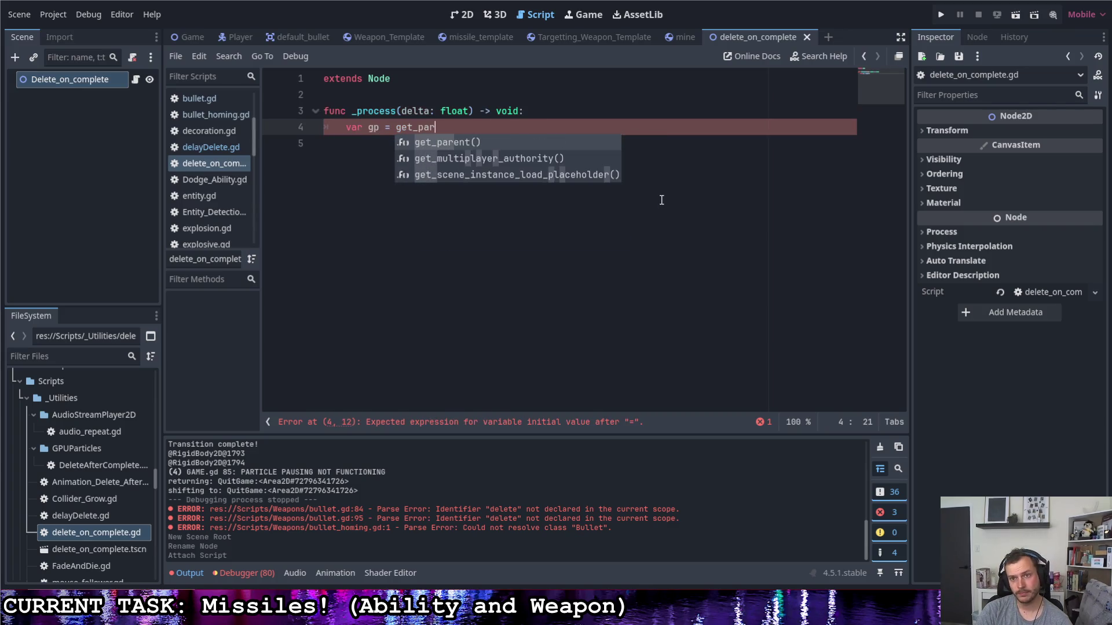
key(Return)
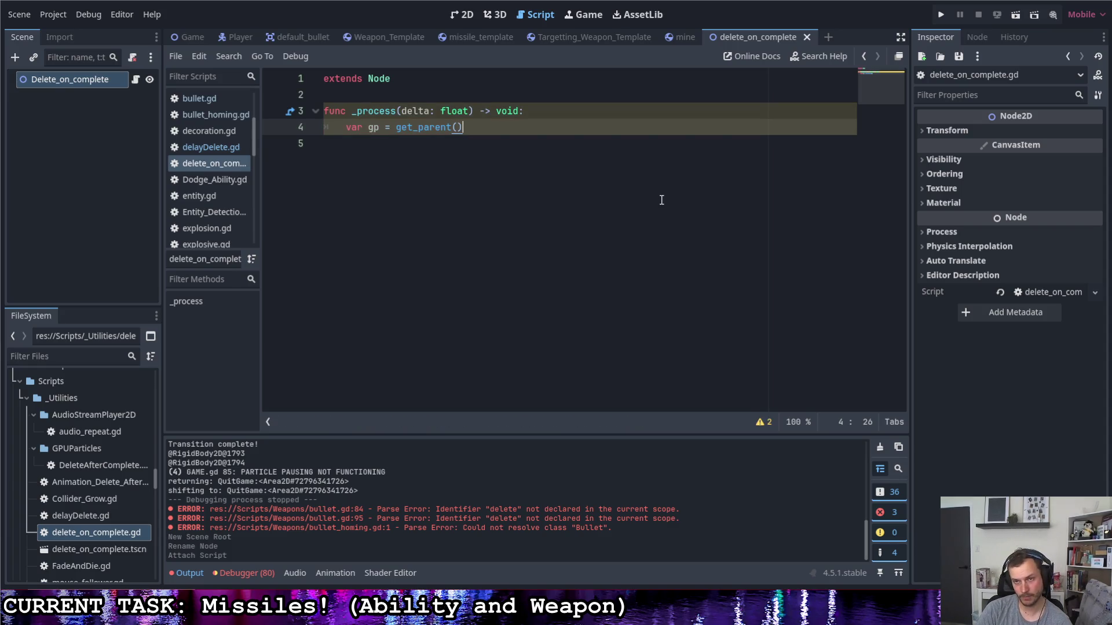
key(Up)
key(Up)
key(Return)
key(Return)
key(Up)
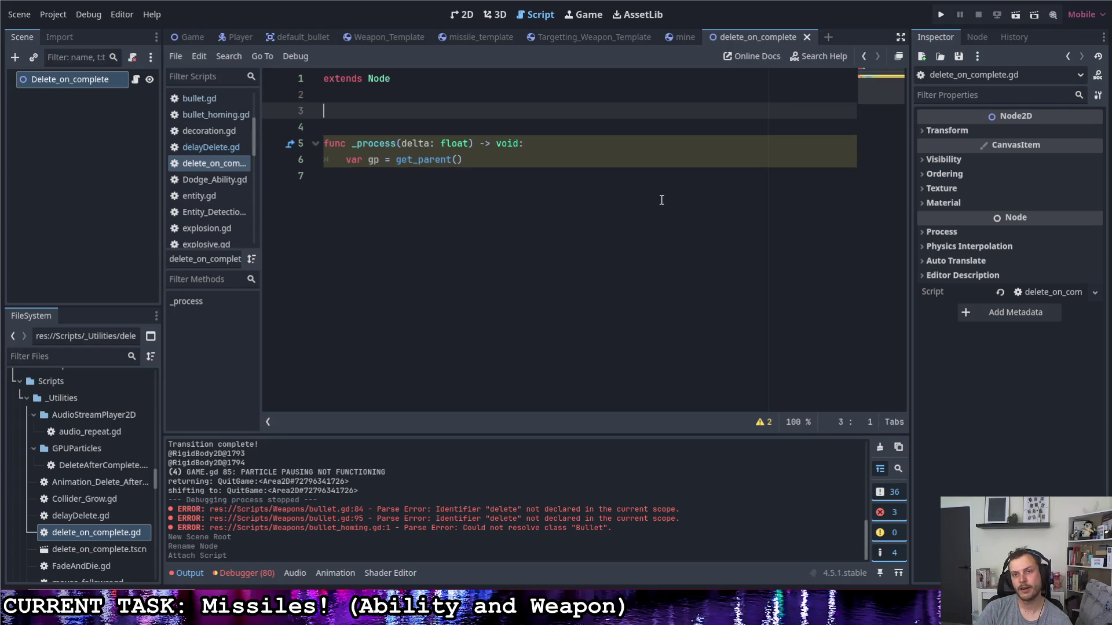
- Declare the variable default_delay = 2.0 above the _process function
text(var dela)
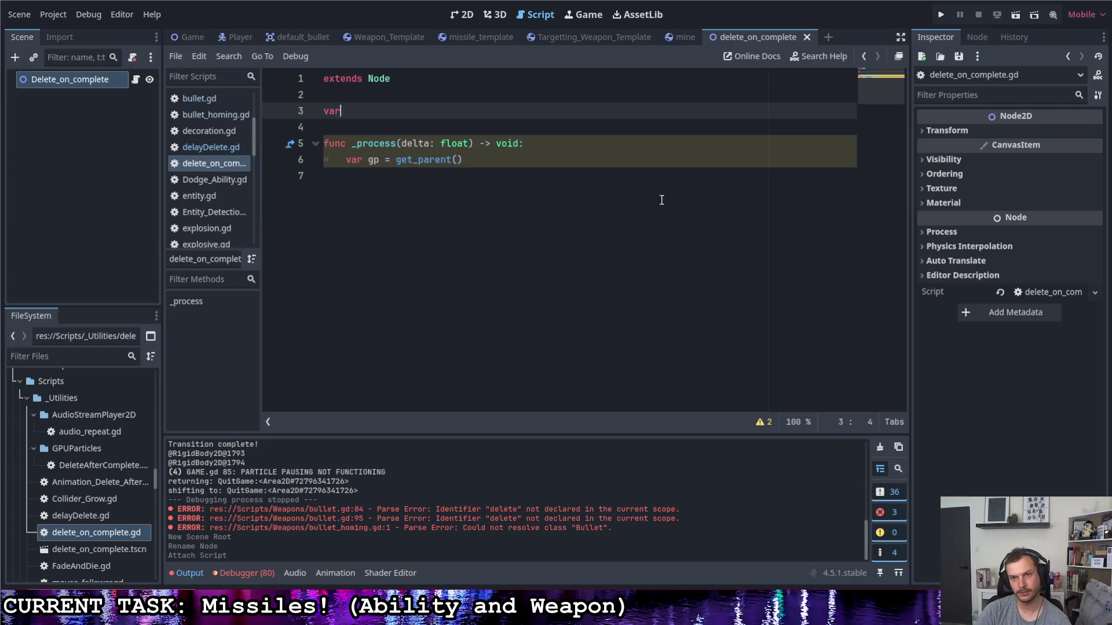
key(BackSpace)
key(BackSpace)
text(fault)
key(BackSpace)
key(BackSpace)
key(BackSpace)
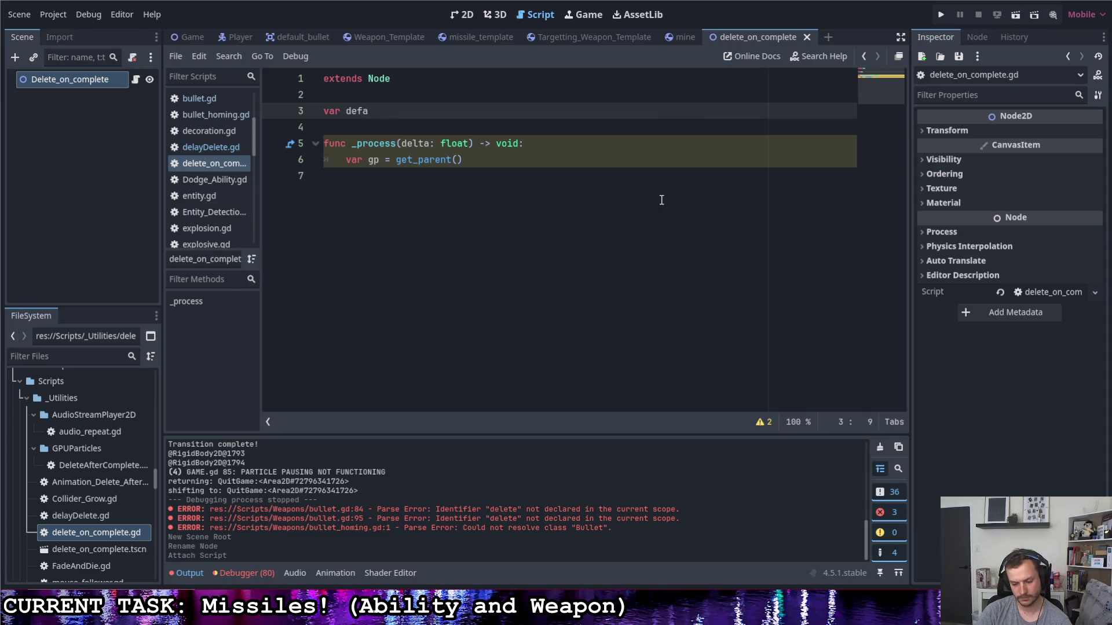
text(ult_delay = 2.0)
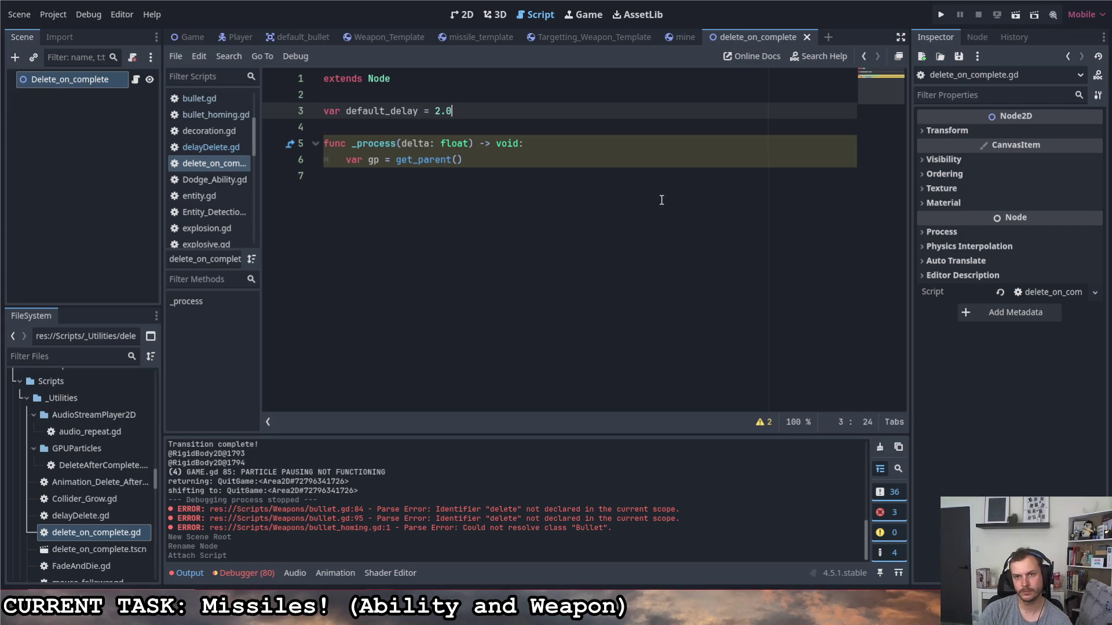
- Add an if default_delay > 0.0 block in _process that counts default_delay down by delta
click(530, 161)
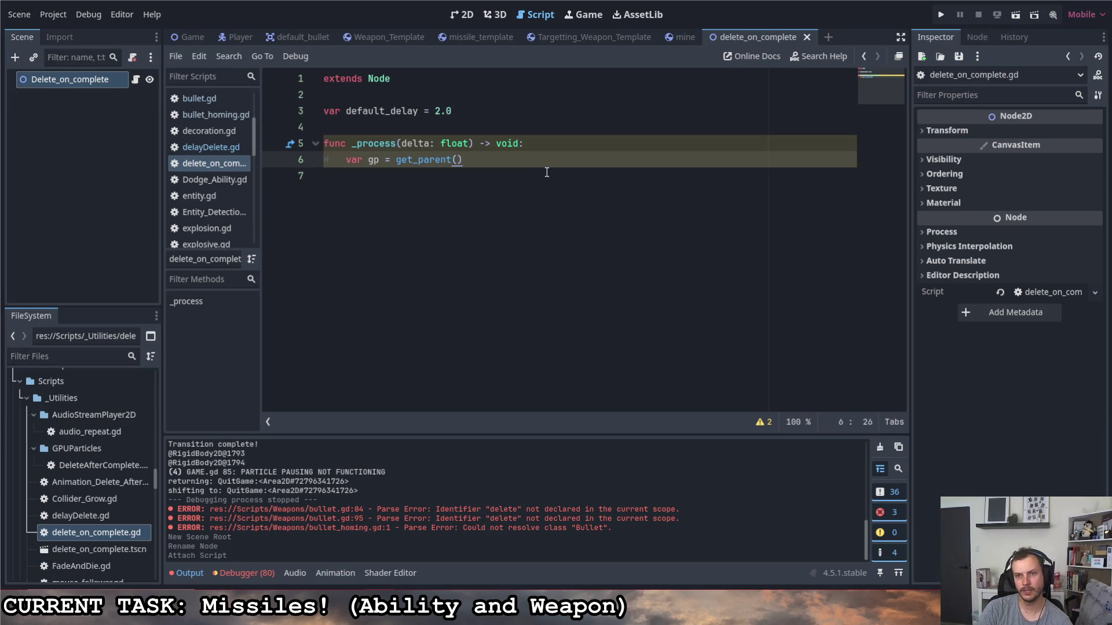
key(Return)
key(Return)
key(Return)
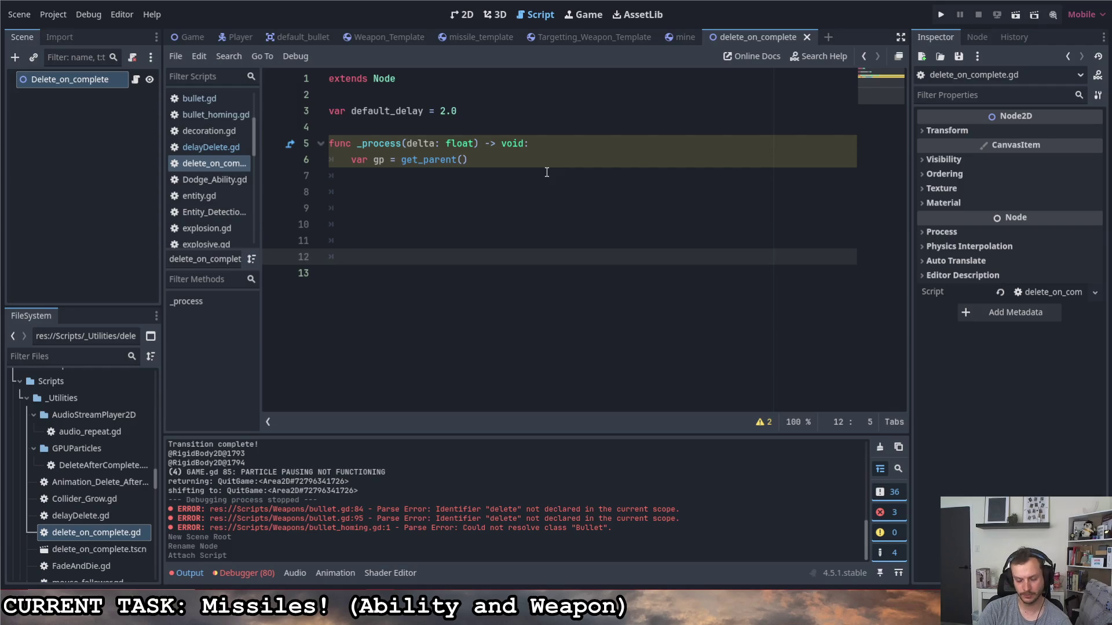
text(if default)
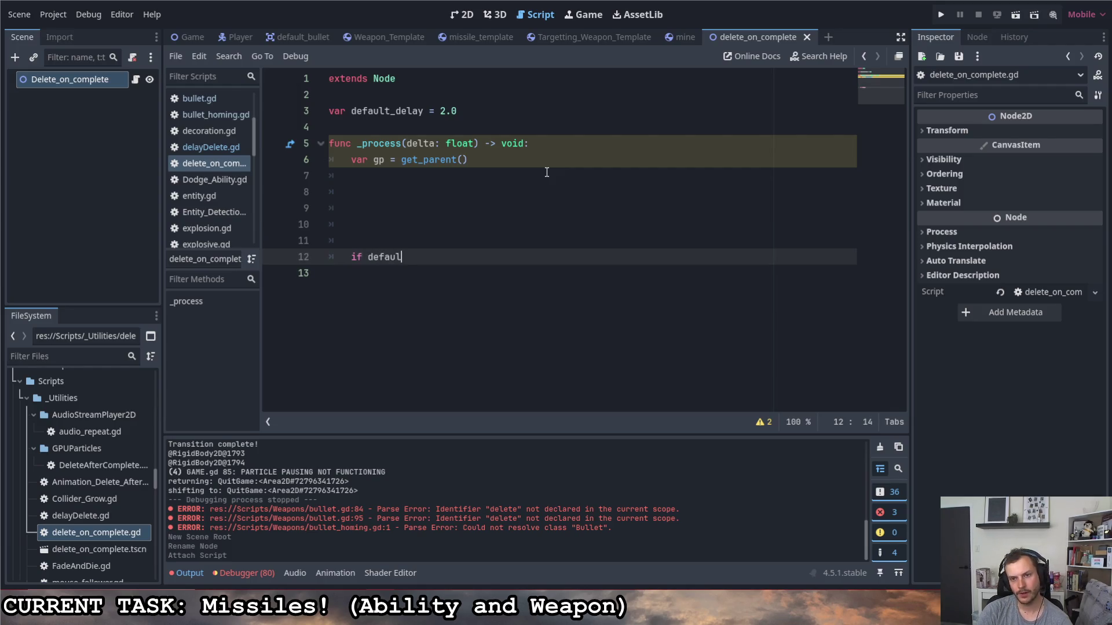
key(Return)
text(>)
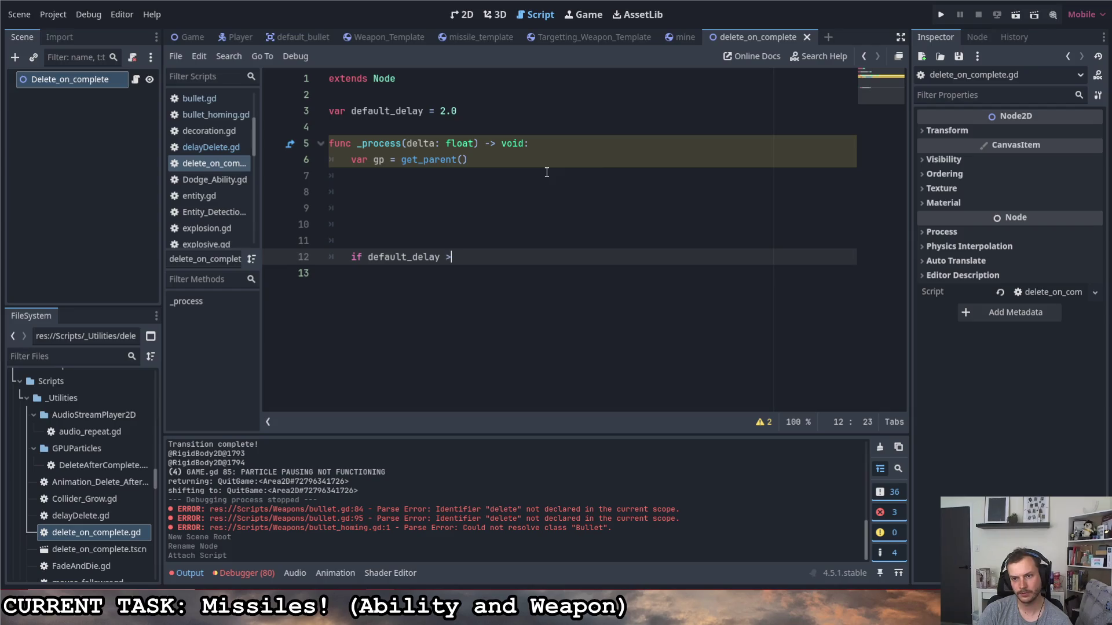
text(> 0.0:)
key(Return)
text(de)
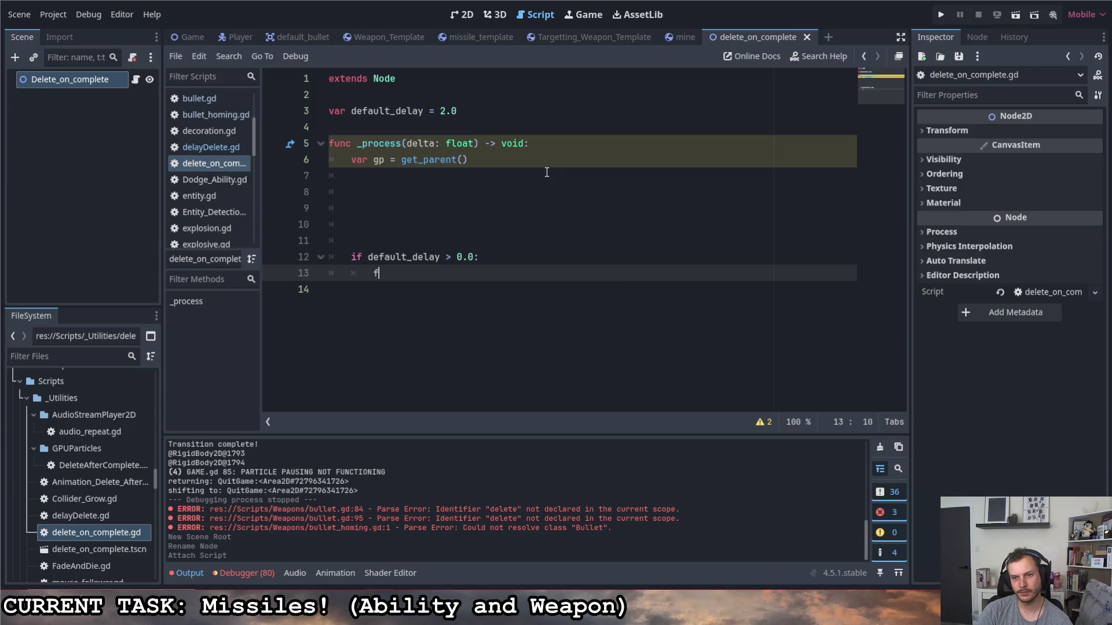
key(Return)
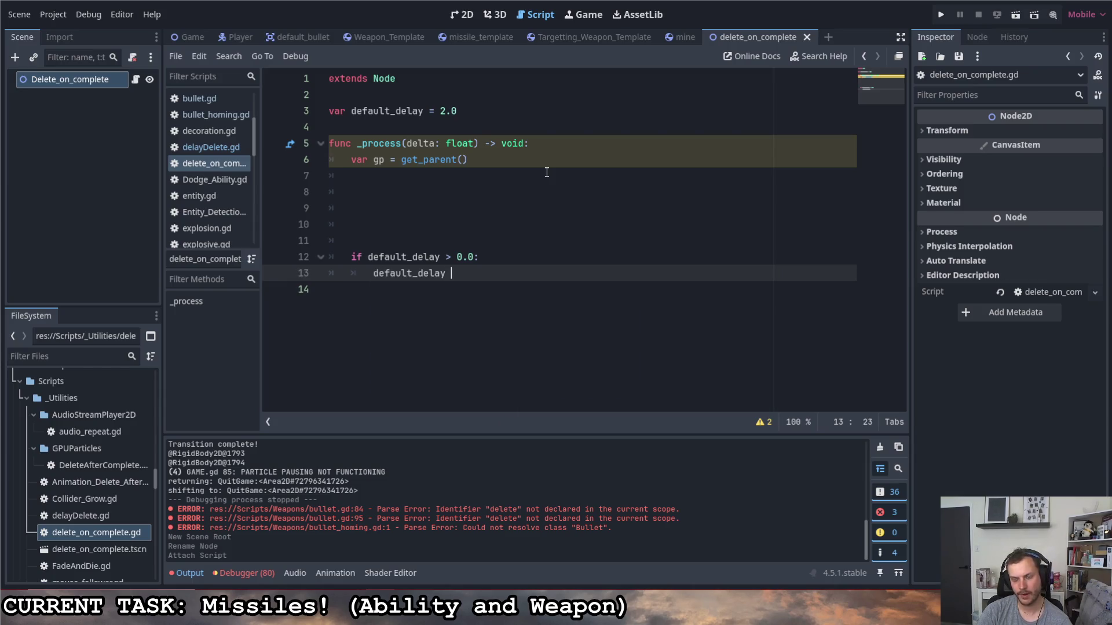
text(-= delta)
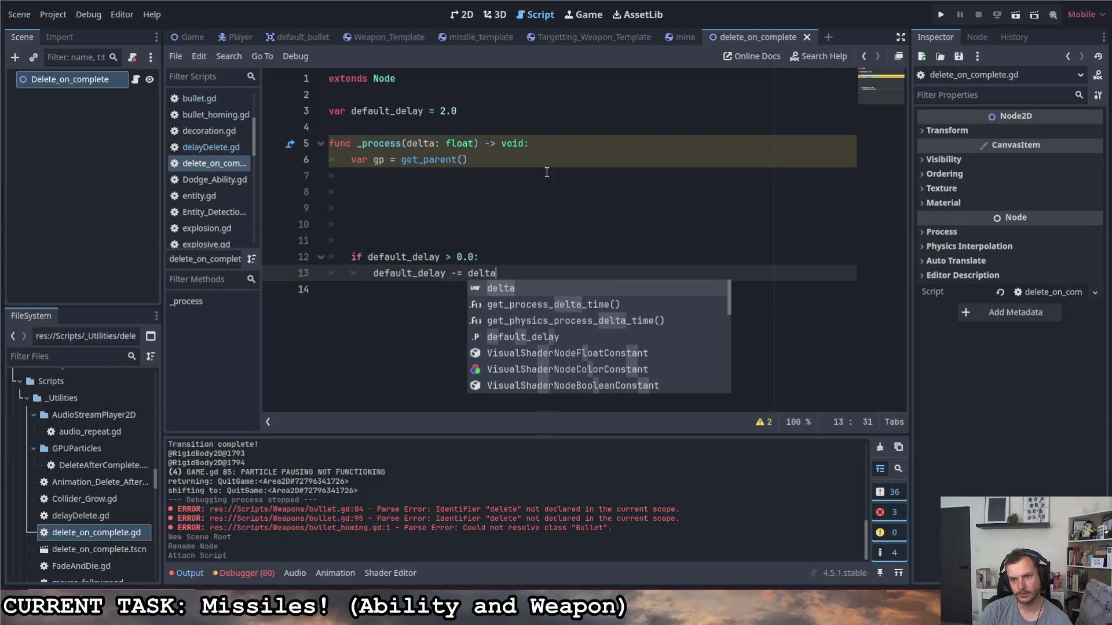
key(Return)
key(Return)
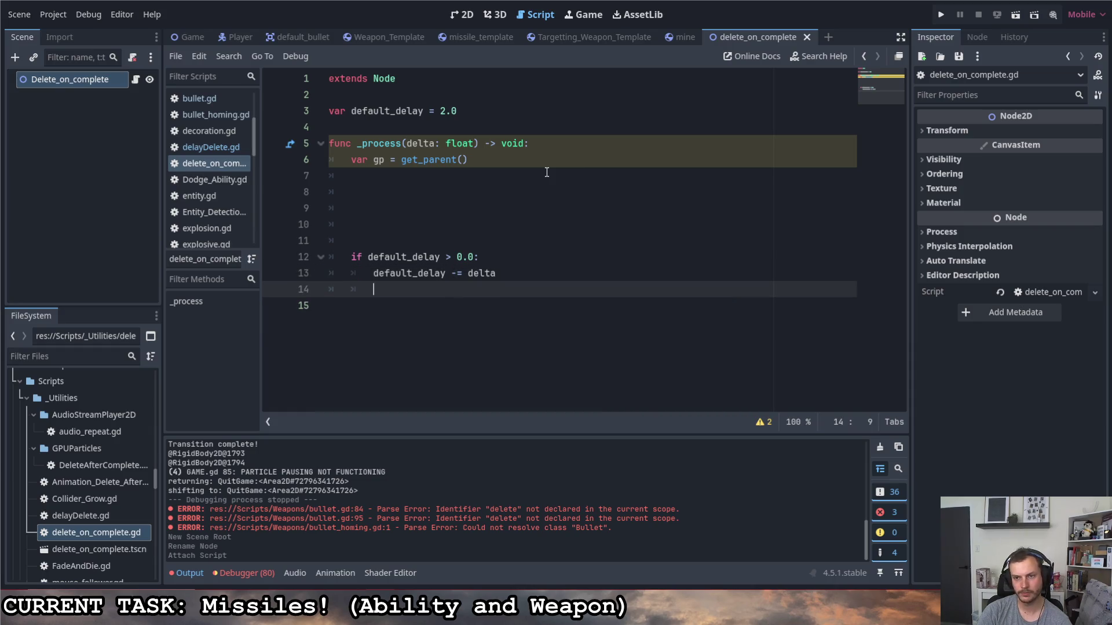
- Add return inside the countdown block and a queue_free() call after it
key(BackSpace)
key(Tab)
text(return)
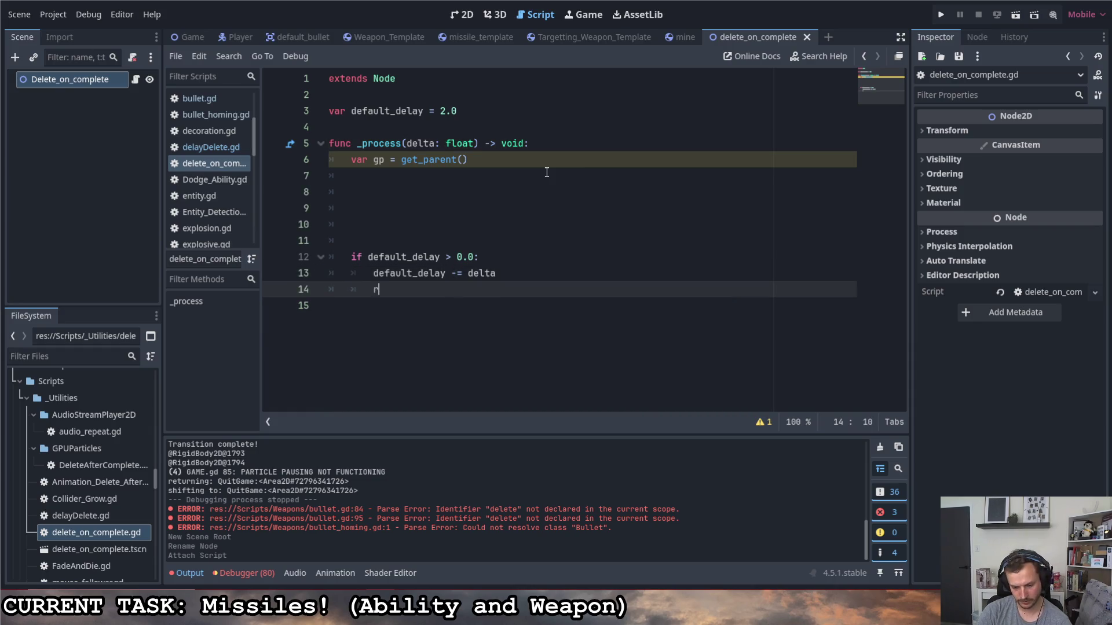
key(Return)
key(BackSpace)
text(queue_f)
key(Return)
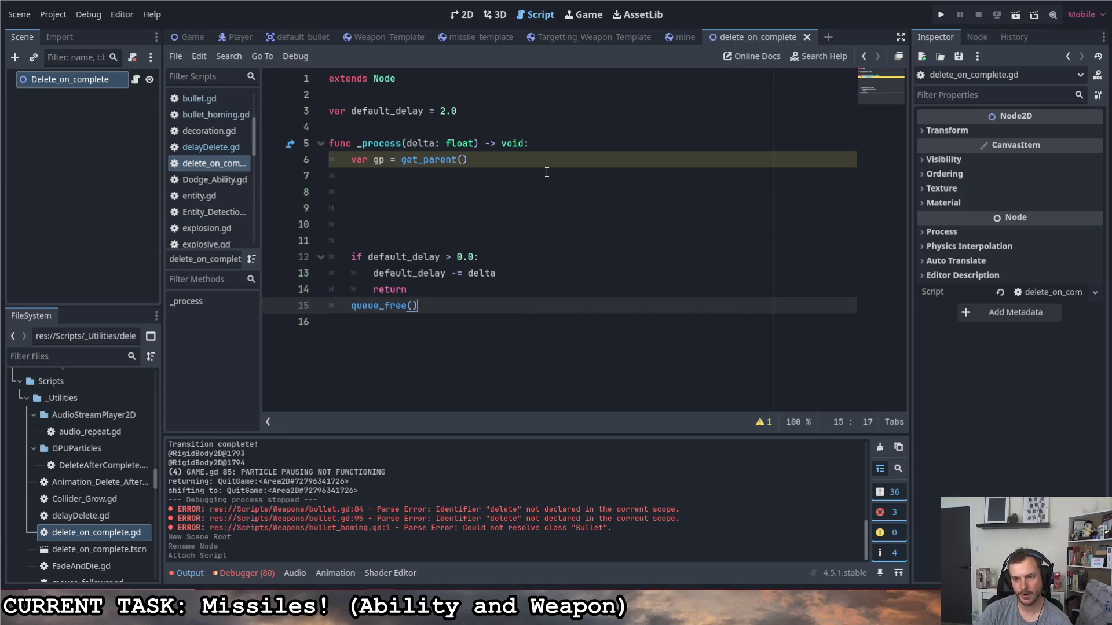
key(Up)
key(Return)
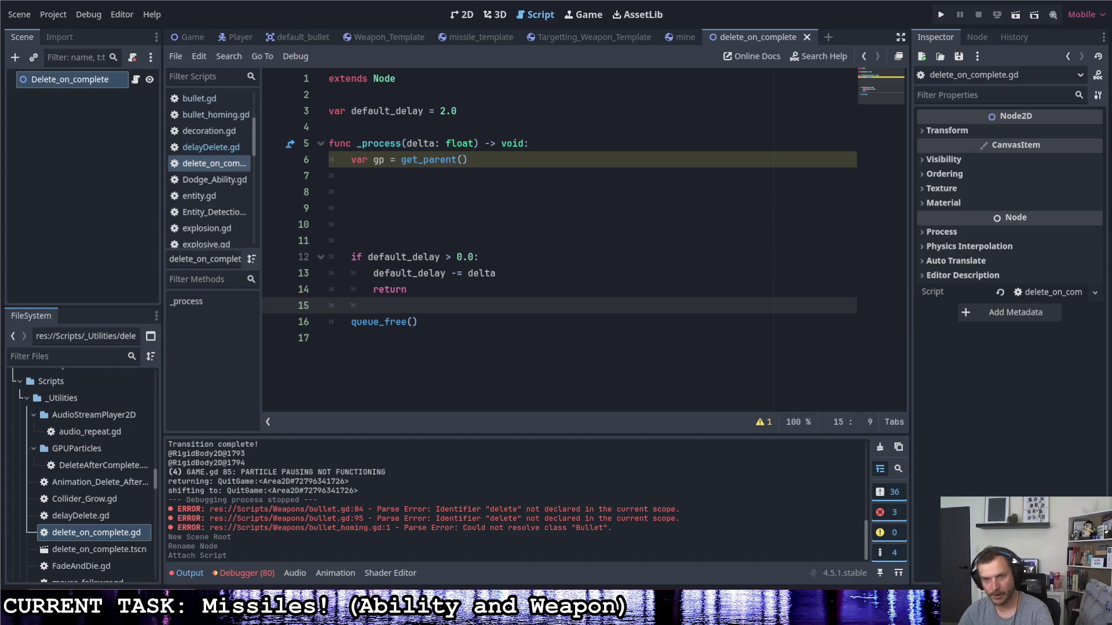
- Call queue_free() on gp and start an 'if gp is GPUParticles2D:' check in _process
click(352, 321)
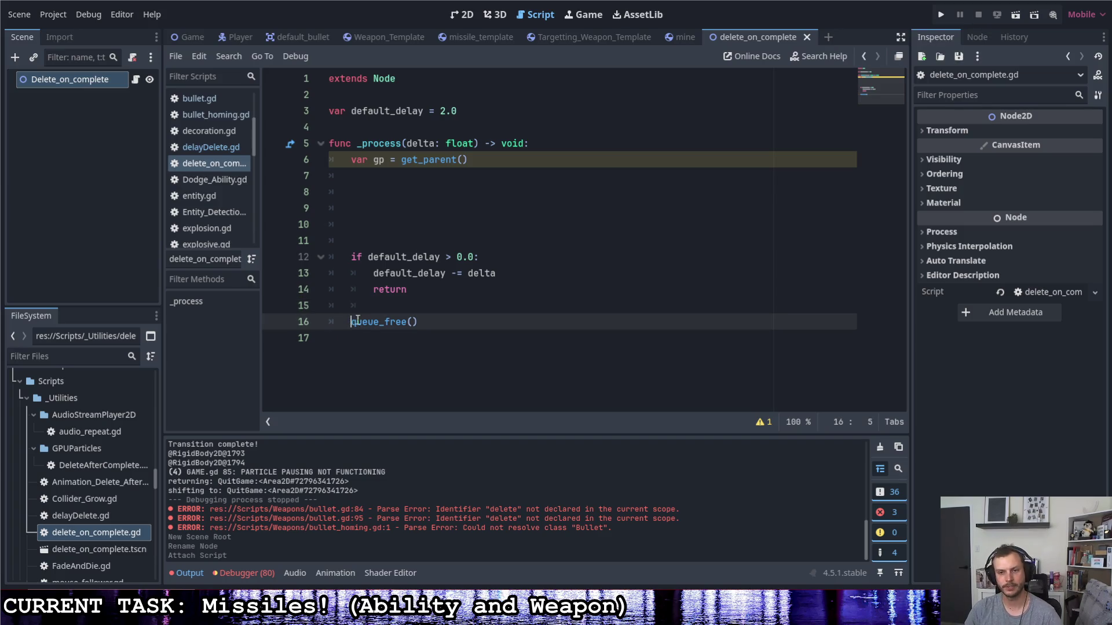
text(gp.)
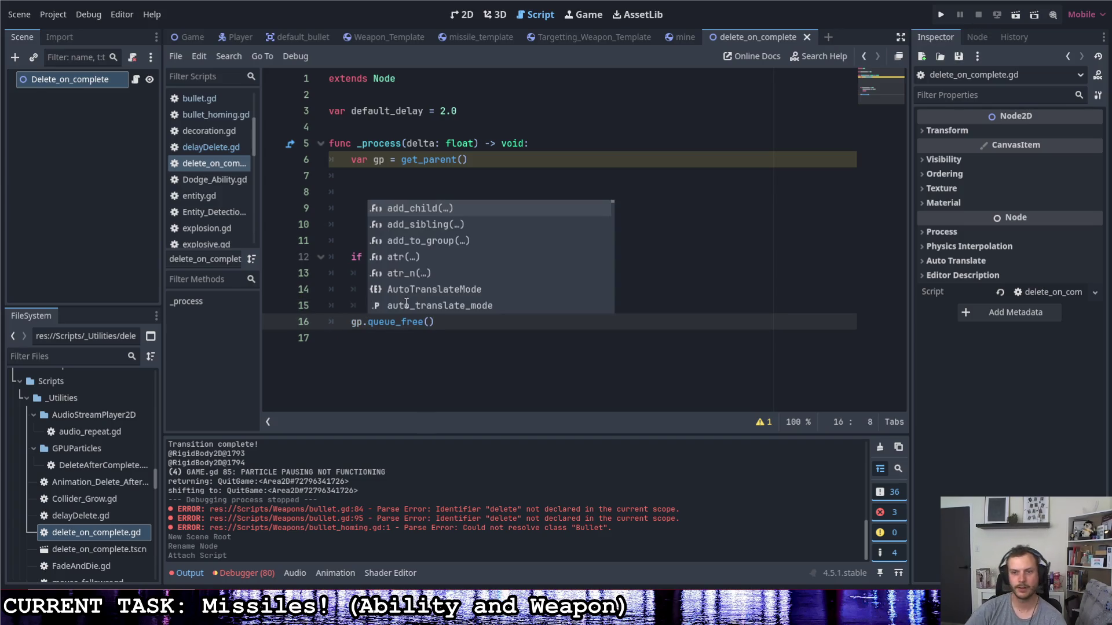
key(Escape)
click(488, 177)
click(487, 187)
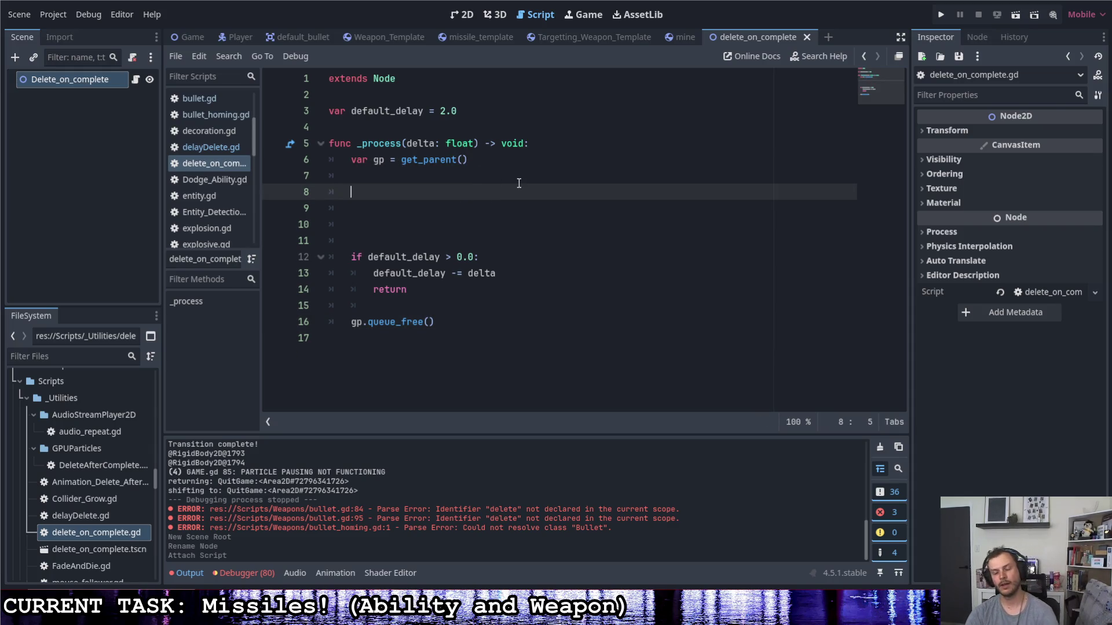
text(if gp is )
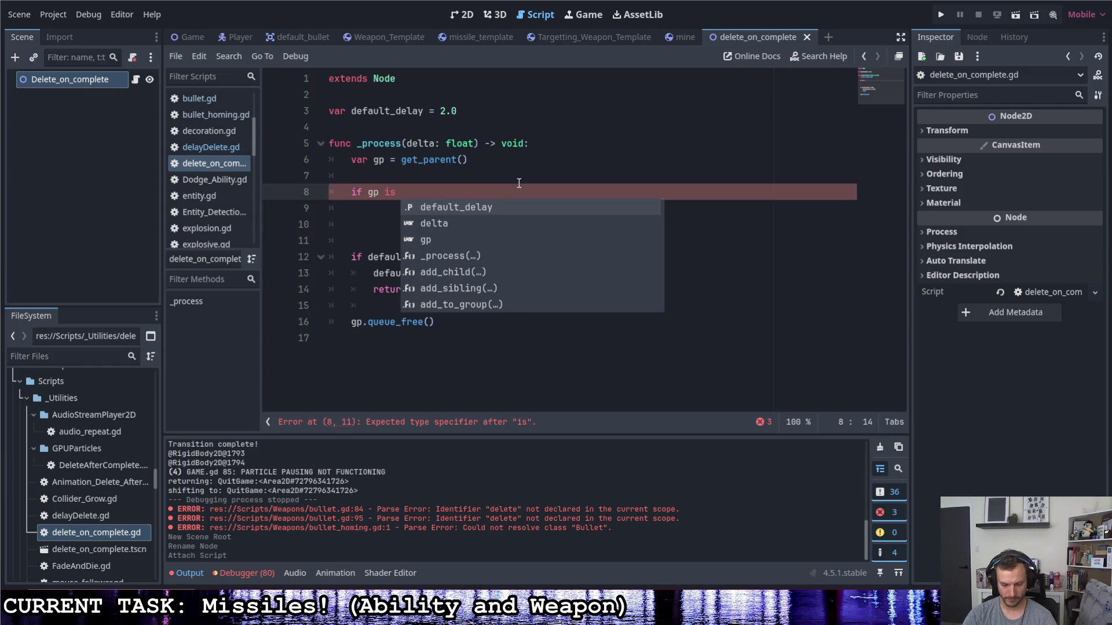
text(GPU)
key(Return)
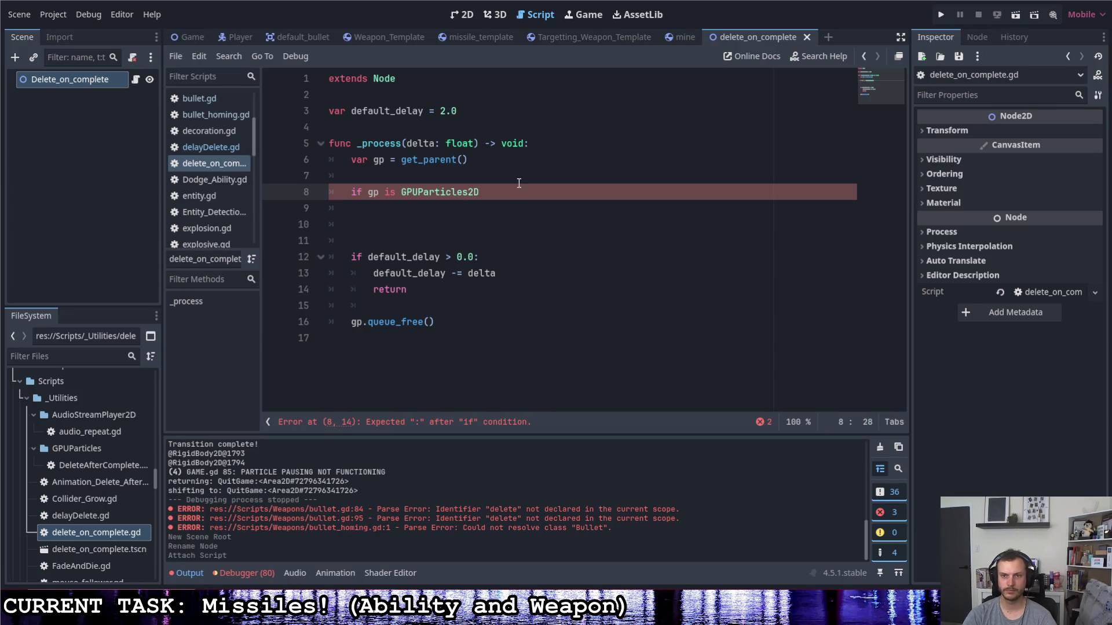
text(:)
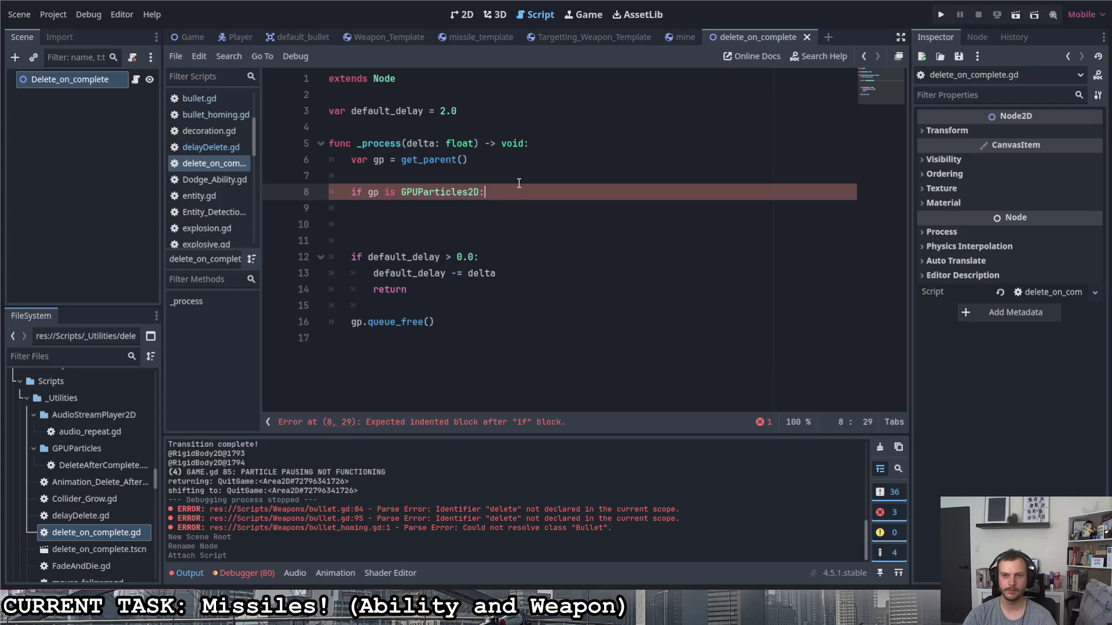
key(Return)
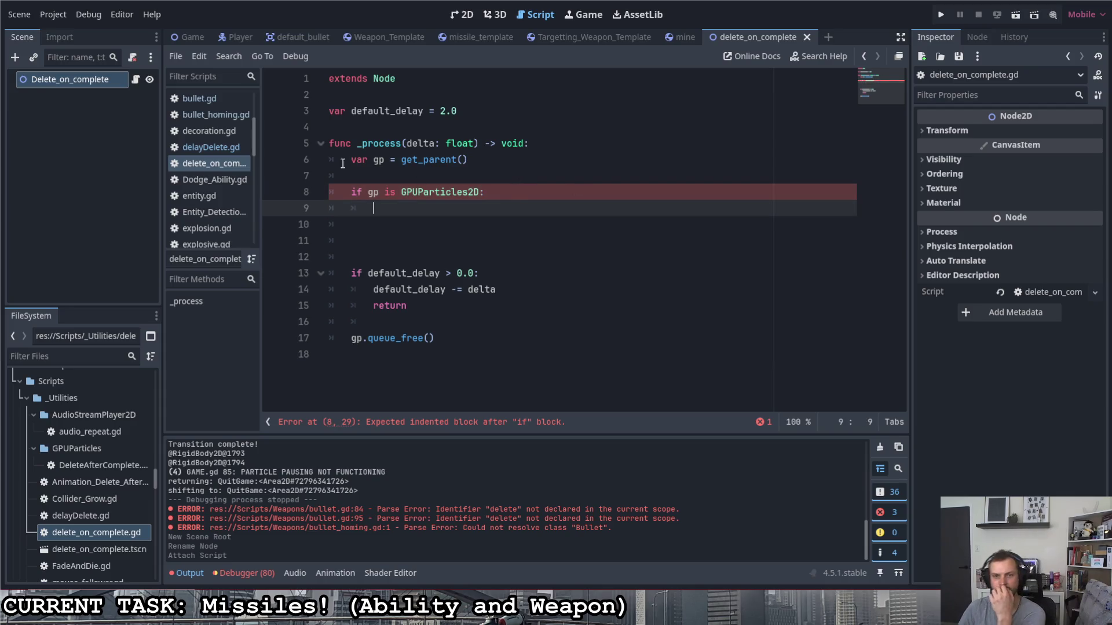
click(109, 459)
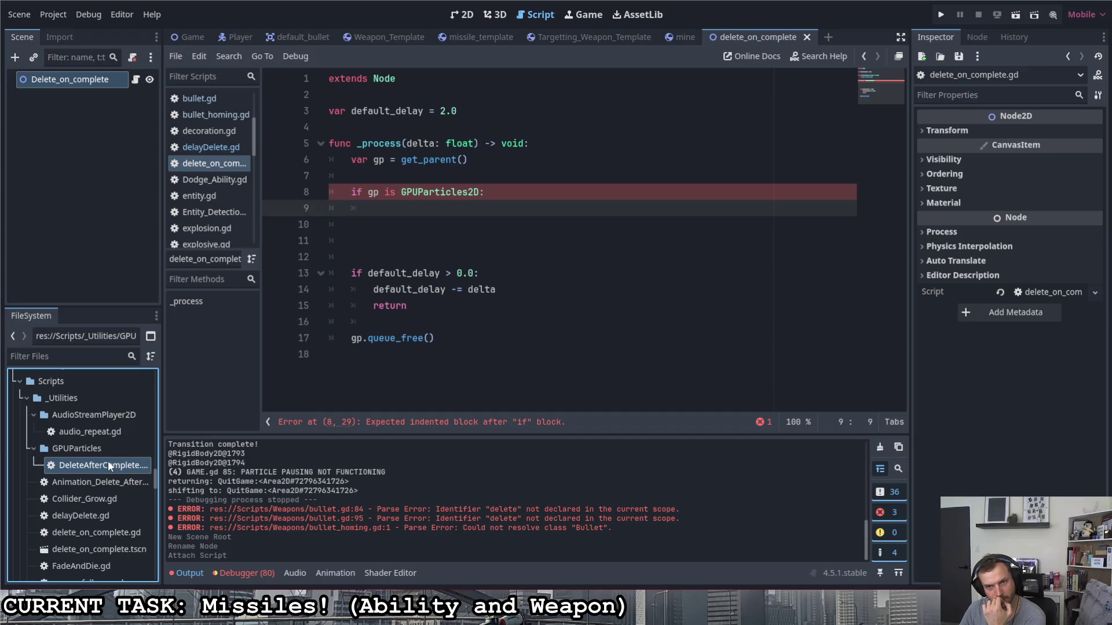
- Check the delete_delay calculation in DeleteAfterComplete.gd, then reopen delete_on_complete.gd
double_click(106, 461)
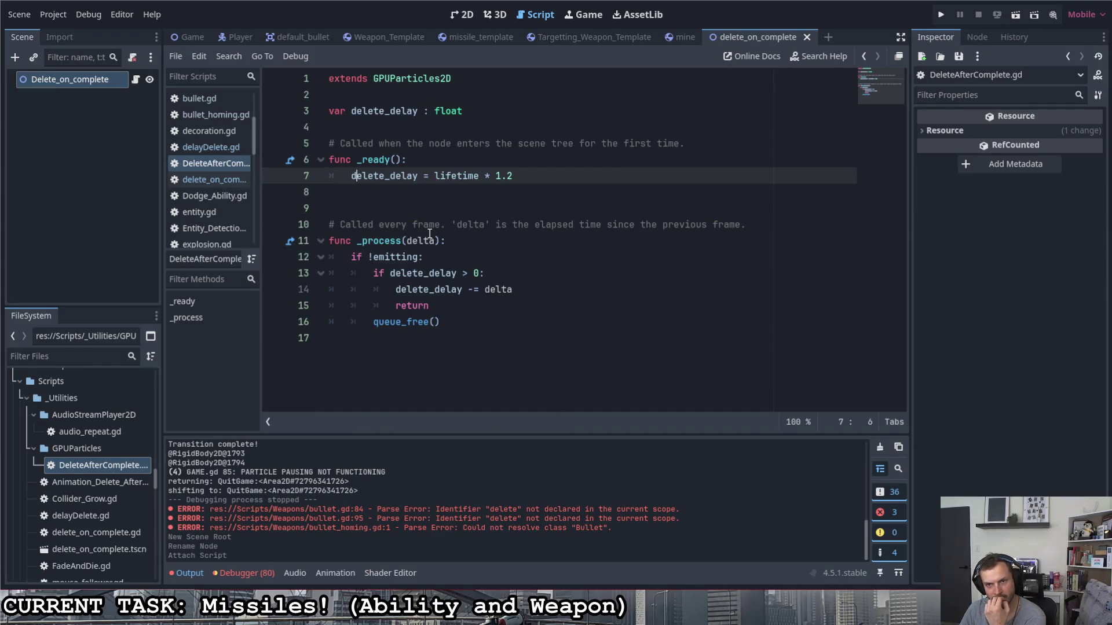
mouse_move(518, 176)
mouse_down()
mouse_move(350, 176)
mouse_move(515, 178)
mouse_up()
click(407, 177)
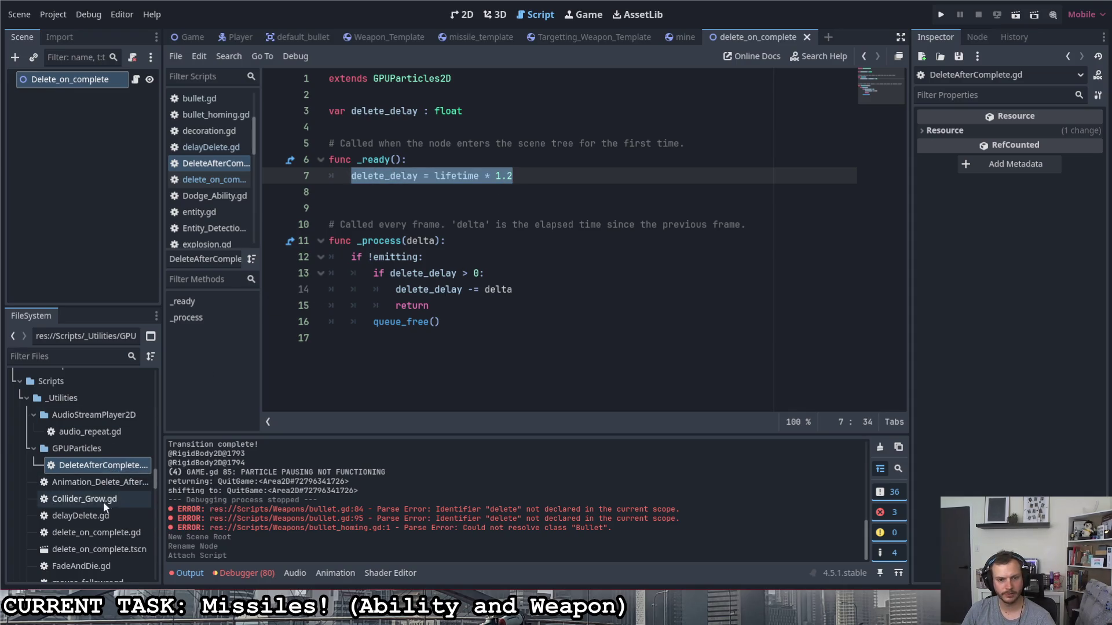
click(94, 531)
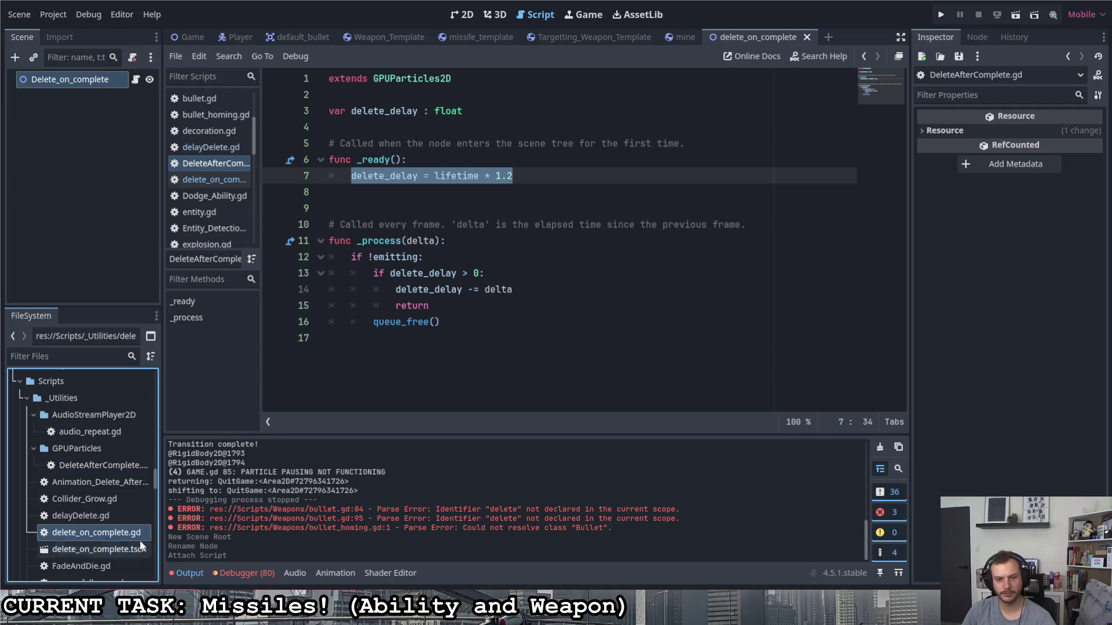
double_click(92, 532)
- Add a _ready() -> void function that sets delete_delay = lifetime * 1.2
click(429, 126)
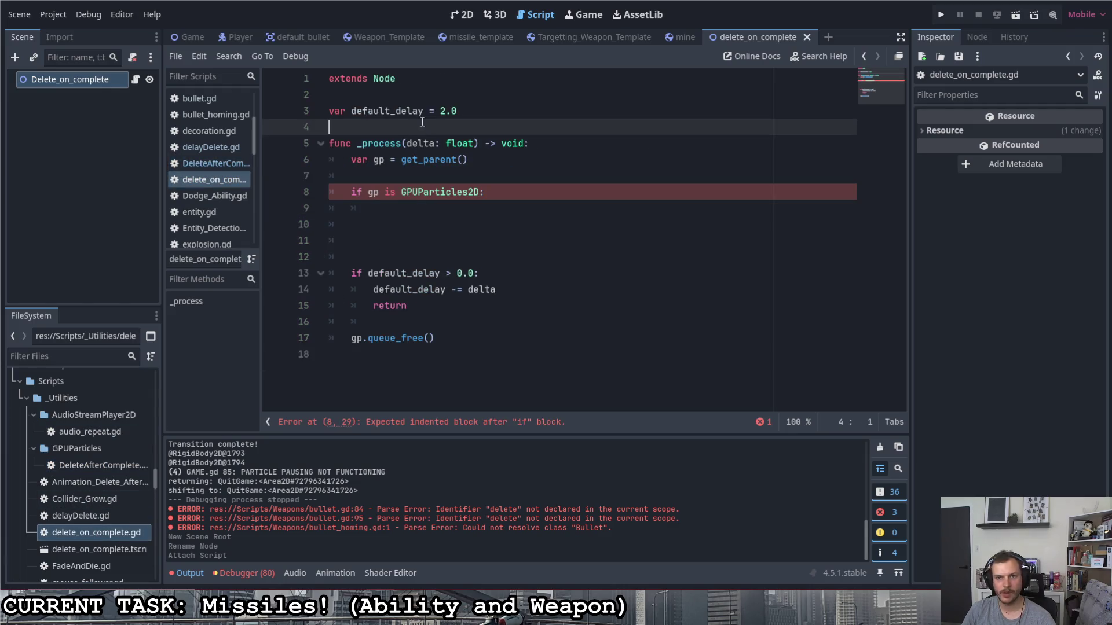
key(Return)
key(Return)
key(Up)
text(func _ready()
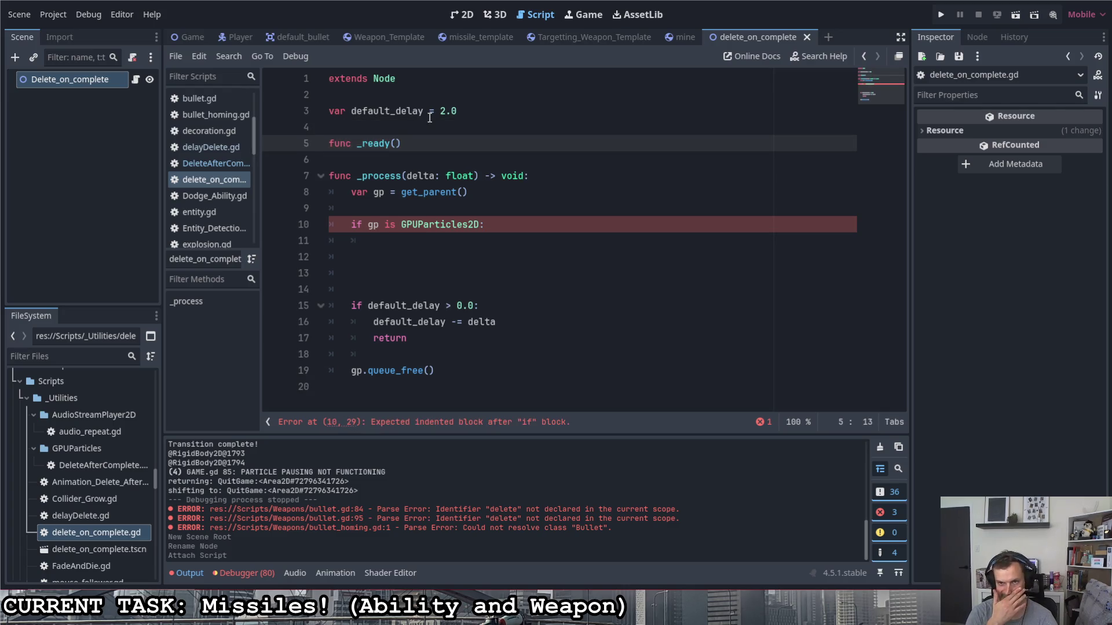
text())
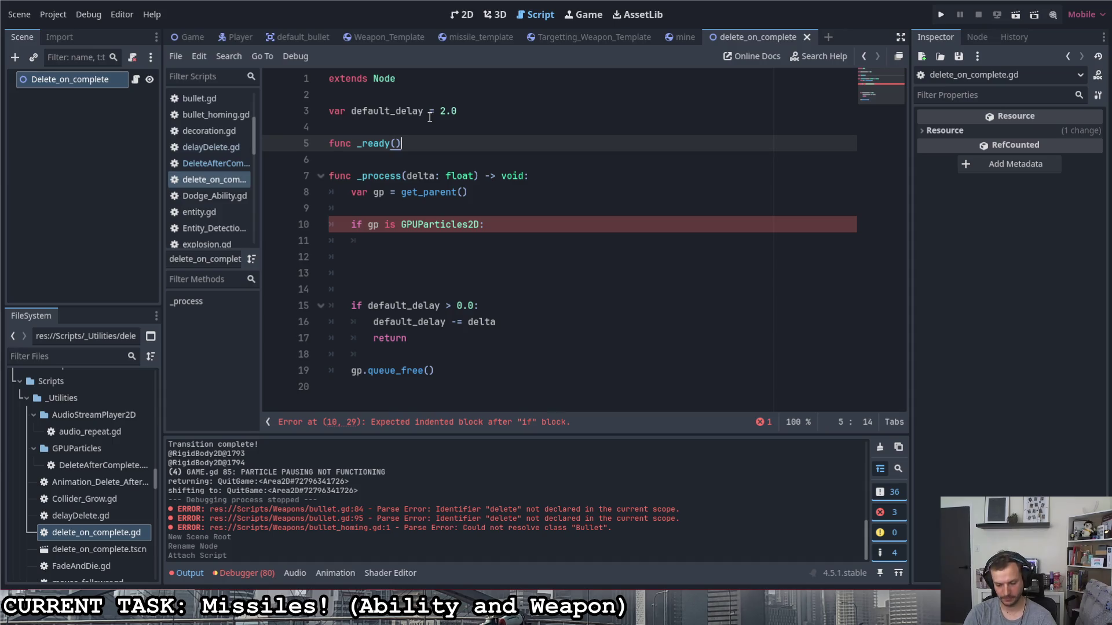
text( -> void :)
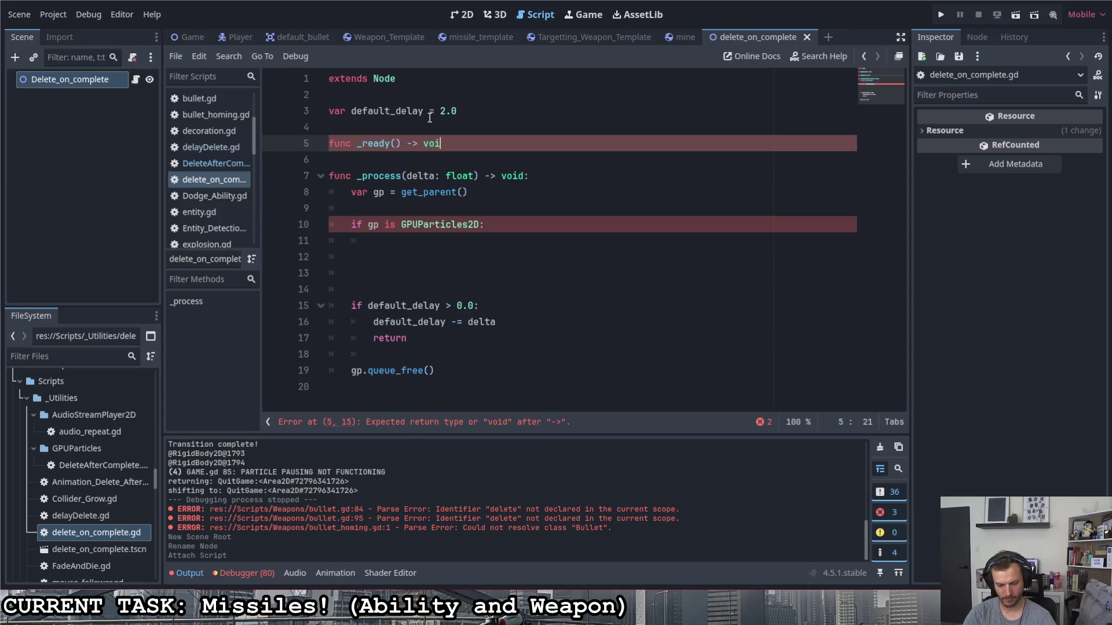
key(Return)
text(delete_delay = lifetime * 1.2)
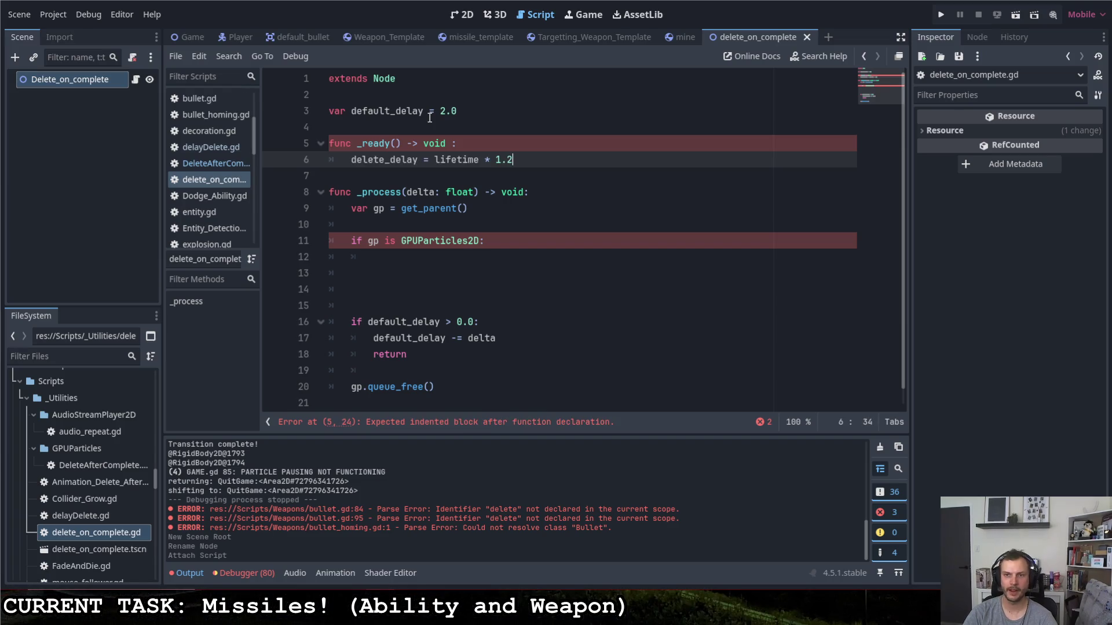
click(456, 145)
key(BackSpace)
click(481, 145)
key(Return)
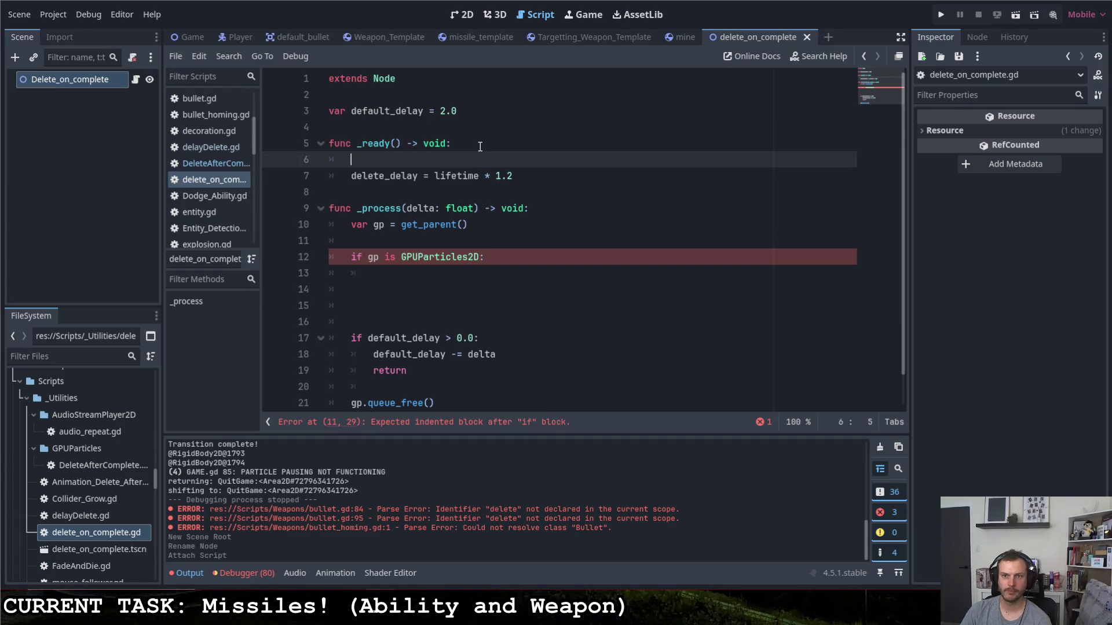
- In _ready, store get_parent() in gp and indent the delay under 'if gp is GPUParticles2D:'
text(var )
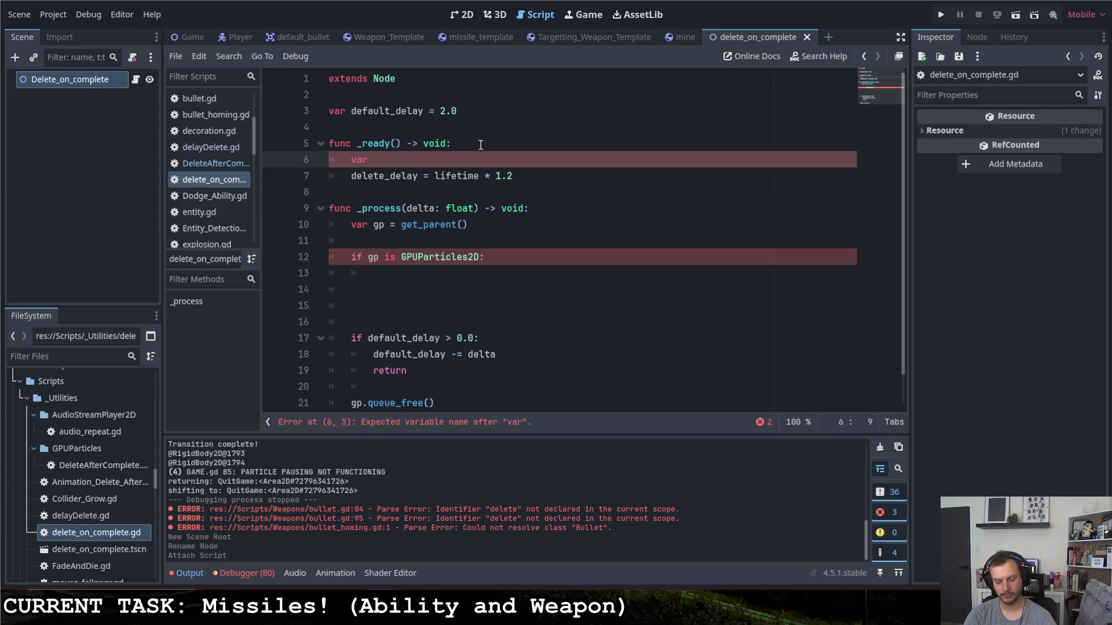
text(gp = get_pa)
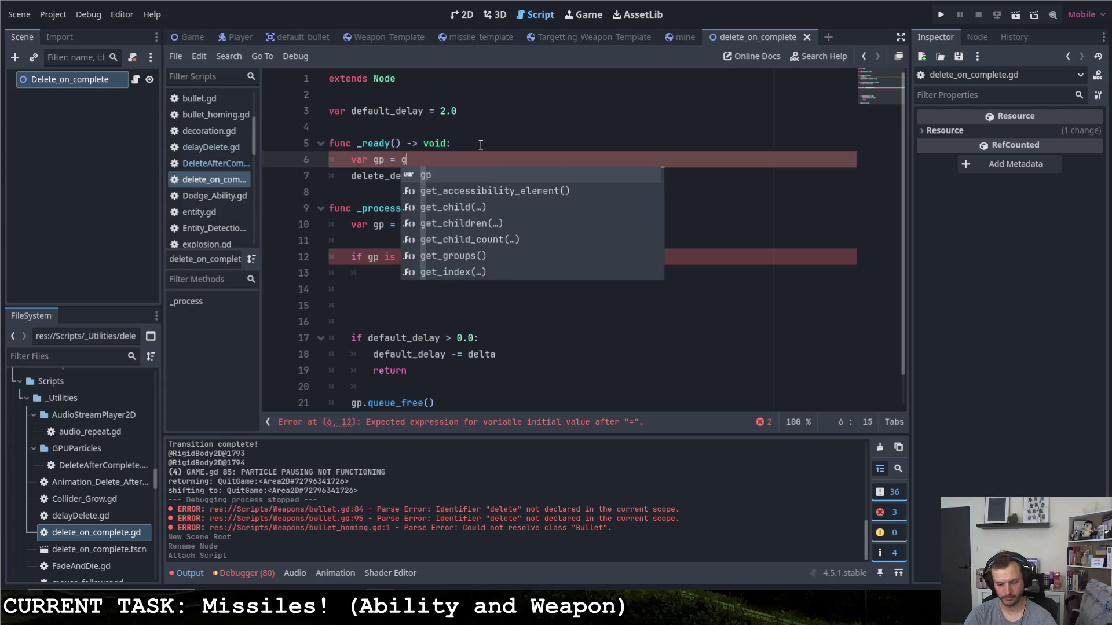
key(Return)
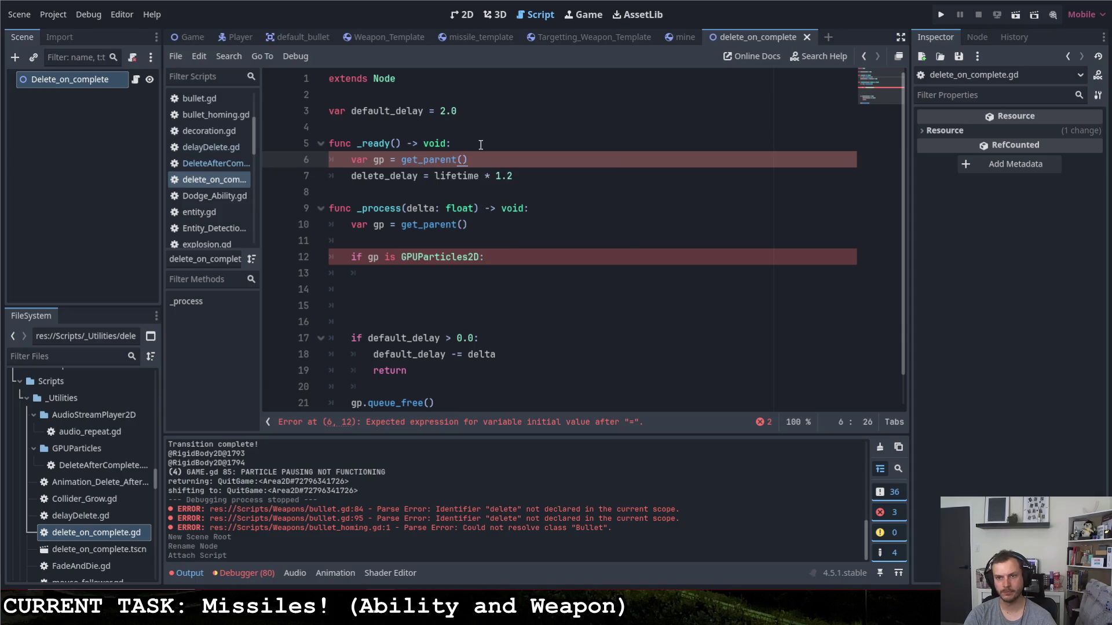
key(Return)
text(if )
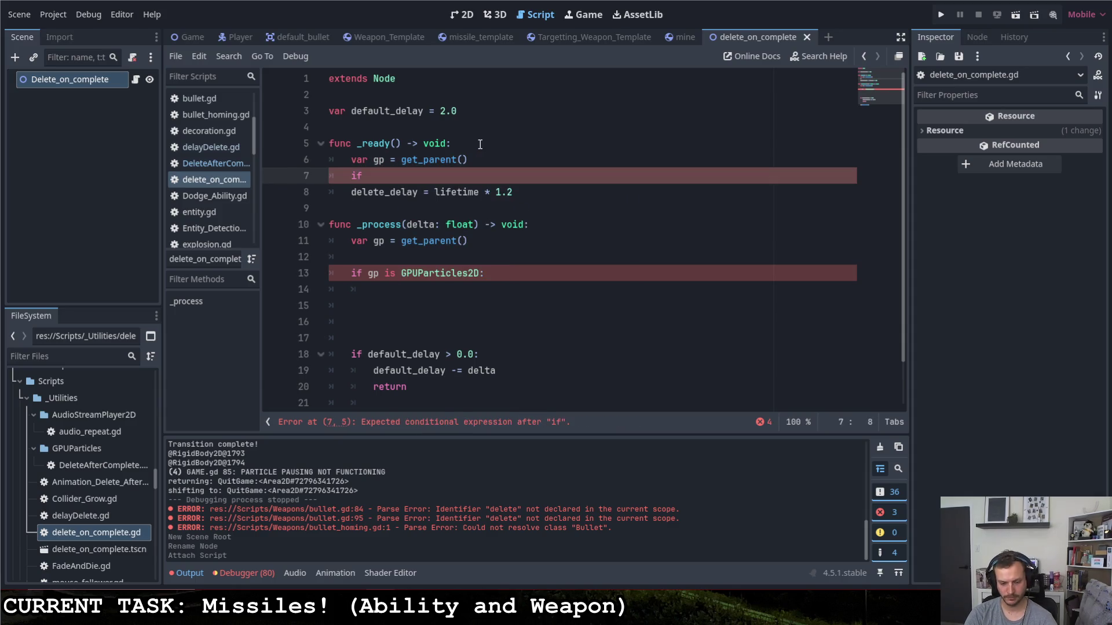
text(gp )
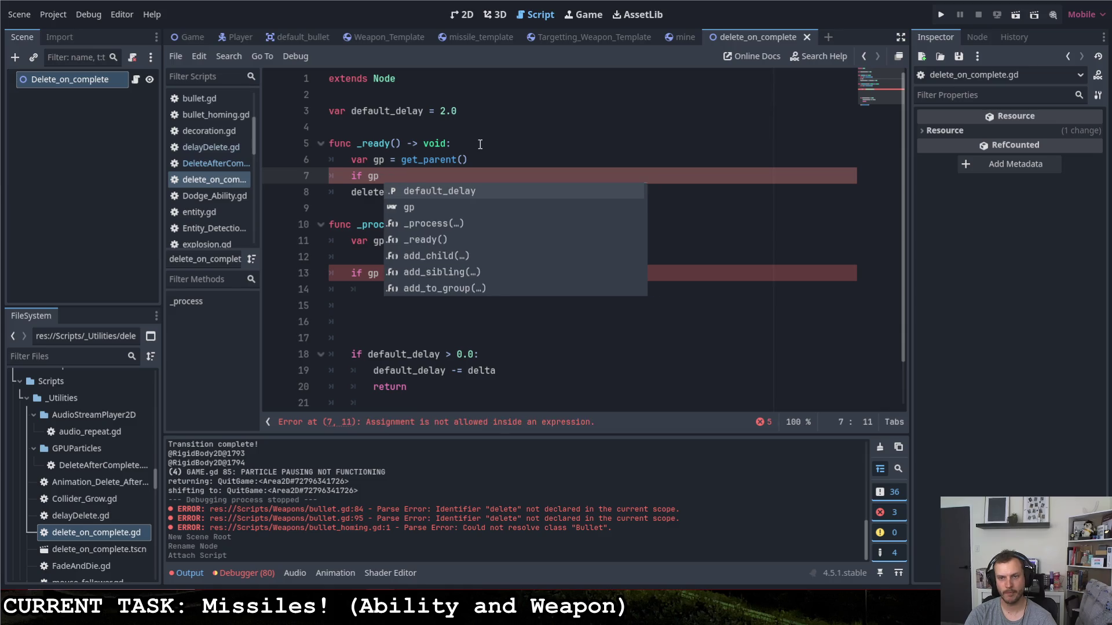
text(is GPU)
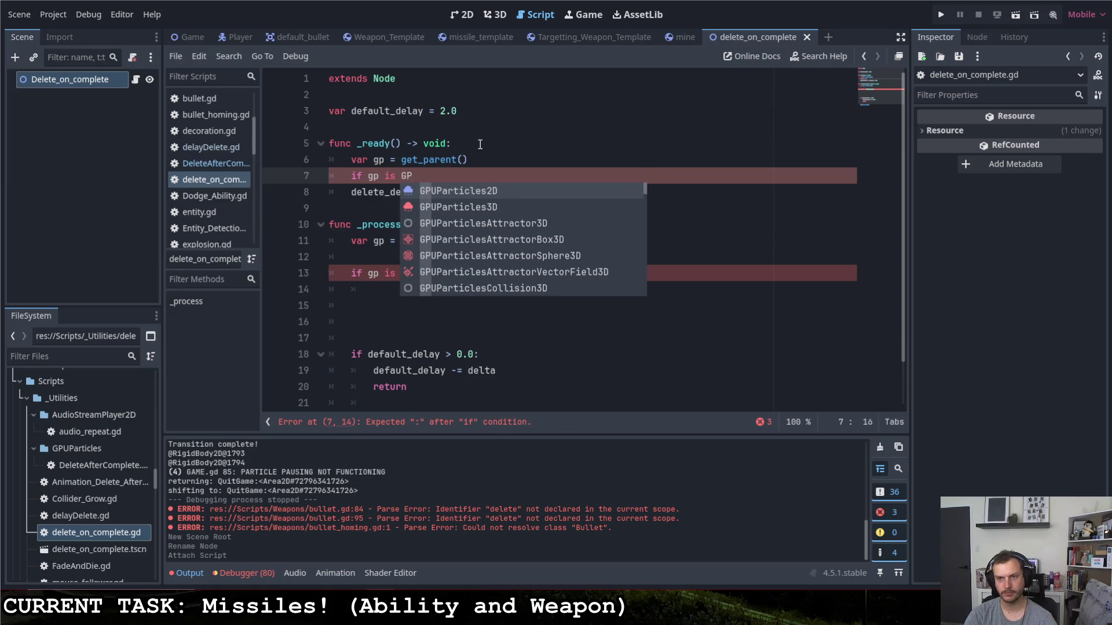
key(Return)
text(:)
click(343, 191)
key(Tab)
- Change the delay line to default_delay = gp.lifetime * 1.2
drag(352, 112, 426, 116)
key(ctrl+c)
double_click(441, 192)
key(ctrl+v)
key(Right)
key(Right)
key(Right)
text(gp.)
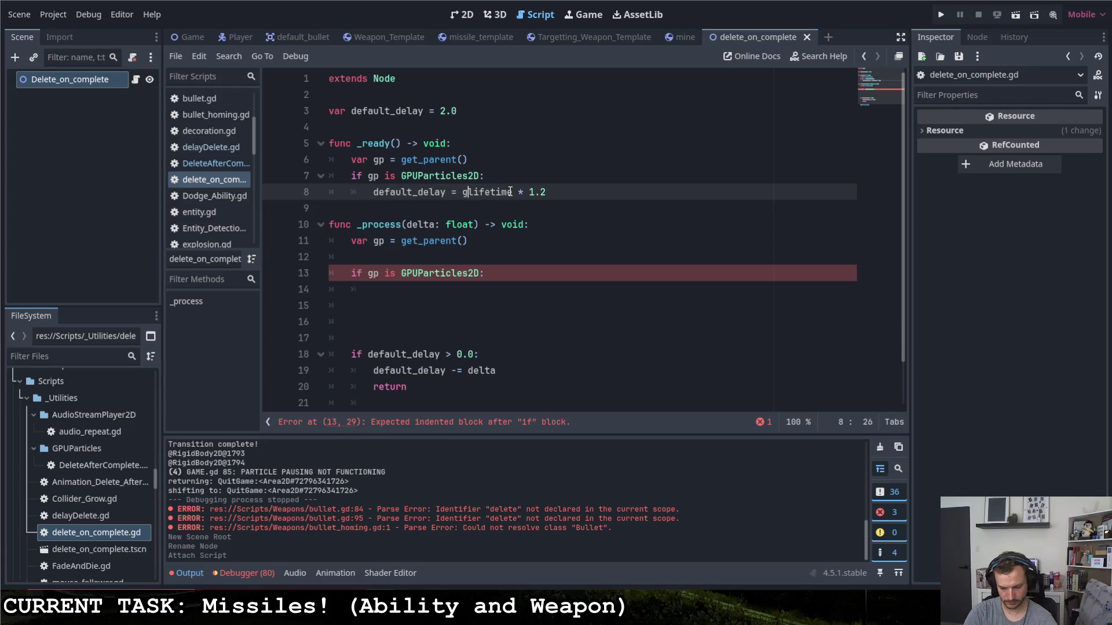
- In _process, add 'if gp.emitting:' on line 14 with 'return' on line 15
click(406, 284)
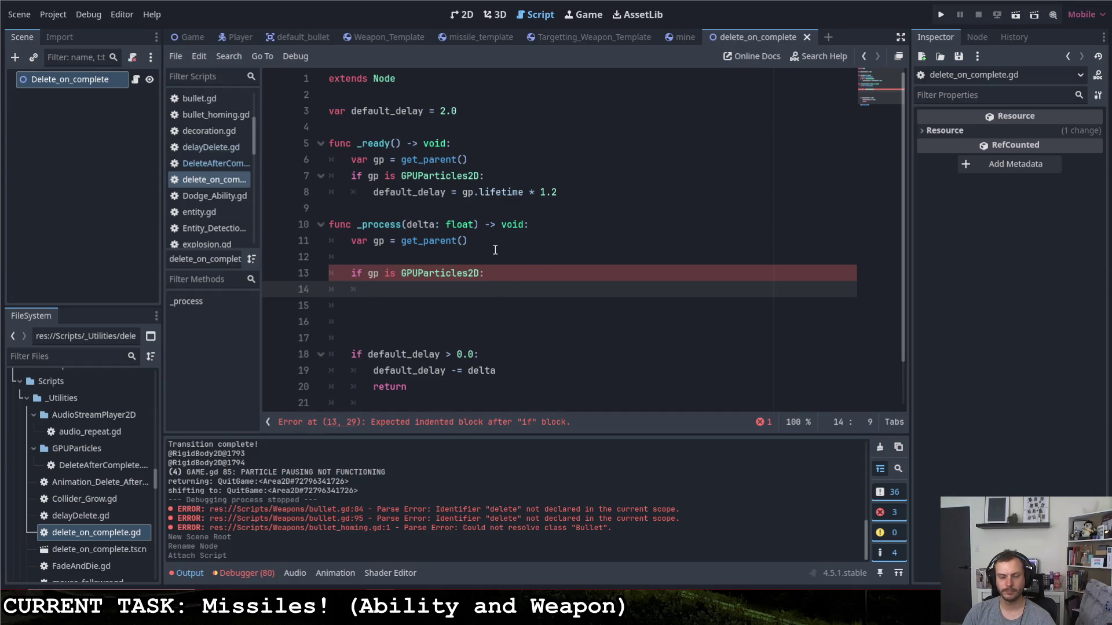
text(if !)
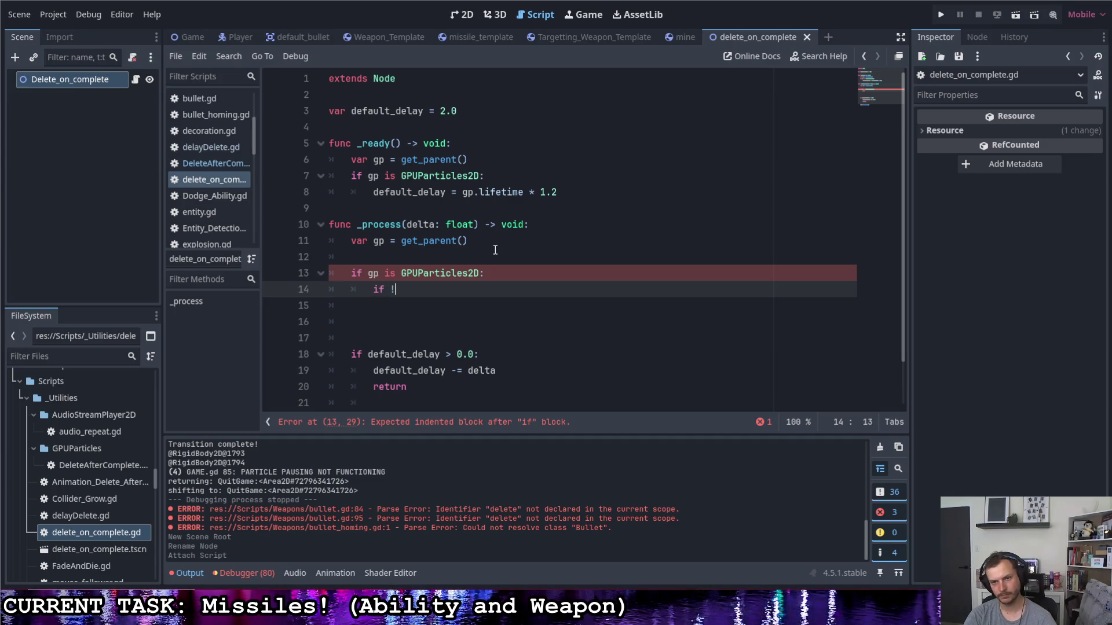
text(gp.em)
key(Return)
text(:)
key(Return)
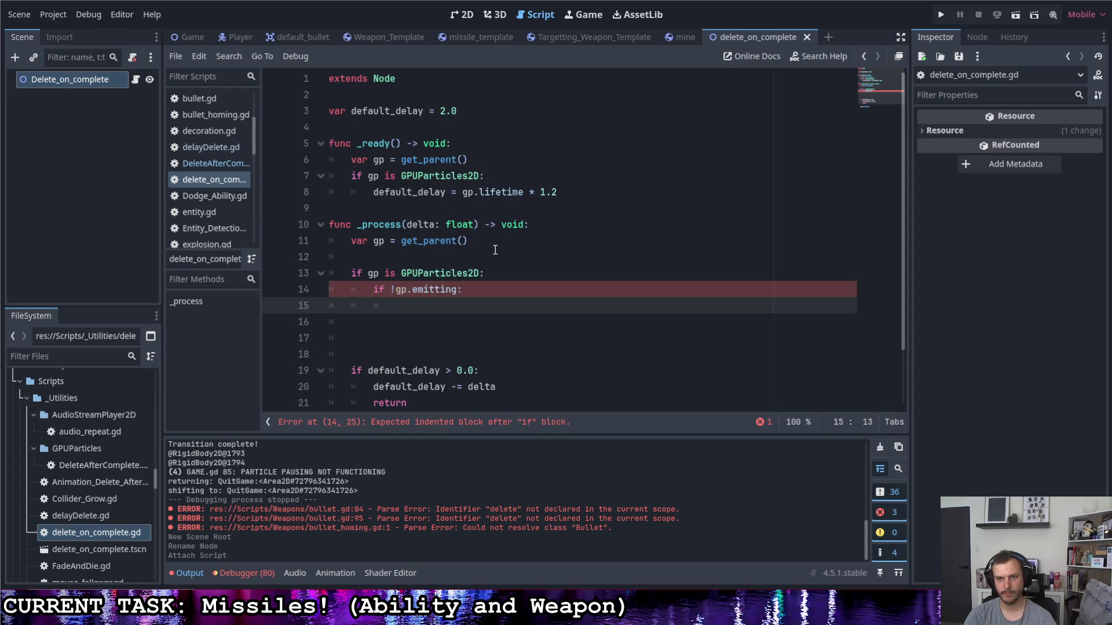
key(Up)
key(BackSpace)
key(Down)
text(return)
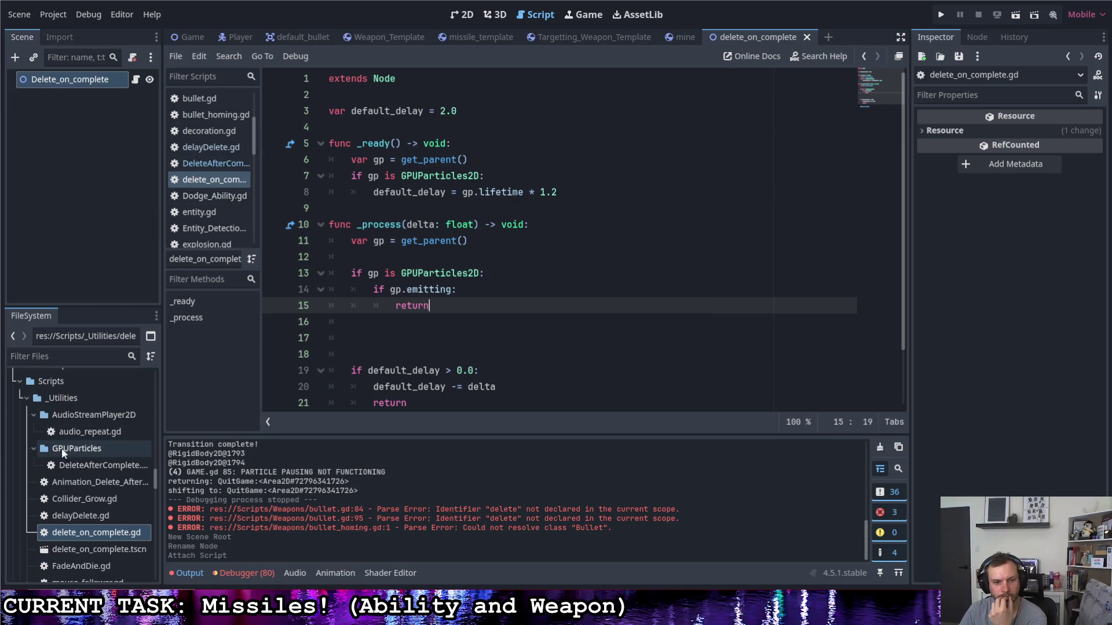
double_click(92, 465)
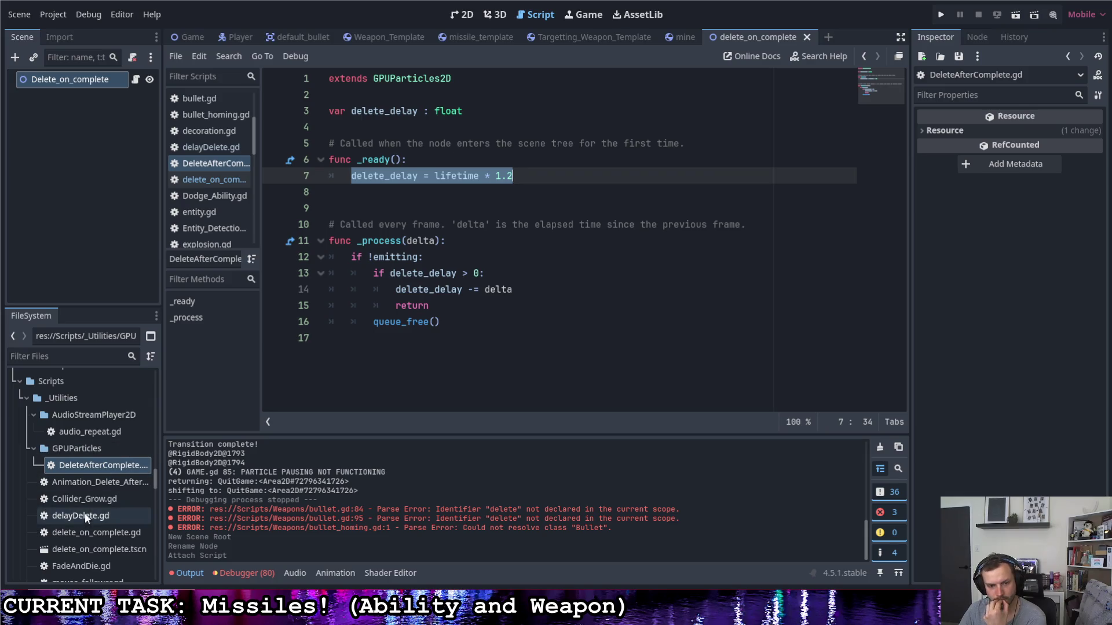
double_click(101, 532)
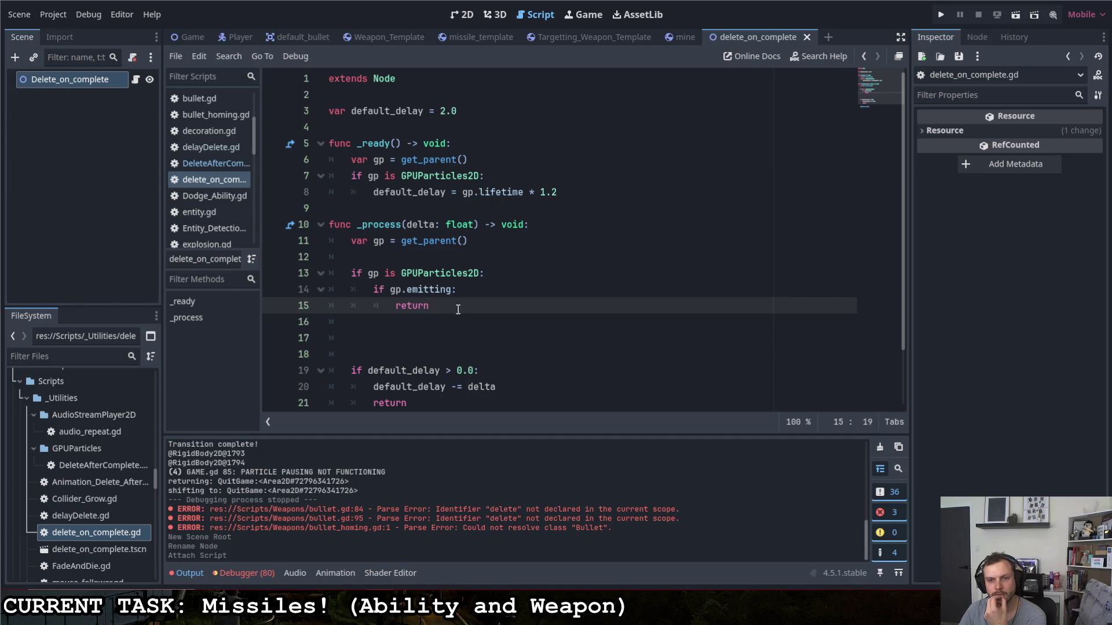
click(445, 322)
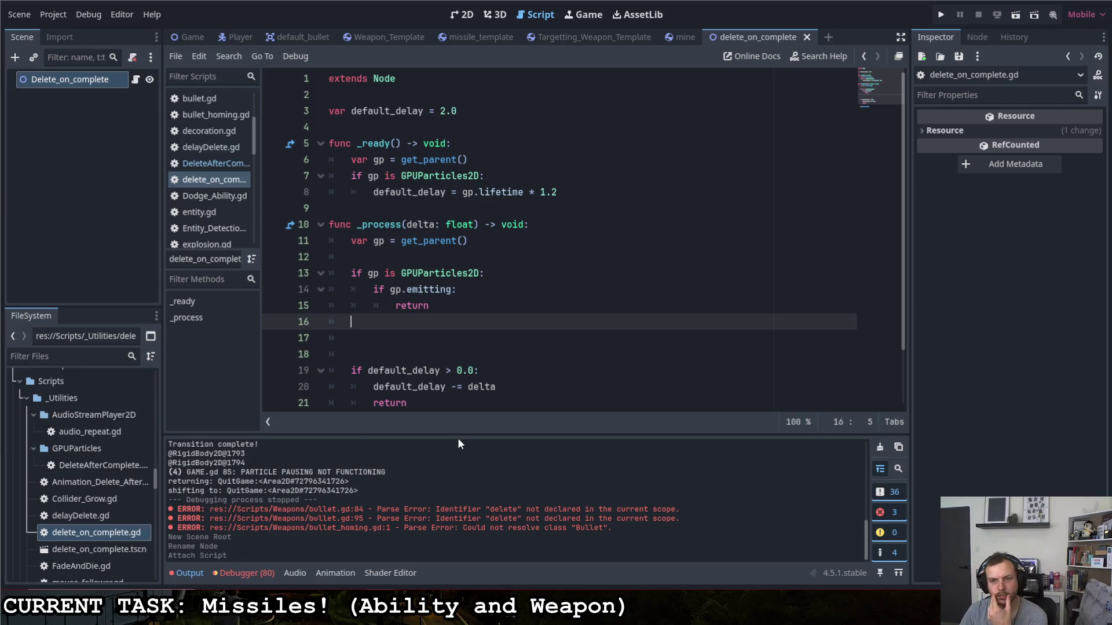
scroll(486, 278, down, 1)
scroll(485, 284, up, 1)
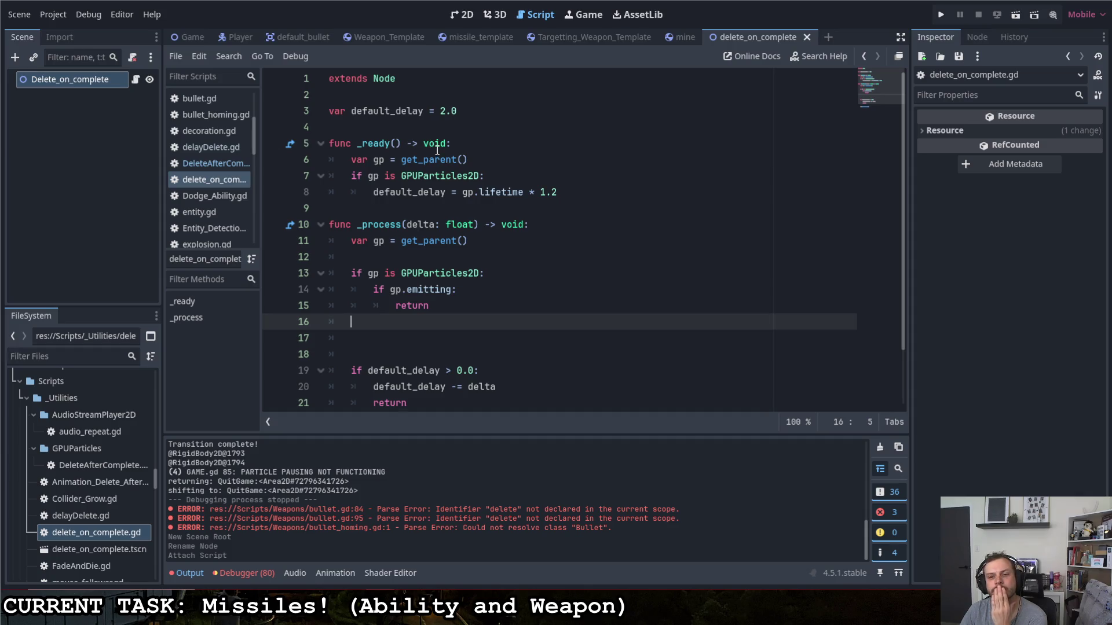
click(108, 464)
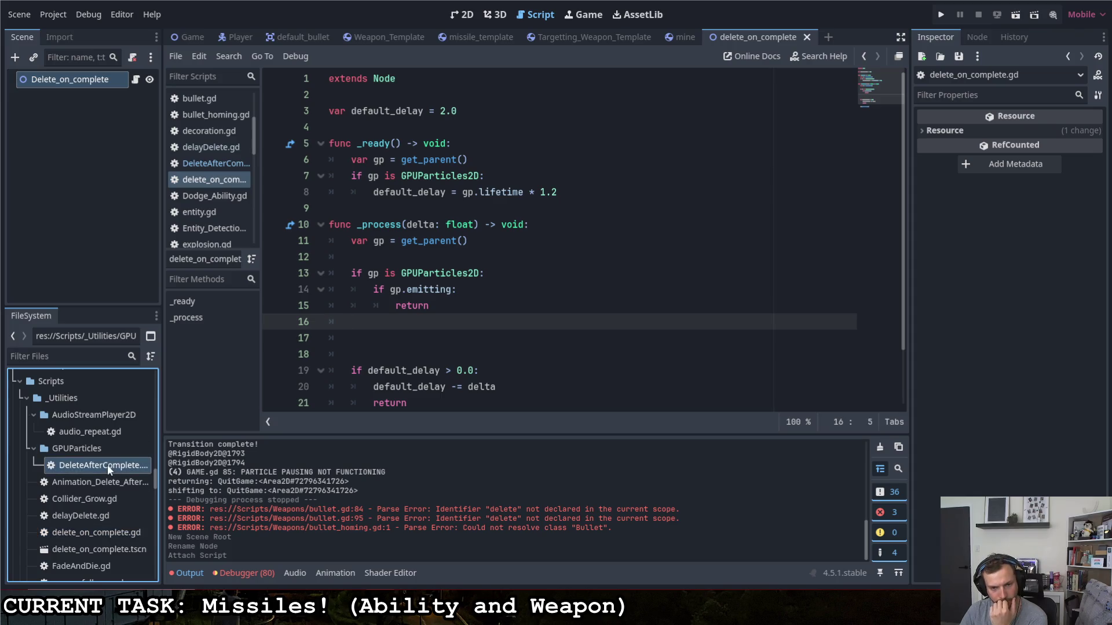
- Start deleting DeleteAfterComplete.gd, check its dodge.tscn dependency, and cancel the deletion
right_click(106, 464)
click(141, 498)
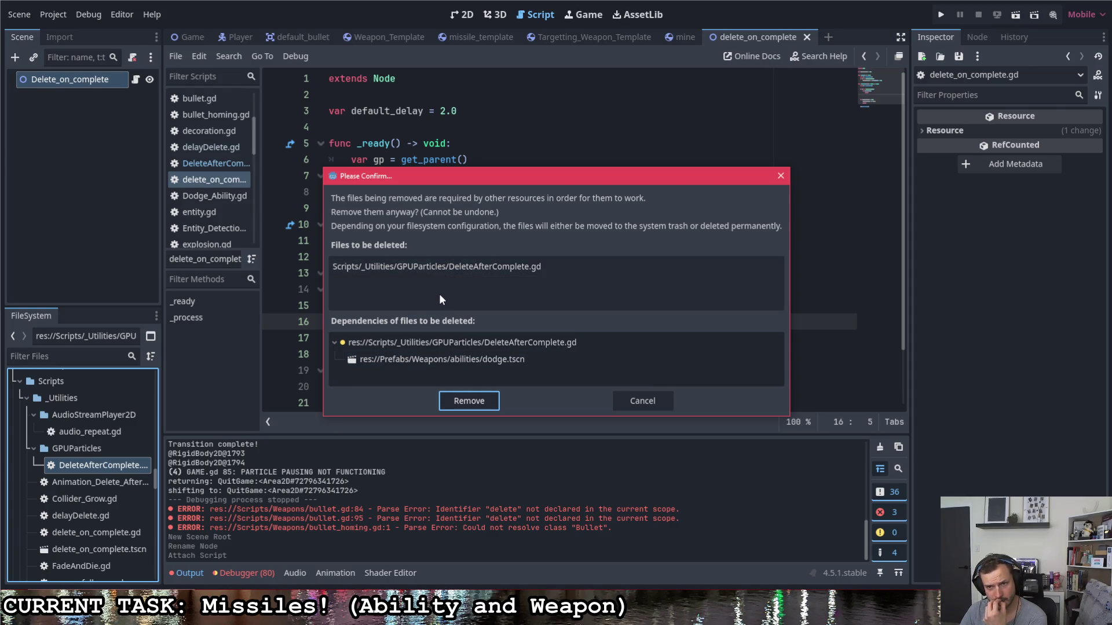
click(460, 362)
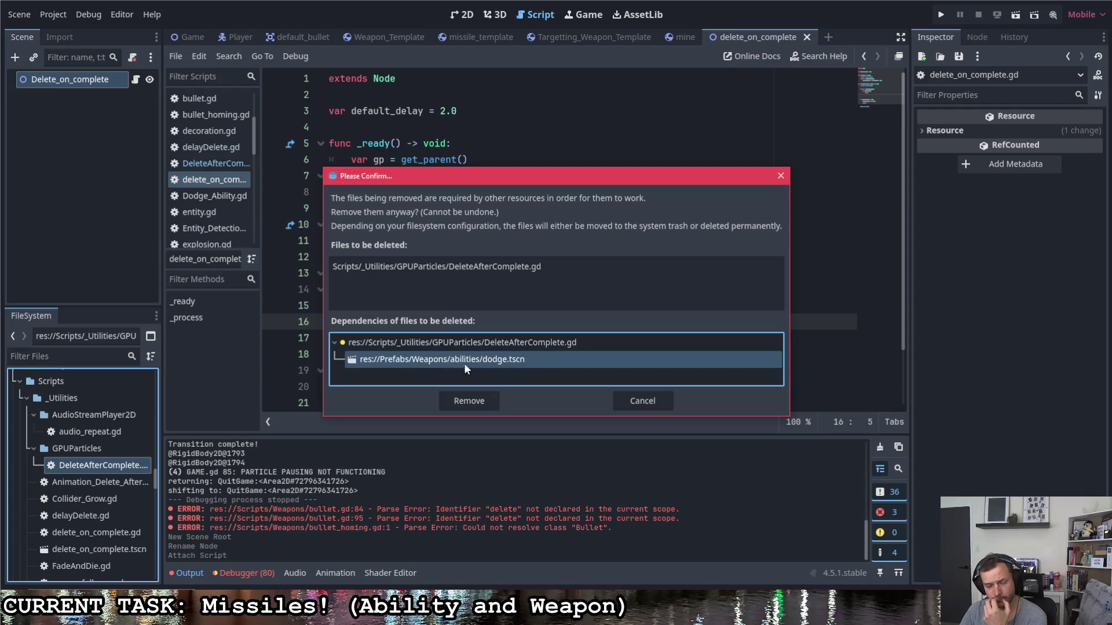
click(637, 400)
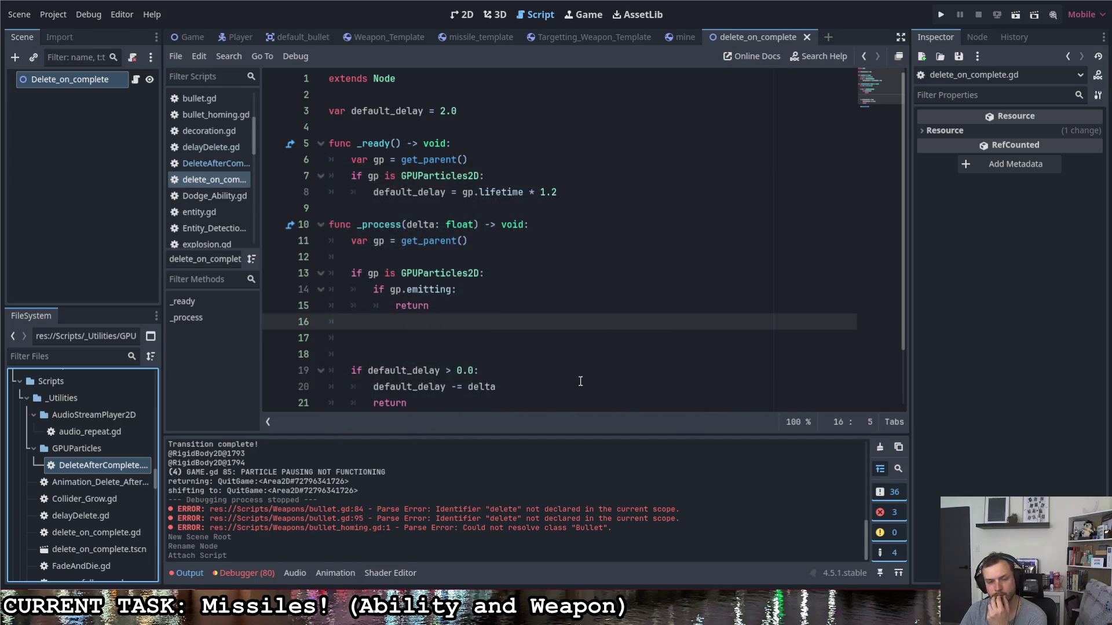
scroll(88, 473, up, 10)
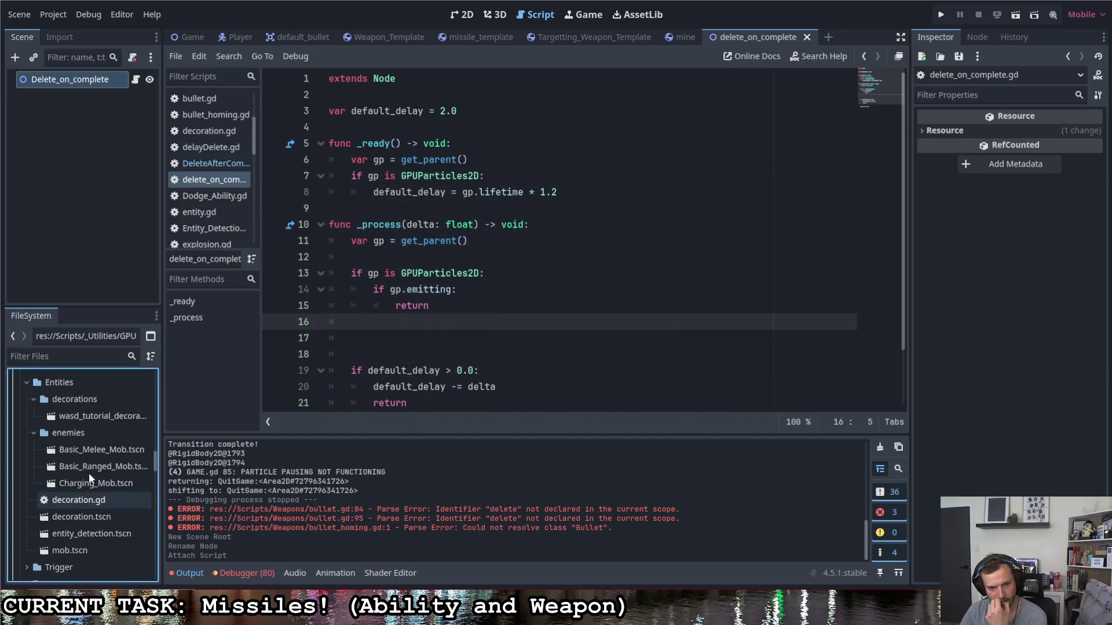
scroll(89, 474, up, 15)
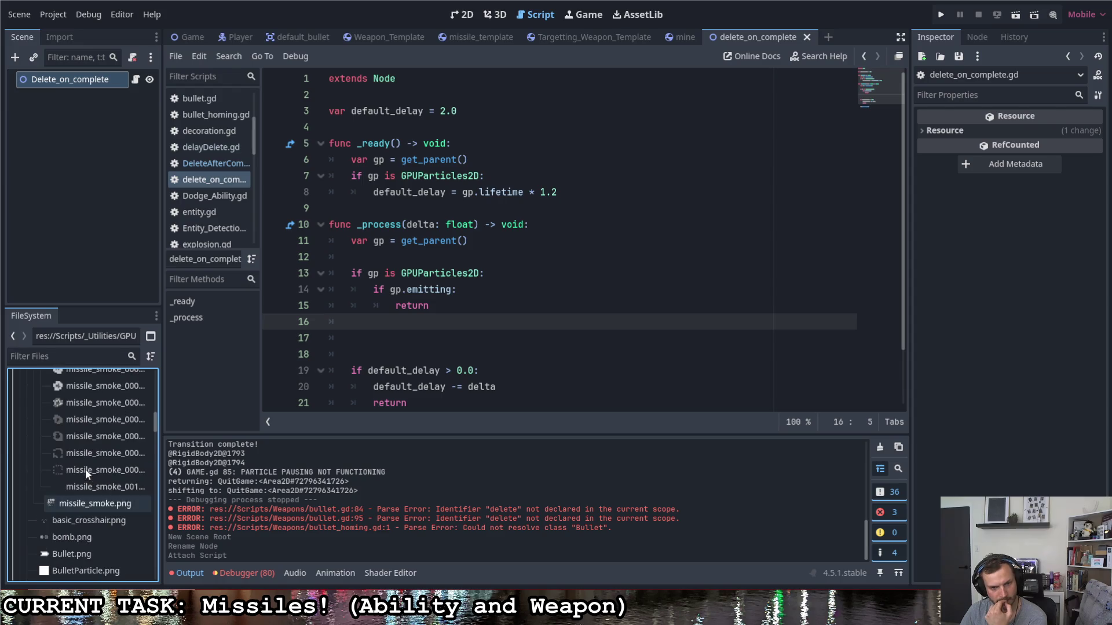
scroll(87, 466, up, 5)
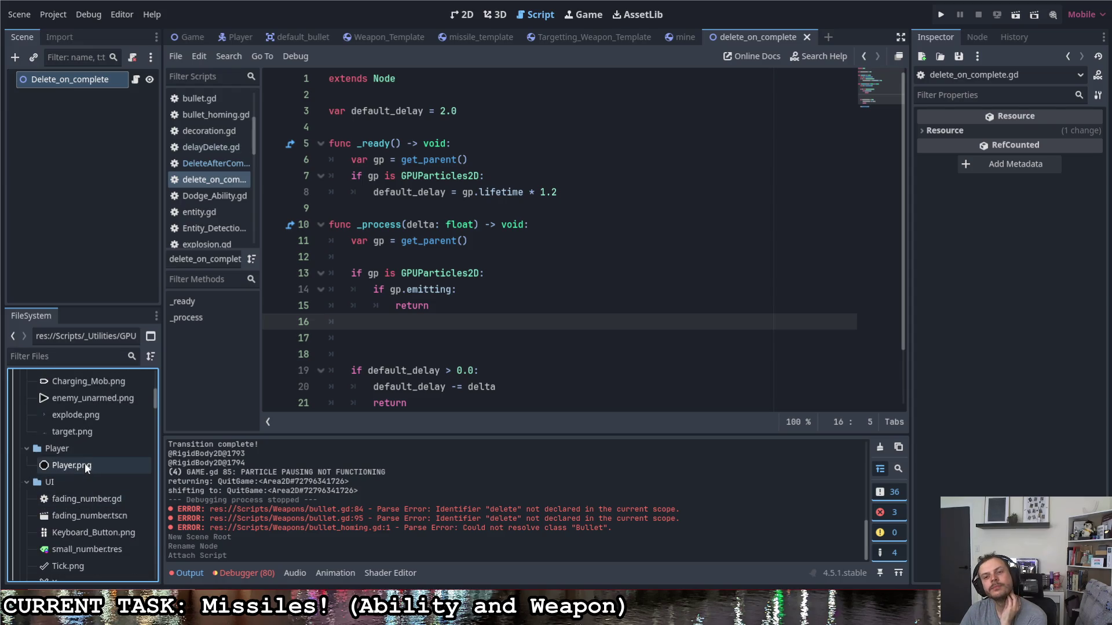
- Insert a blank line after var gp = get_parent() on line 6 in _ready
click(448, 321)
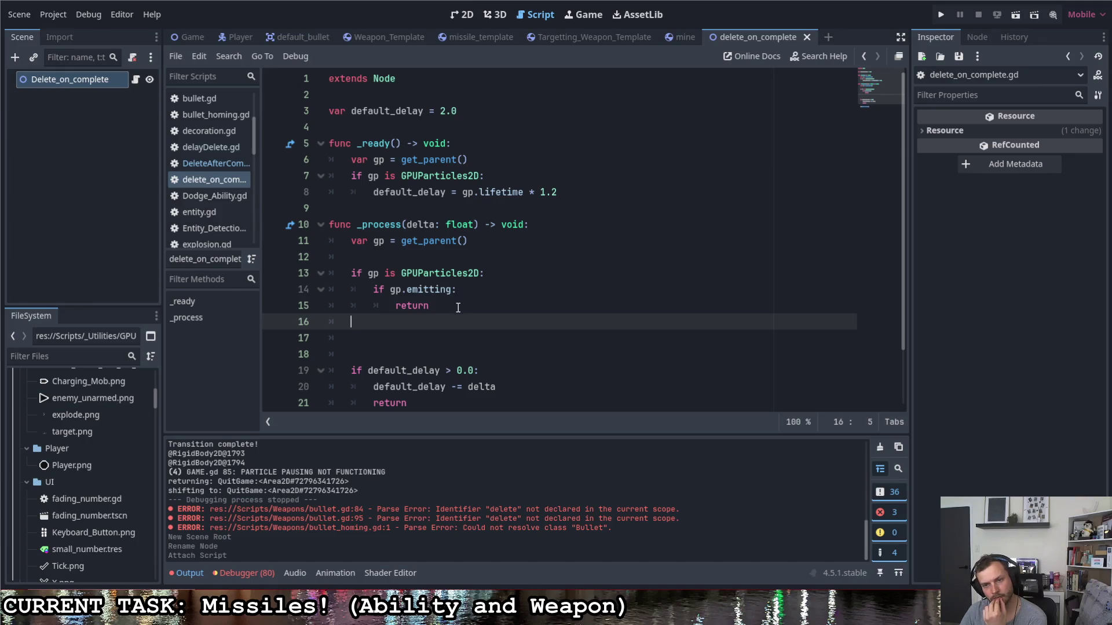
key(Up)
key(Up)
key(Up)
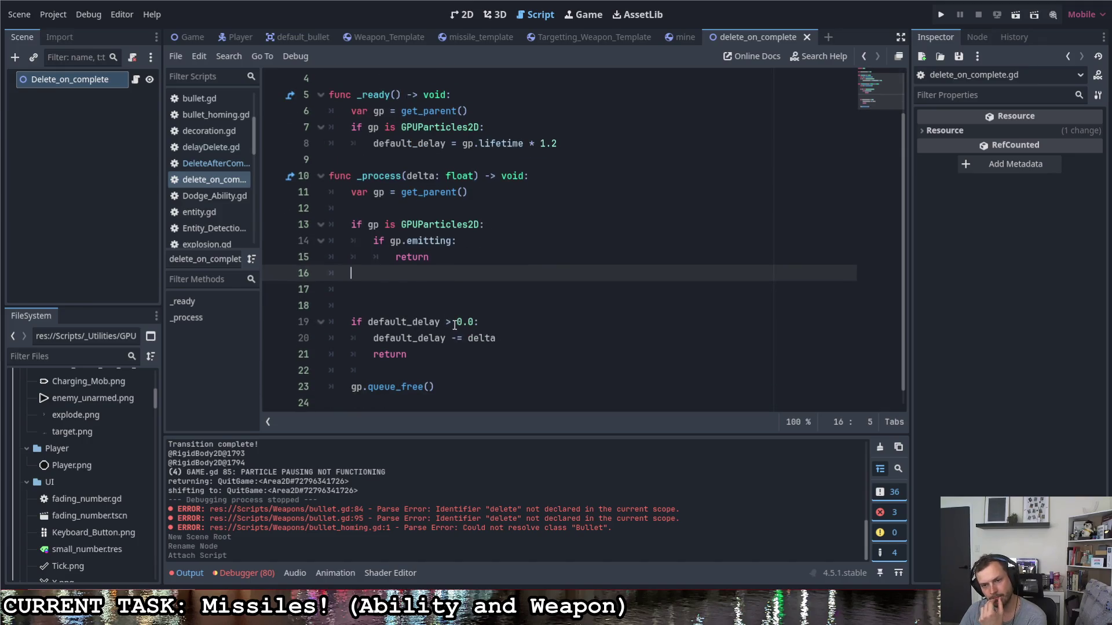
key(Down)
key(Down)
key(Down)
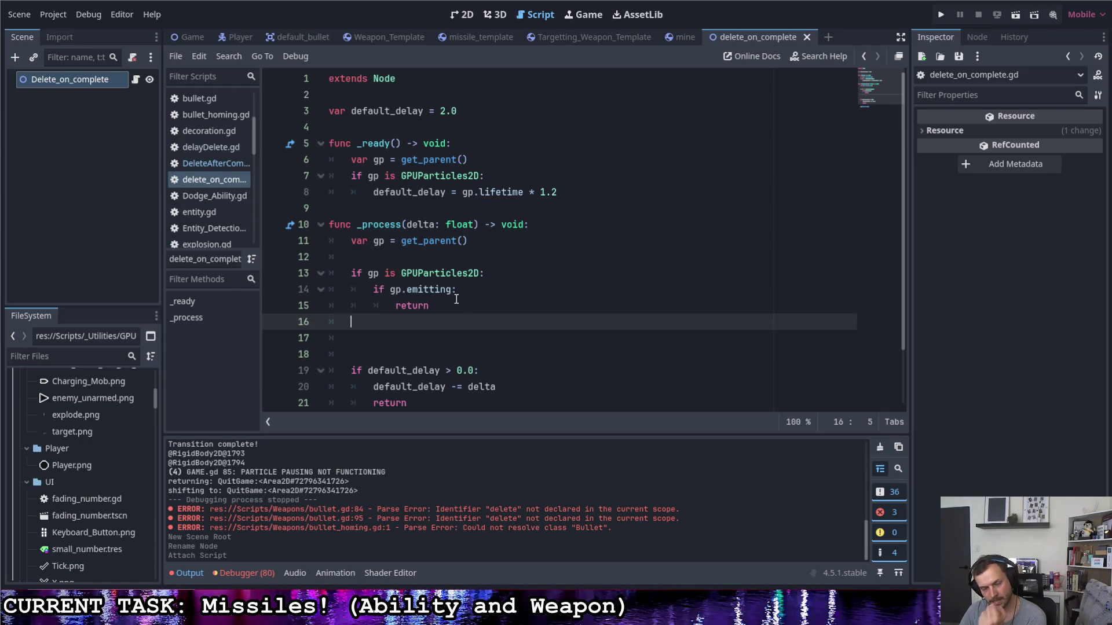
click(480, 164)
key(Return)
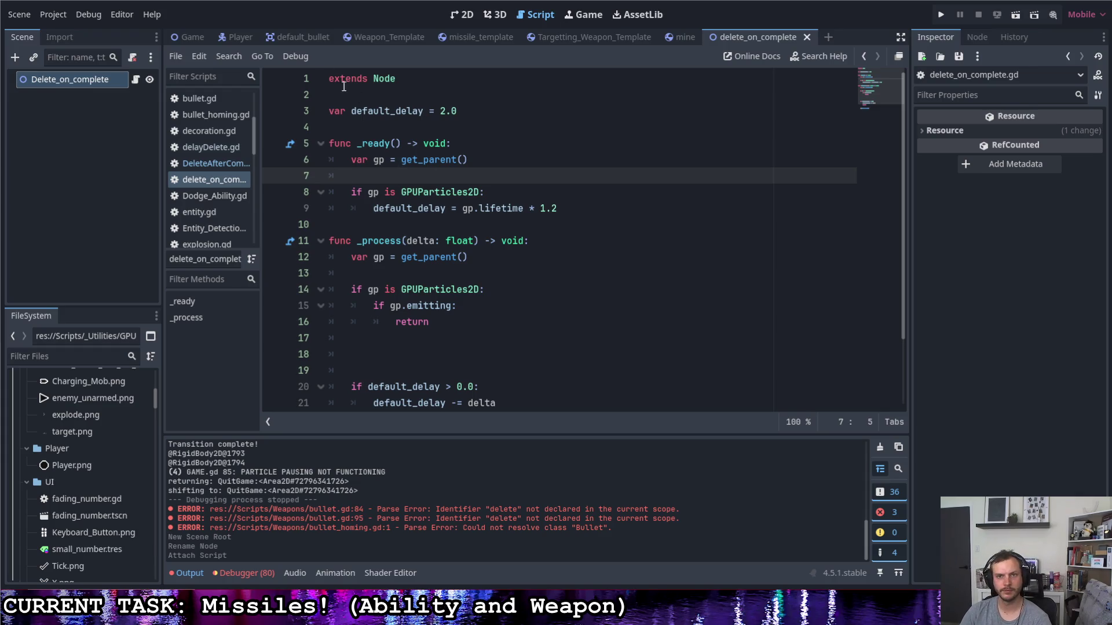
- Review the undeclared delete errors in bullet.gd from the default_bullet tab
click(301, 38)
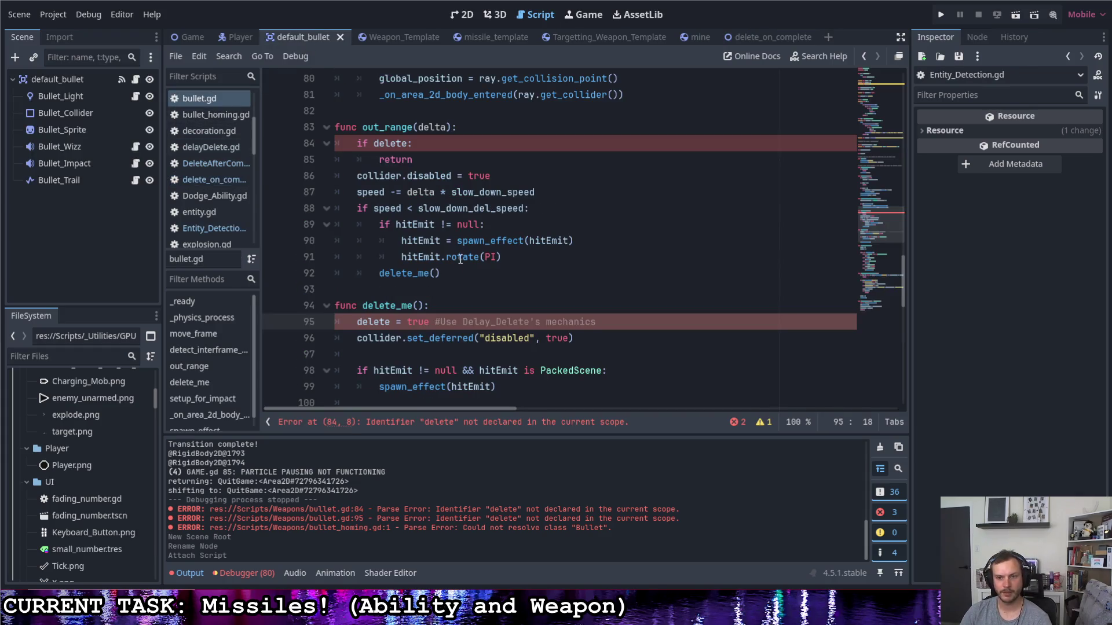
scroll(448, 246, up, 2)
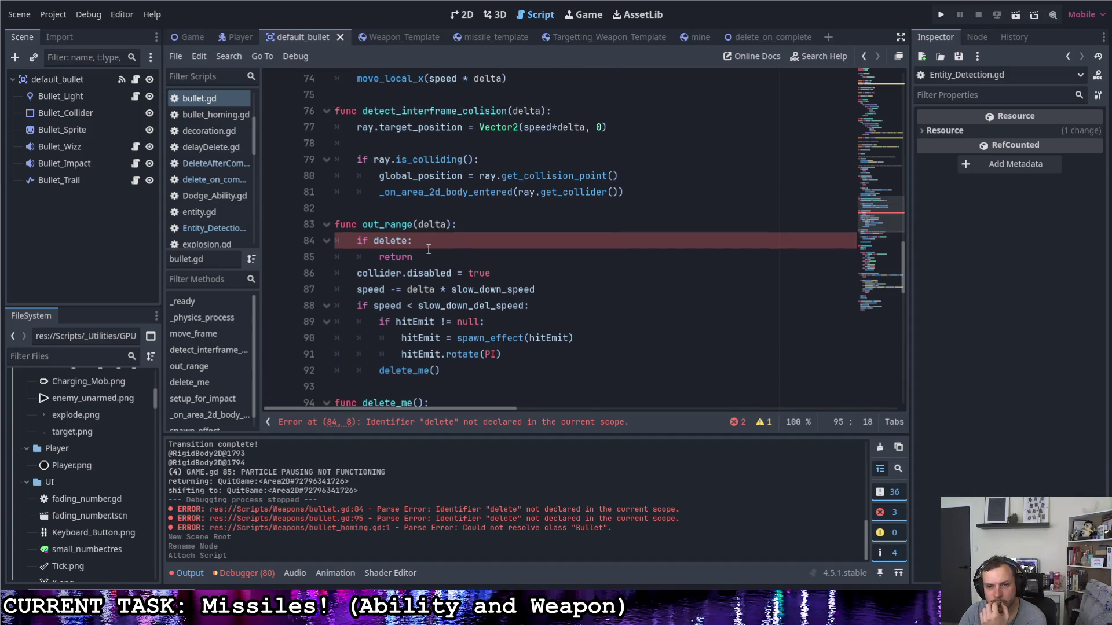
scroll(431, 247, down, 2)
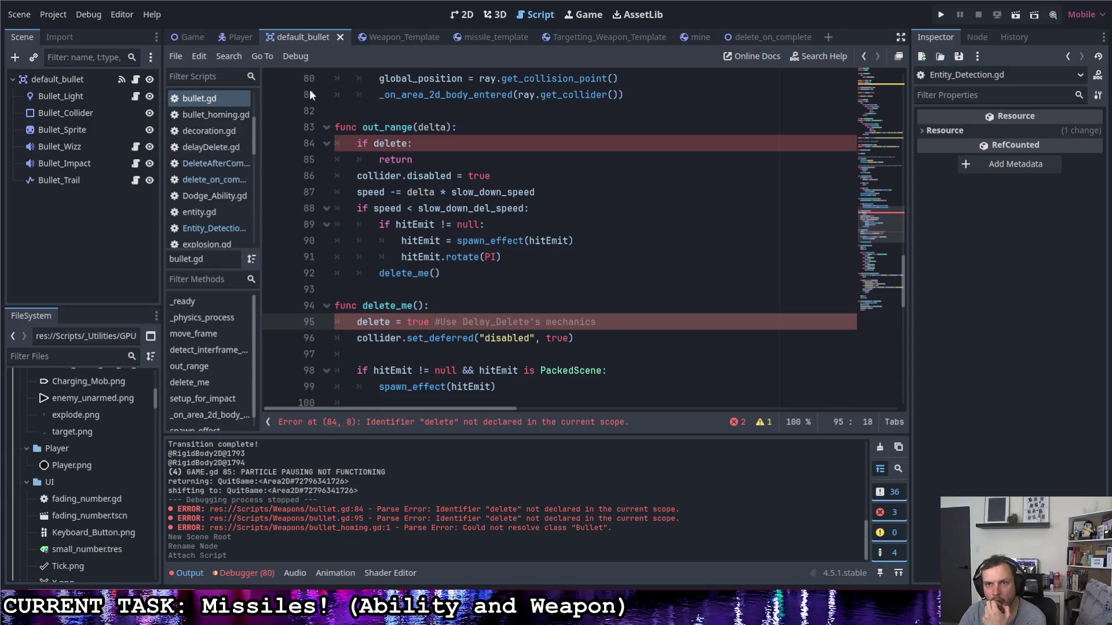
- Switch to the Game scene to view GameMaster.gd
click(188, 36)
scroll(85, 164, up, 3)
scroll(85, 163, up, 2)
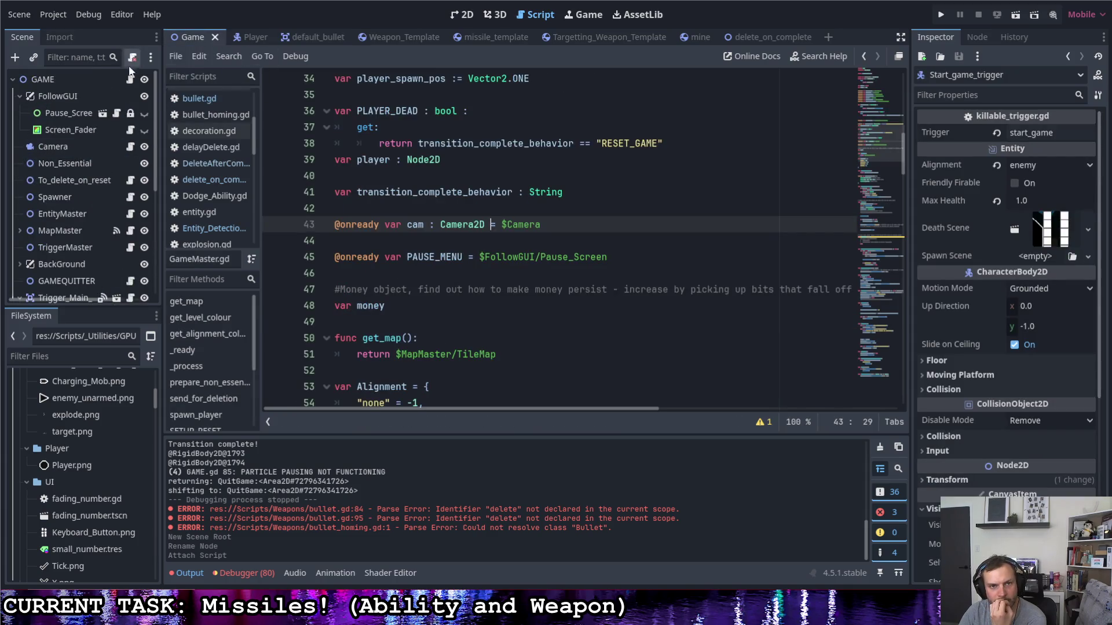
scroll(374, 152, up, 9)
scroll(375, 152, up, 2)
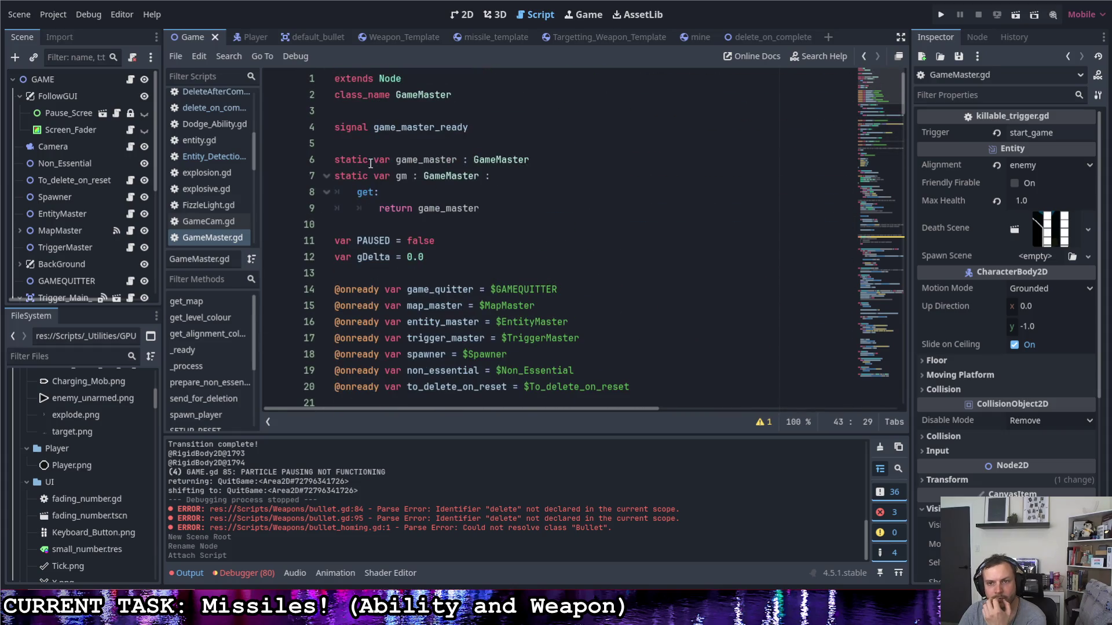
scroll(449, 197, down, 3)
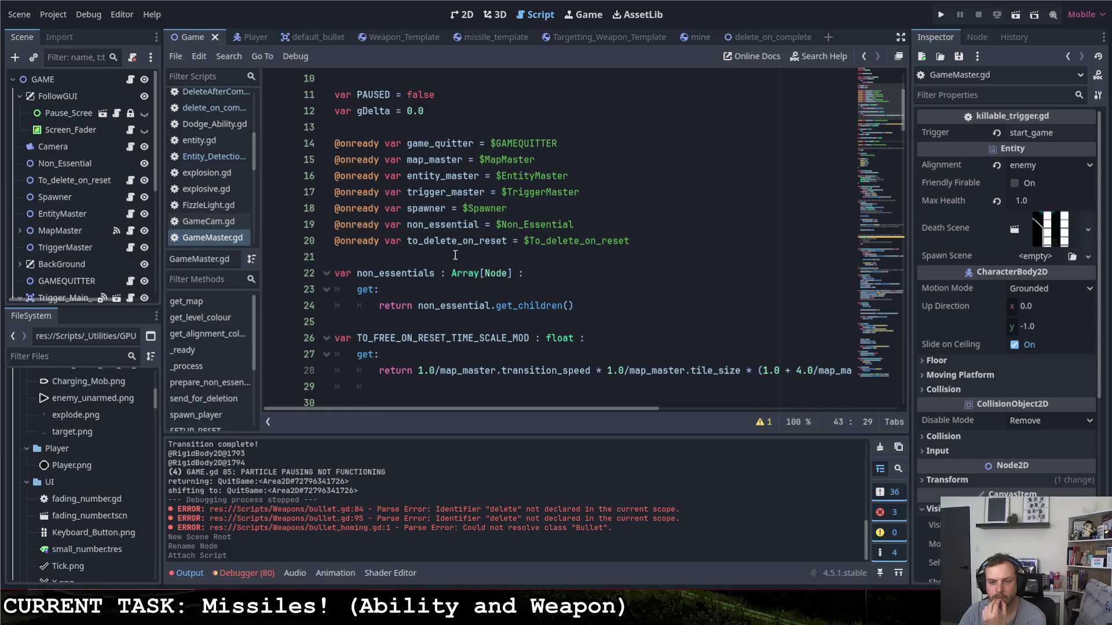
scroll(78, 492, down, 10)
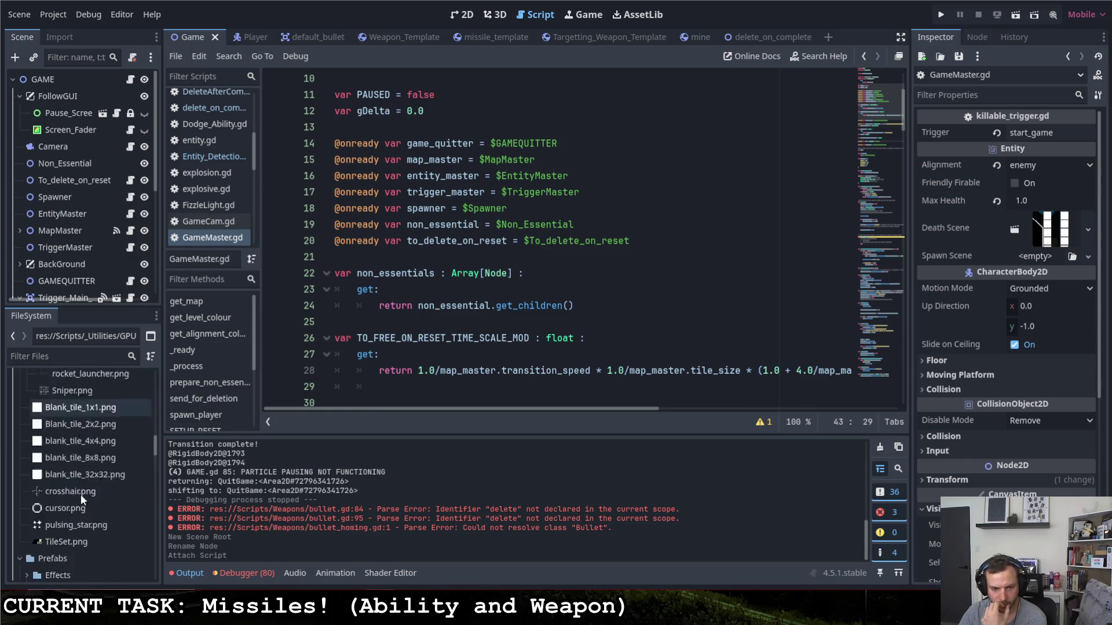
scroll(73, 493, up, 4)
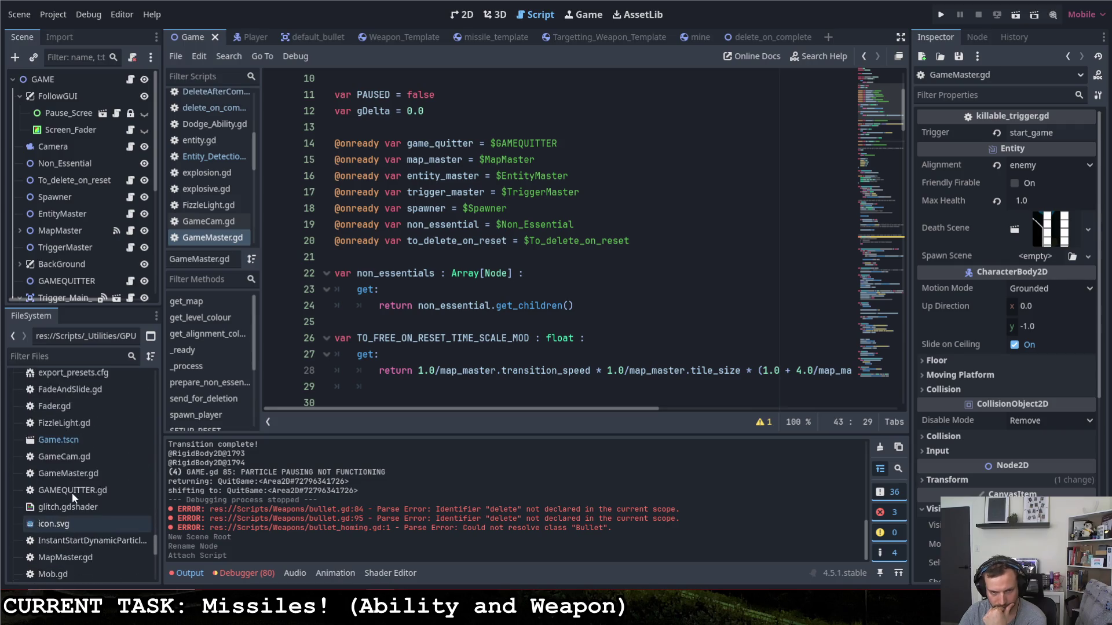
click(435, 254)
- Add 'var deleter = preload()' with the delete_on_complete.tscn path and save GameMaster.gd
key(Return)
key(Return)
key(Up)
text(var )
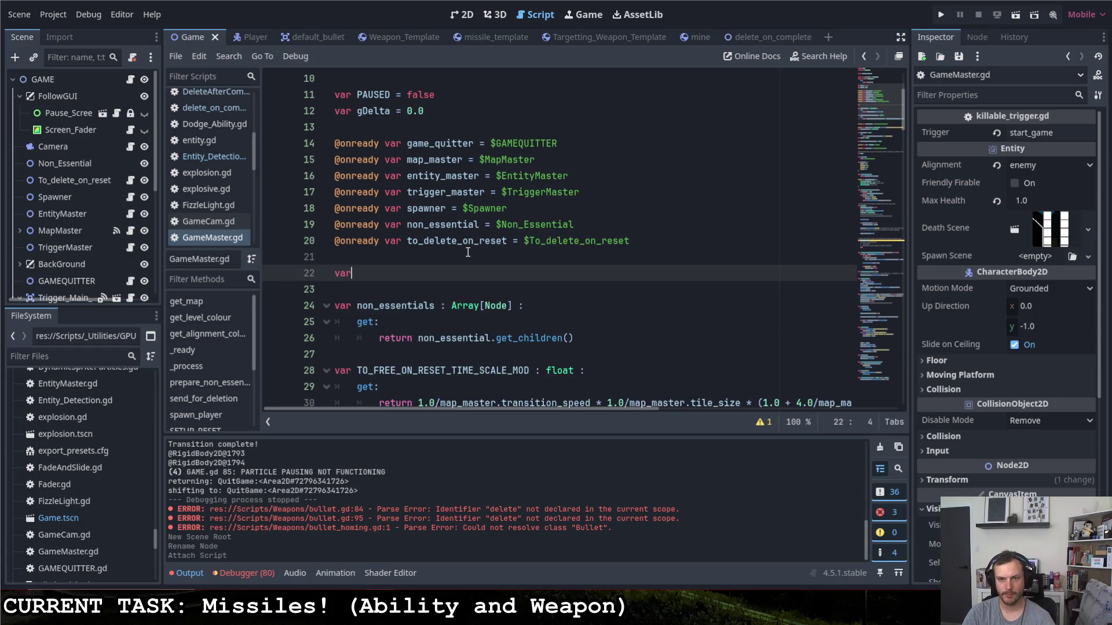
text(del)
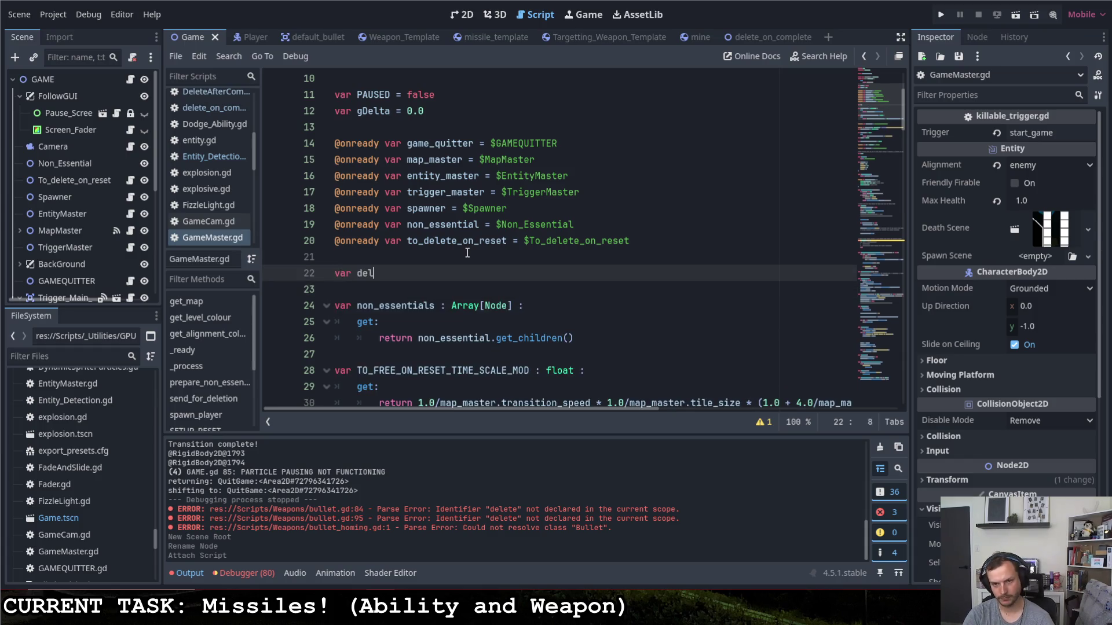
text(eter =)
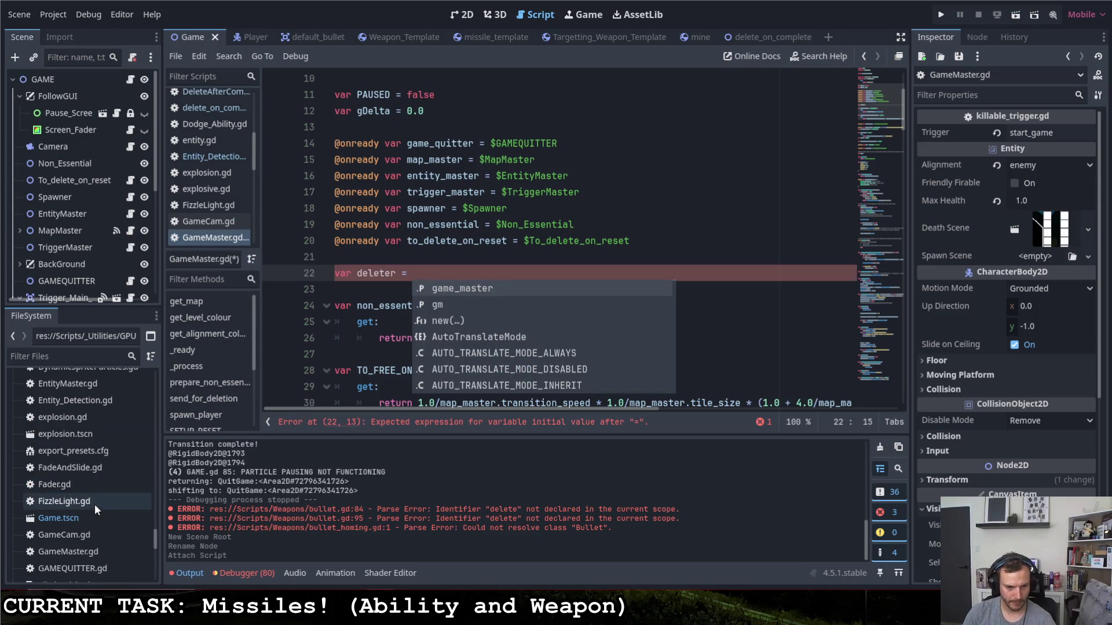
scroll(91, 477, down, 5)
scroll(102, 476, up, 4)
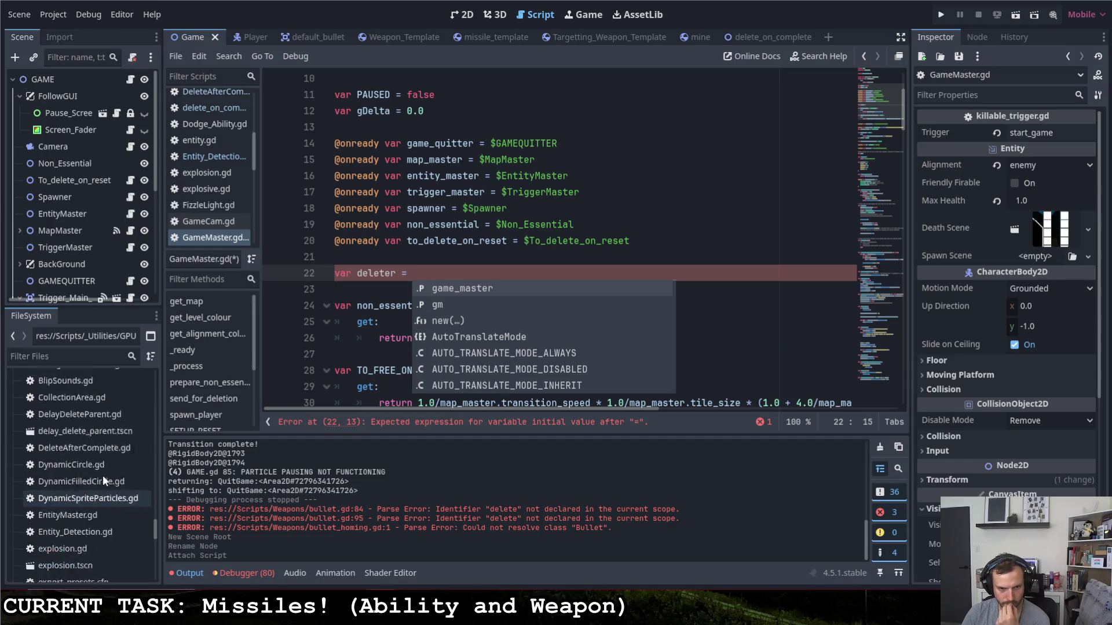
scroll(99, 473, down, 4)
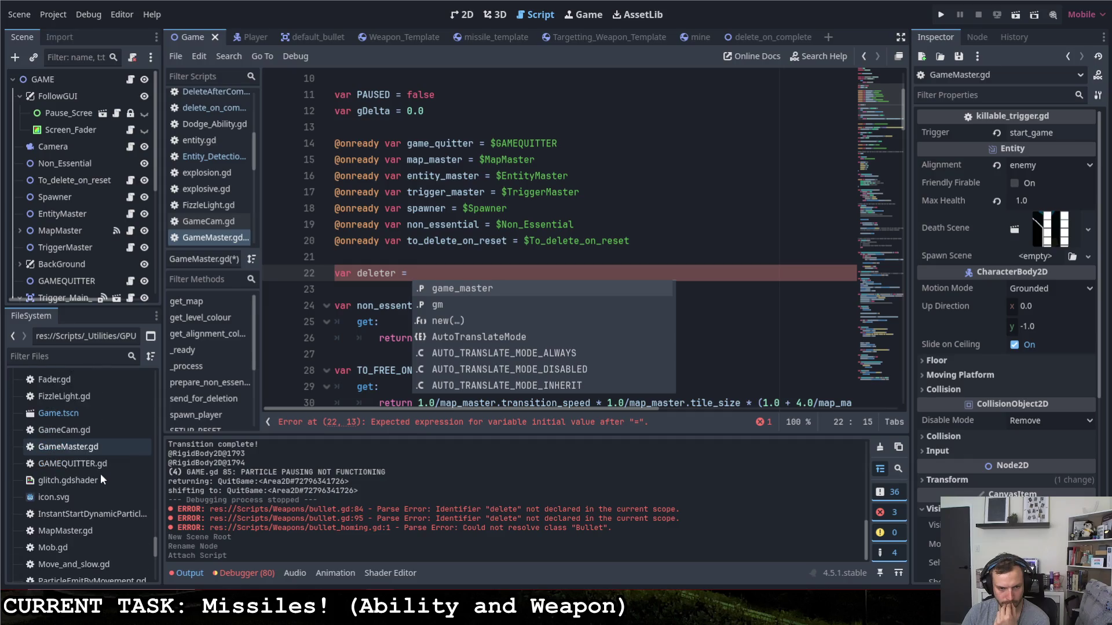
text(preload()
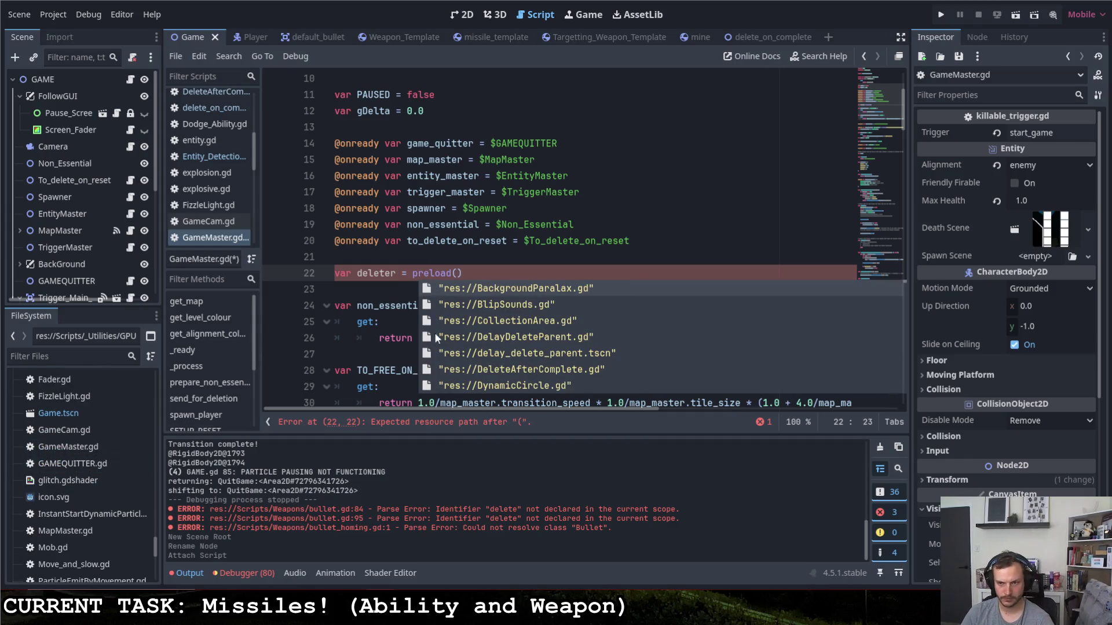
scroll(87, 452, down, 3)
scroll(87, 451, down, 10)
scroll(90, 455, up, 5)
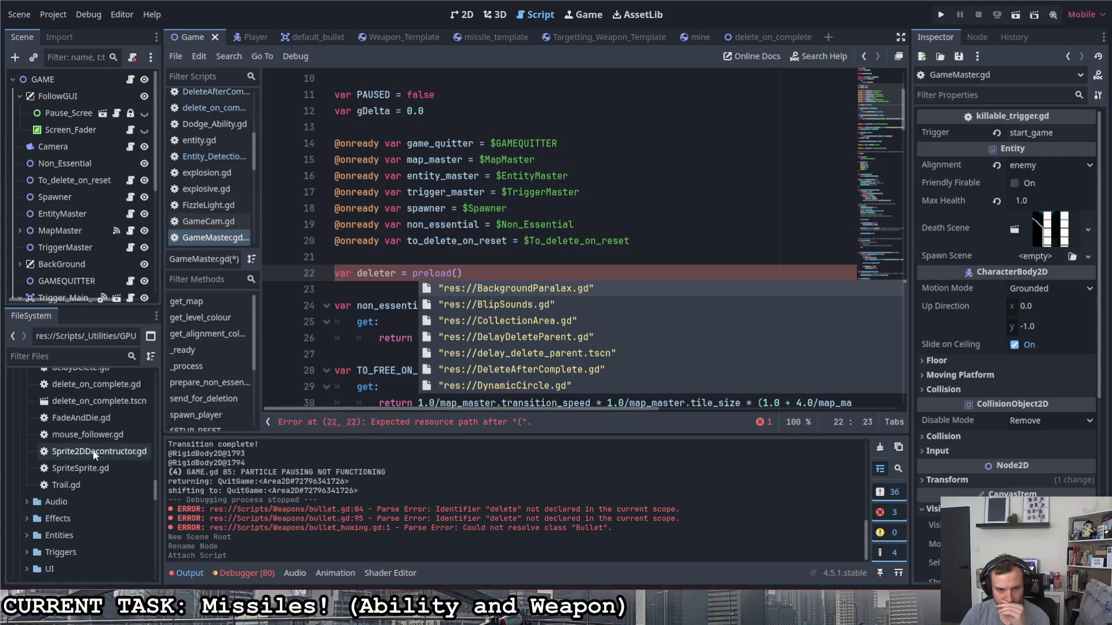
scroll(92, 450, up, 3)
mouse_move(95, 531)
mouse_down()
mouse_move(289, 376)
mouse_move(460, 276)
mouse_up()
click(757, 274)
key(ctrl+s)
- Make deleter static, move its declaration to line 11 below the gm getter, and save
key(Home)
scroll(405, 288, up, 2)
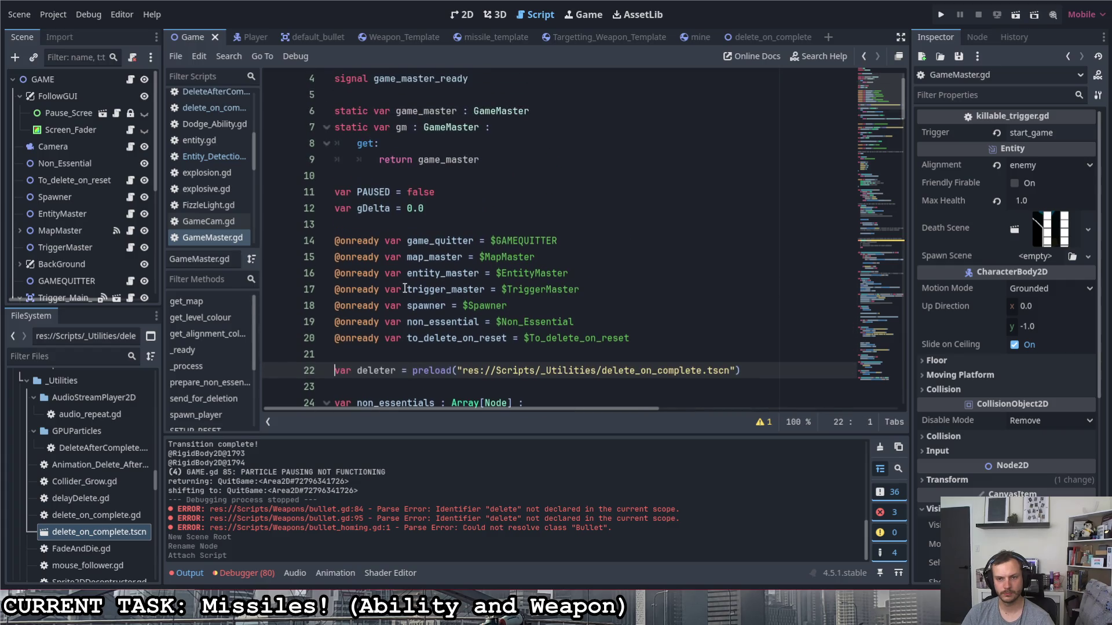
scroll(405, 283, down, 1)
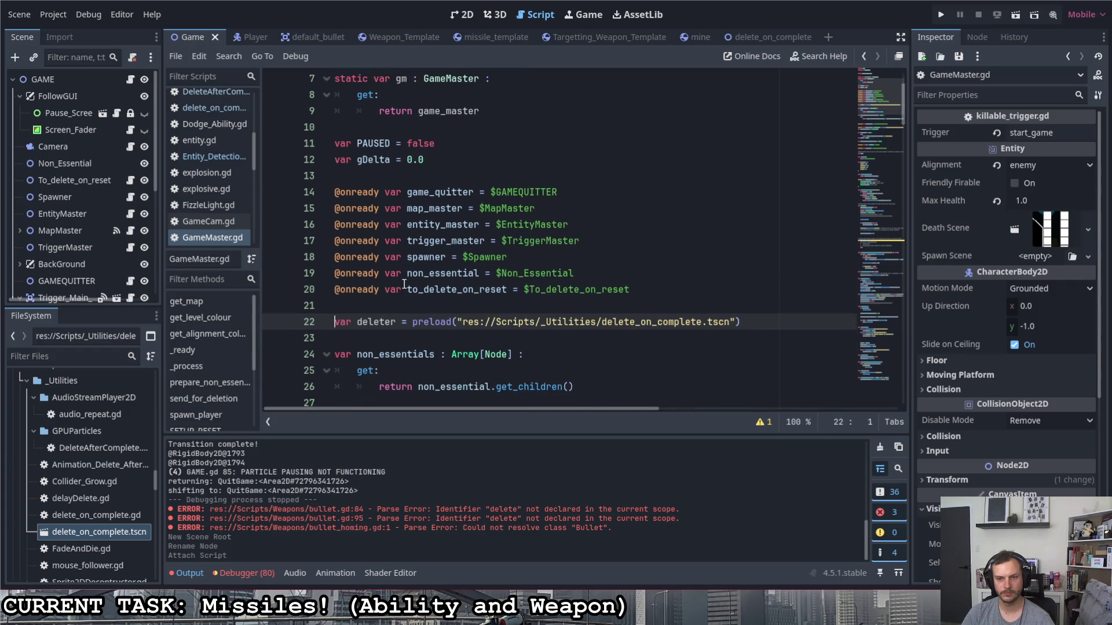
text(static)
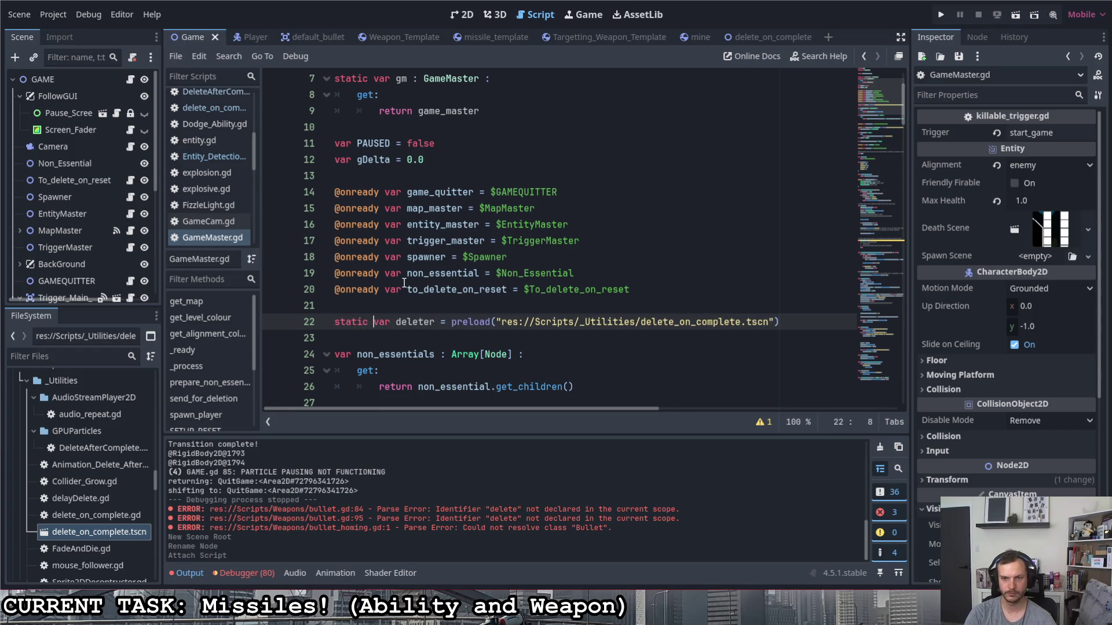
scroll(417, 270, up, 2)
scroll(716, 289, down, 3)
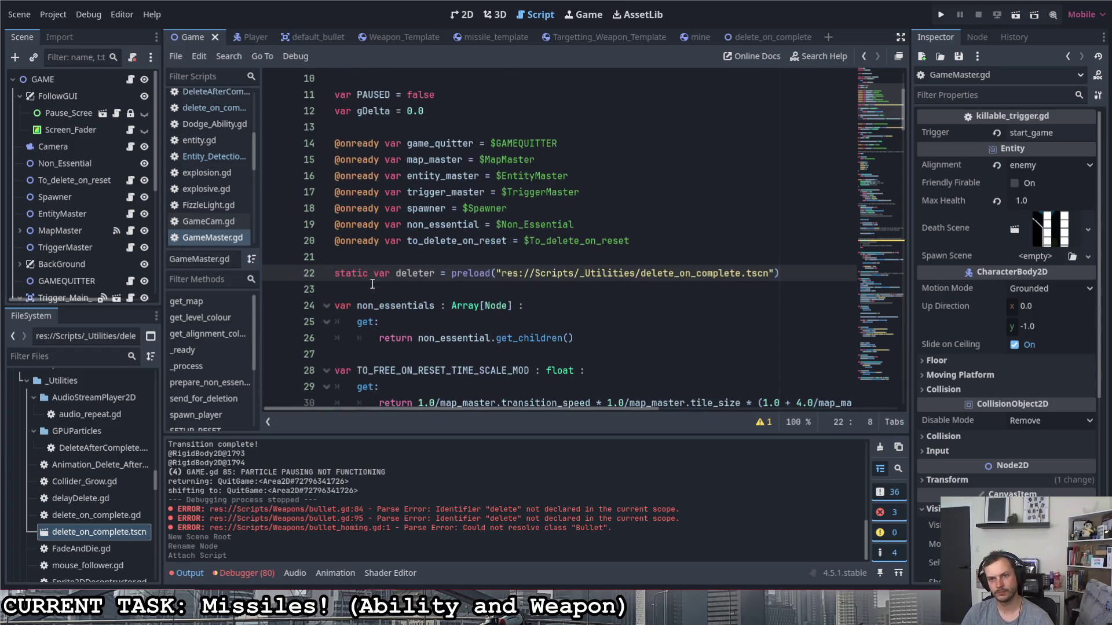
drag(778, 275, 333, 273)
key(ctrl+c)
key(BackSpace)
scroll(491, 254, up, 3)
click(509, 220)
key(Return)
key(ctrl+v)
key(ctrl+s)
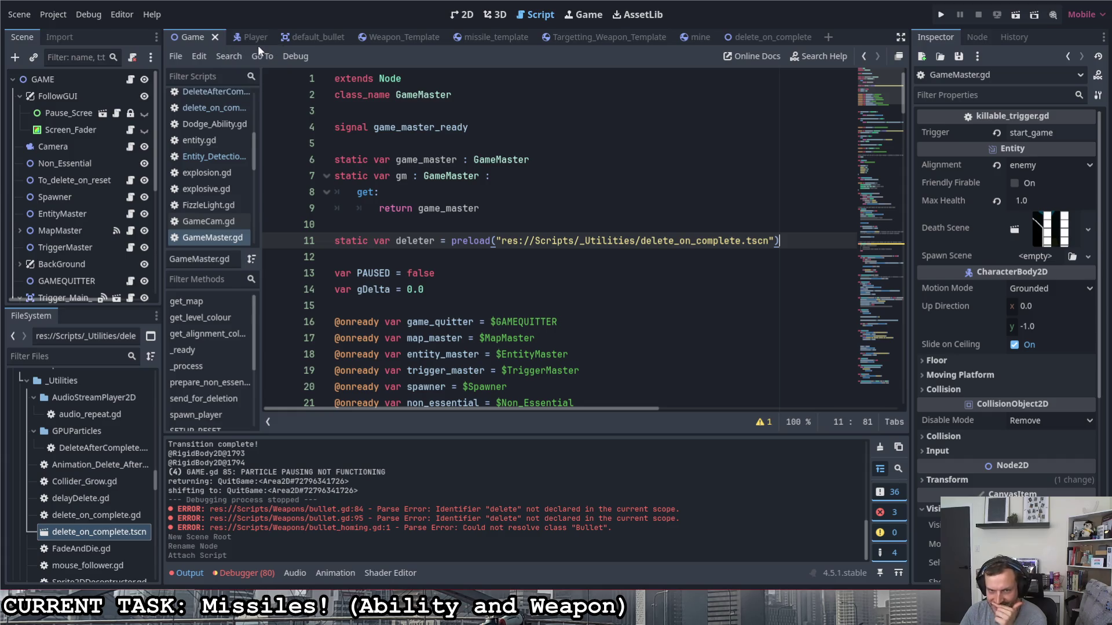
- Switch back to bullet.gd in the script editor
scroll(207, 142, up, 1)
scroll(203, 138, up, 4)
click(203, 213)
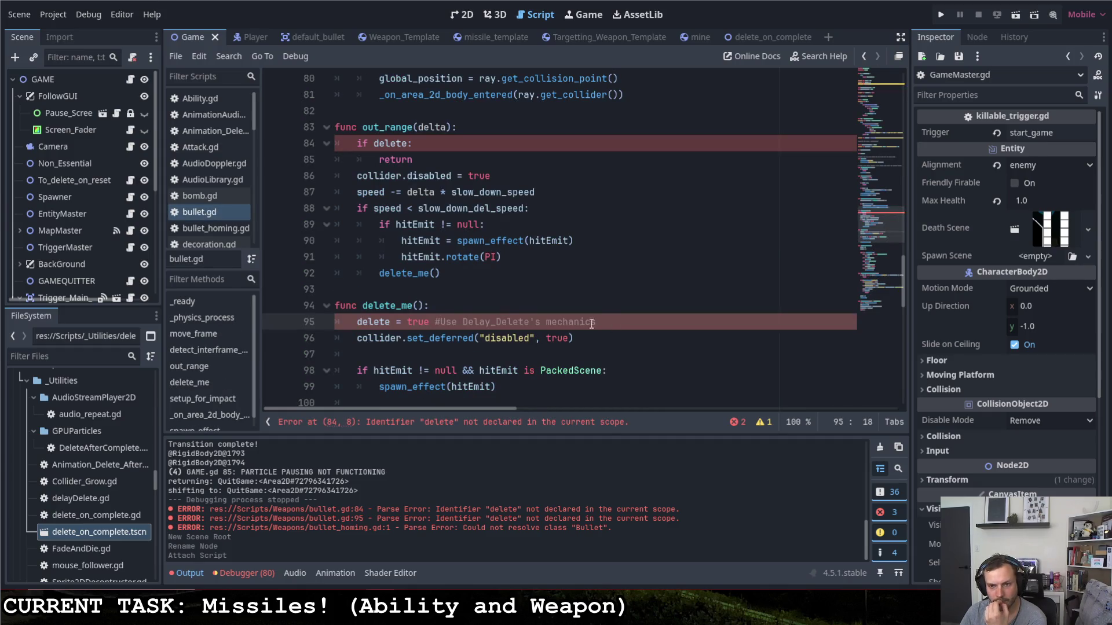
- Replace the delete flag assignment on line 95 with add_child(GameMaster.delete) and save
drag(357, 322, 655, 324)
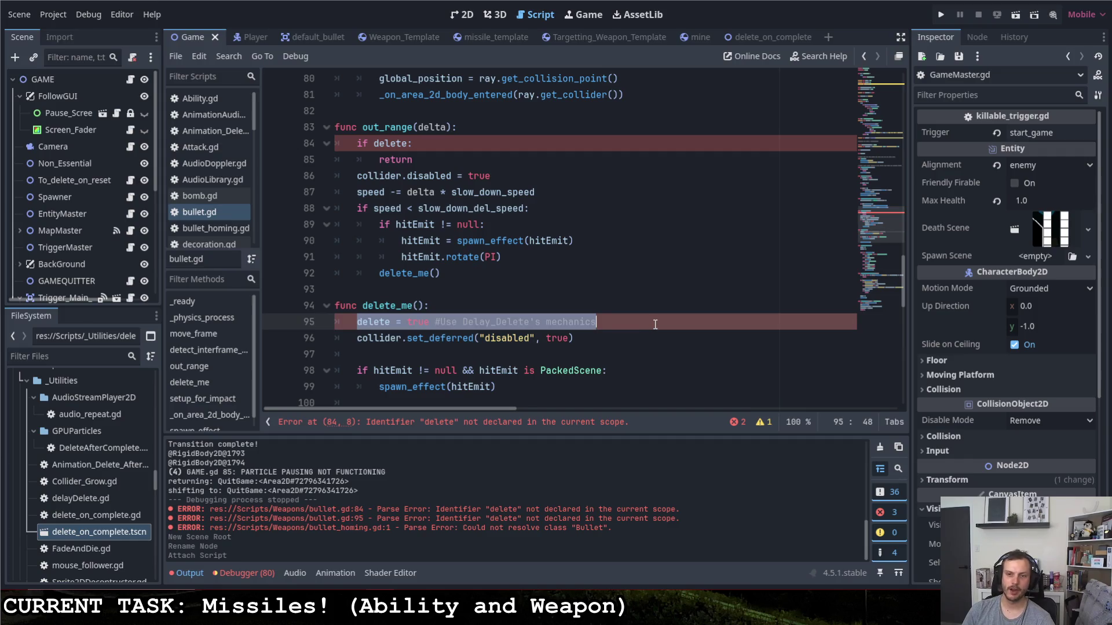
key(BackSpace)
text(add_ch)
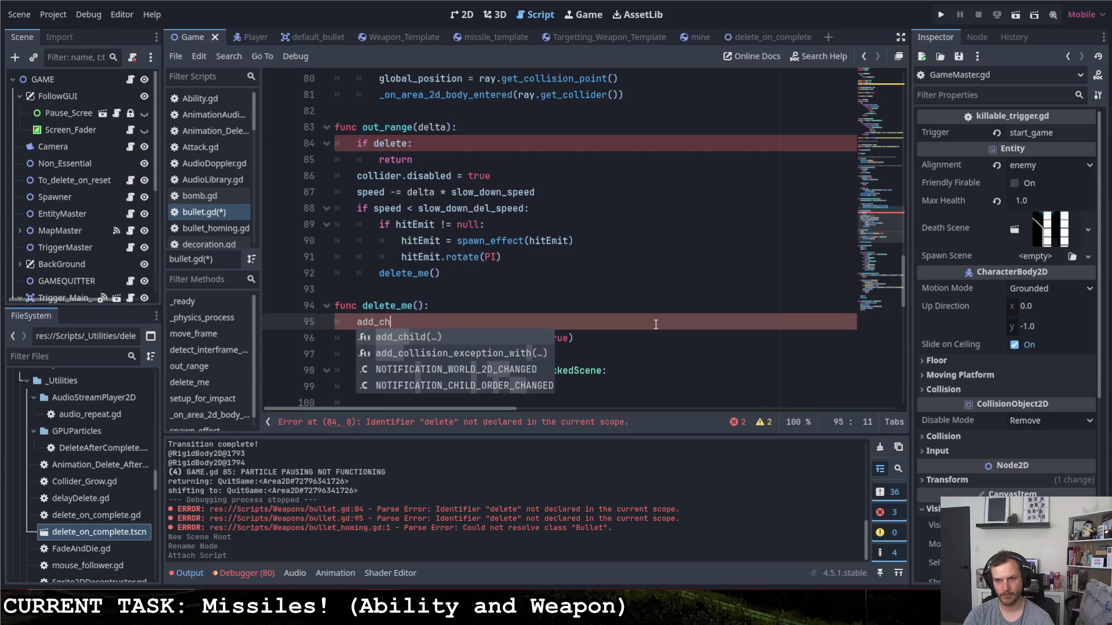
key(Return)
text(GameMaster.)
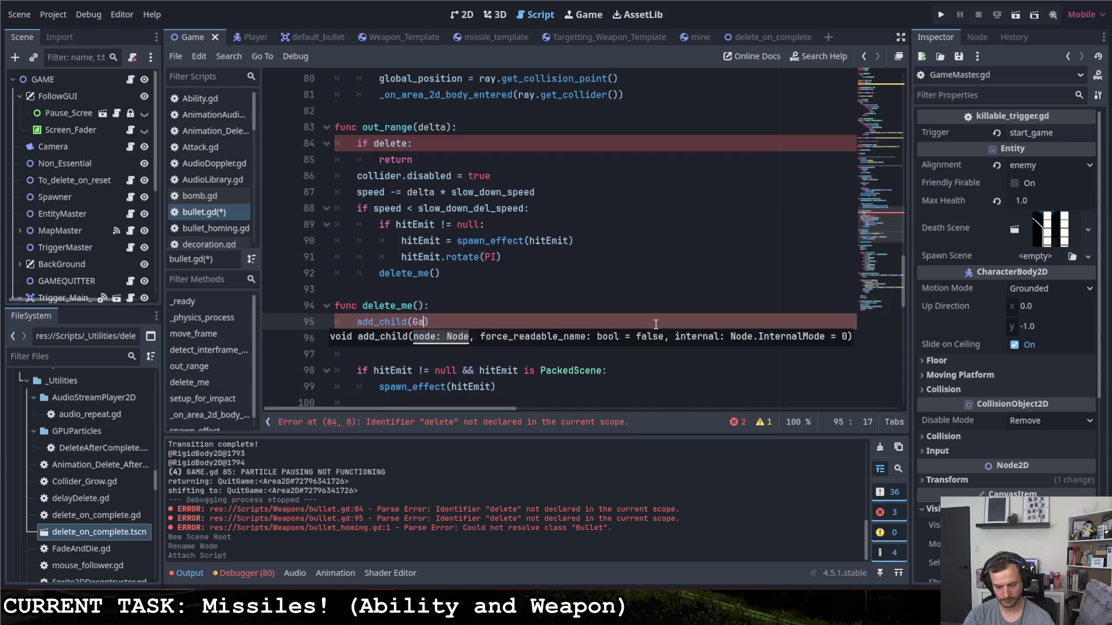
text(delete))
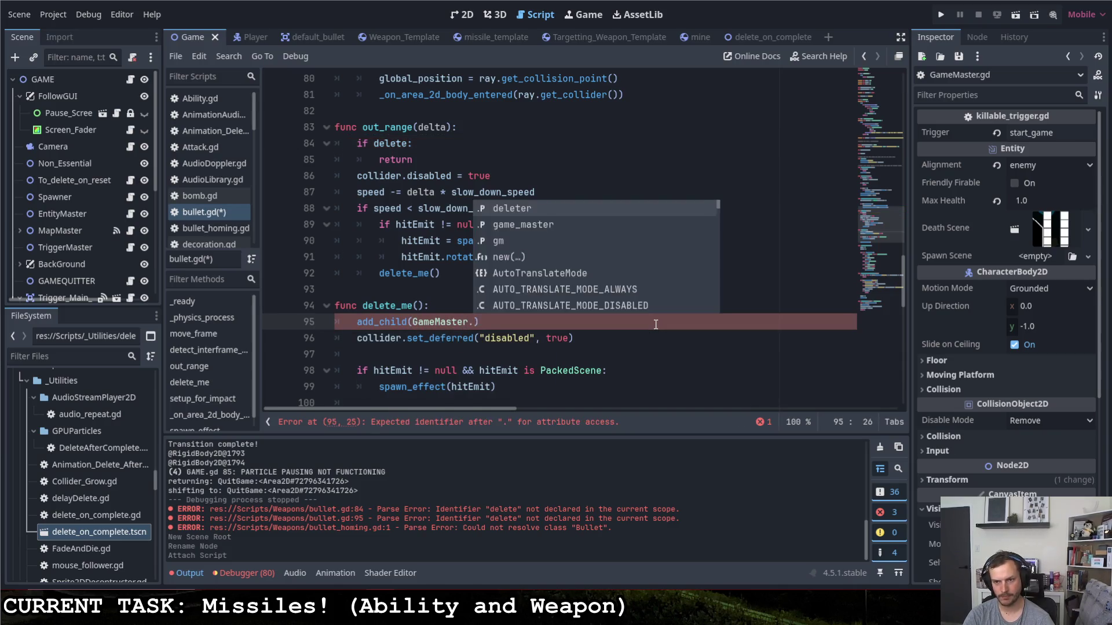
key(ctrl+s)
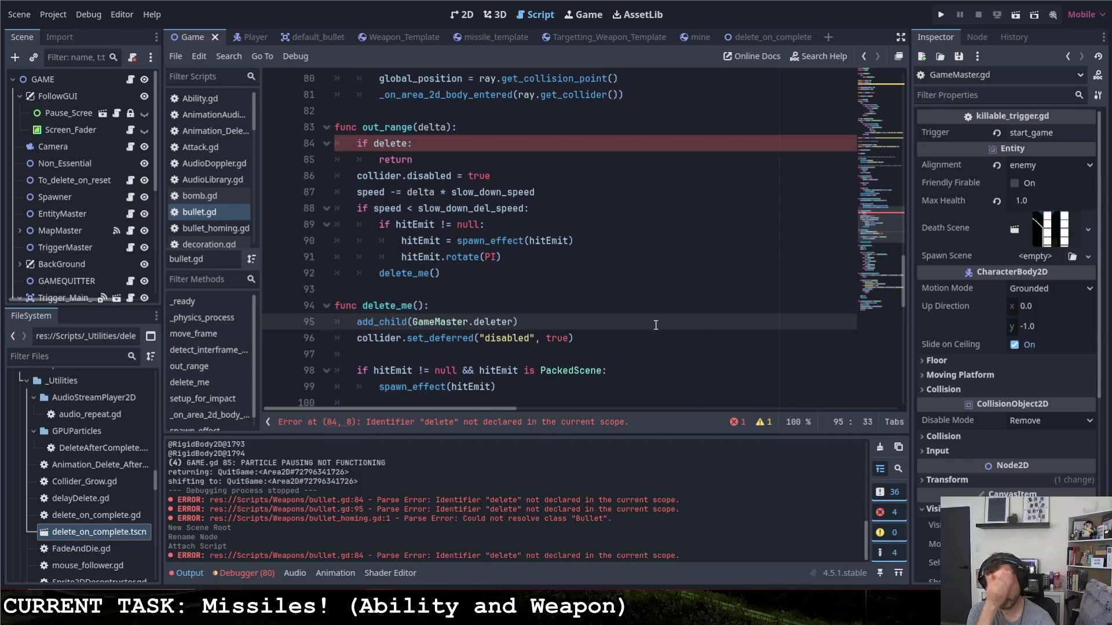
- Complete the call as add_child(GameMaster.deleter.instantiate()) and save bullet.gd
click(581, 307)
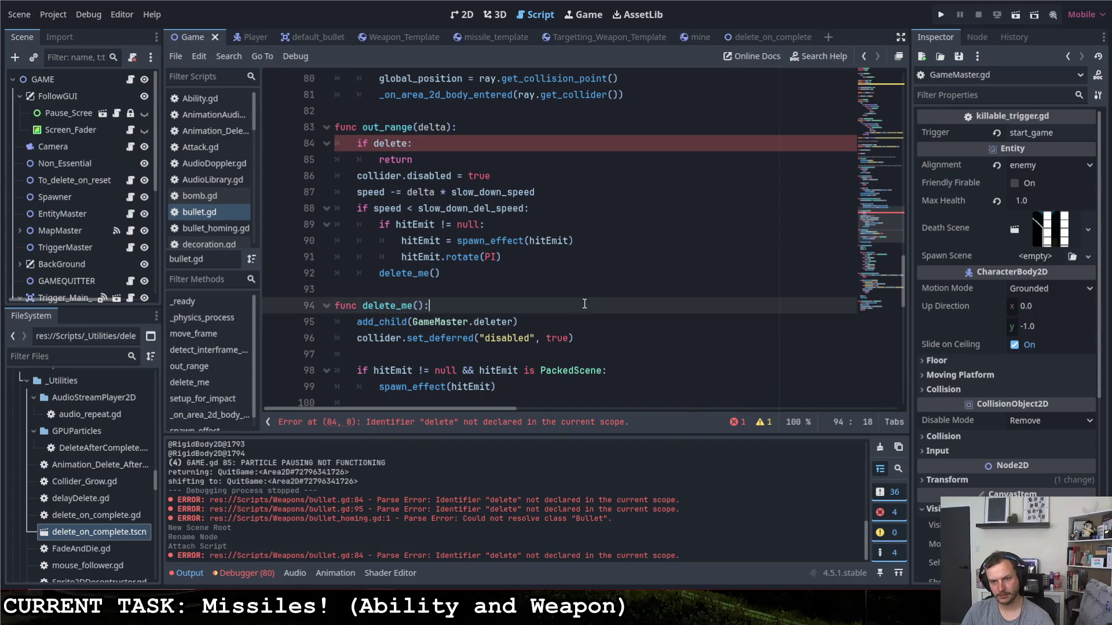
click(438, 321)
text(inst)
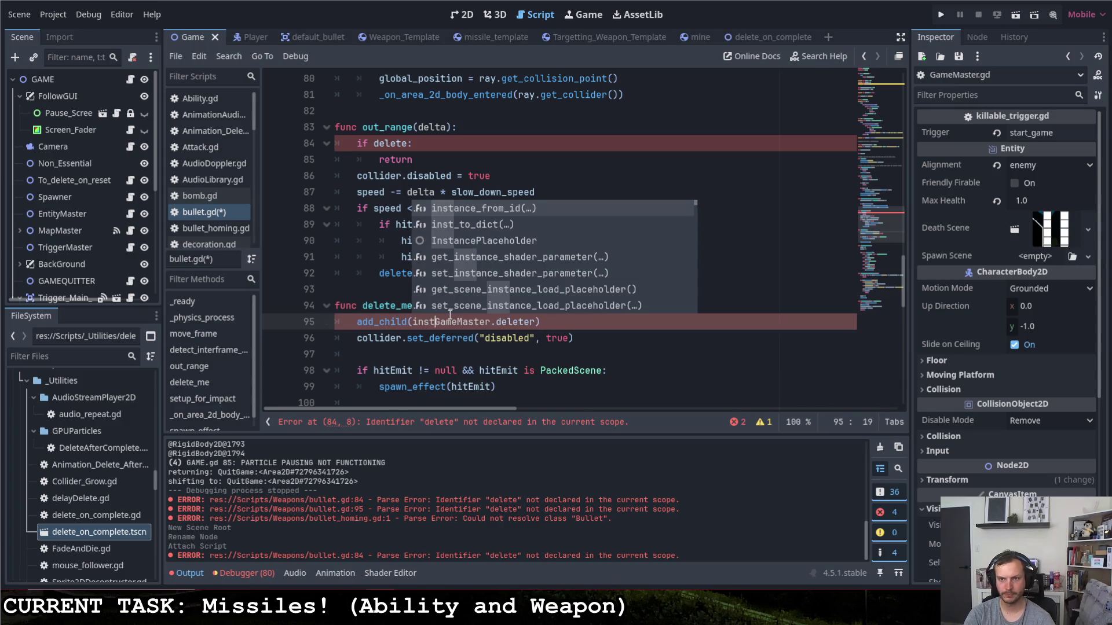
text(a)
key(BackSpace)
key(BackSpace)
key(BackSpace)
click(510, 321)
text(r.in)
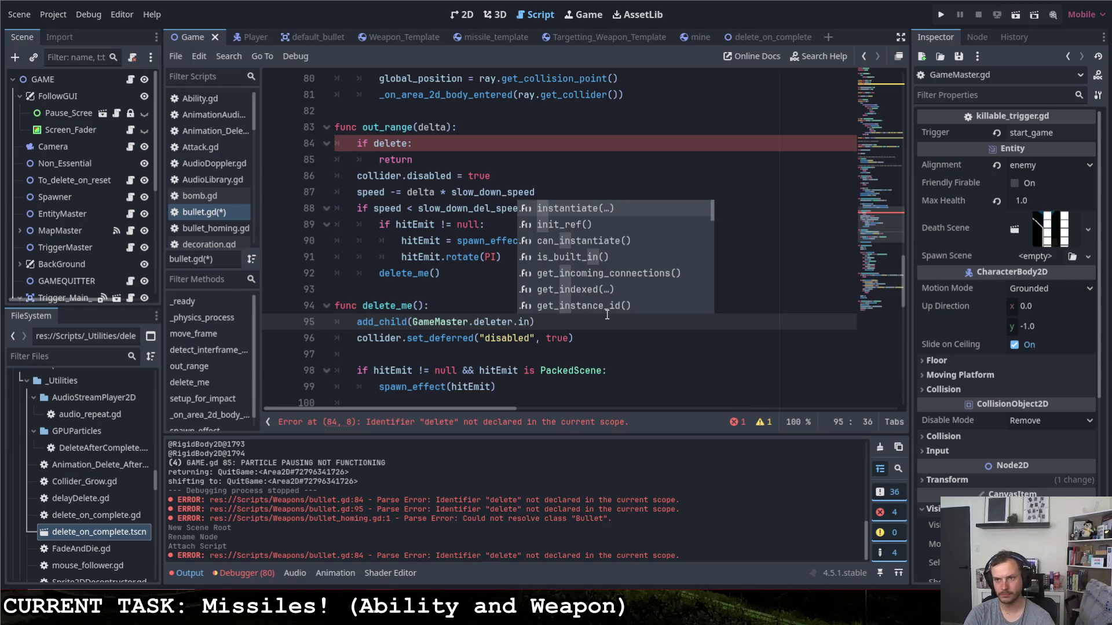
key(Return)
key(Escape)
key(Up)
key(ctrl+s)
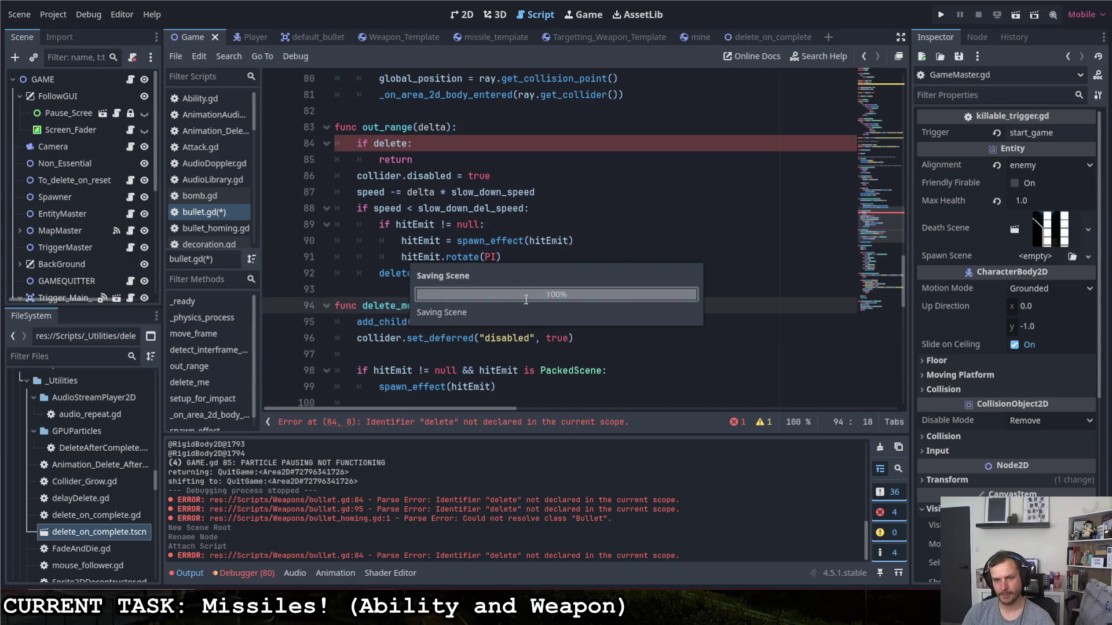
scroll(425, 197, up, 1)
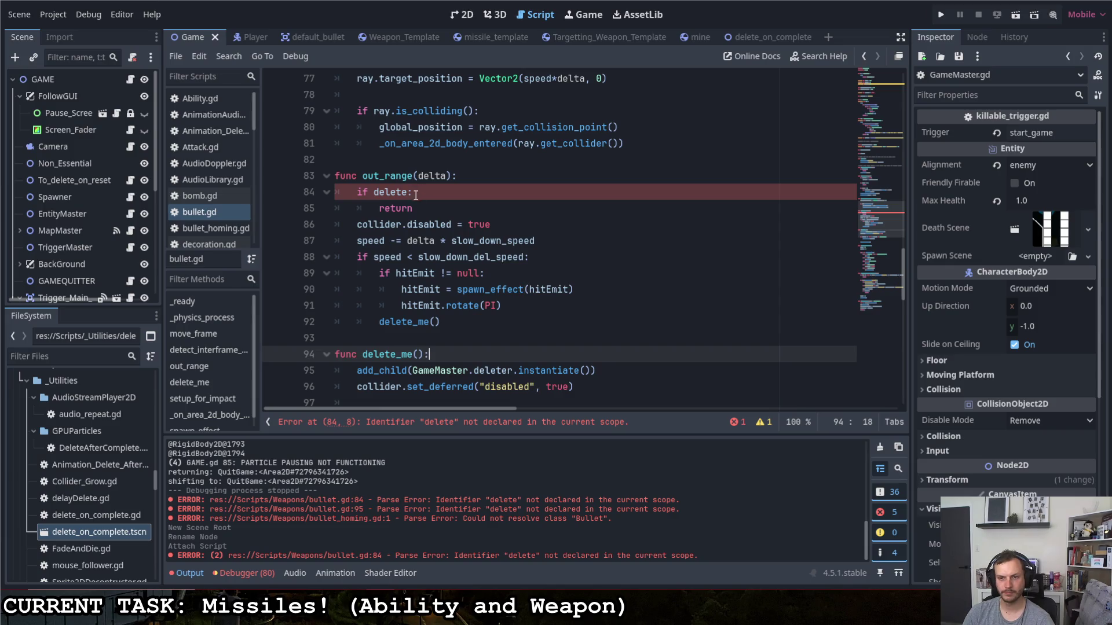
- Review bullet.gd's code and select the undeclared delete identifier on line 84
scroll(495, 304, down, 3)
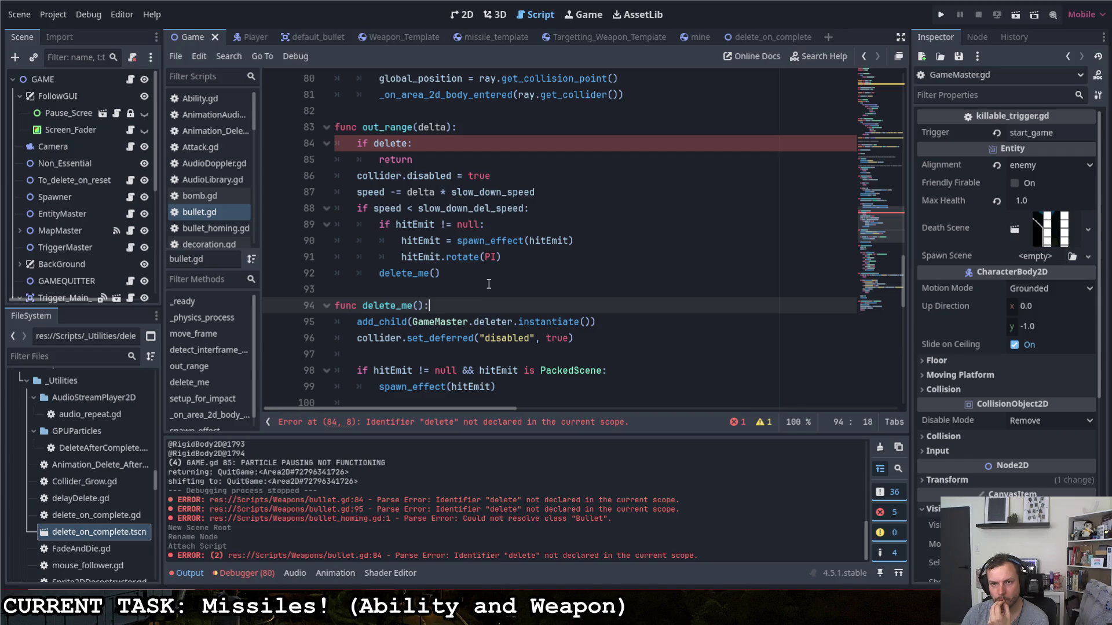
scroll(490, 284, down, 3)
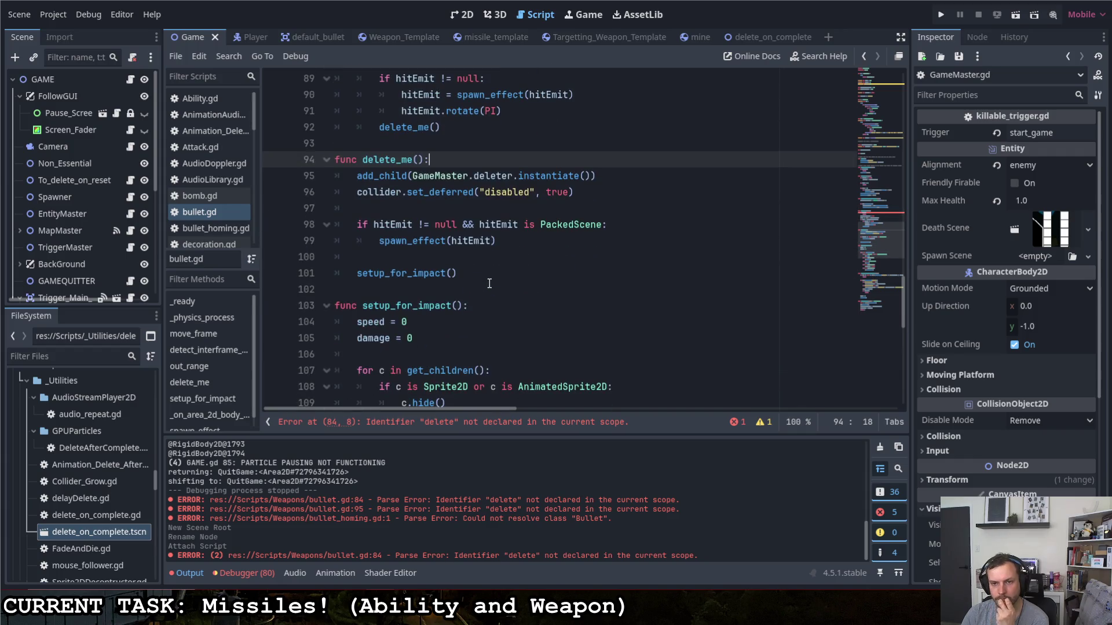
scroll(489, 283, up, 1)
mouse_move(491, 280)
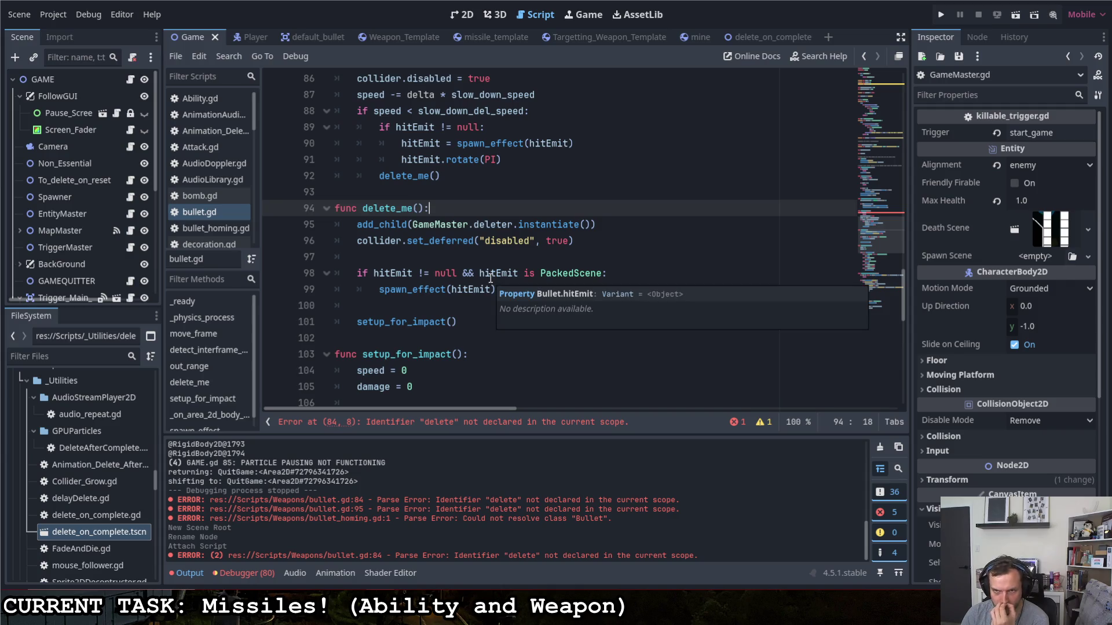
scroll(519, 300, up, 1)
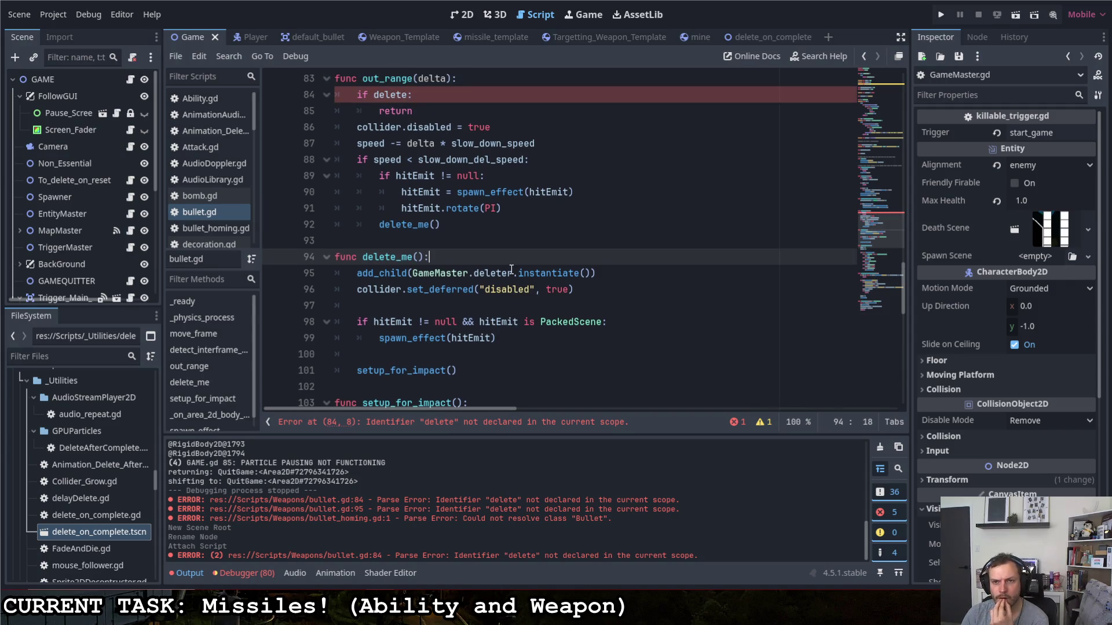
scroll(475, 174, up, 1)
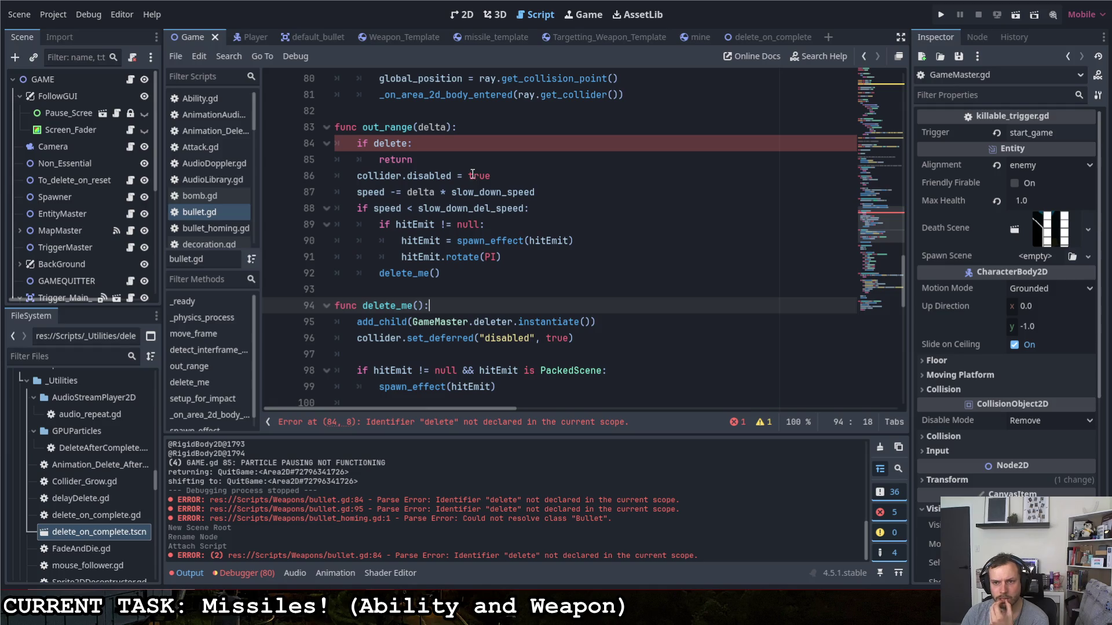
double_click(390, 143)
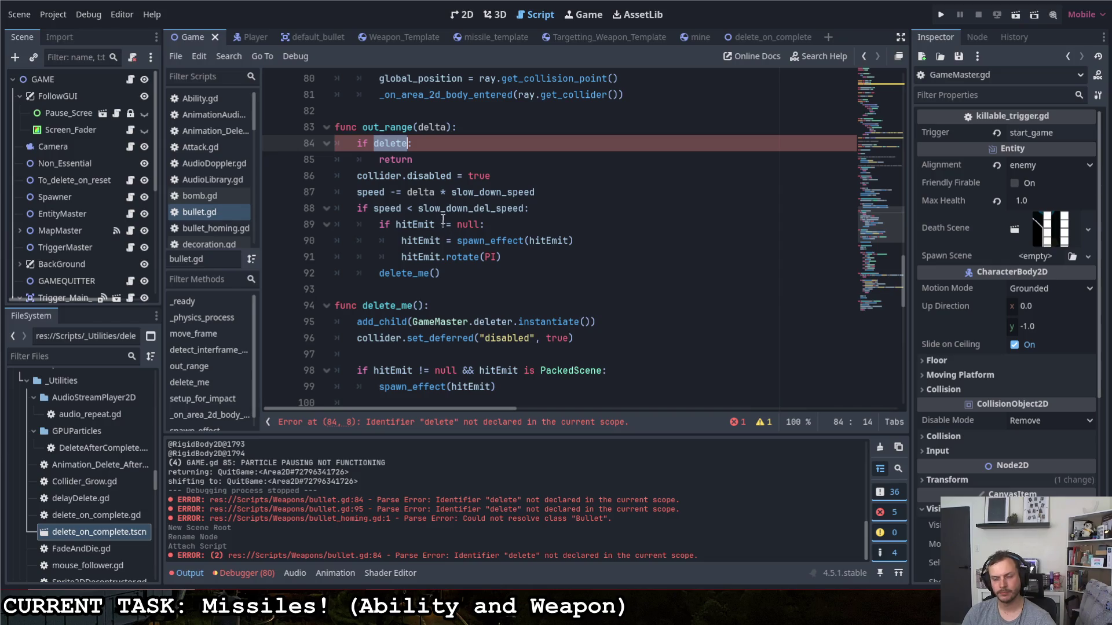
scroll(463, 243, up, 20)
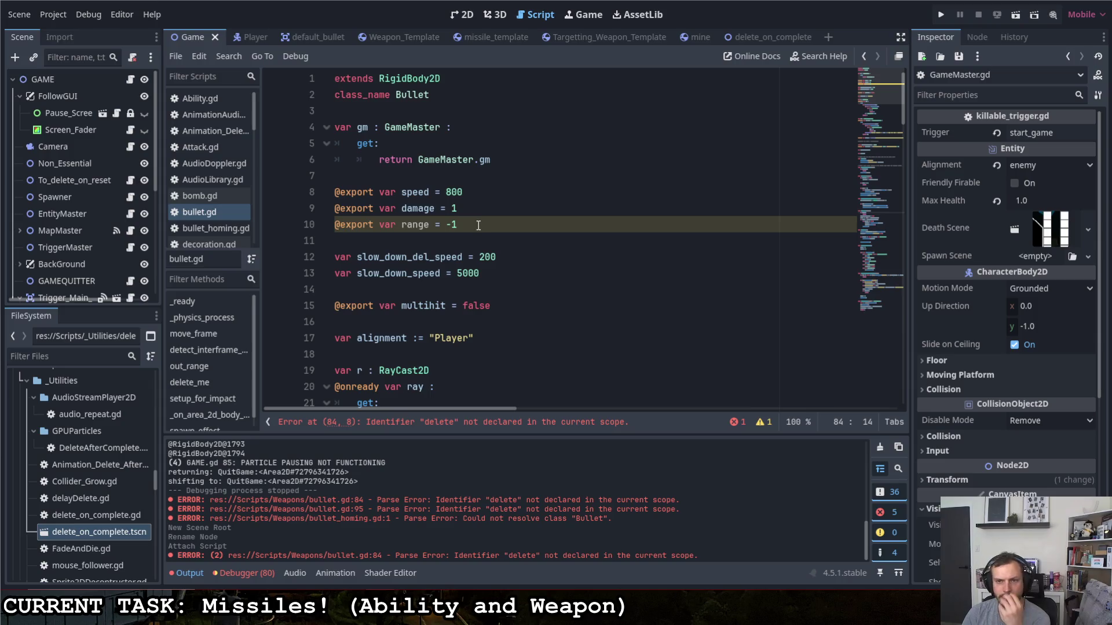
scroll(476, 223, down, 6)
scroll(480, 227, down, 7)
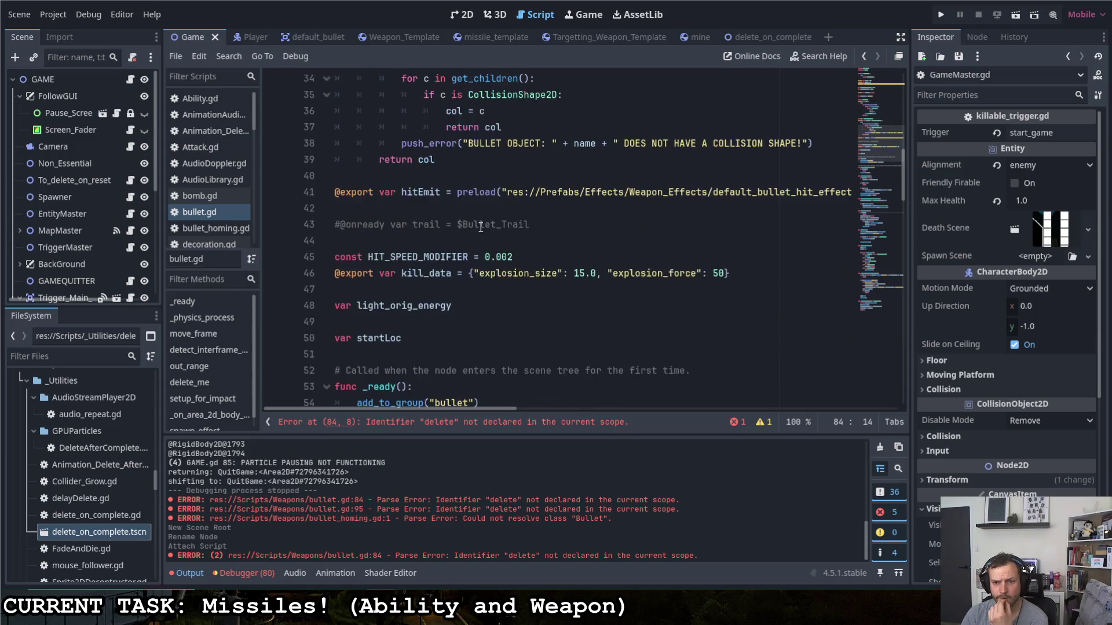
scroll(472, 223, down, 4)
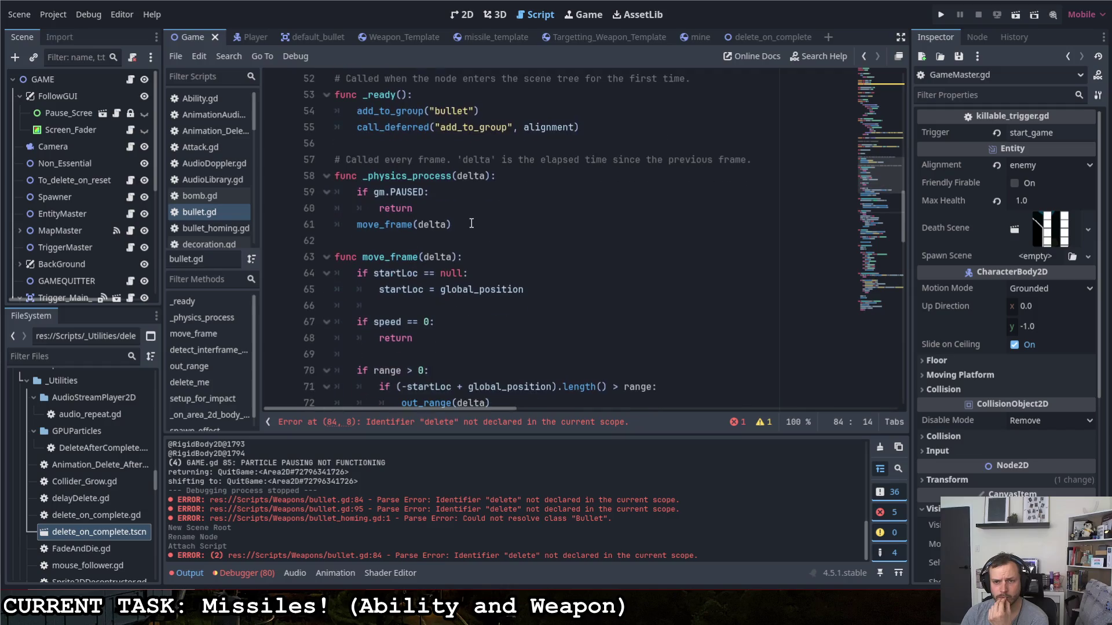
scroll(486, 278, up, 12)
scroll(504, 331, up, 5)
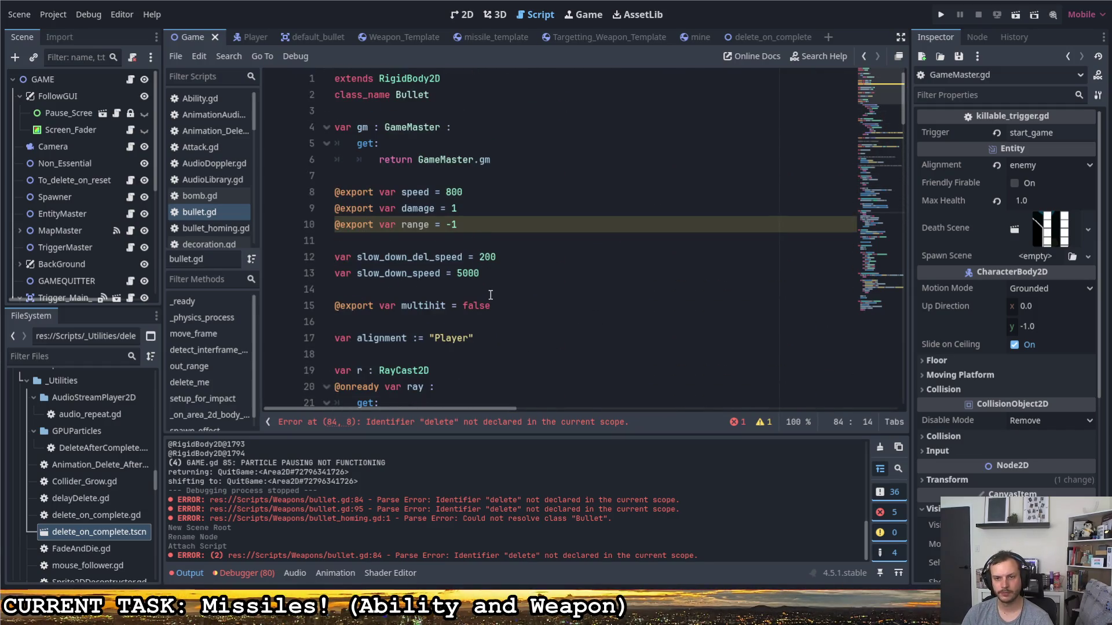
scroll(484, 292, down, 2)
scroll(486, 281, down, 10)
scroll(489, 272, down, 10)
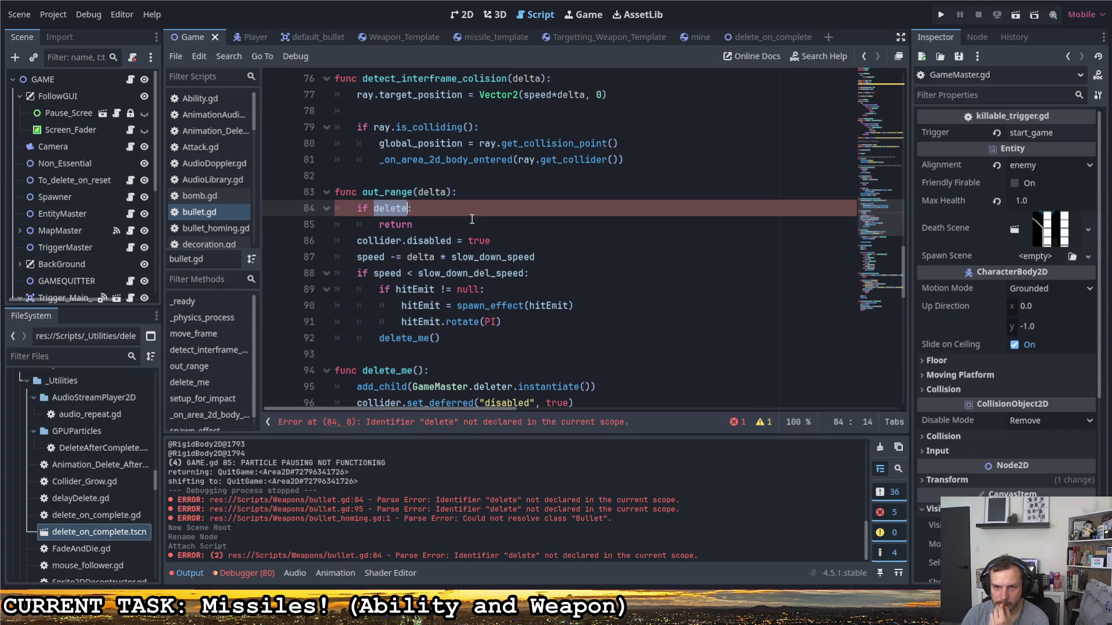
scroll(474, 220, down, 3)
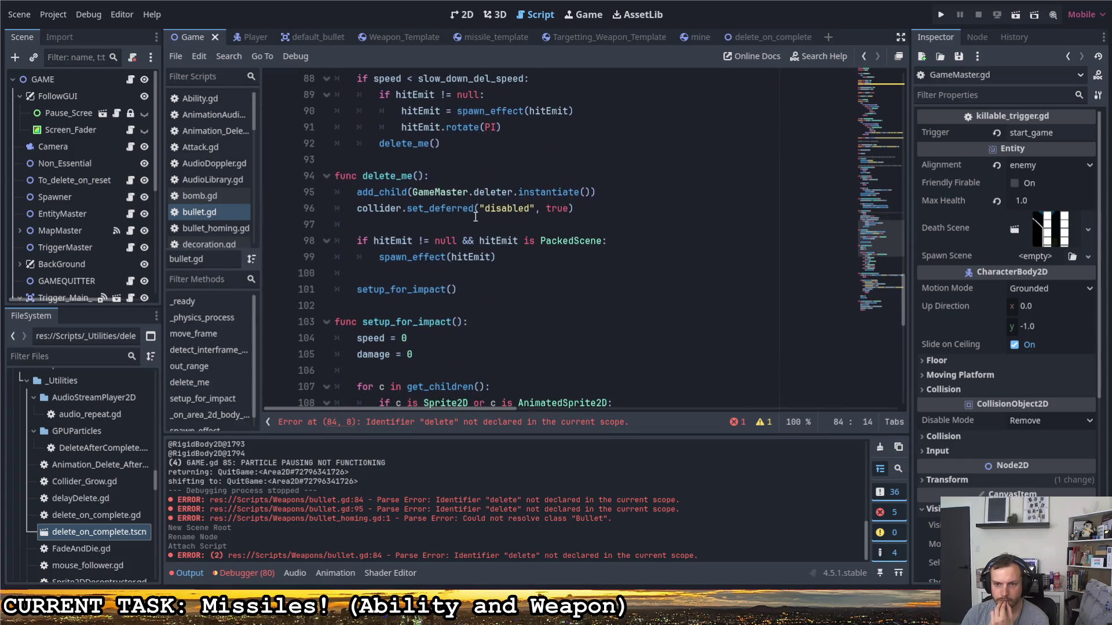
scroll(460, 230, up, 1)
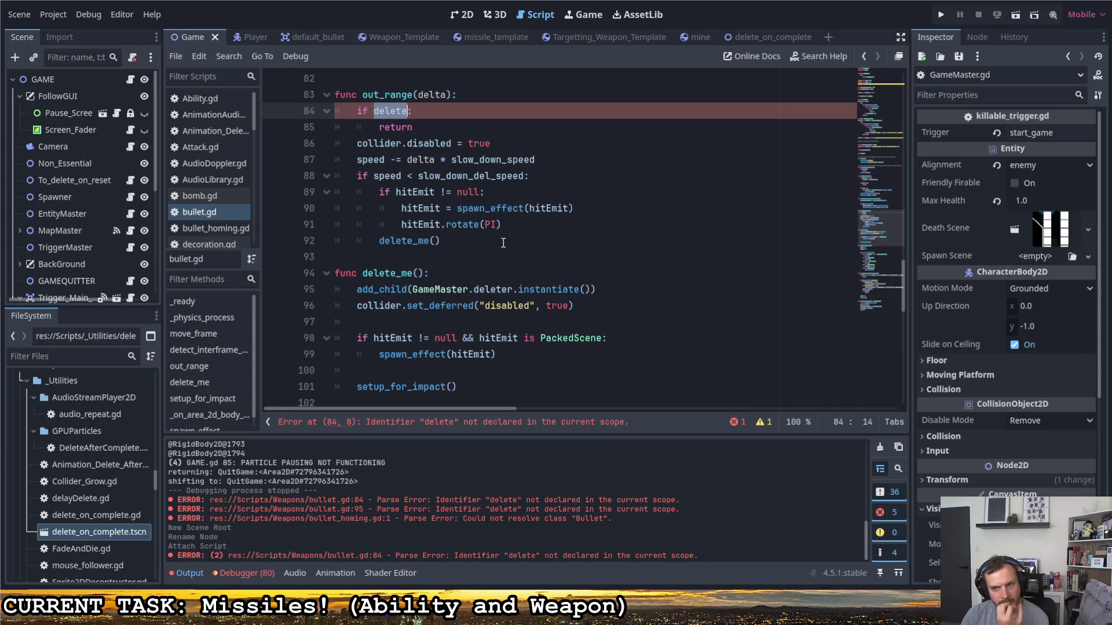
scroll(503, 248, up, 1)
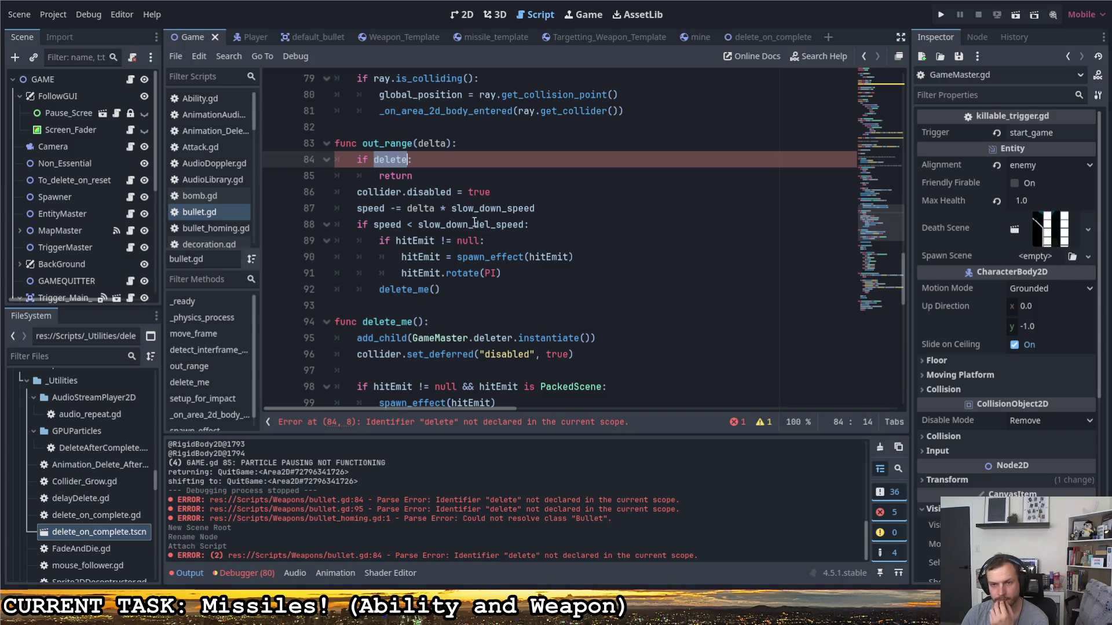
scroll(473, 223, up, 1)
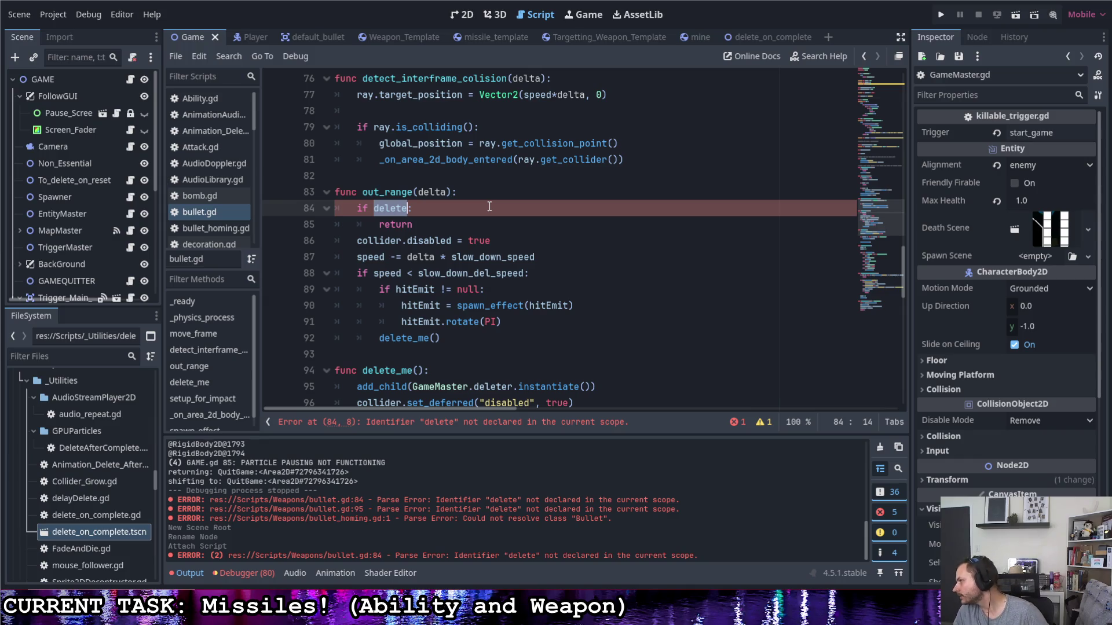
scroll(510, 213, down, 1)
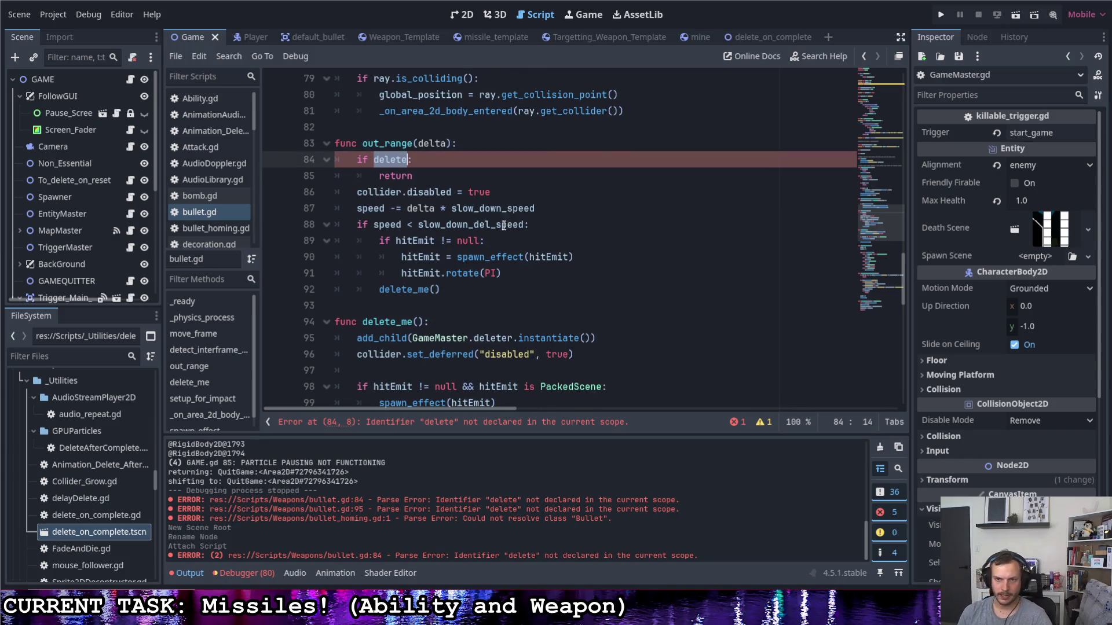
scroll(506, 224, up, 4)
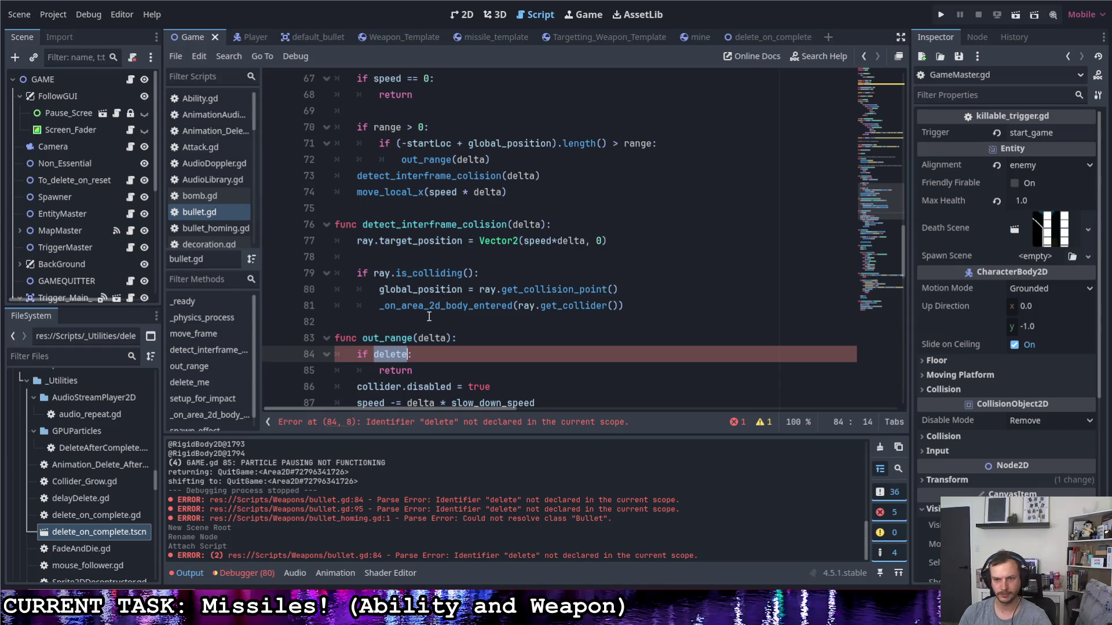
scroll(429, 316, down, 2)
scroll(429, 276, down, 2)
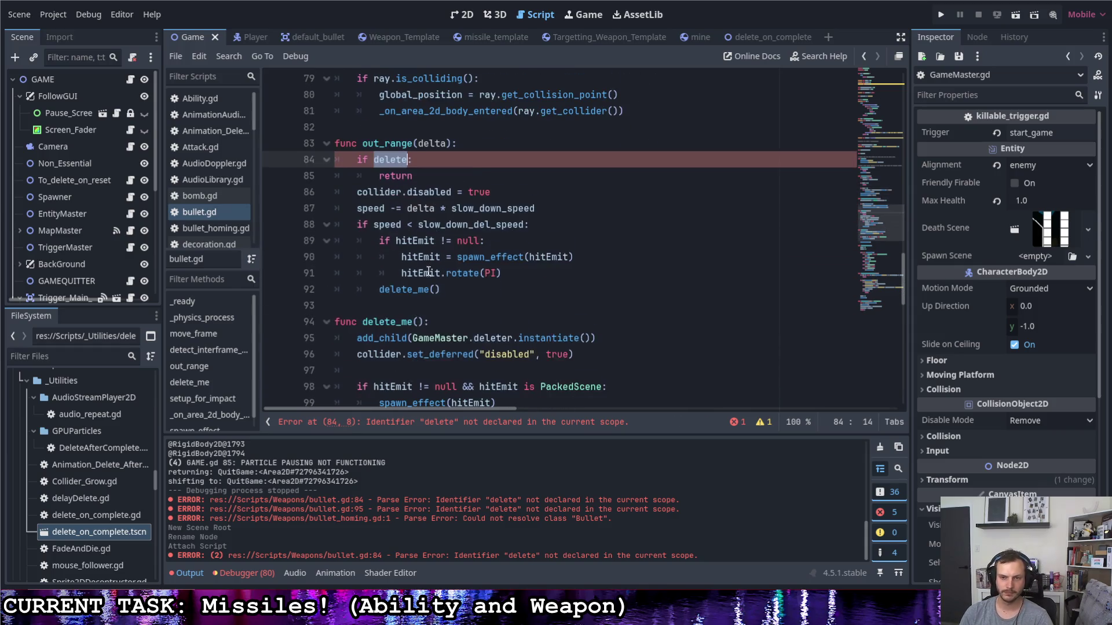
scroll(427, 271, down, 2)
scroll(429, 273, up, 1)
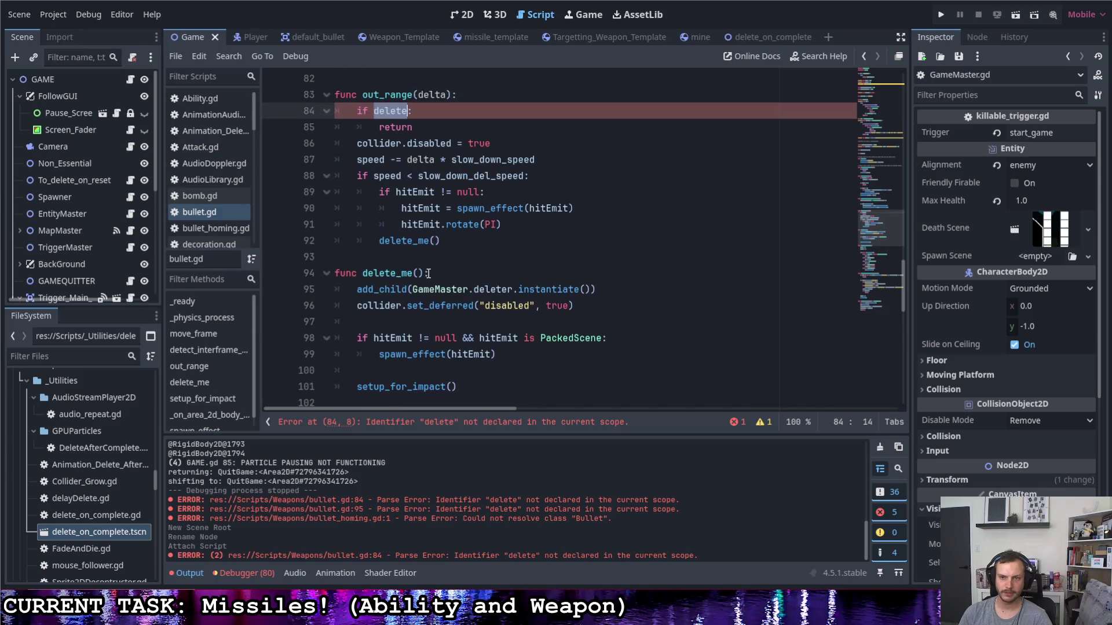
scroll(428, 276, up, 1)
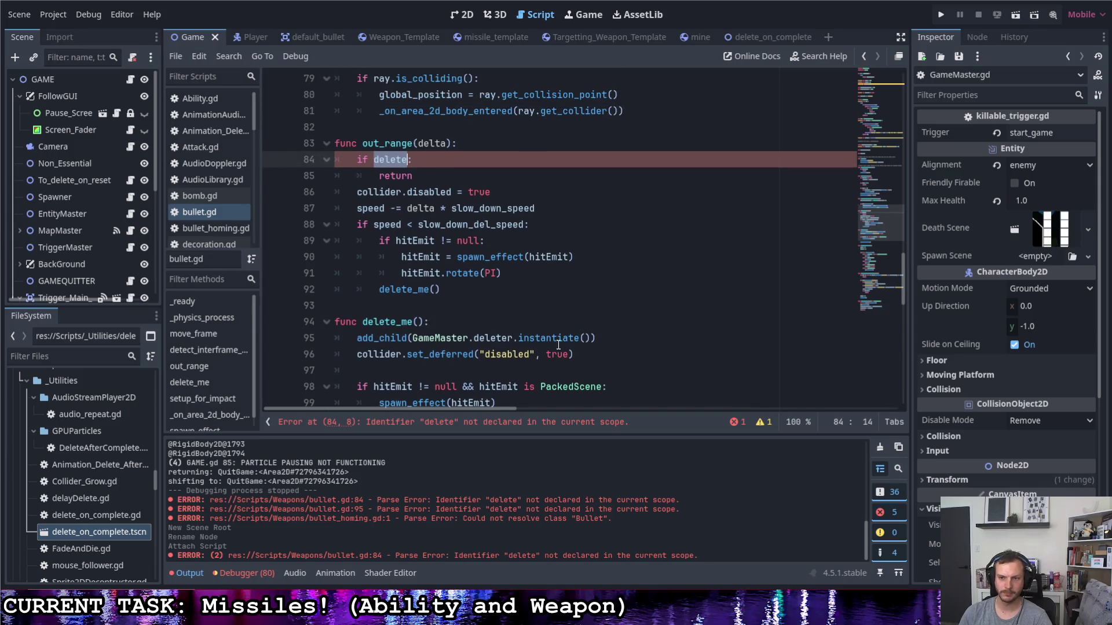
- Add the line 'deleting = true' inside delete_me()
click(597, 338)
key(Return)
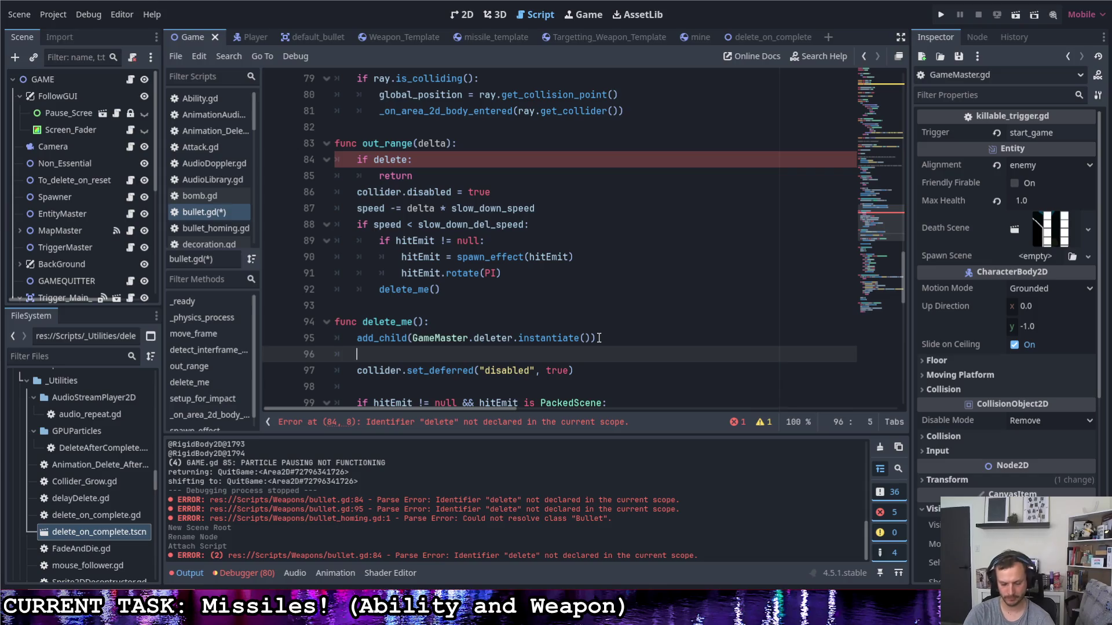
text(delete = tru)
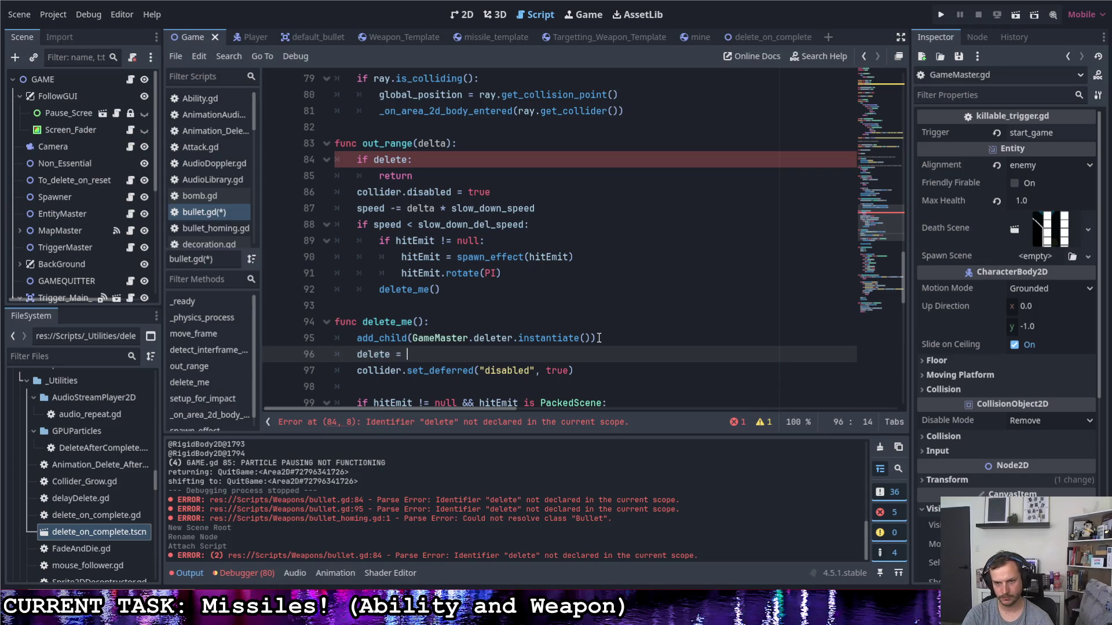
text(e)
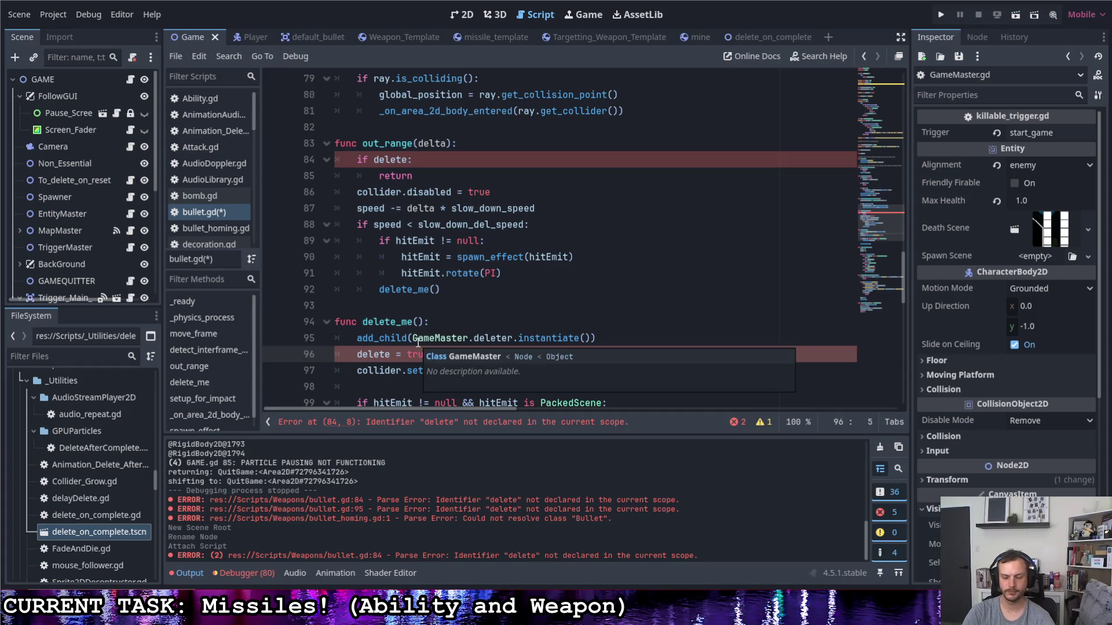
key(Right)
text(ing)
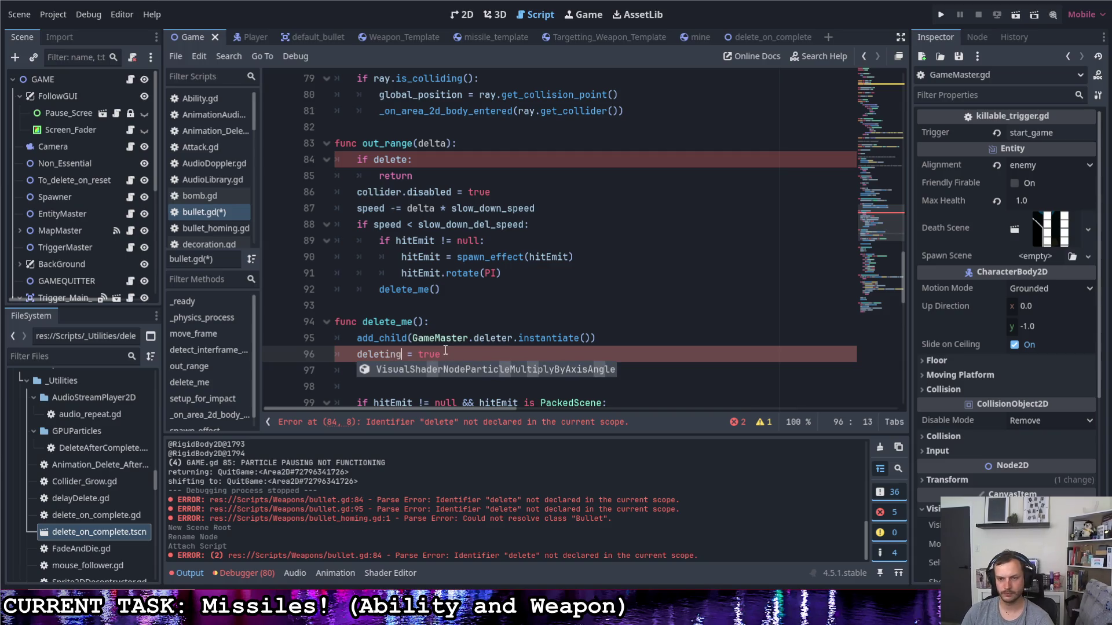
key(Escape)
key(Home)
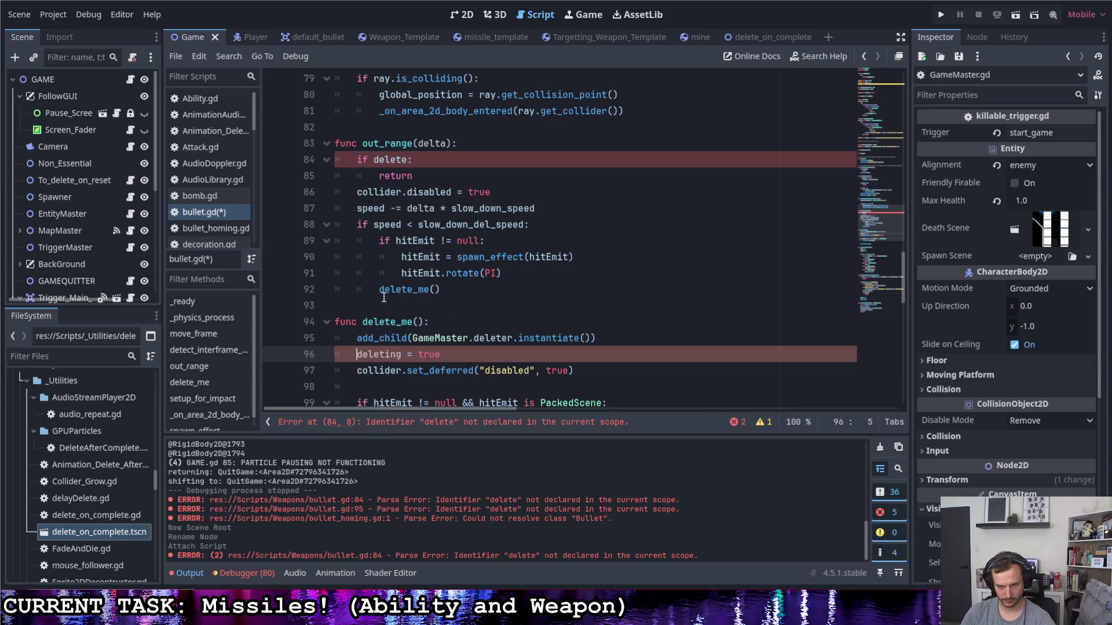
- Change the out_range check from 'if delete:' to 'if deleting:'
drag(353, 356, 403, 354)
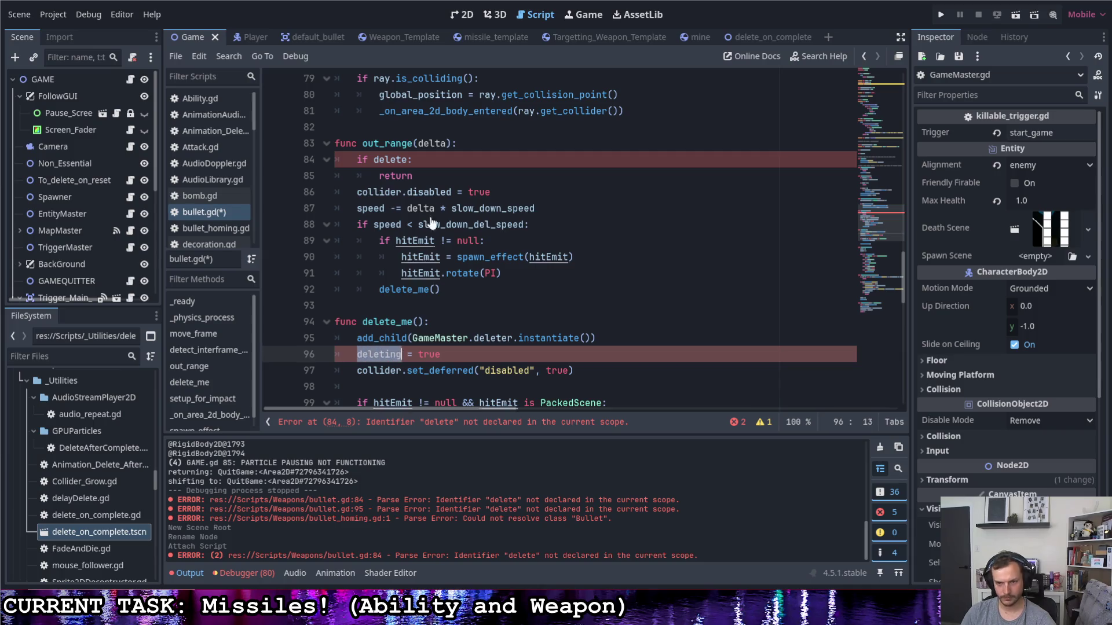
key(ctrl+c)
double_click(394, 160)
key(ctrl+v)
- Declare 'var deleting = false' above out_range and save bullet.gd
click(385, 128)
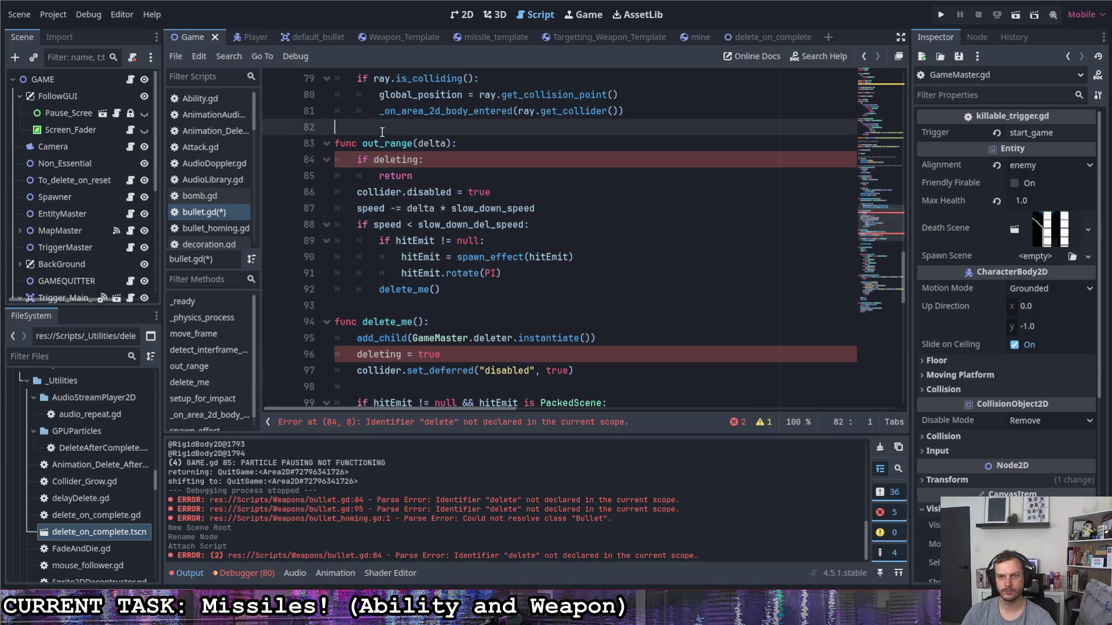
key(Return)
key(Return)
key(Up)
text(var deleting = false)
key(ctrl+s)
click(458, 208)
scroll(476, 264, down, 4)
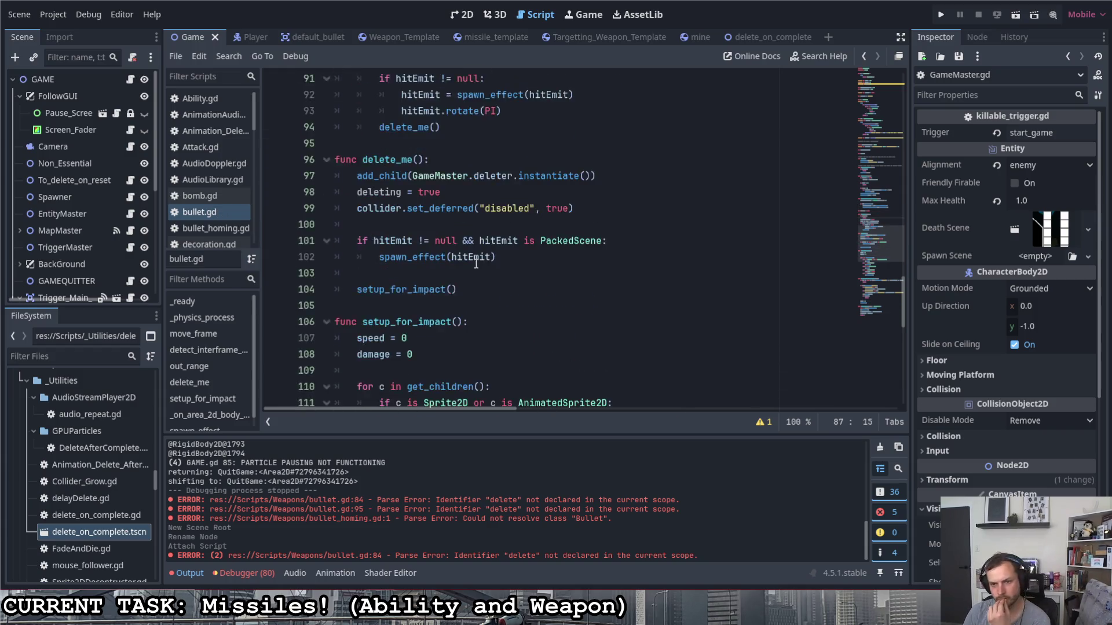
- Select the base class name RigidBody2D on bullet.gd's first line
scroll(476, 263, down, 7)
scroll(476, 261, up, 10)
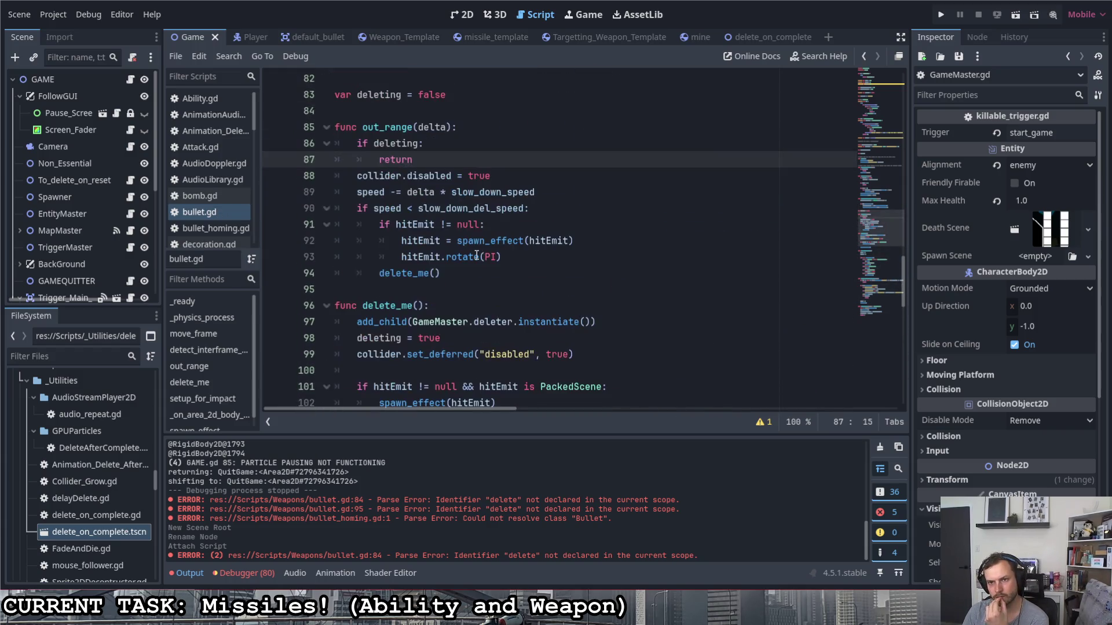
scroll(471, 251, up, 20)
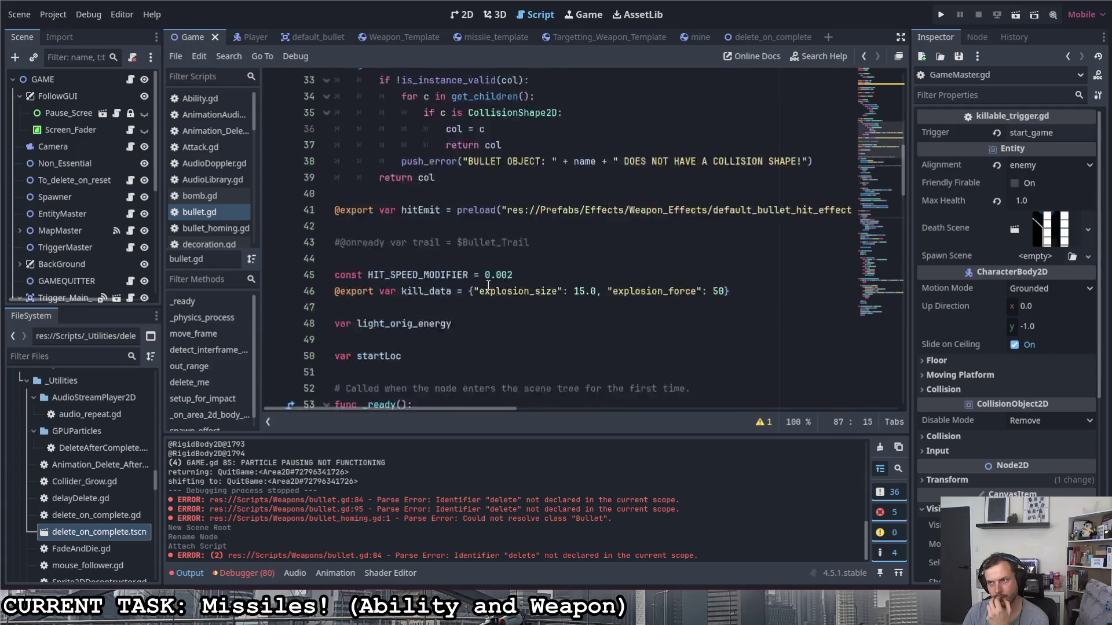
click(396, 78)
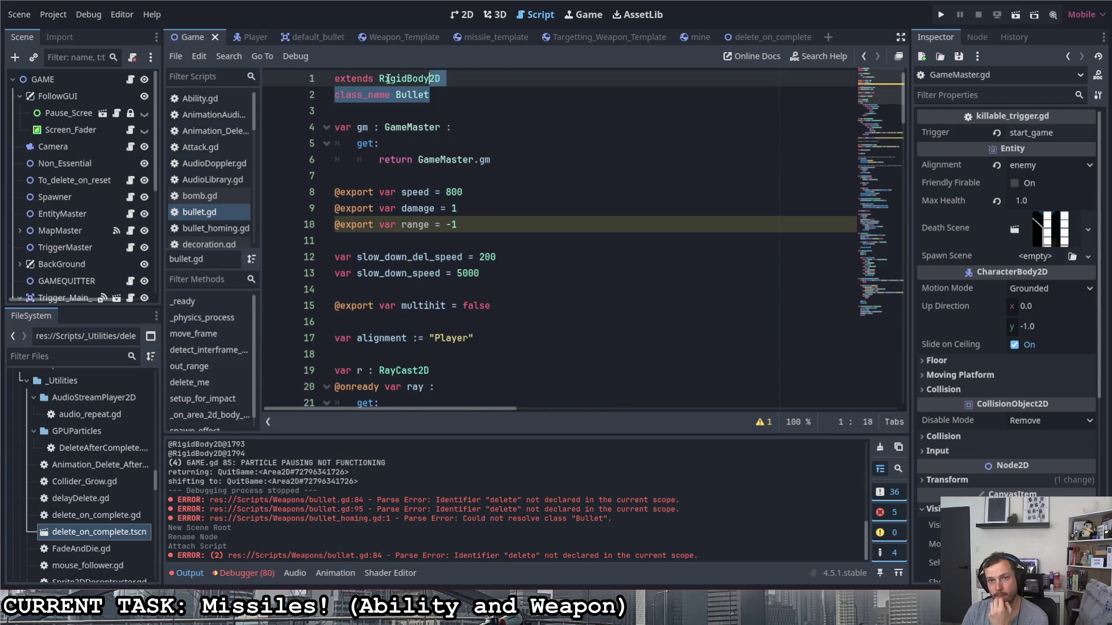
drag(454, 78, 380, 78)
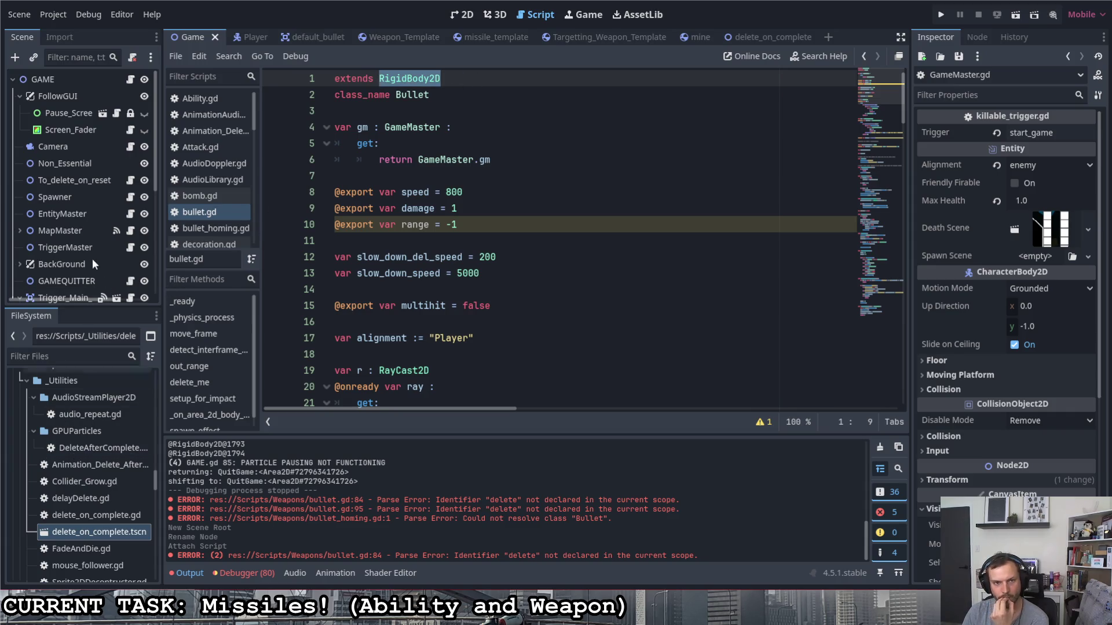
- Expand the Effects prefab folder and the Weapons abilities folder in the FileSystem dock
scroll(67, 468, up, 5)
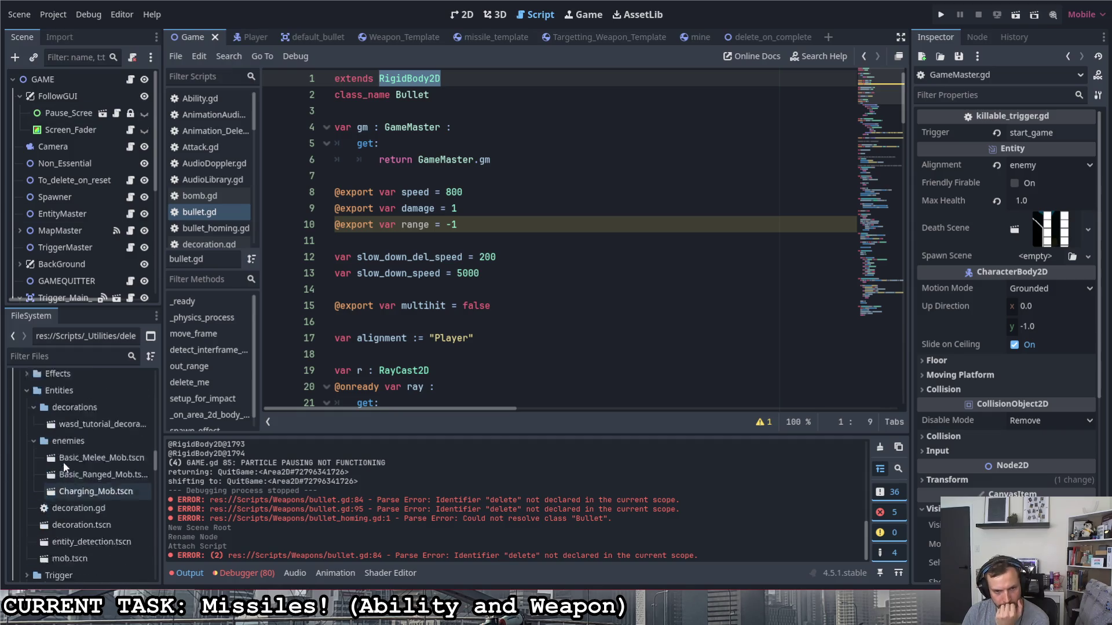
scroll(67, 465, up, 10)
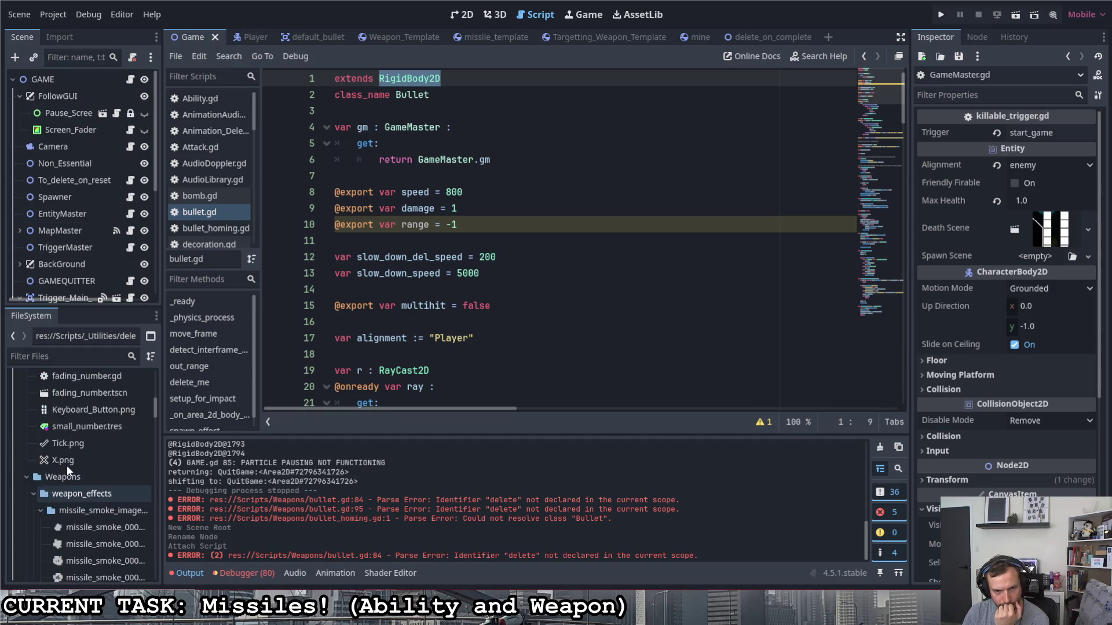
scroll(65, 458, up, 10)
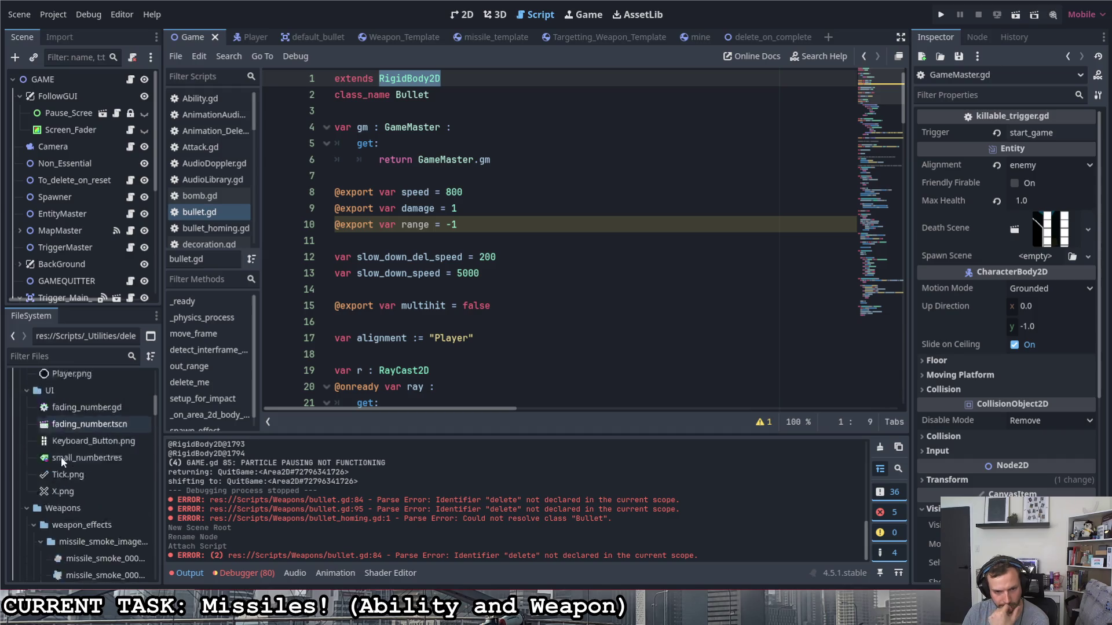
scroll(60, 457, down, 15)
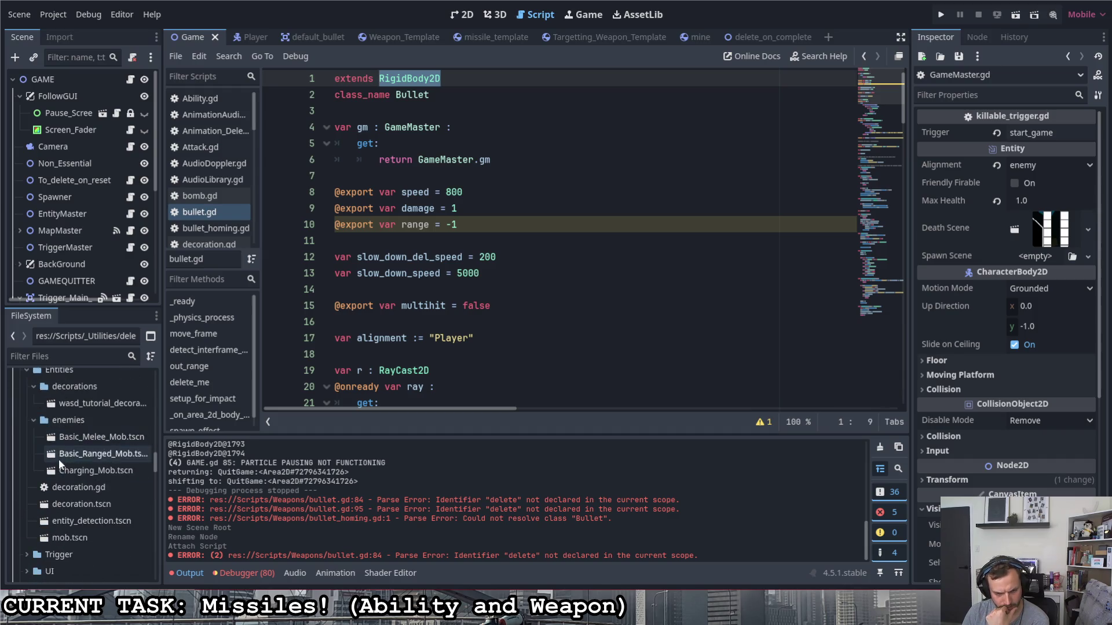
scroll(64, 461, down, 5)
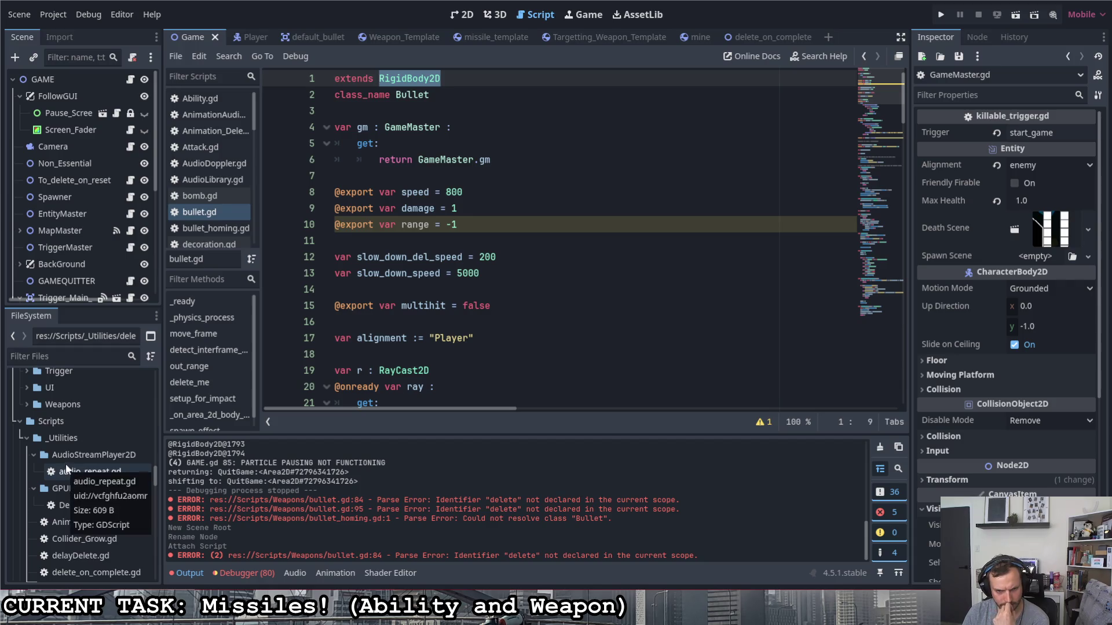
scroll(89, 448, down, 3)
scroll(95, 446, up, 2)
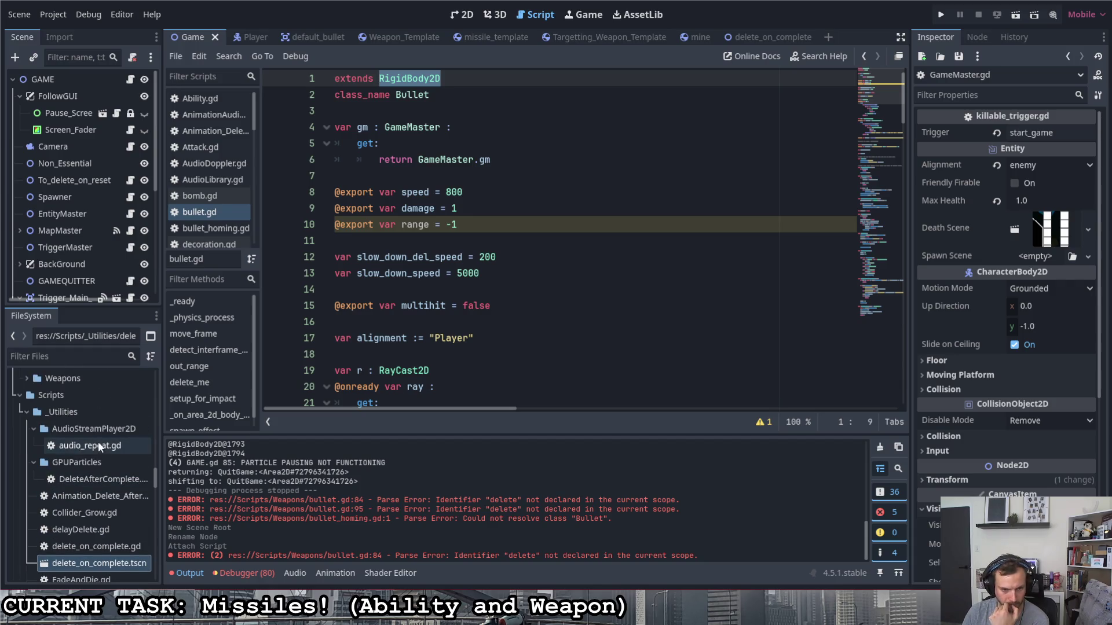
scroll(102, 446, up, 5)
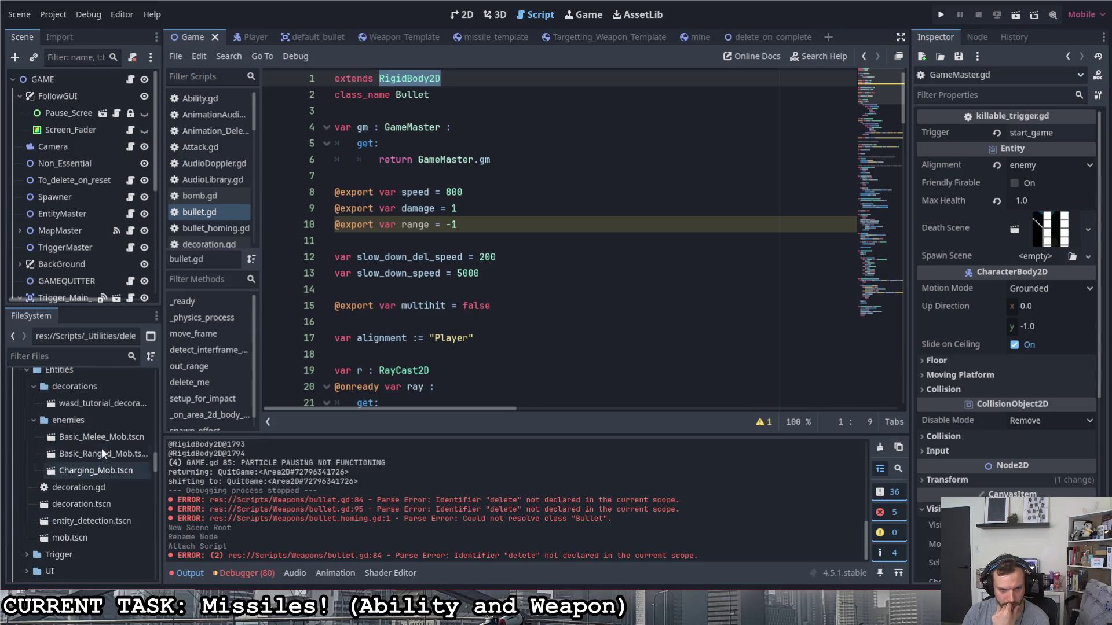
scroll(102, 448, up, 3)
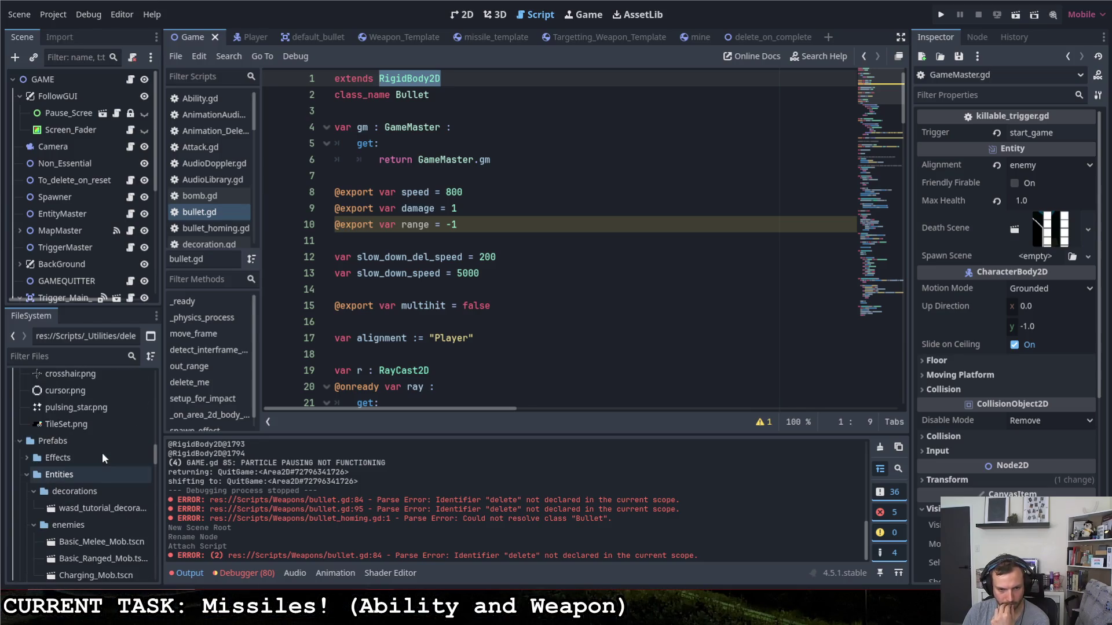
scroll(58, 474, up, 1)
click(24, 483)
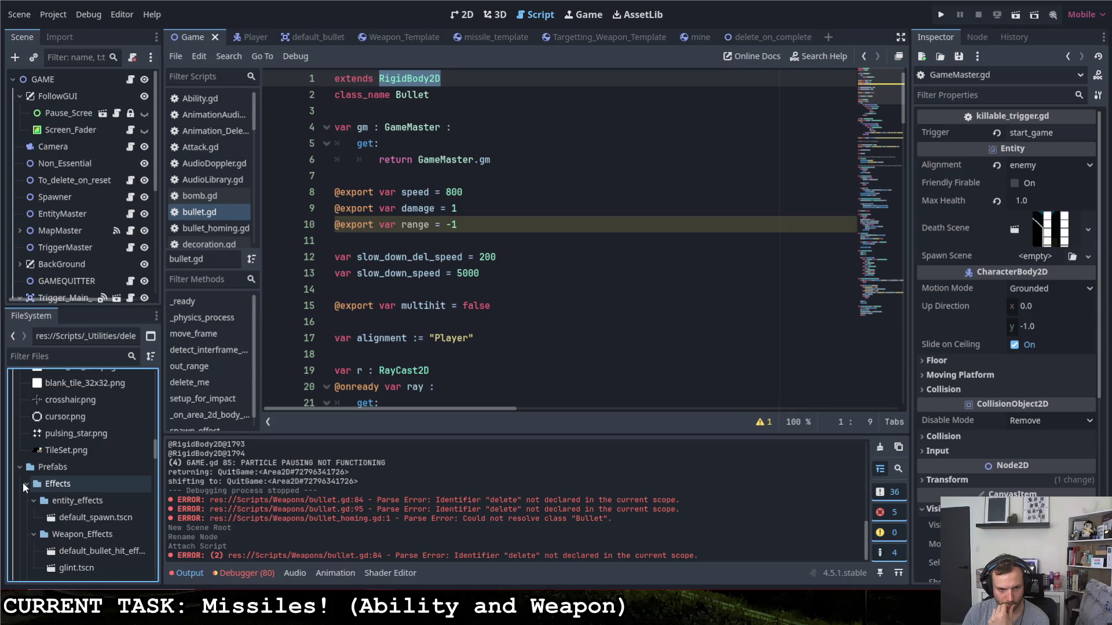
scroll(75, 496, down, 10)
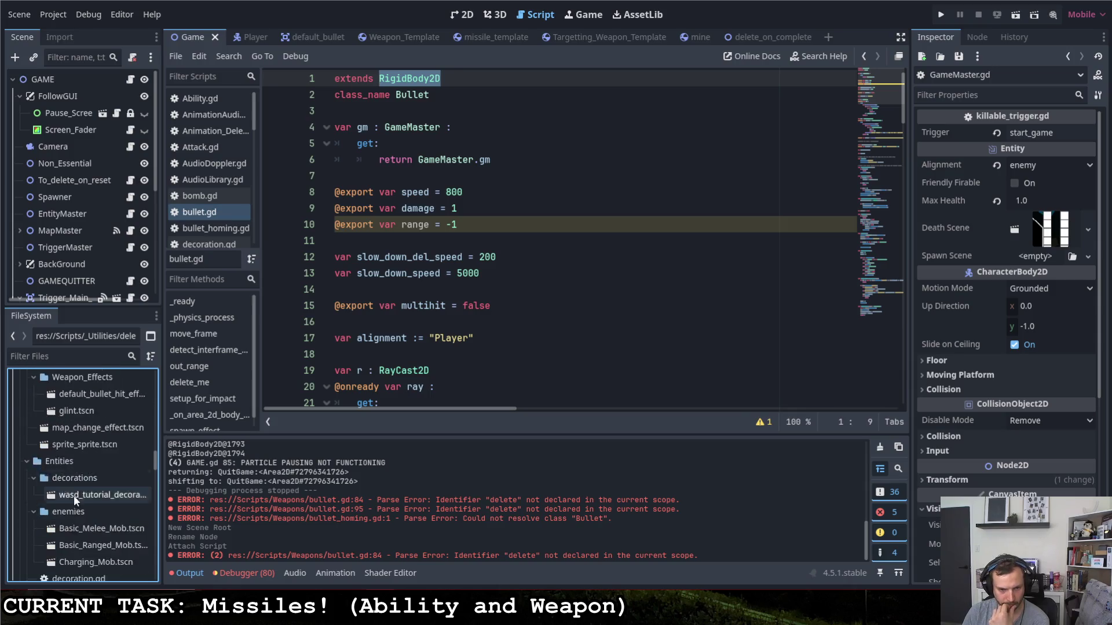
scroll(71, 492, down, 5)
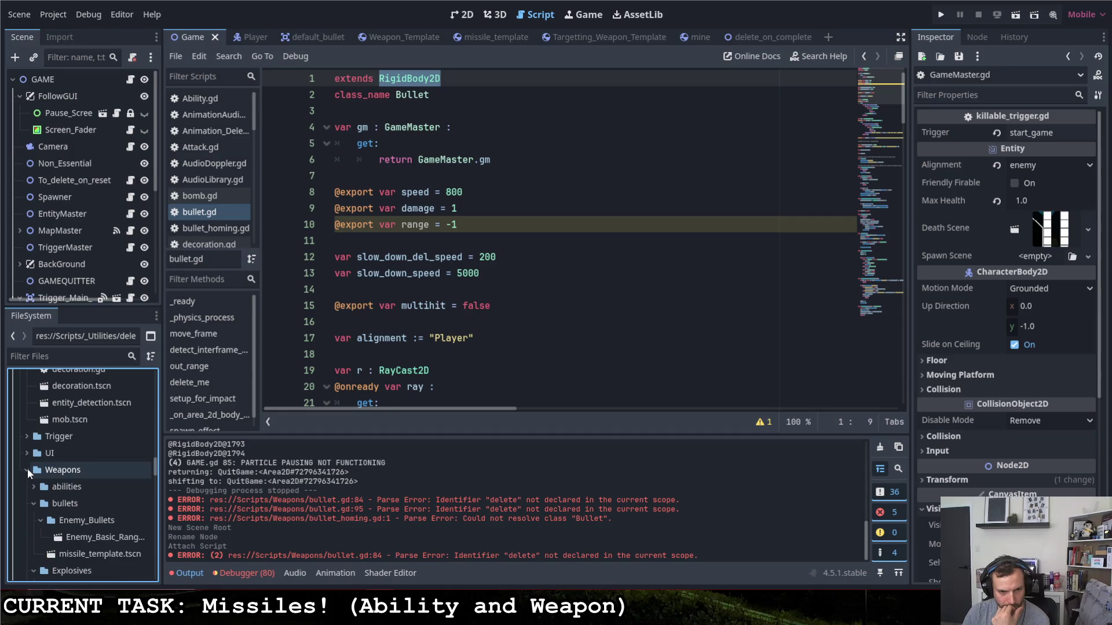
click(33, 486)
- Open dodge.tscn and make Dodge_Ability.gd extend Ability instead of the res:// script path
double_click(68, 494)
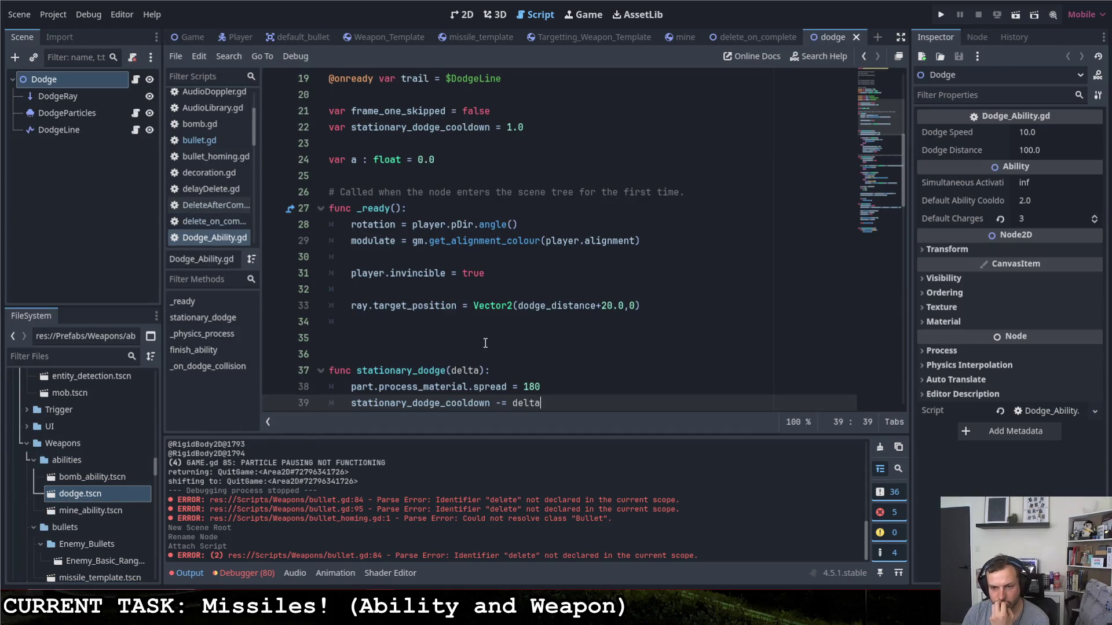
scroll(487, 340, up, 6)
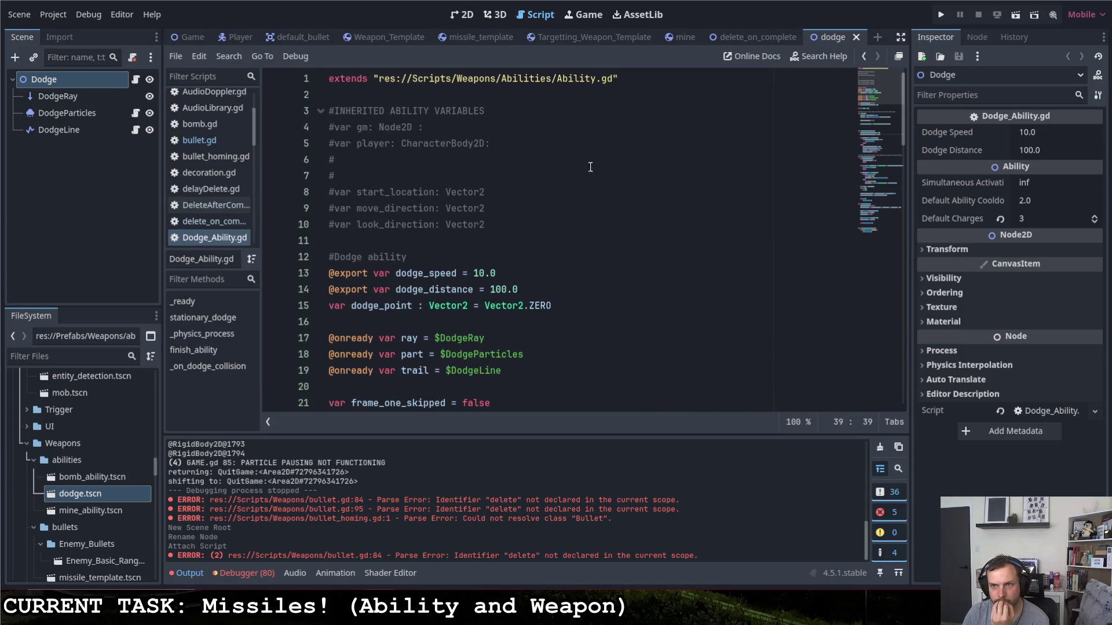
drag(618, 79, 384, 76)
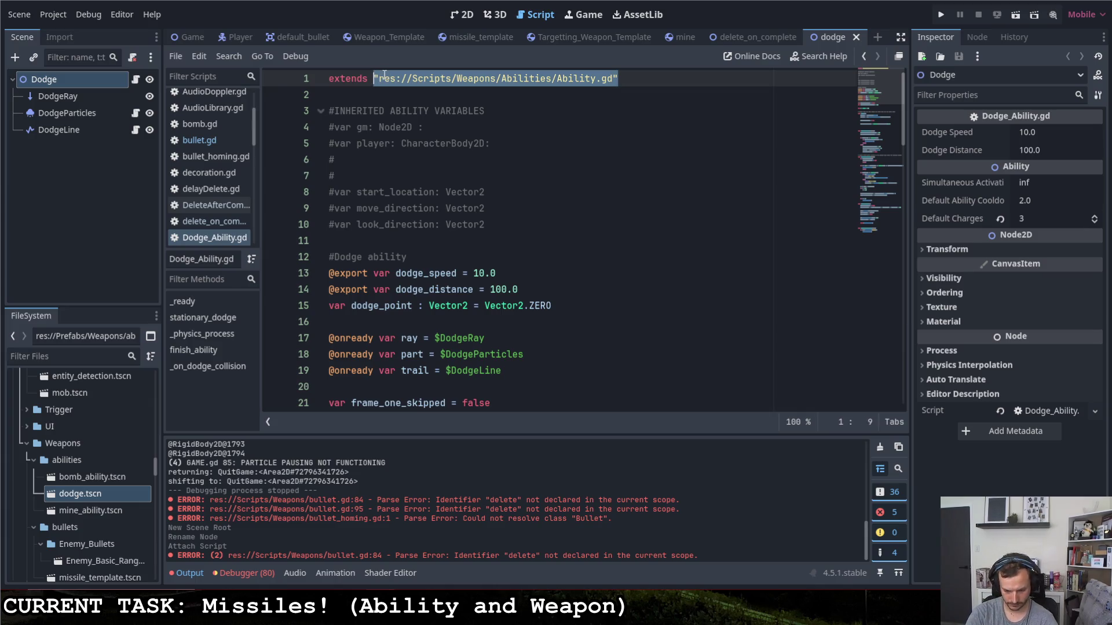
text(Ability)
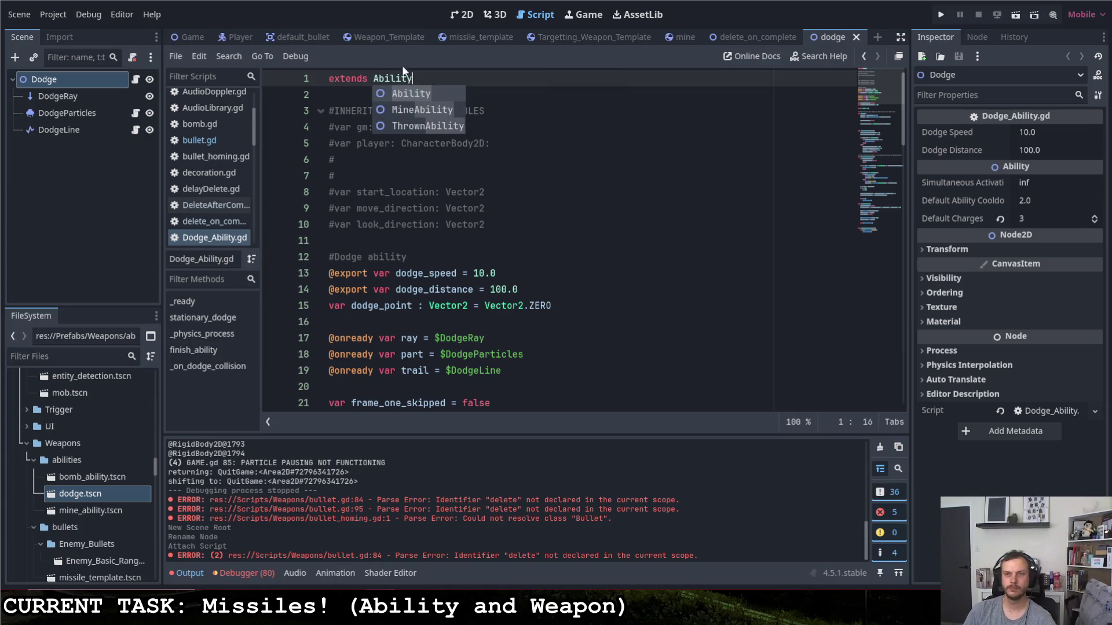
key(Escape)
- Select the DodgeParticles node in the dodge scene tree
scroll(449, 145, down, 2)
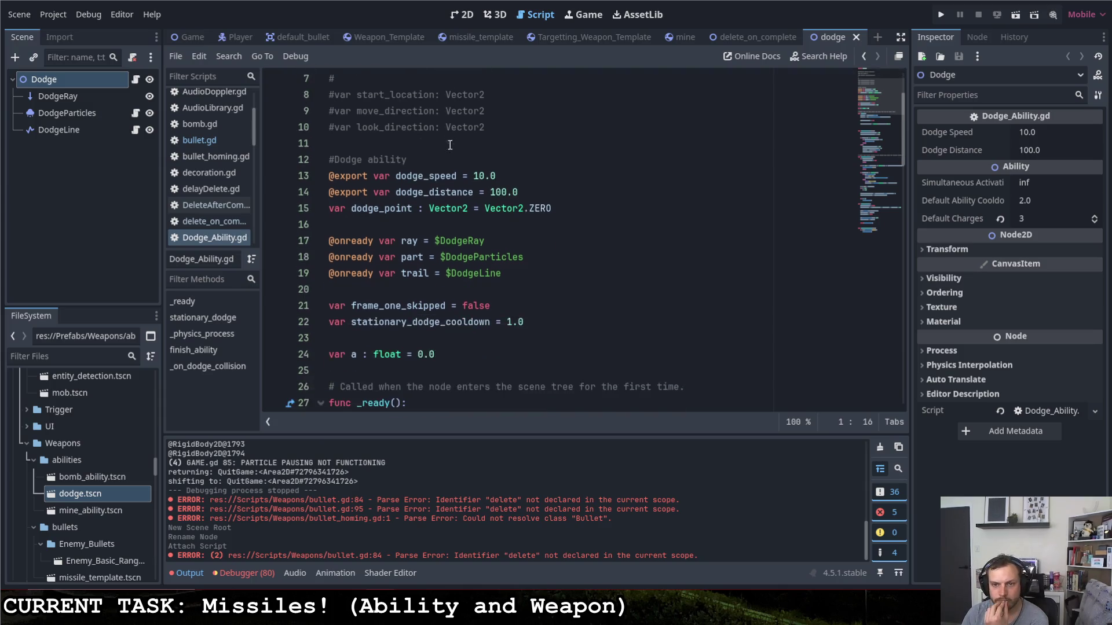
scroll(449, 144, down, 3)
scroll(456, 146, down, 4)
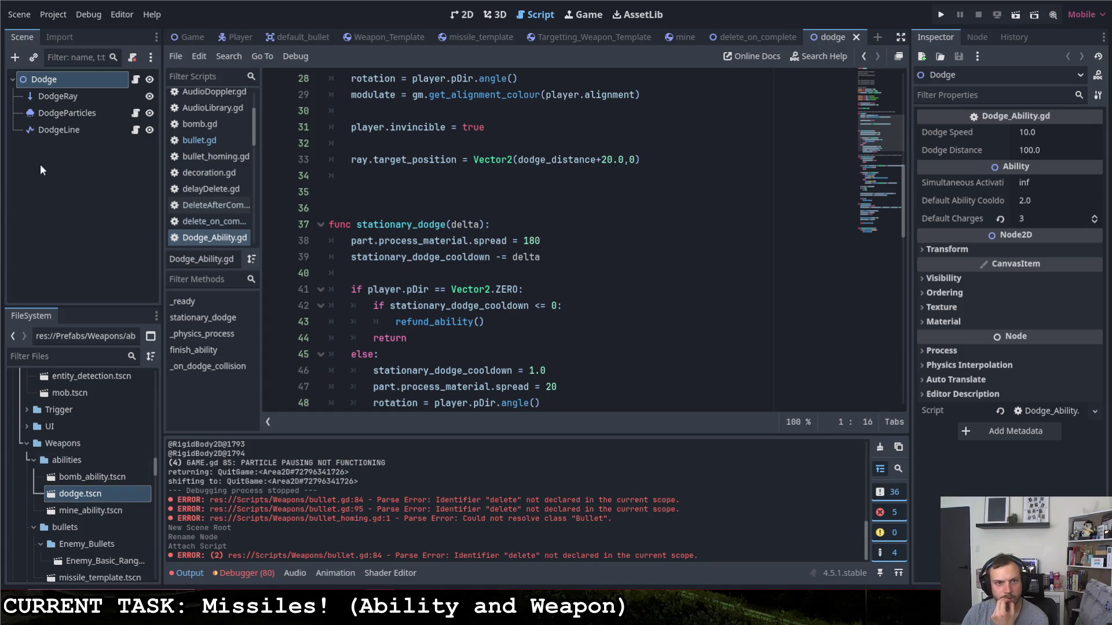
click(95, 112)
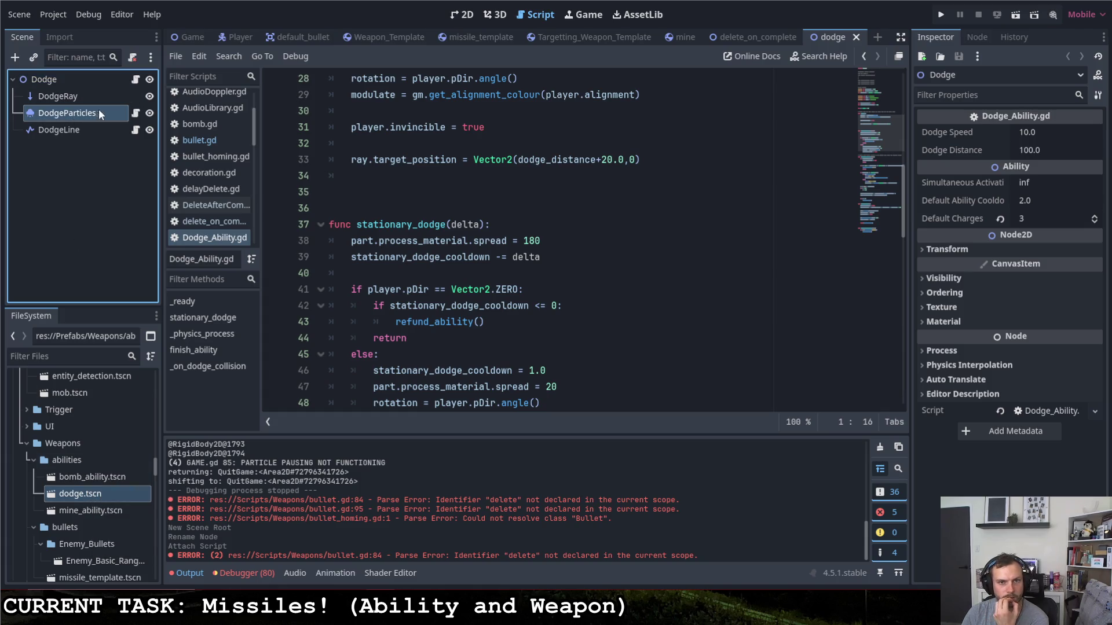
click(135, 114)
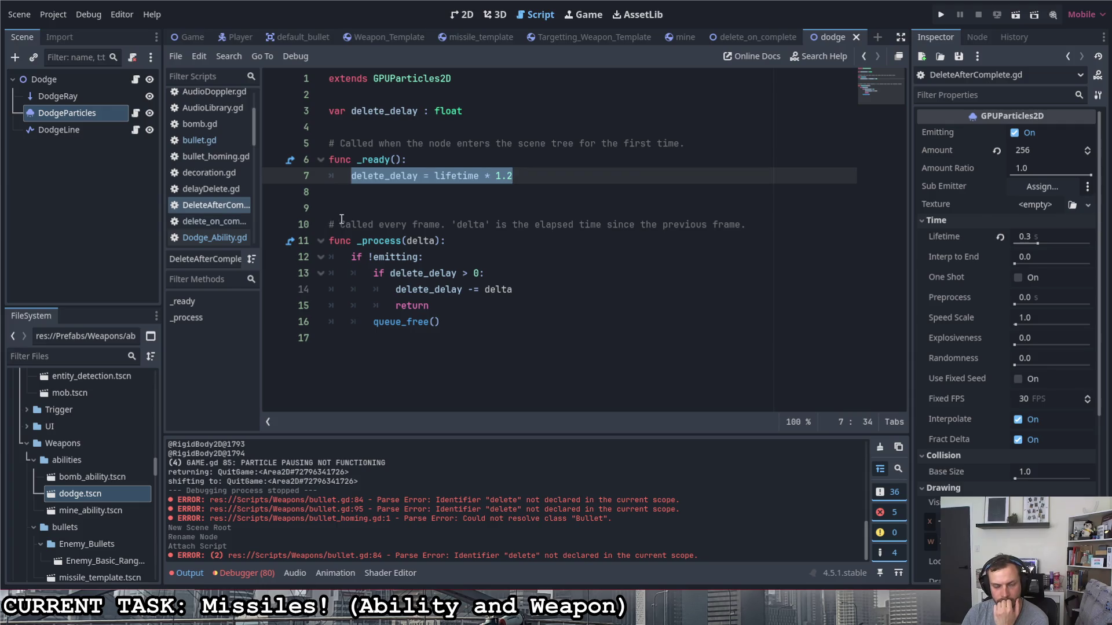
scroll(76, 455, down, 4)
scroll(82, 460, down, 10)
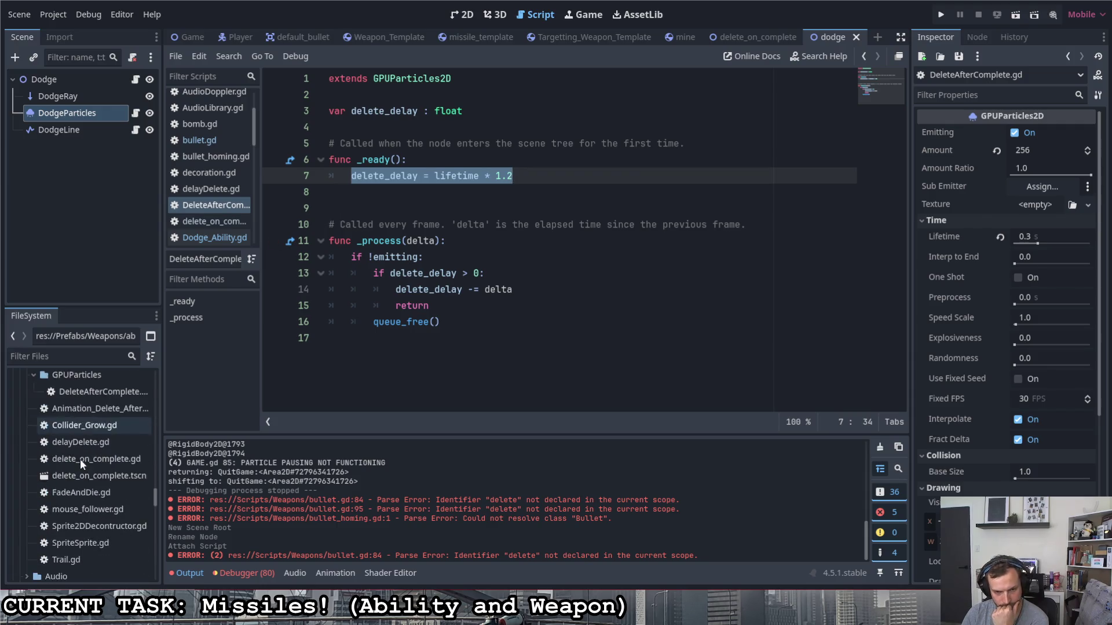
scroll(79, 458, up, 6)
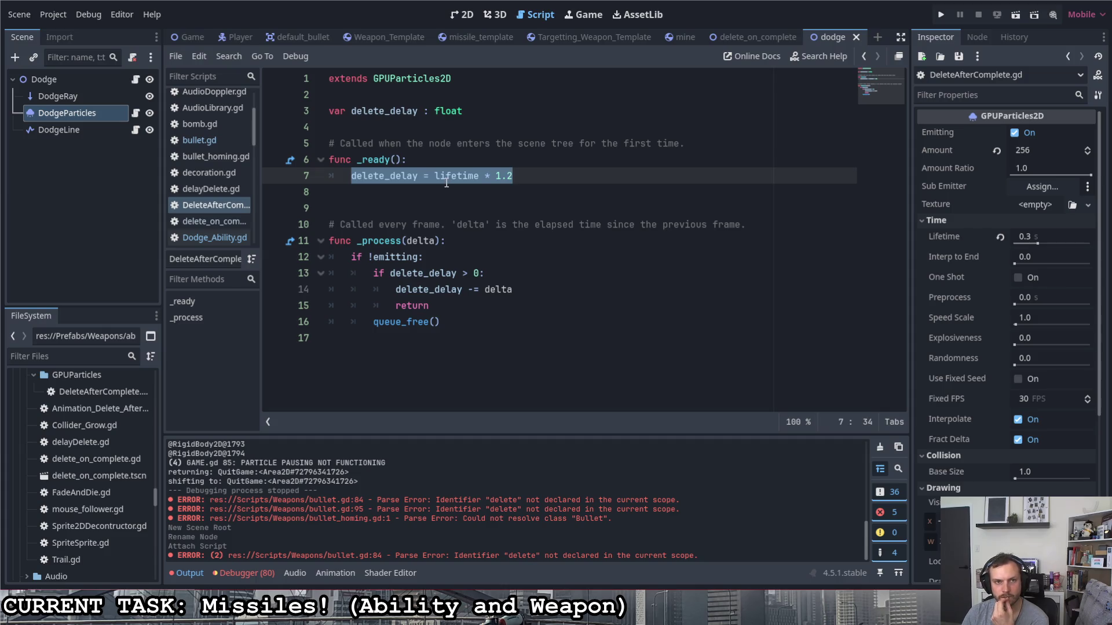
click(140, 82)
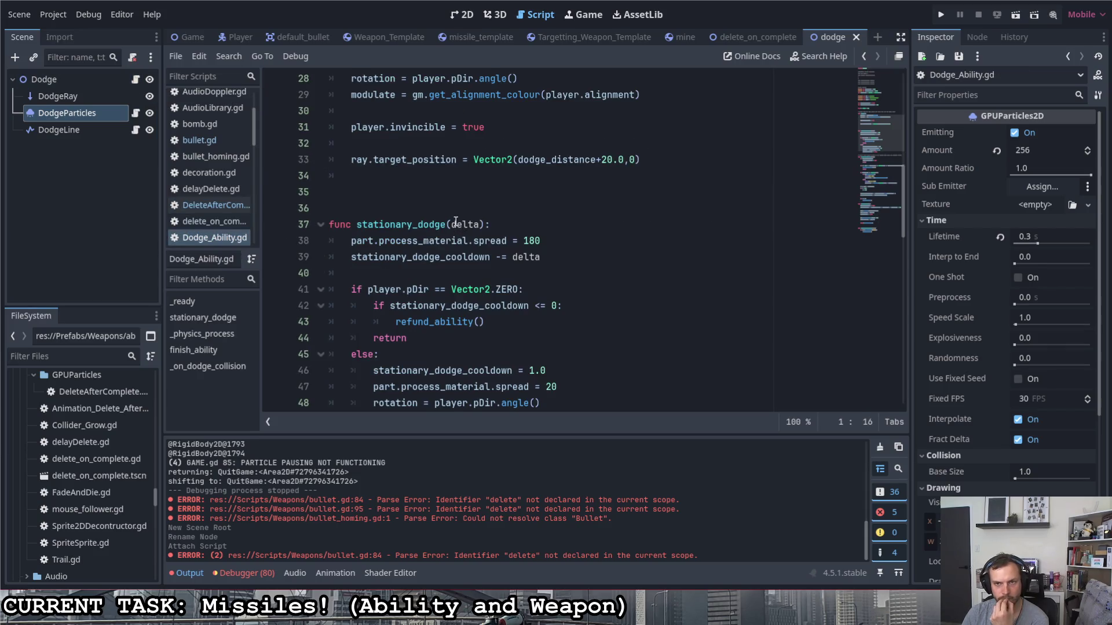
scroll(456, 222, up, 4)
scroll(456, 219, up, 5)
scroll(458, 220, down, 11)
scroll(461, 222, down, 14)
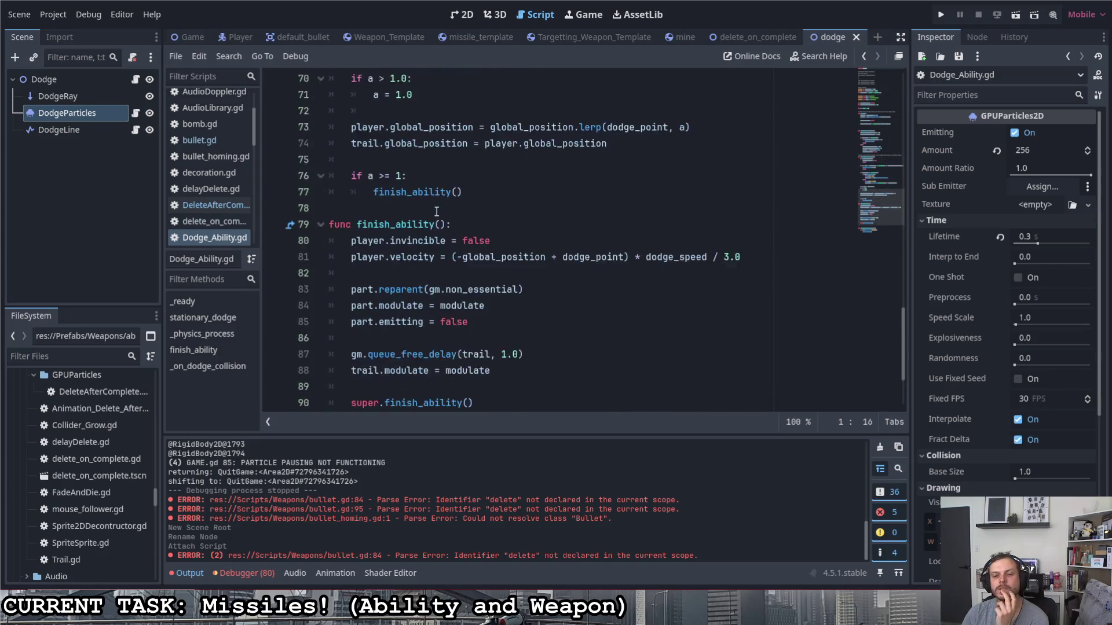
- Add 'class_name Trail' below 'extends Line2D' in DodgeLine's Trail.gd and save
click(113, 130)
click(135, 129)
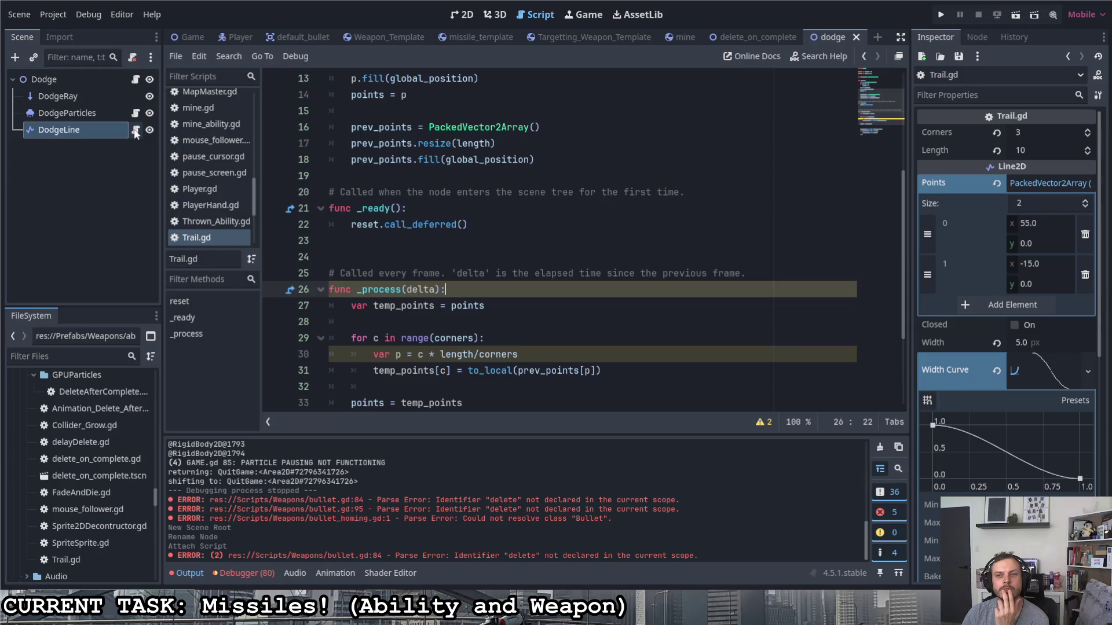
scroll(419, 234, up, 4)
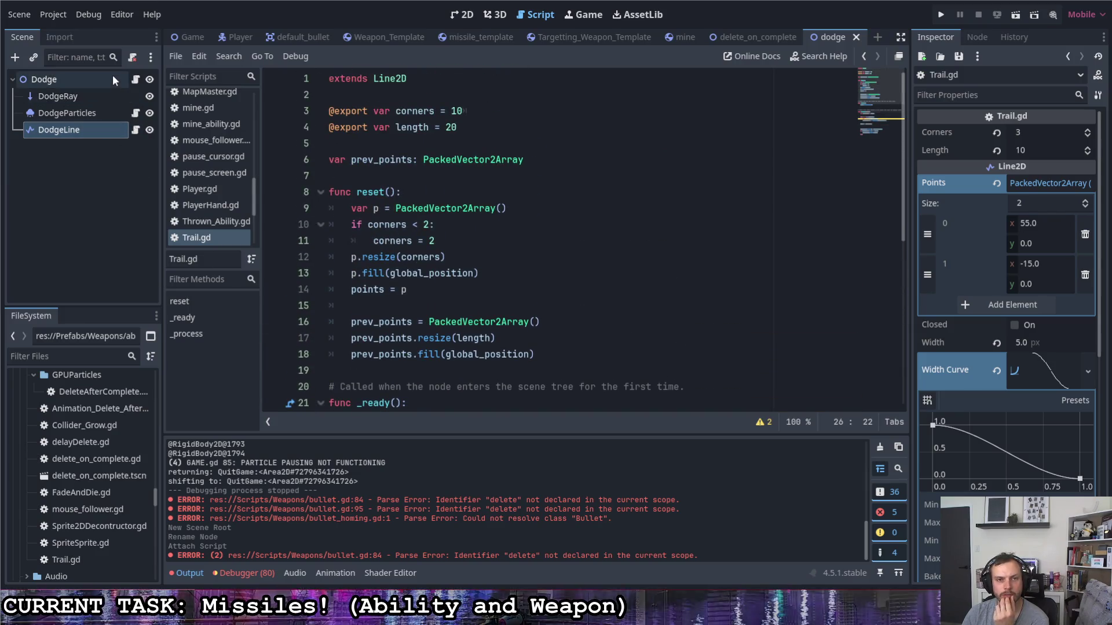
click(433, 84)
text(\)
key(BackSpace)
key(Return)
text(class_name )
text(Trial)
key(BackSpace)
key(BackSpace)
text(ail)
key(ctrl+s)
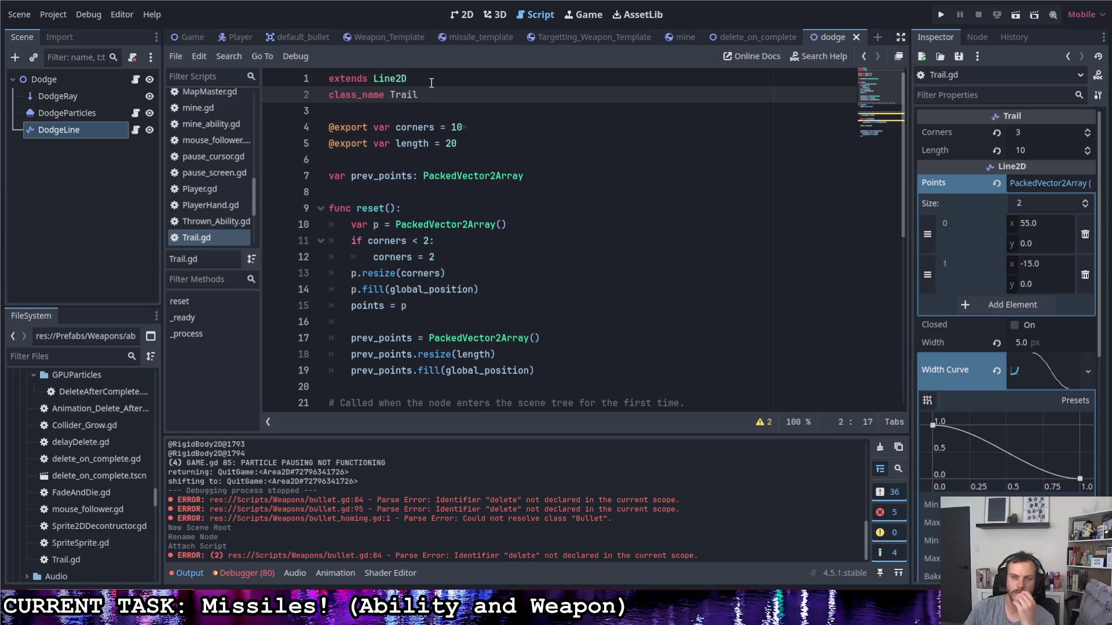
- Switch the script editor back to Dodge_Ability.gd
click(458, 128)
click(461, 112)
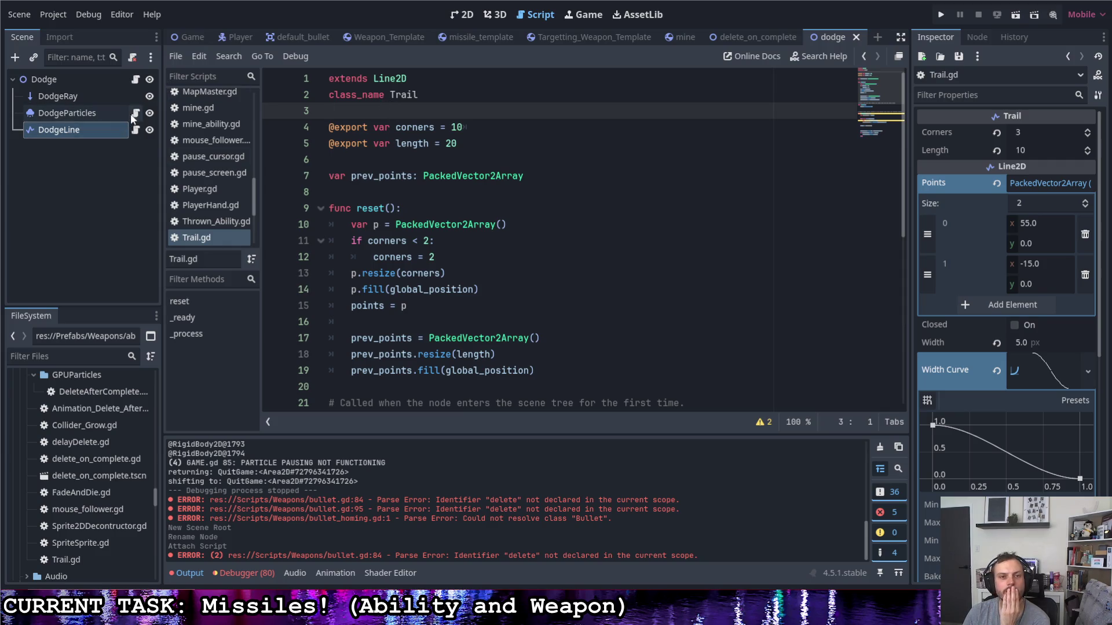
click(138, 80)
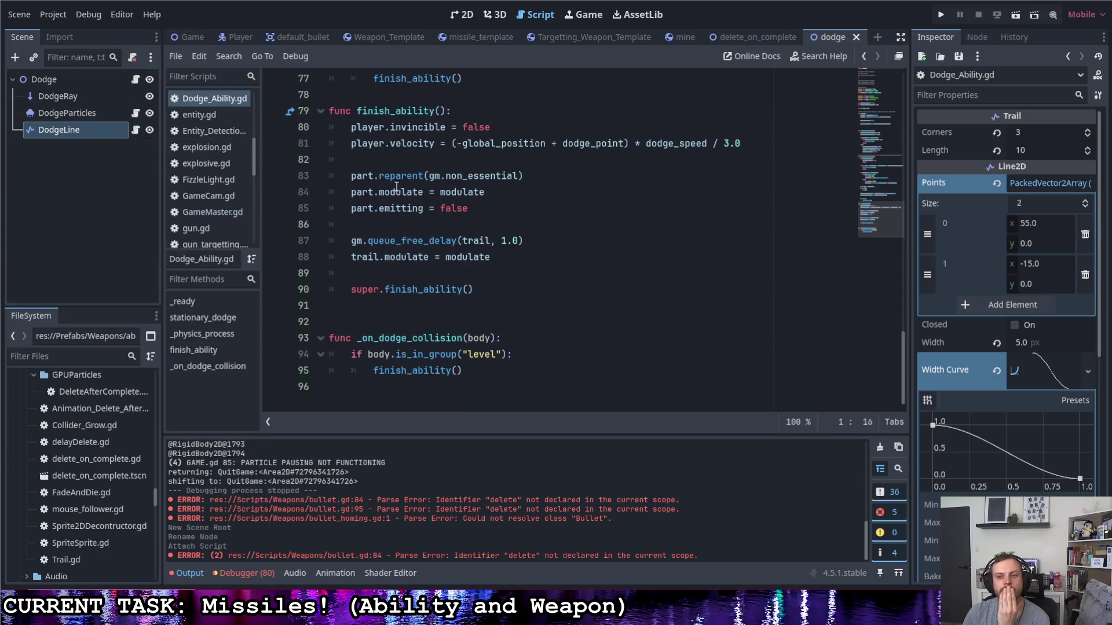
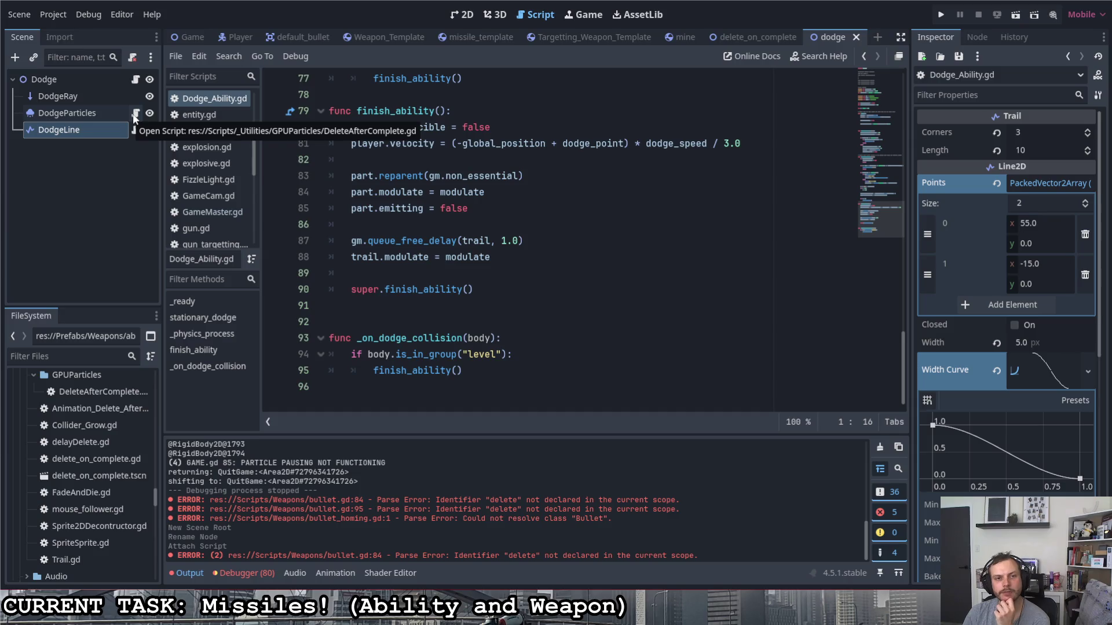
- Look up the super.finish_ability call on line 90 of Dodge_Ability.gd to reach its parent definition
scroll(486, 243, up, 7)
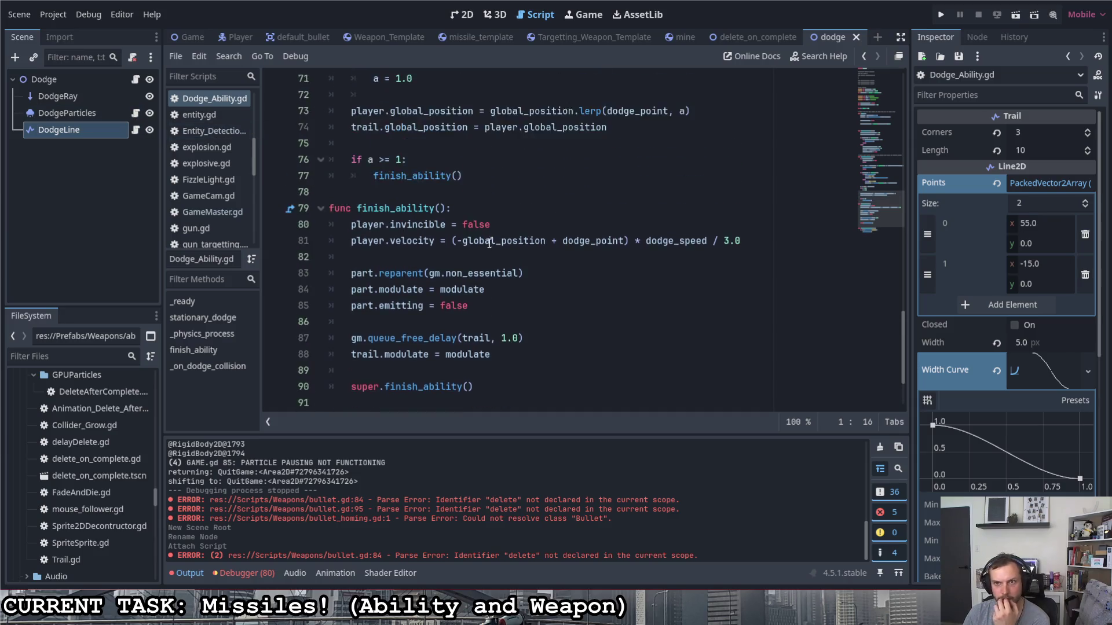
scroll(487, 243, down, 2)
scroll(464, 241, up, 8)
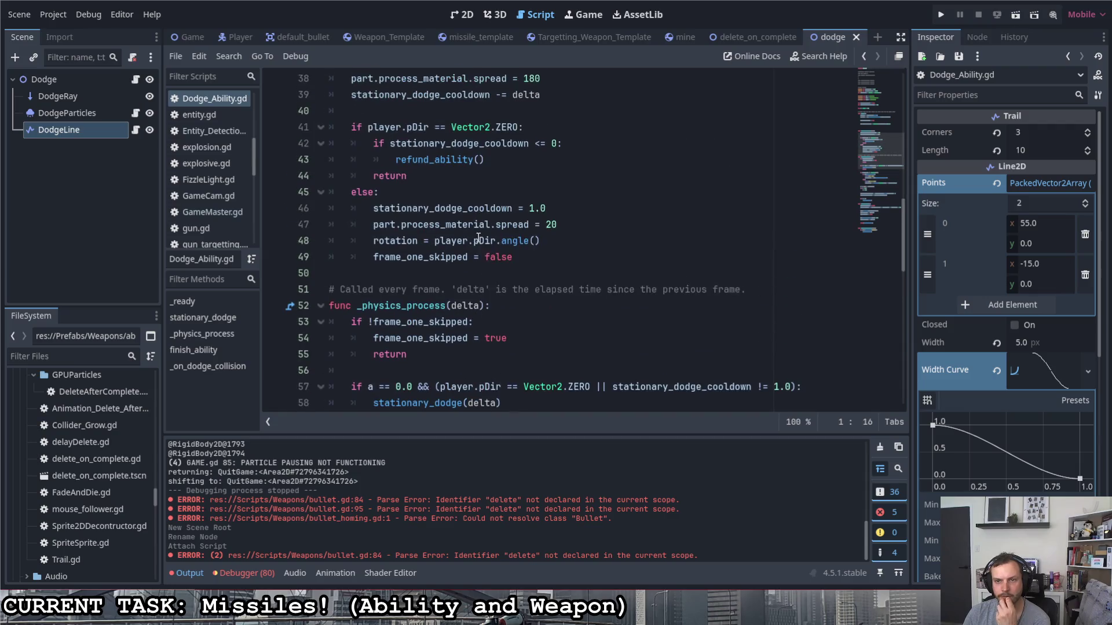
scroll(462, 240, up, 10)
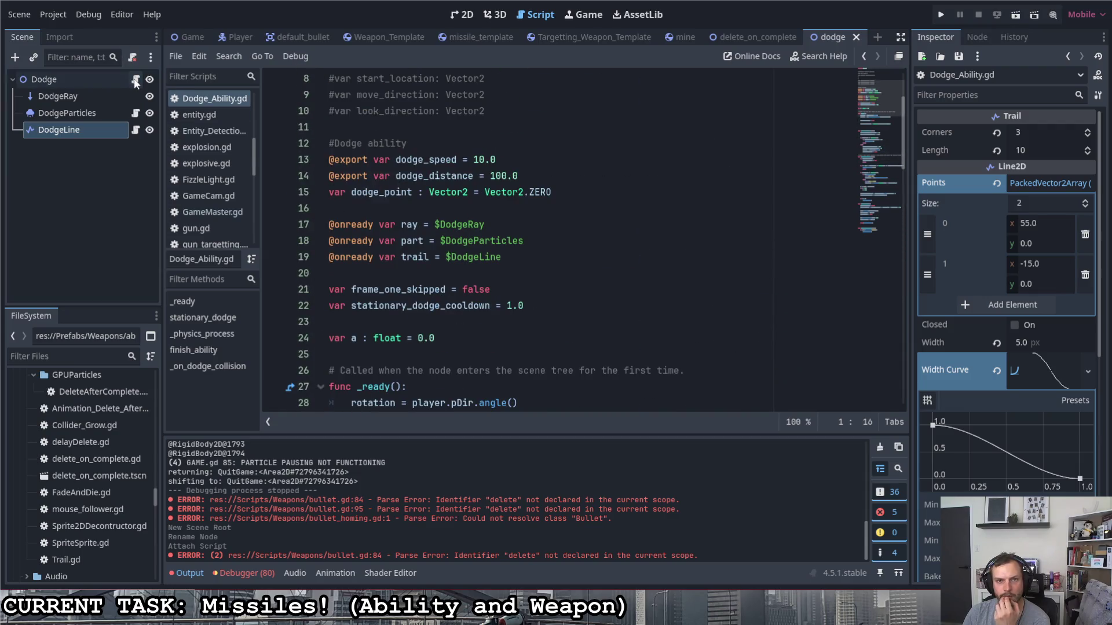
scroll(452, 238, down, 7)
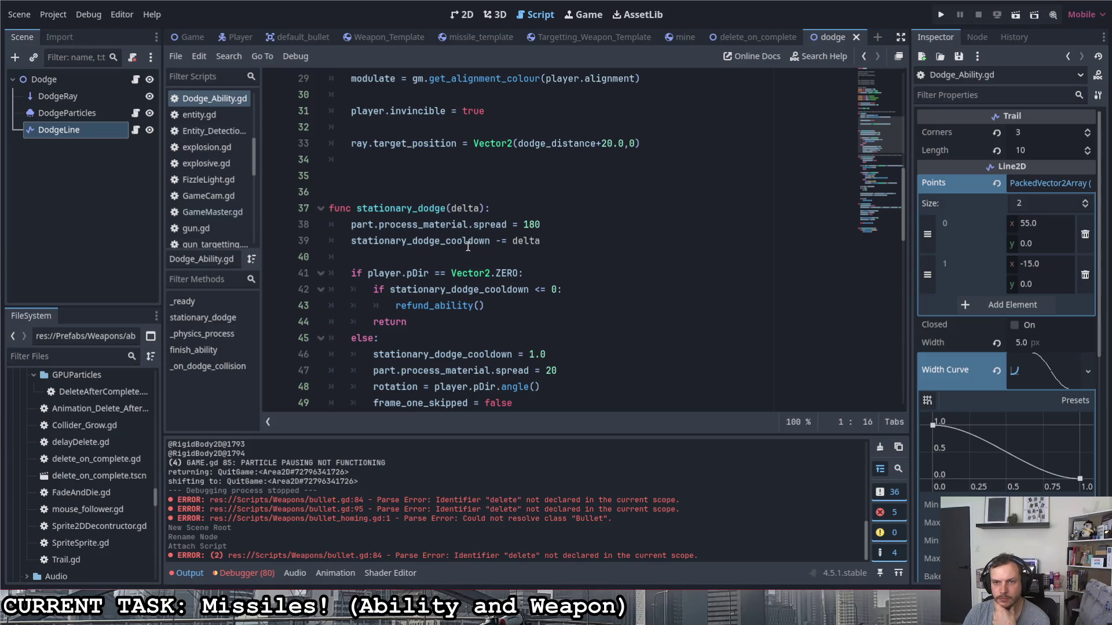
scroll(469, 243, down, 6)
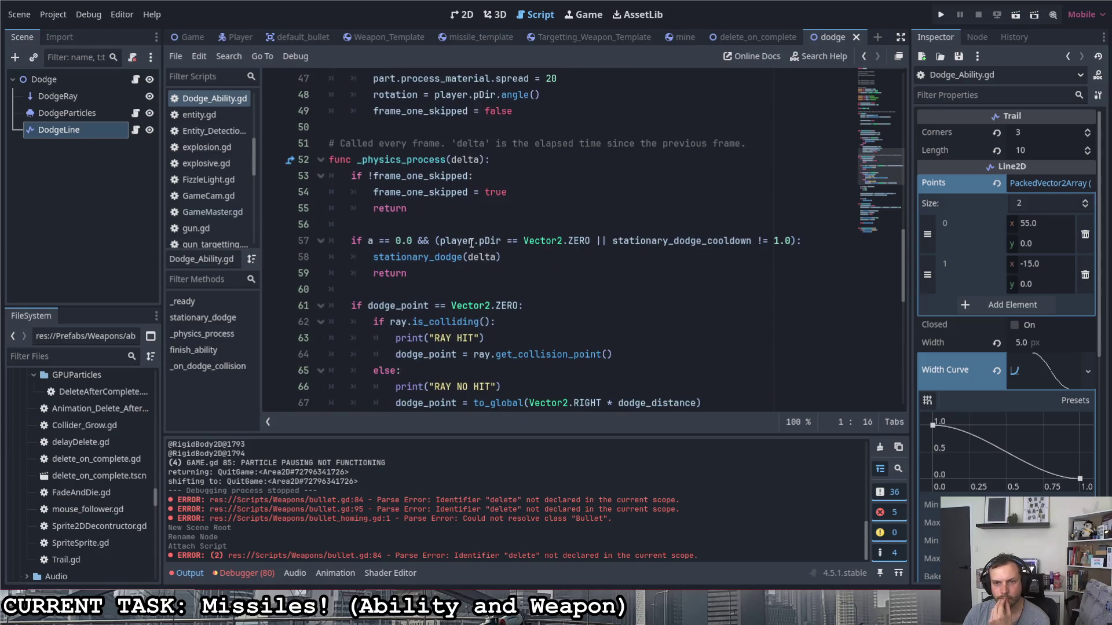
scroll(471, 241, down, 10)
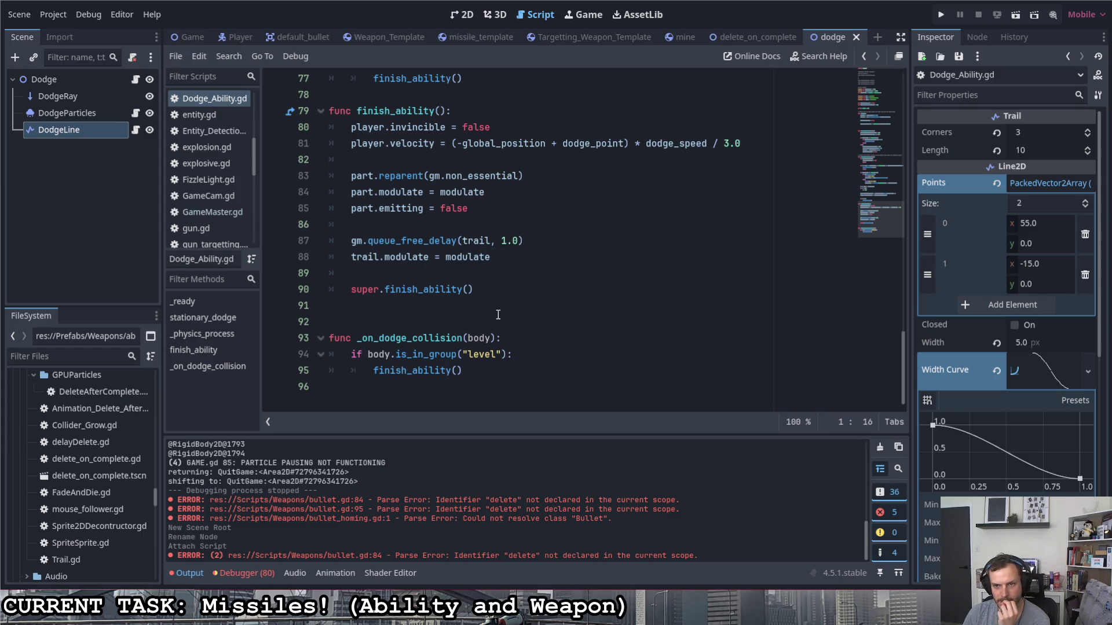
double_click(397, 290)
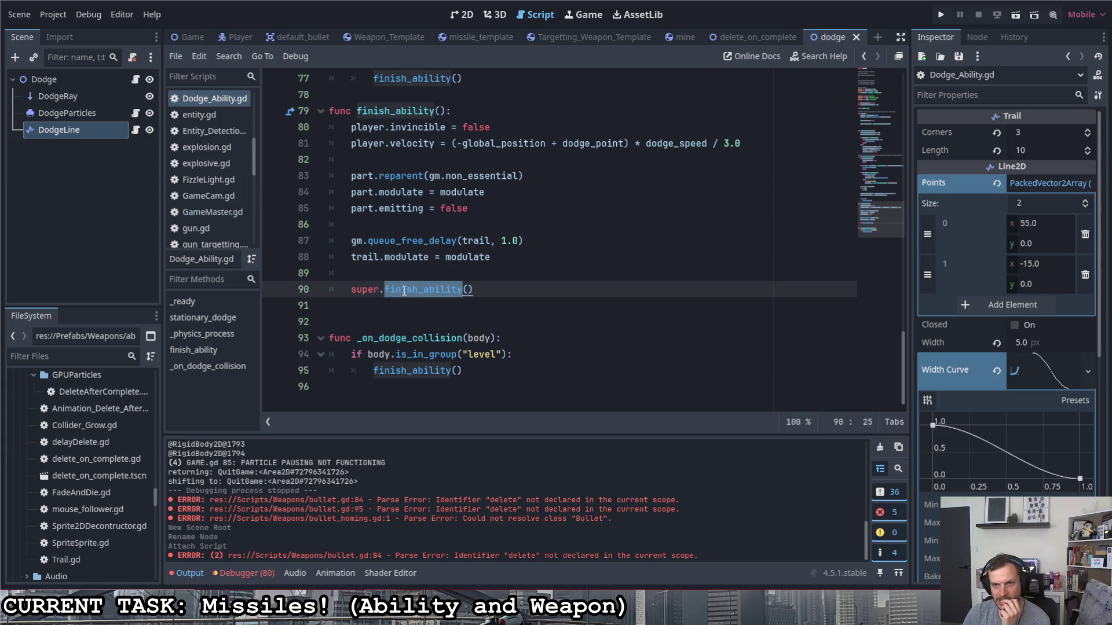
right_click(405, 288)
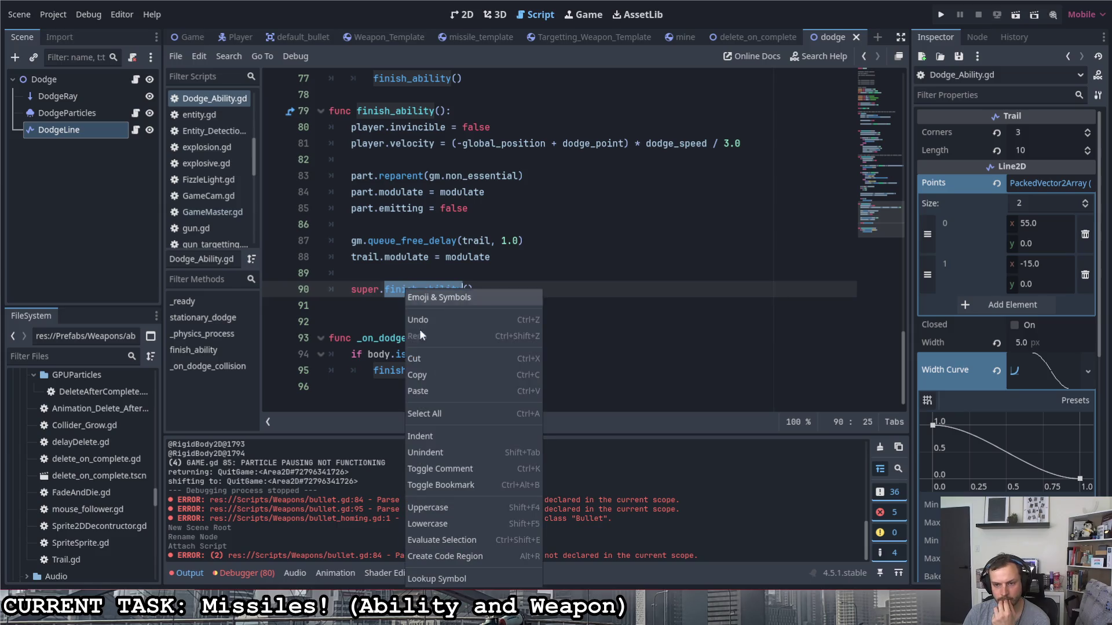
click(463, 571)
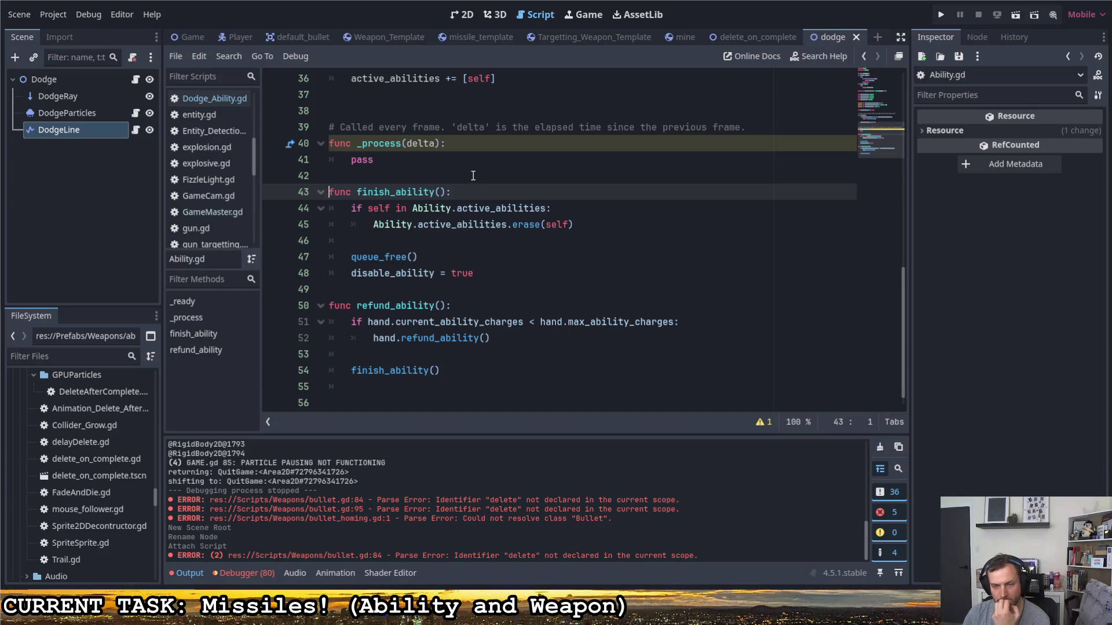
- Inspect the queue_free() call on line 47 of Ability.gd's finish_ability function
drag(352, 260, 414, 260)
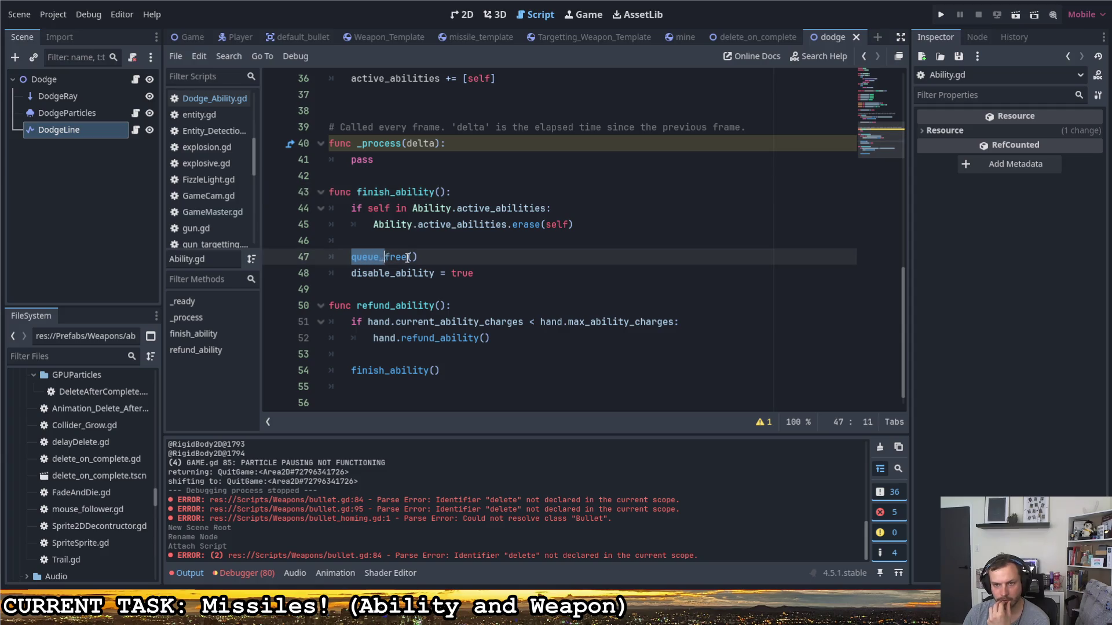
click(456, 260)
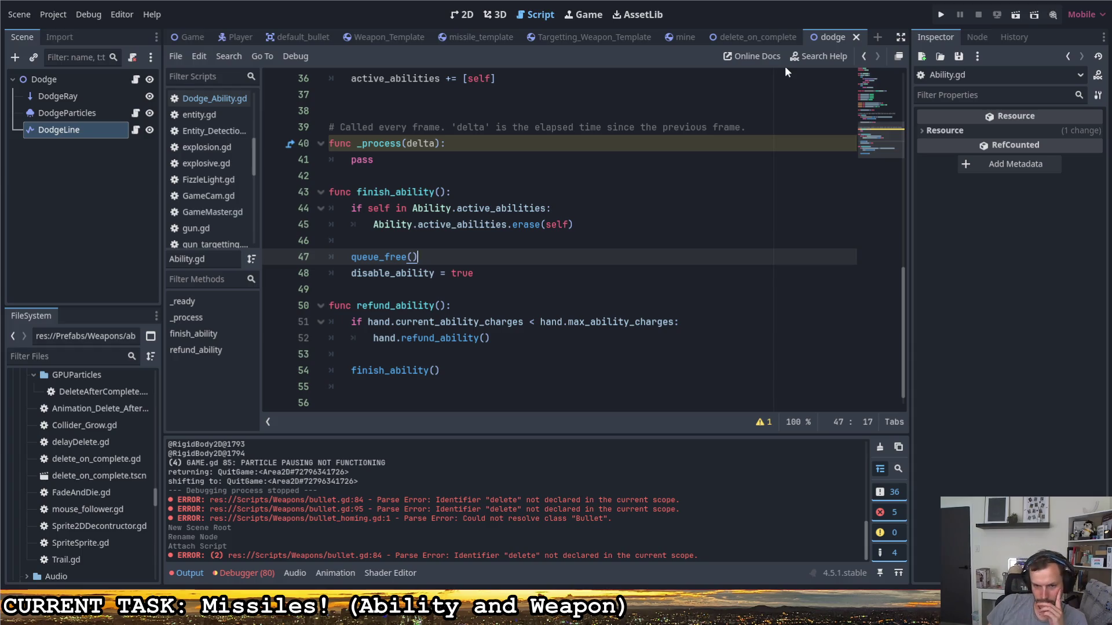
click(382, 242)
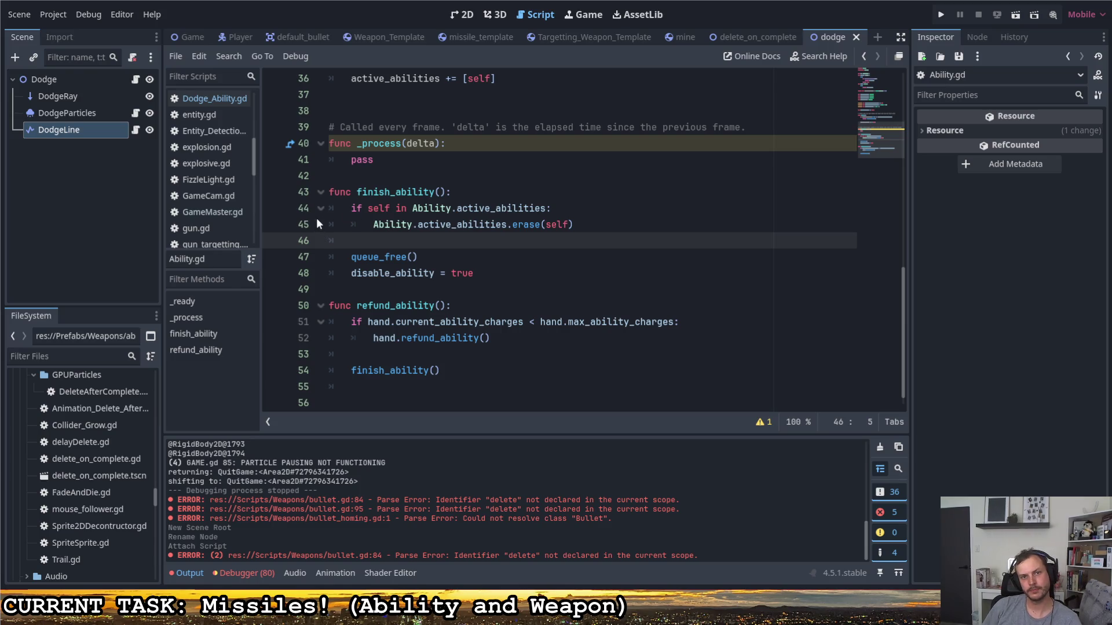
- In DodgeLine's Trail.gd, add a func trail_susbsist(): stub below the _process function
click(136, 129)
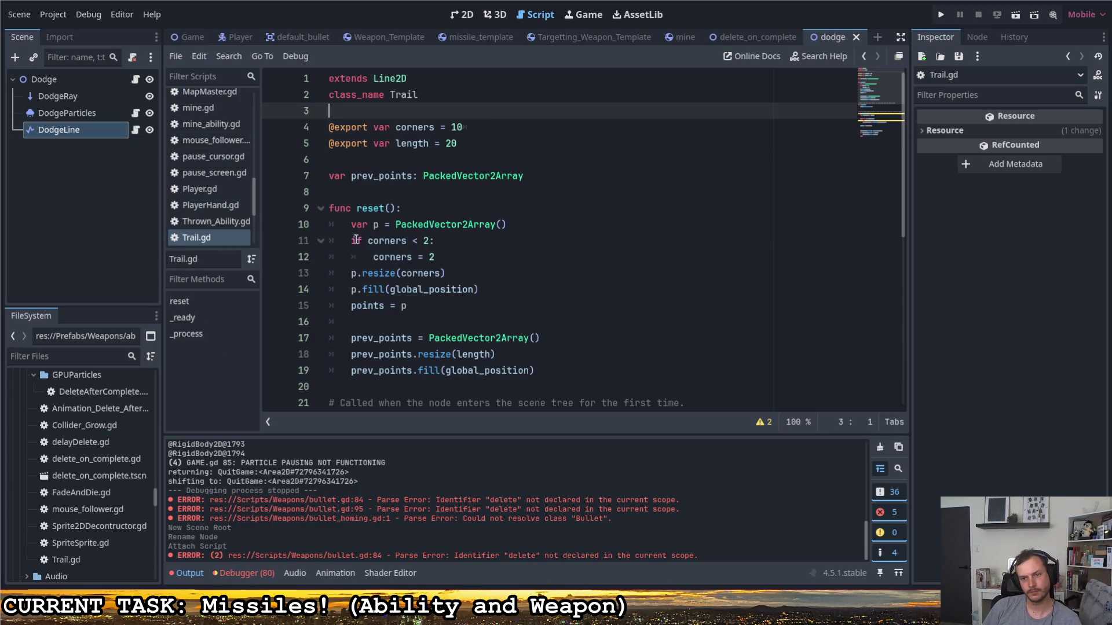
scroll(473, 264, down, 7)
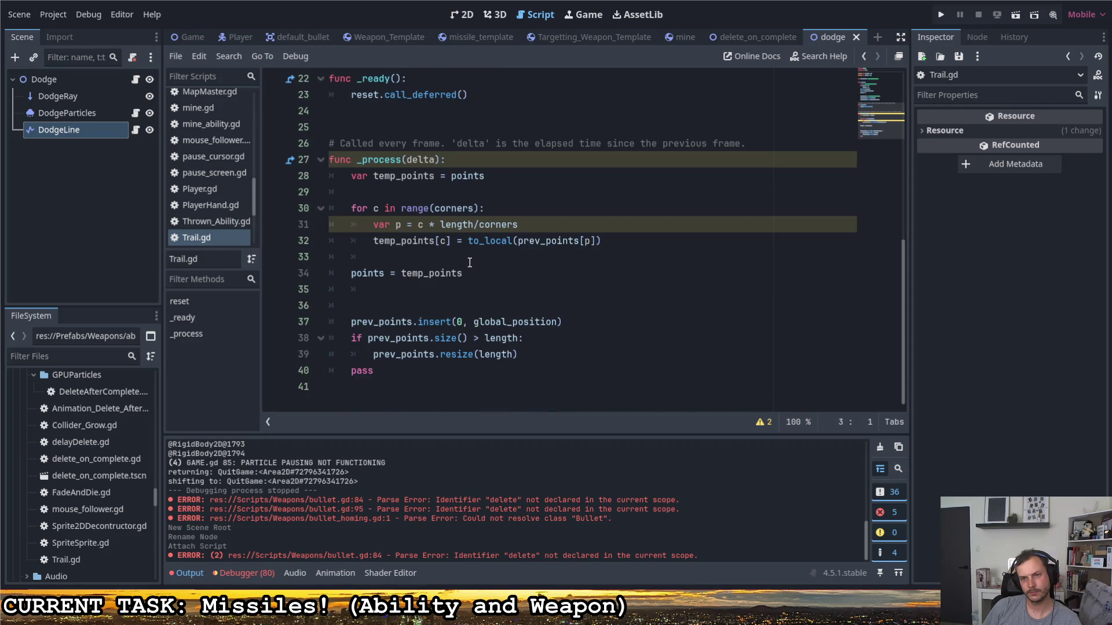
scroll(415, 389, up, 1)
click(415, 388)
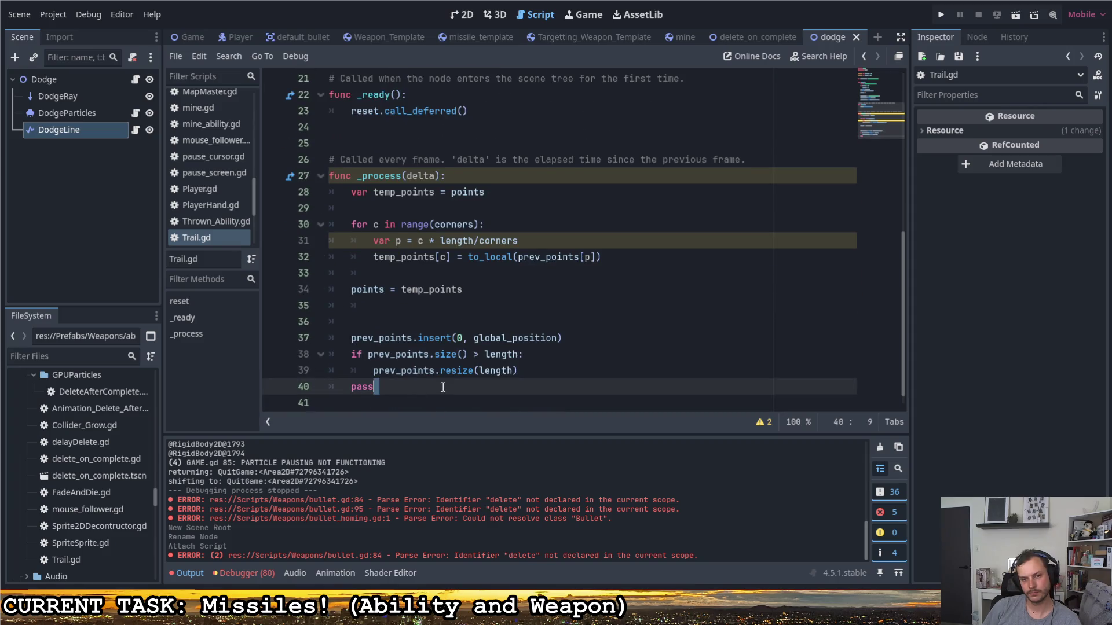
key(Down)
key(Return)
text(func)
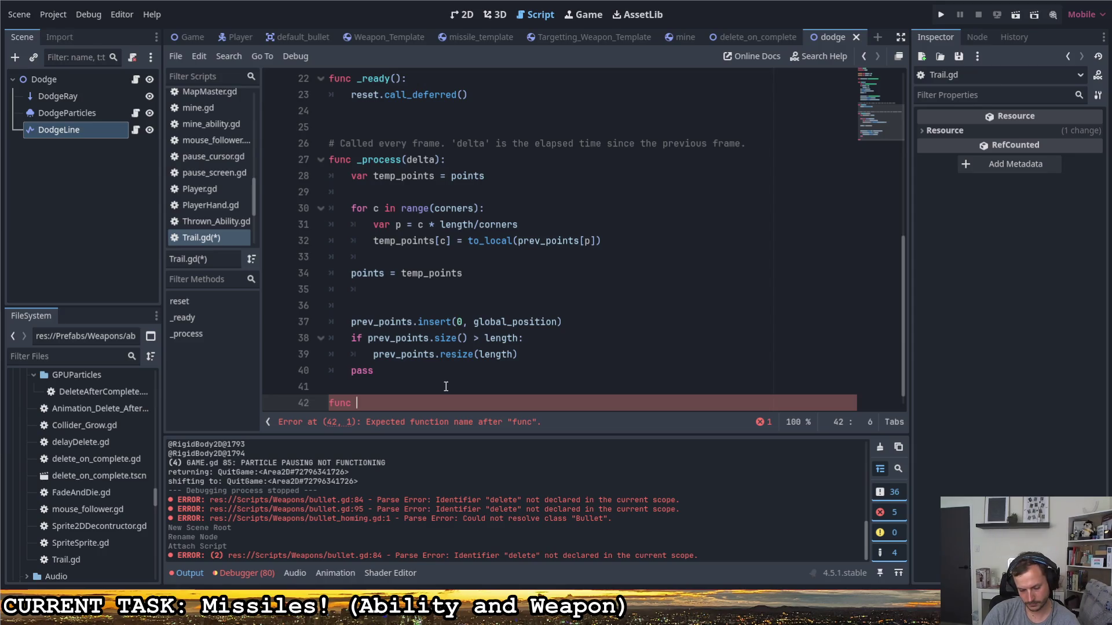
text(t)
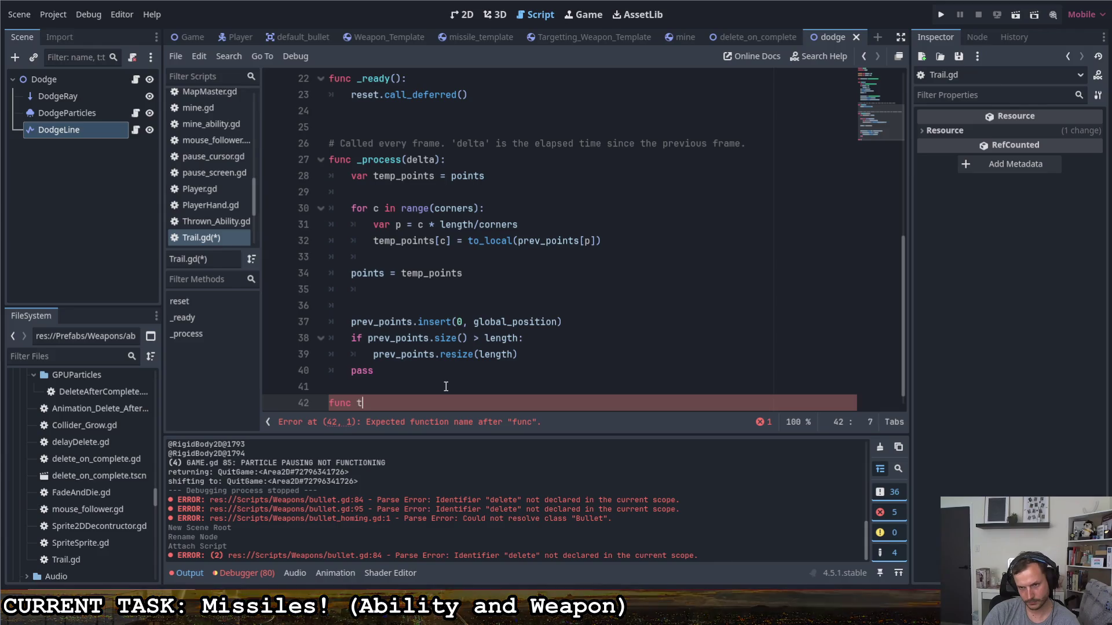
text(rail_sus)
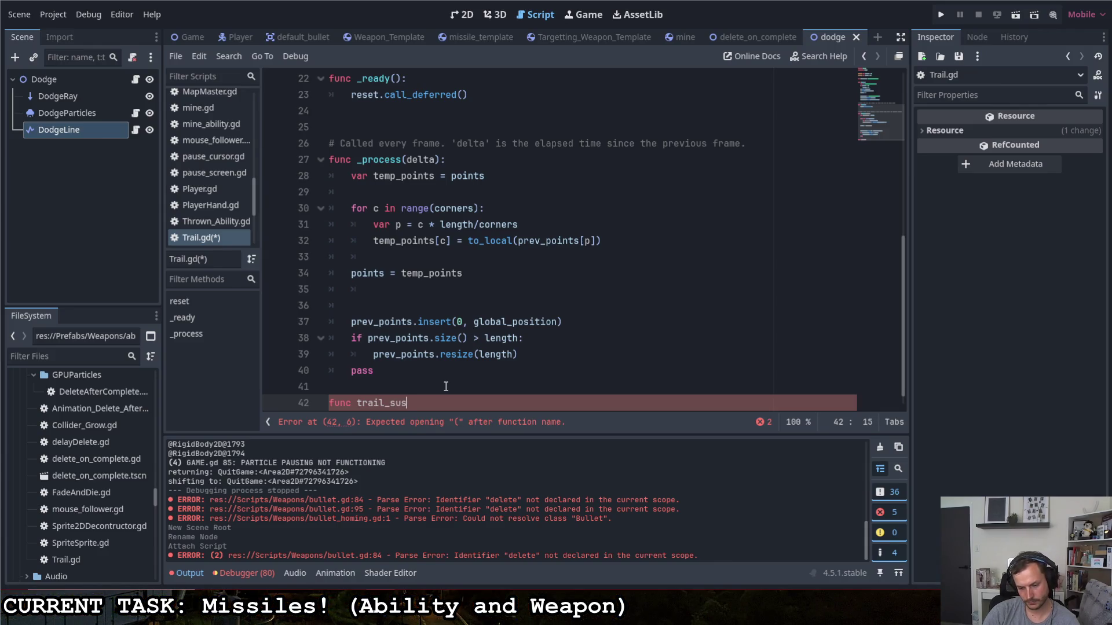
key(BackSpace)
text(bsist)
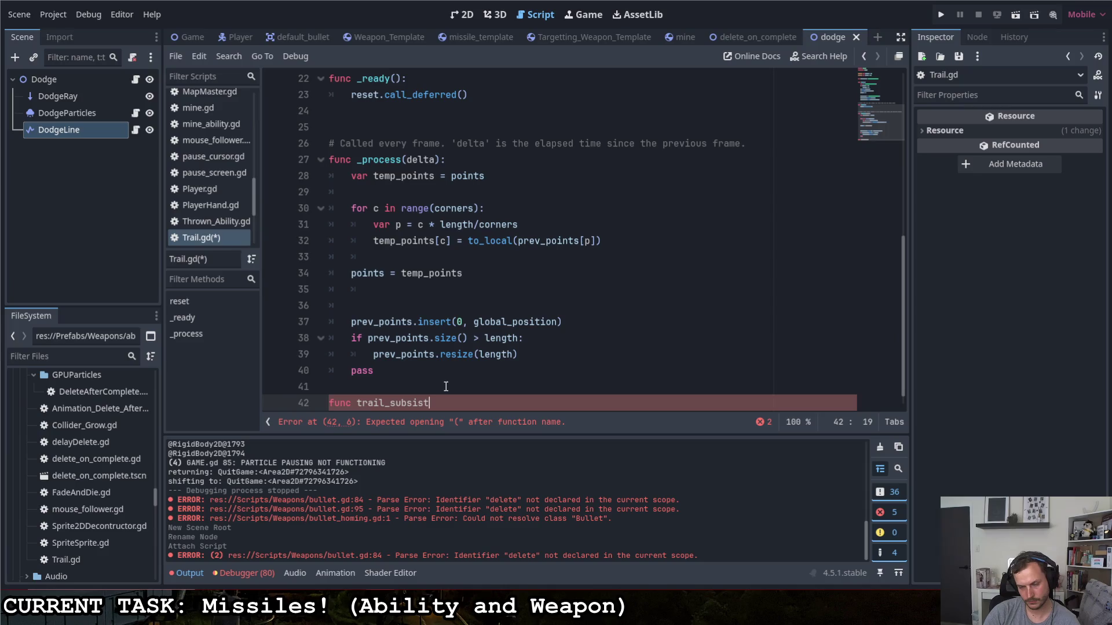
text(():)
key(Return)
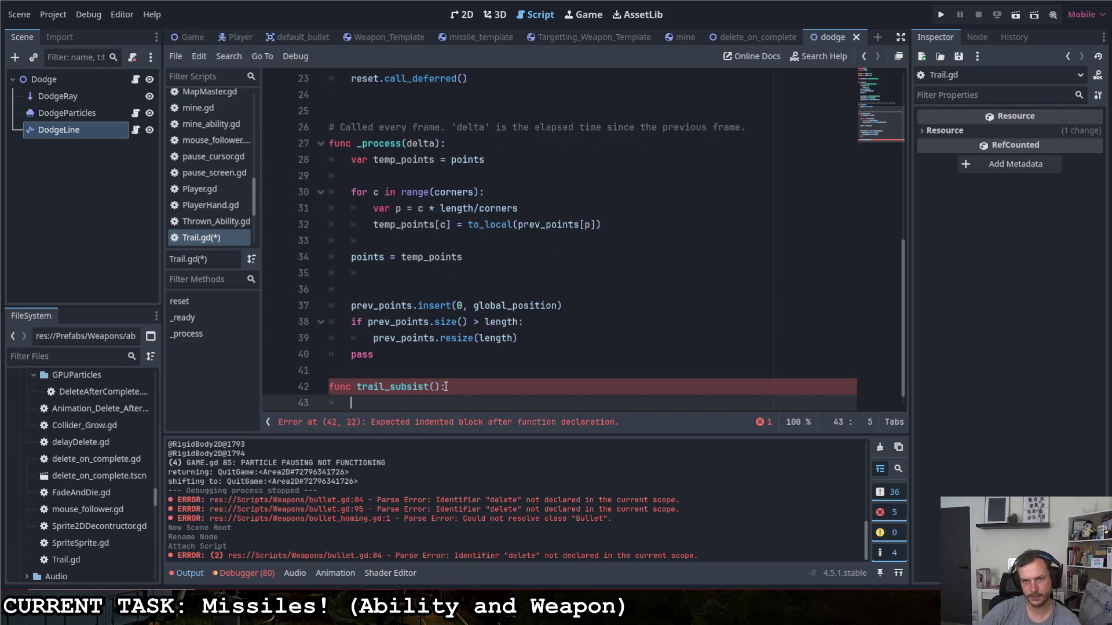
- Try typing a tree reference on a new line in _ready, then remove it
scroll(446, 387, up, 2)
click(521, 176)
key(Return)
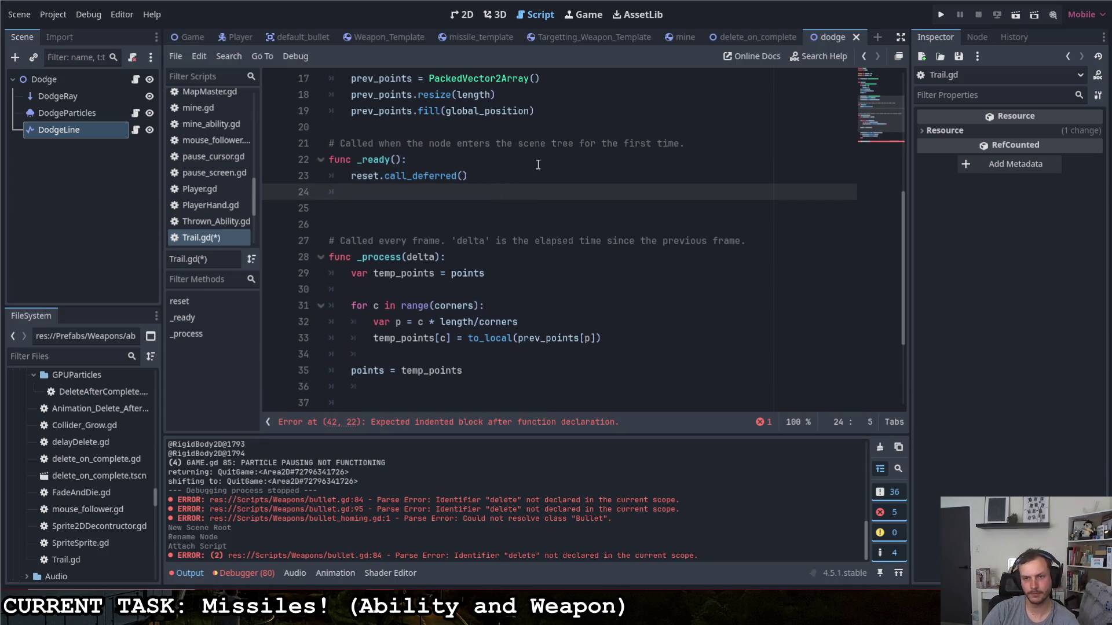
text(Gam)
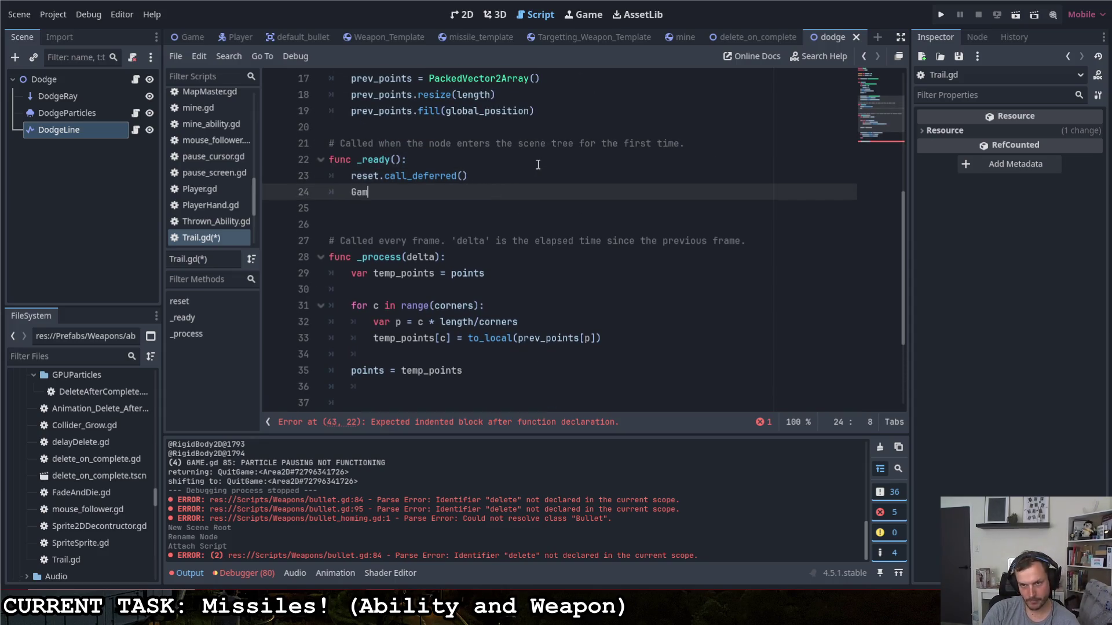
key(BackSpace)
key(BackSpace)
key(BackSpace)
text(tree)
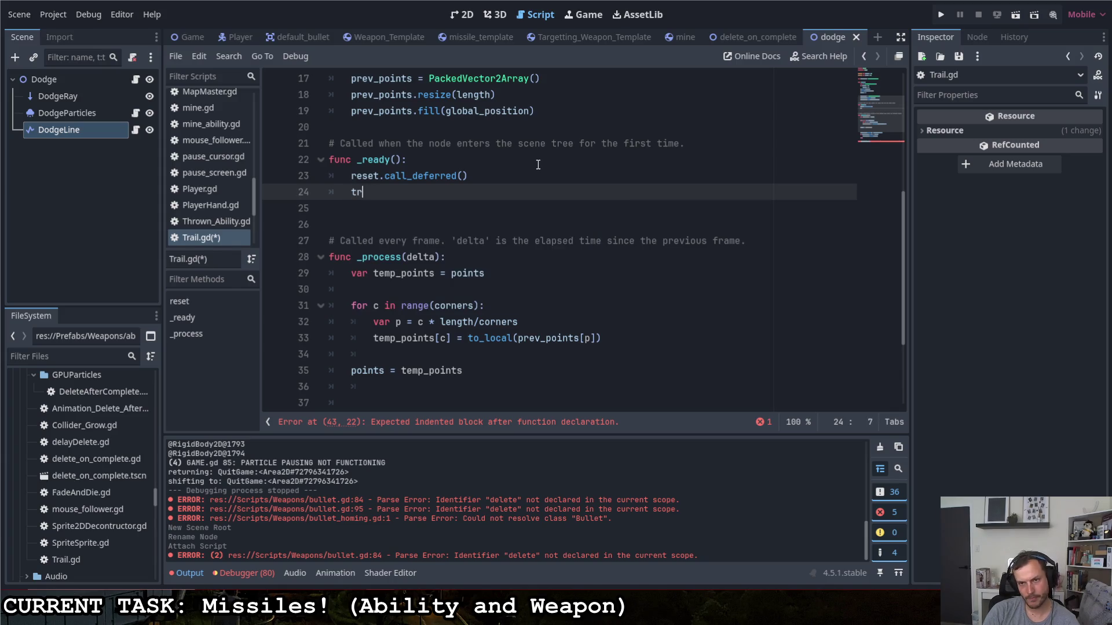
key(Down)
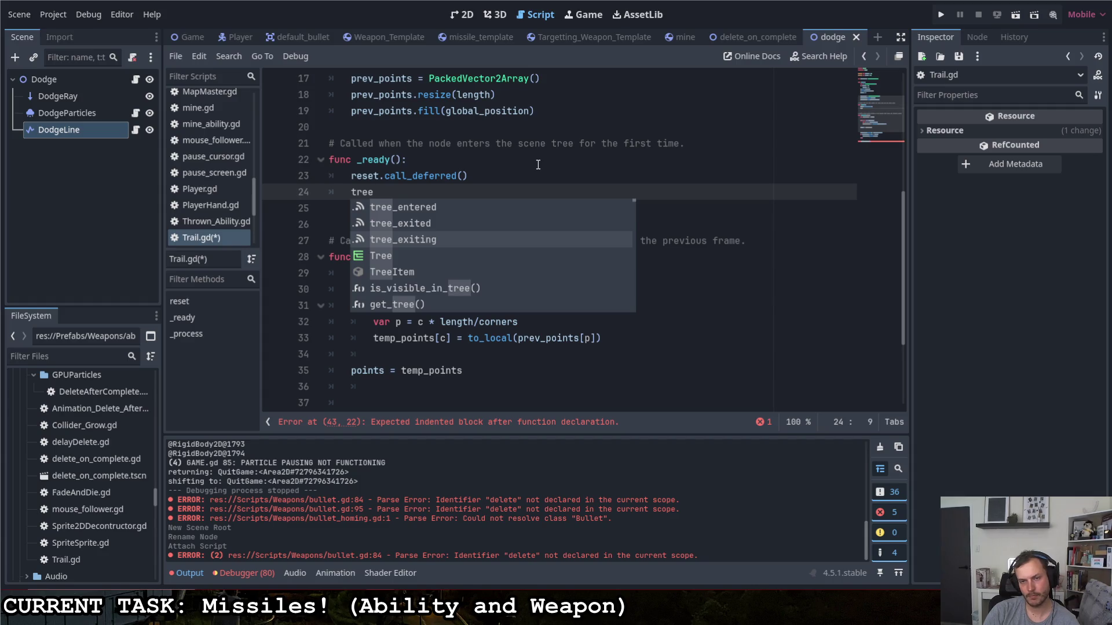
key(BackSpace)
key(BackSpace)
key(BackSpace)
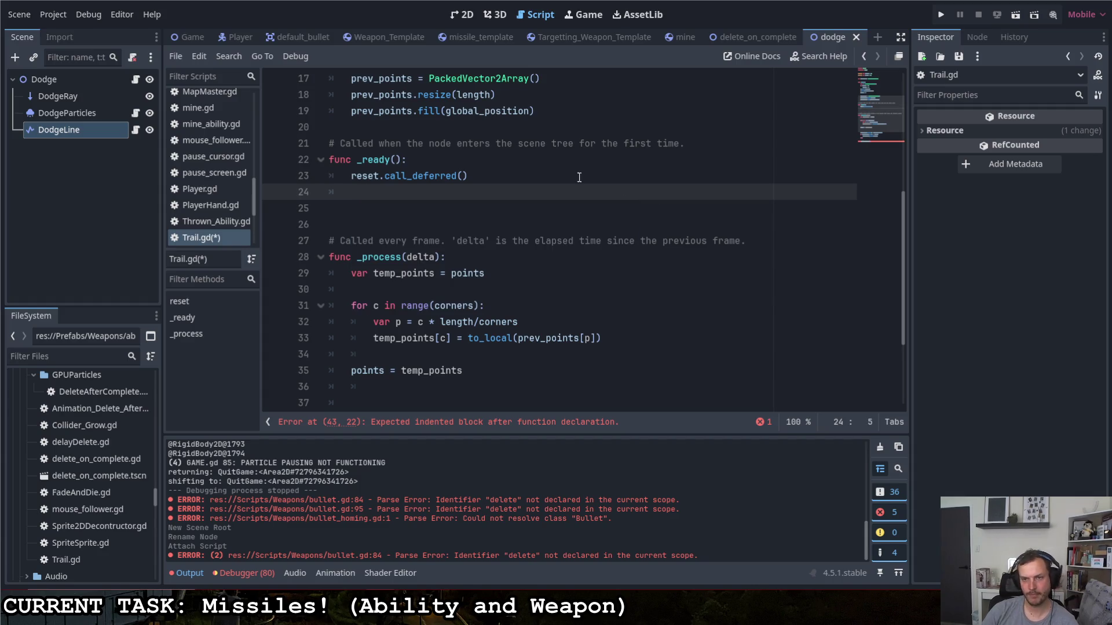
- Delete the unfinished trail_subsist stub and save Trail.gd
scroll(551, 167, down, 3)
drag(352, 405, 322, 393)
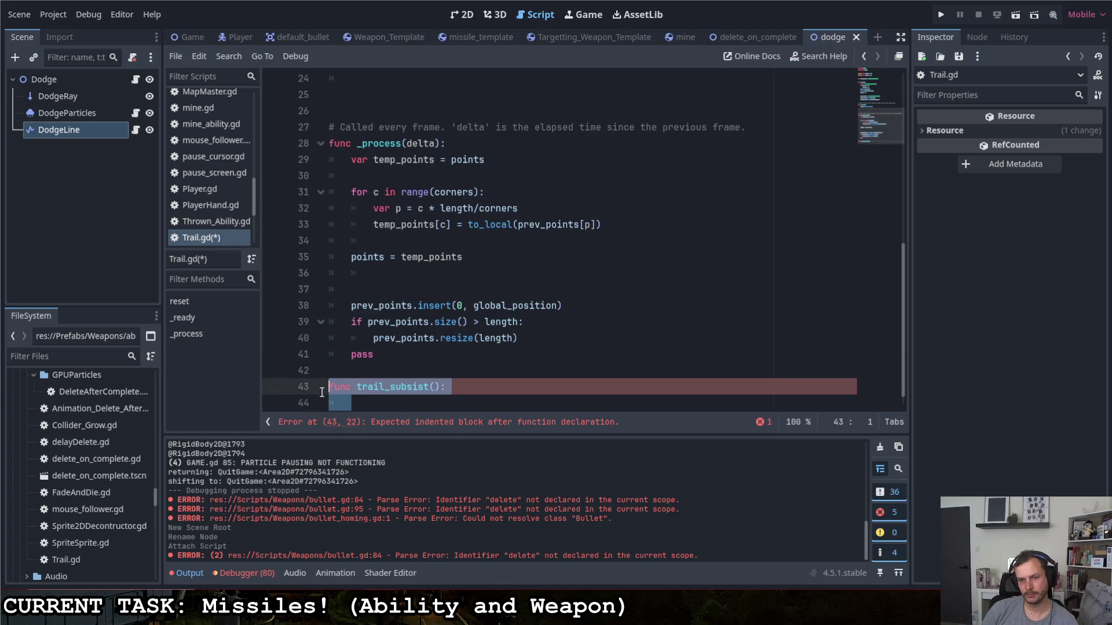
click(489, 403)
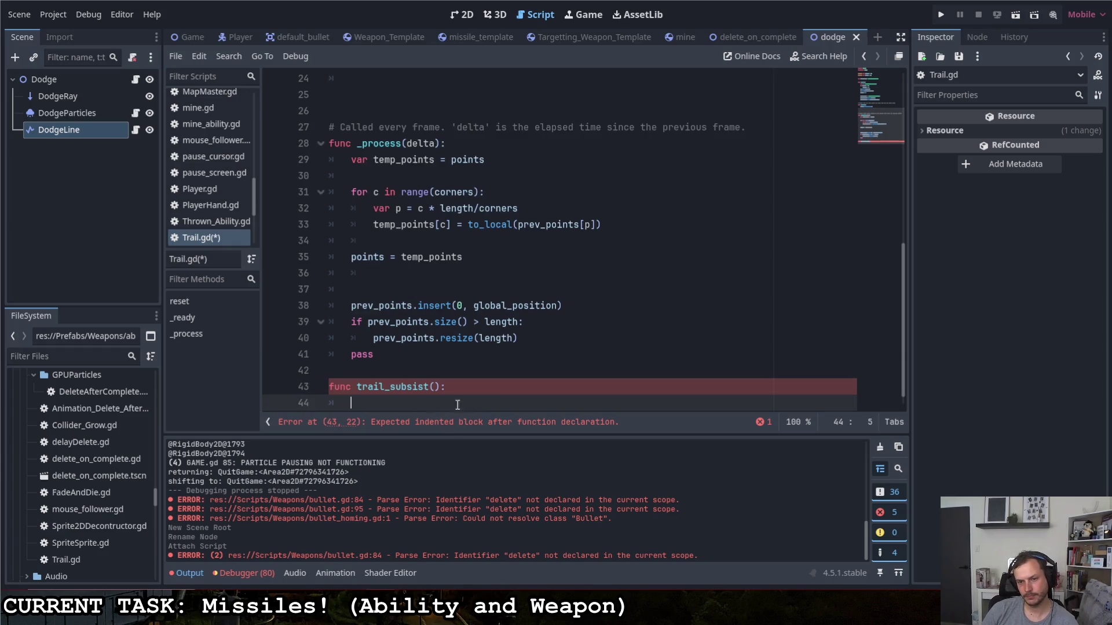
key(shift+Up)
key(shift+Home)
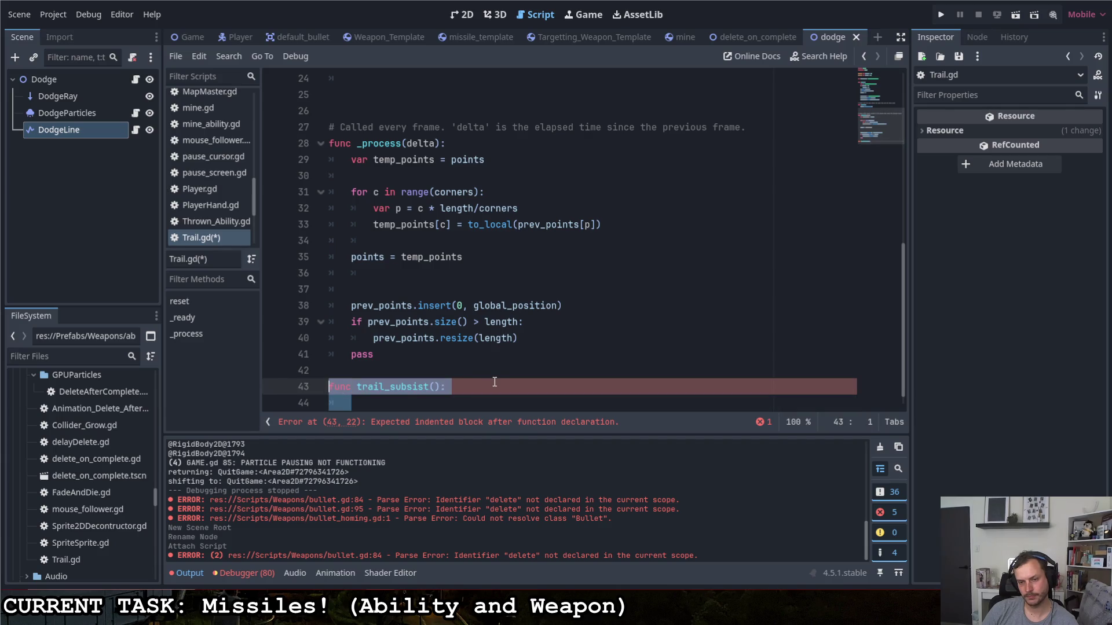
key(BackSpace)
key(BackSpace)
key(BackSpace)
key(ctrl+s)
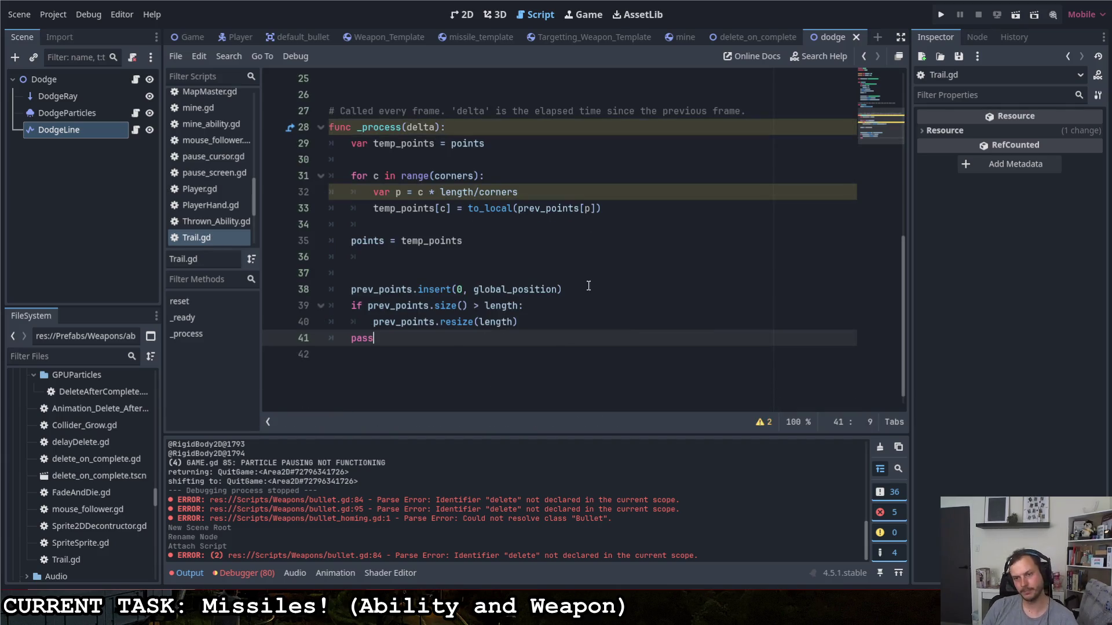
- Switch to the missile_template scene and begin attaching a script to RocketSmoke
click(135, 79)
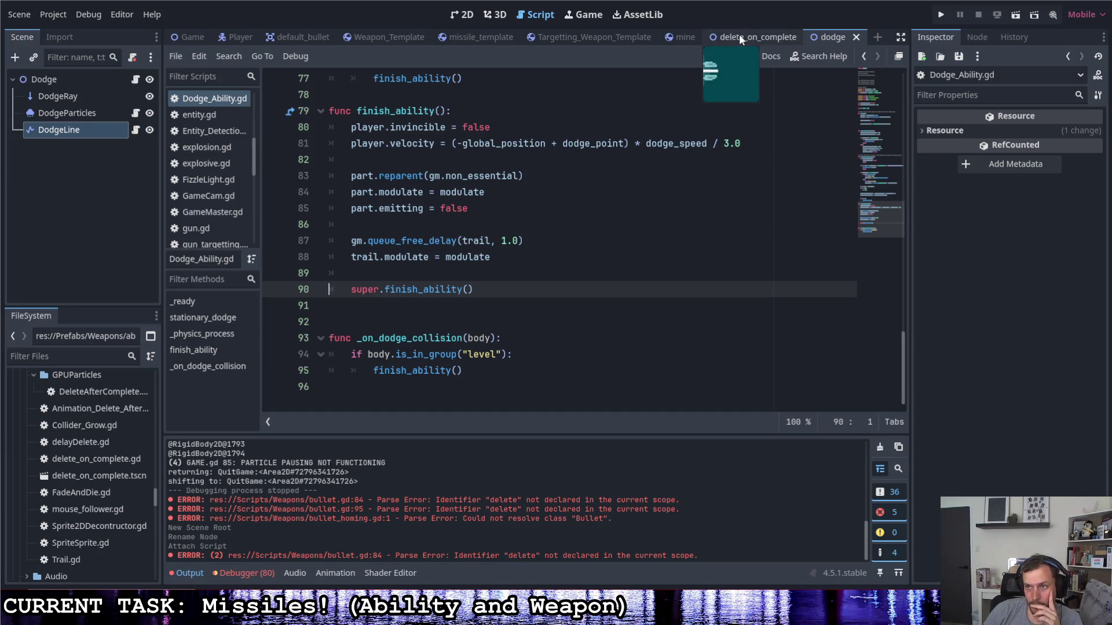
click(472, 37)
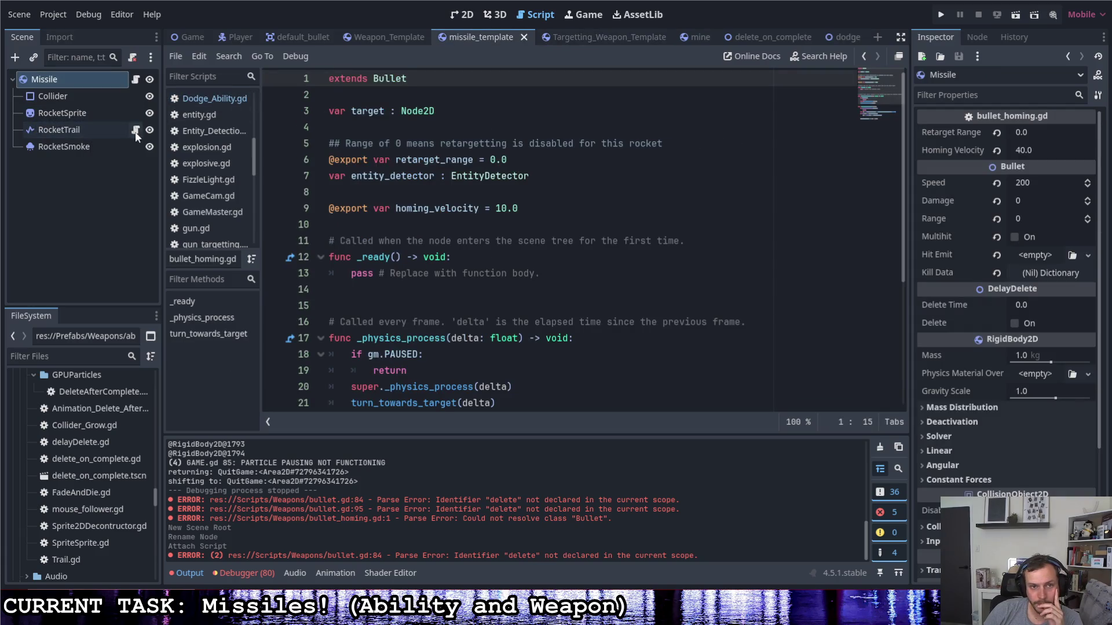
right_click(85, 150)
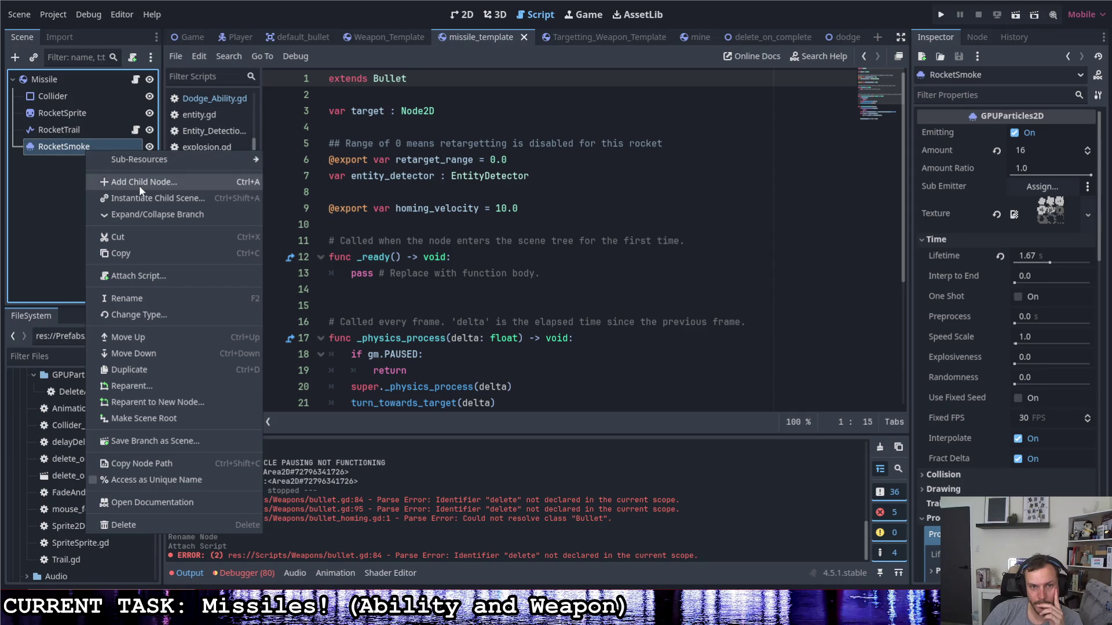
click(123, 282)
- Load the existing res://Scripts/_Utilities/GPUParticles/DeleteAfterComplete.gd as RocketSmoke's script
click(679, 279)
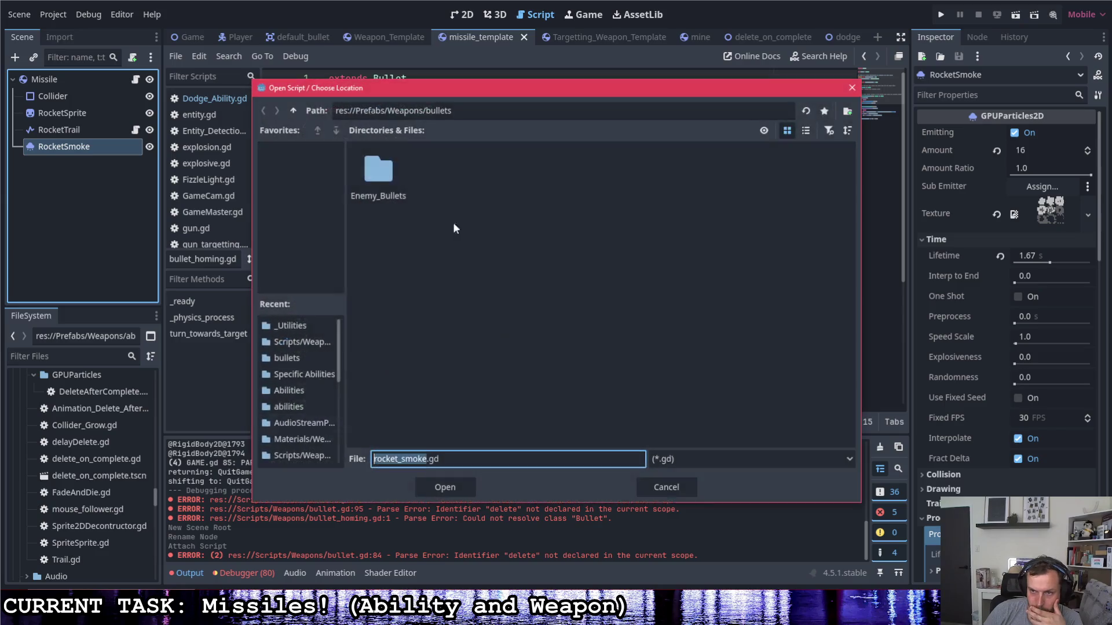
click(293, 111)
click(294, 111)
click(294, 111)
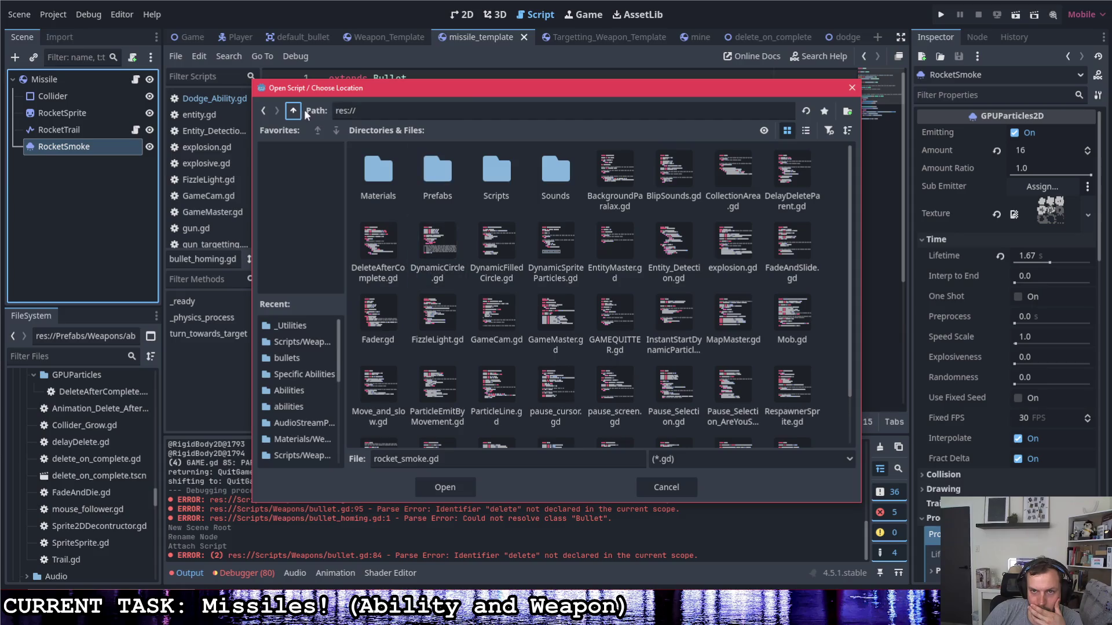
double_click(497, 167)
double_click(360, 166)
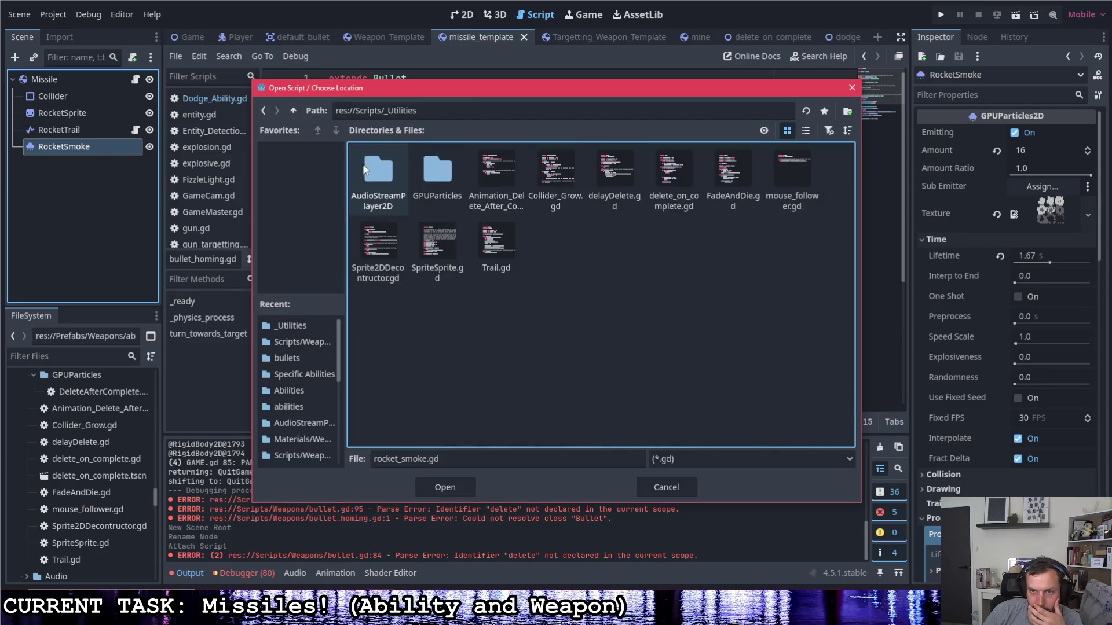
double_click(437, 169)
click(380, 170)
click(445, 487)
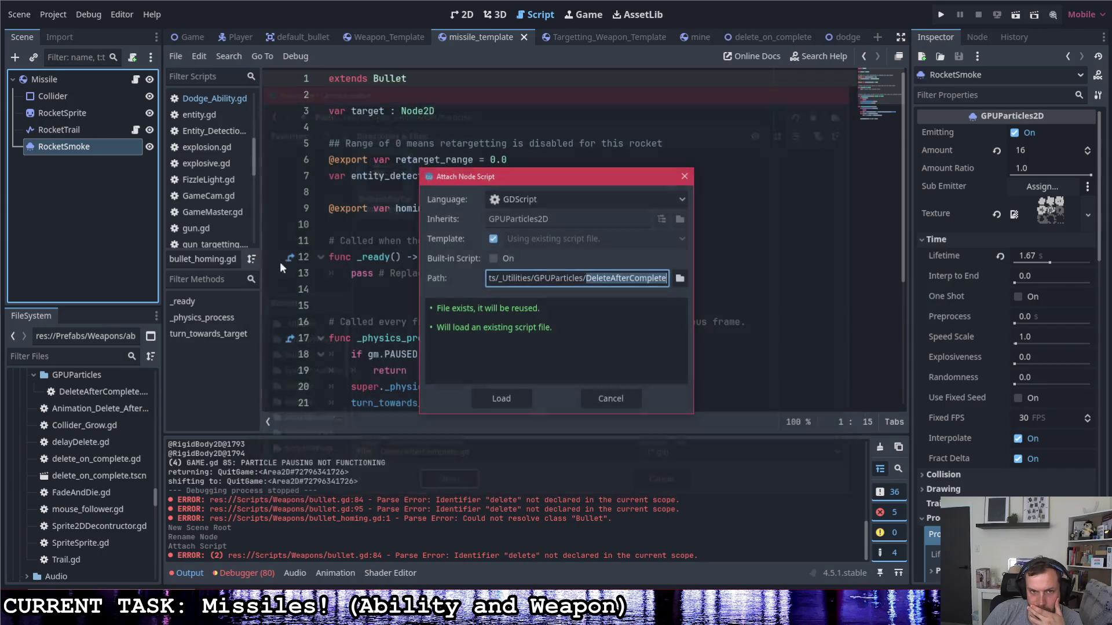
click(514, 396)
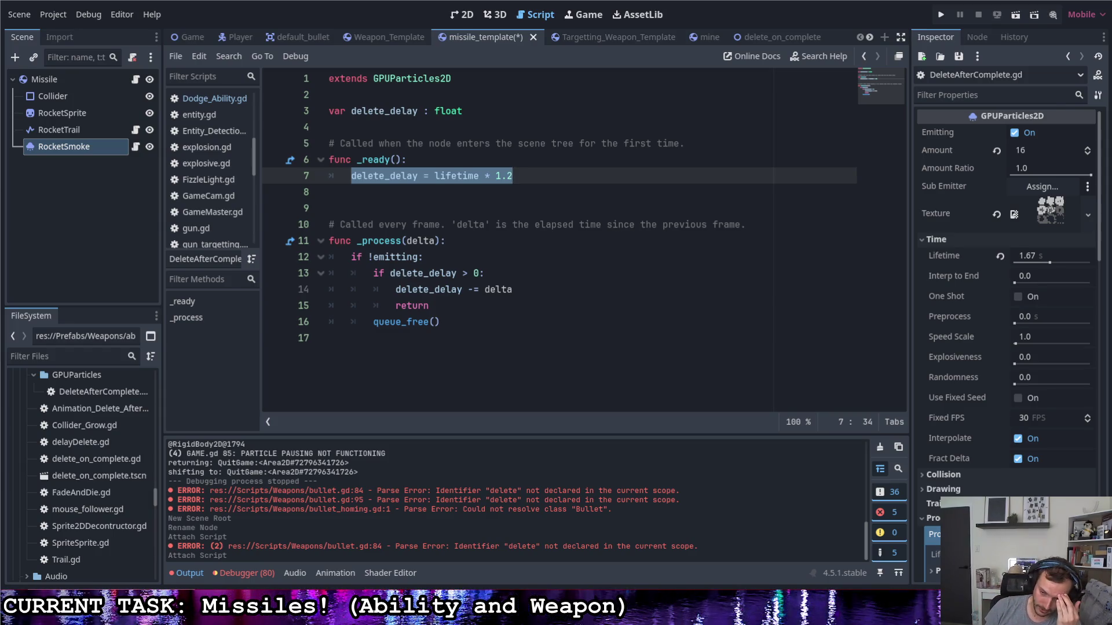
- Review the !emitting check in DeleteAfterComplete.gd and the Missile's bullet_homing.gd script
click(592, 259)
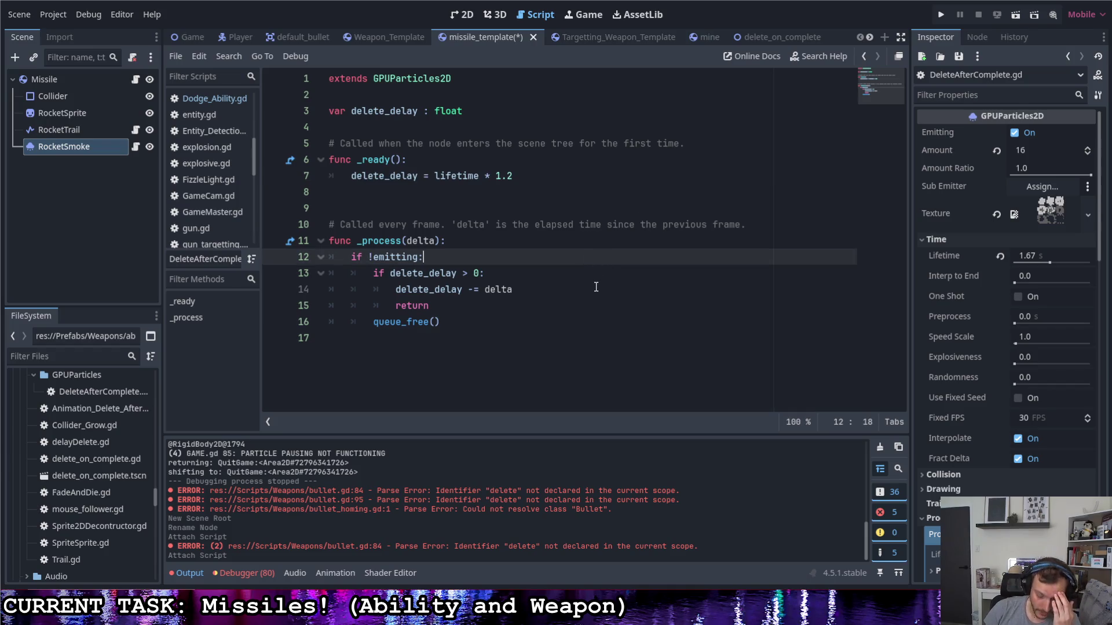
click(137, 81)
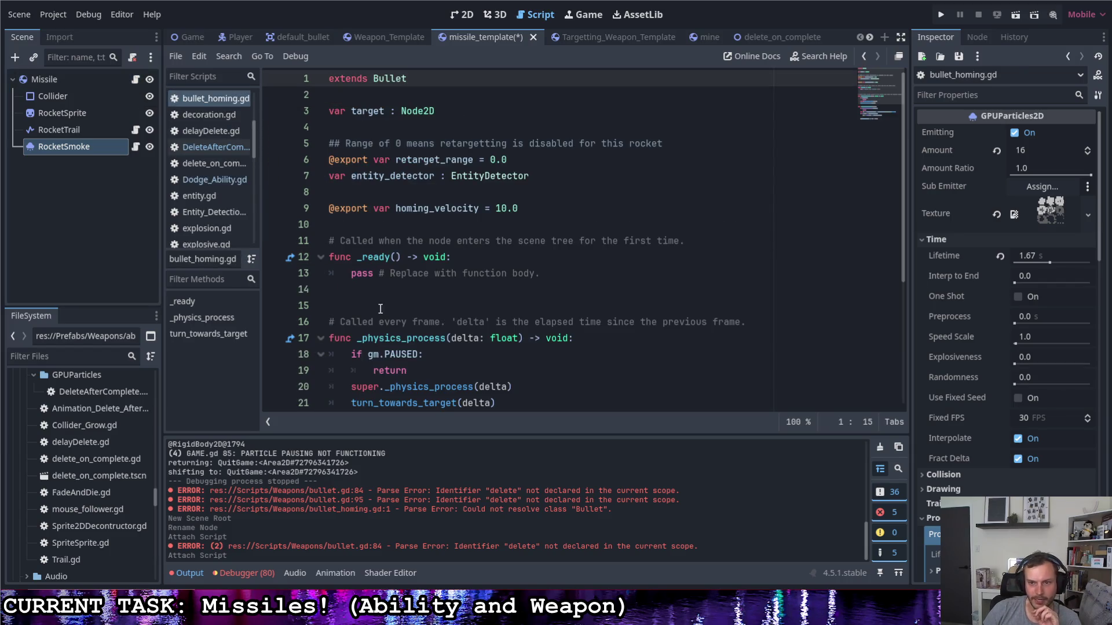
scroll(384, 316, down, 4)
scroll(384, 316, up, 4)
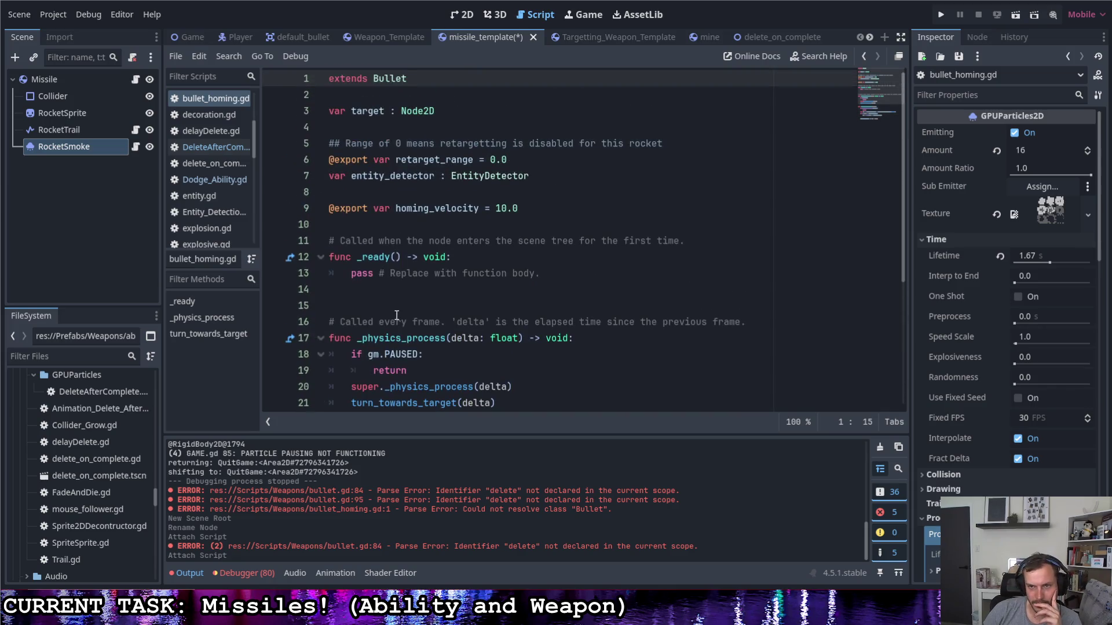
- Check RocketSmoke's and the Missile's attached scripts, then save the missile_template scene
click(67, 145)
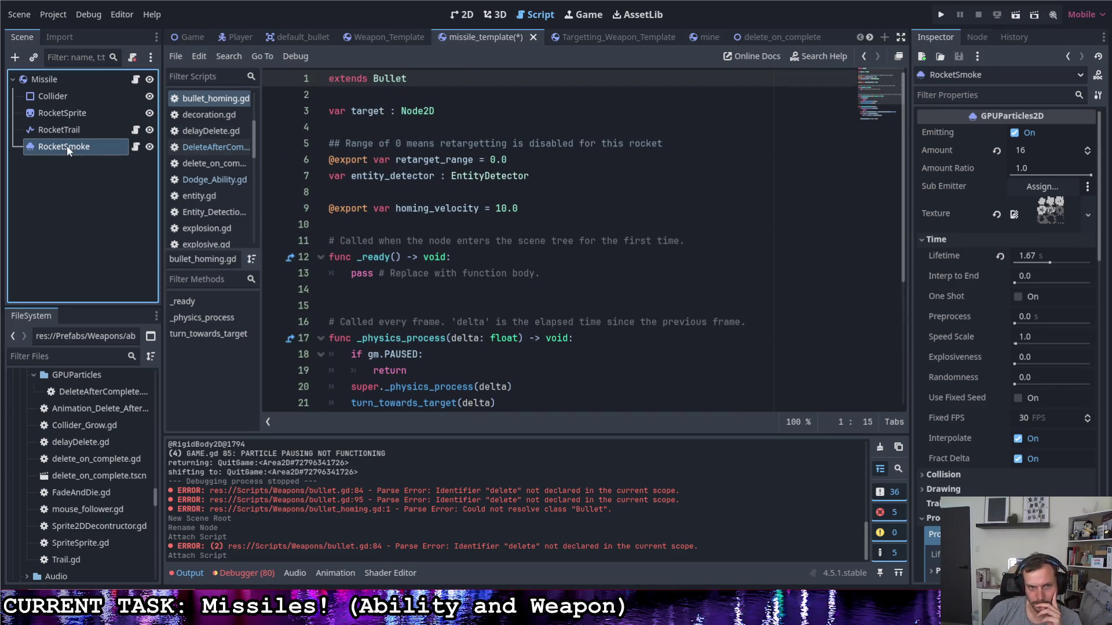
click(65, 134)
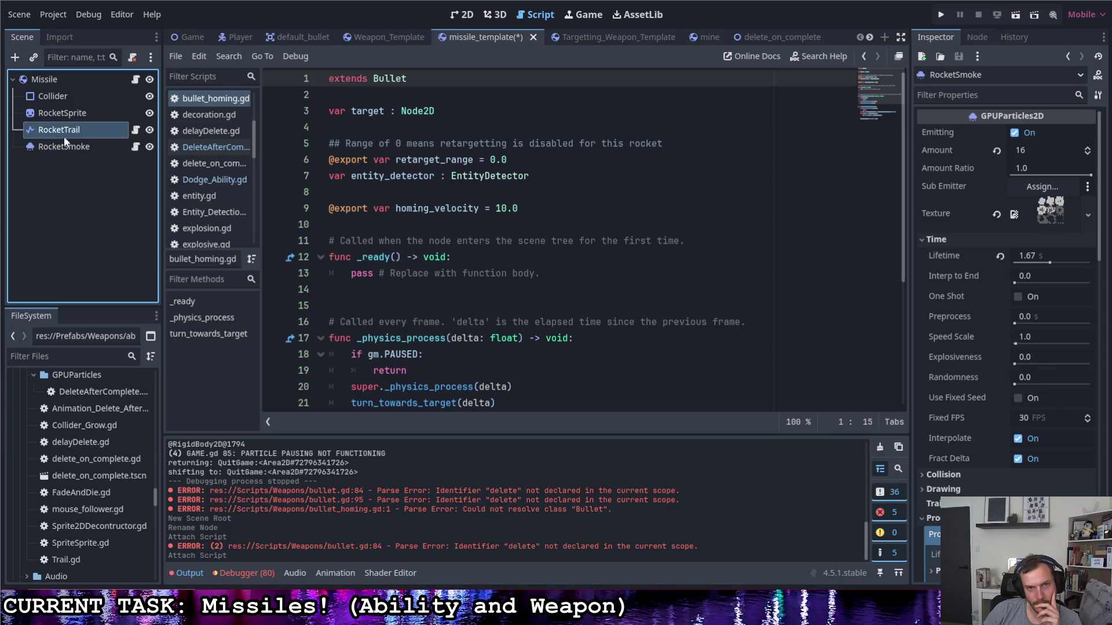
click(67, 147)
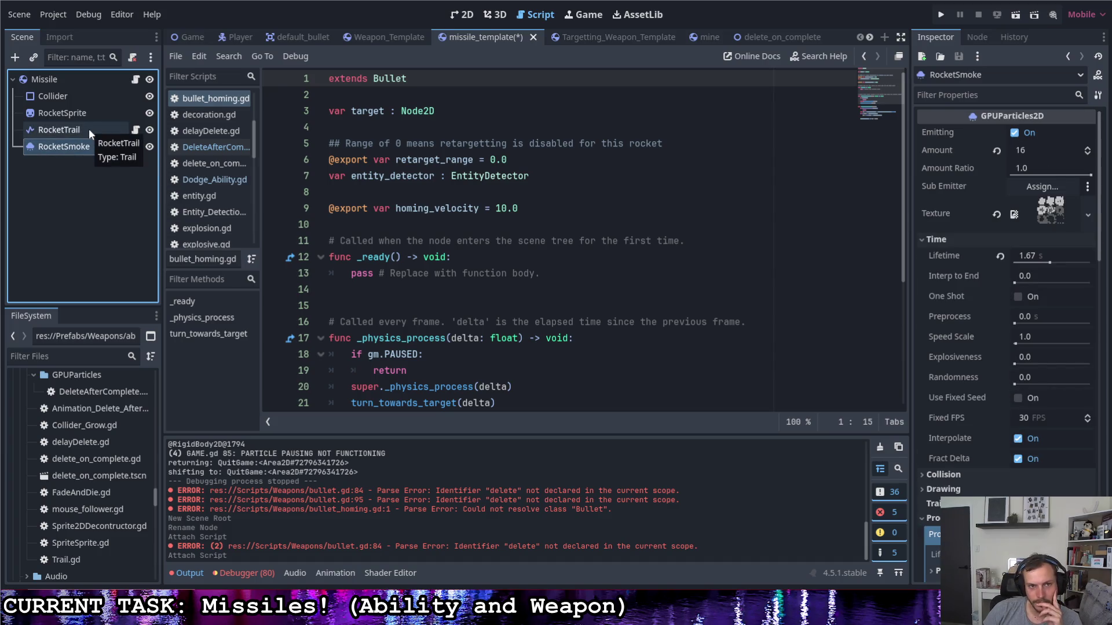
click(115, 149)
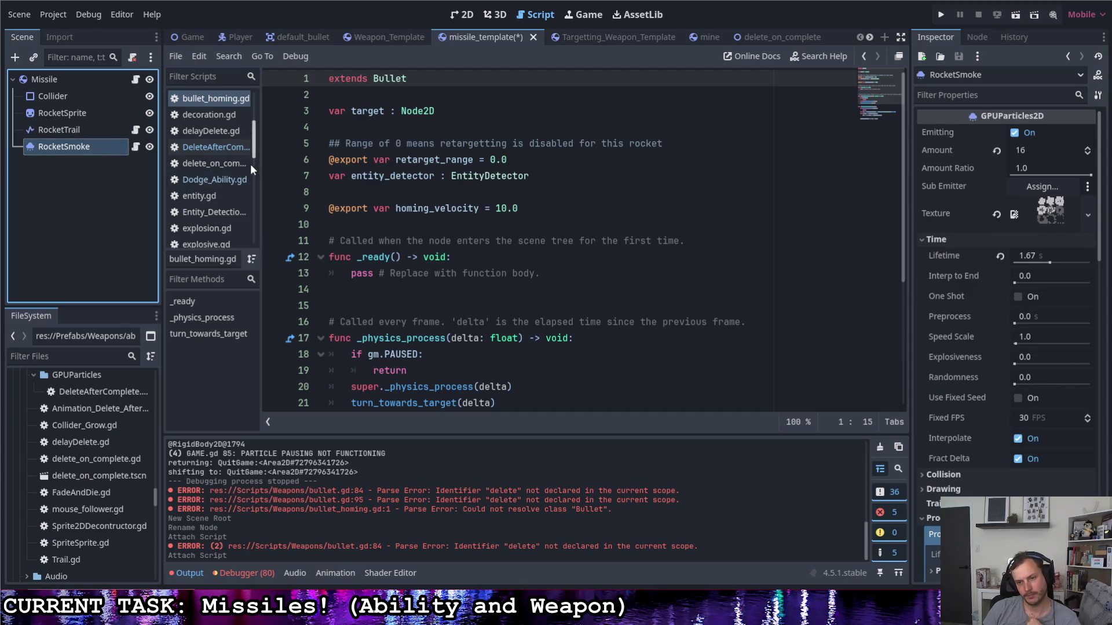
click(137, 146)
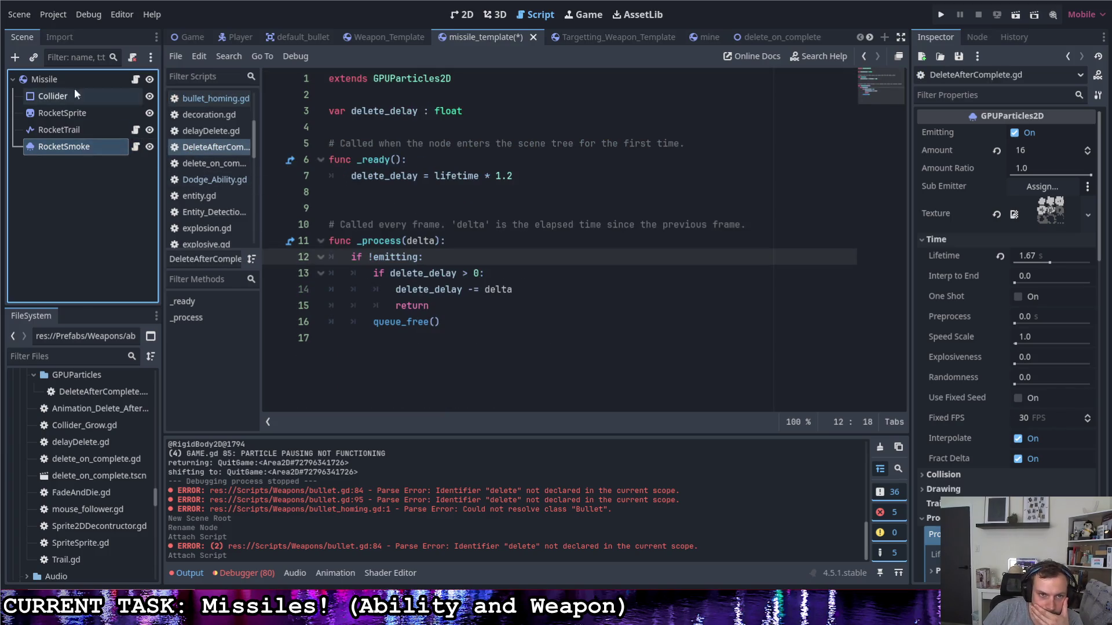
click(41, 79)
click(169, 98)
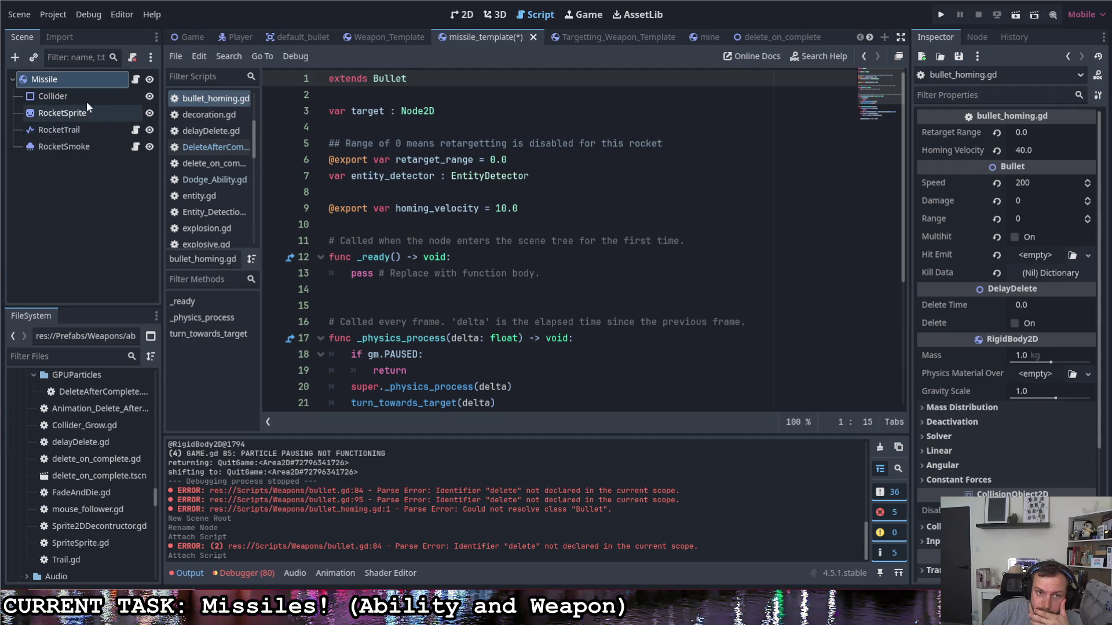
key(ctrl+s)
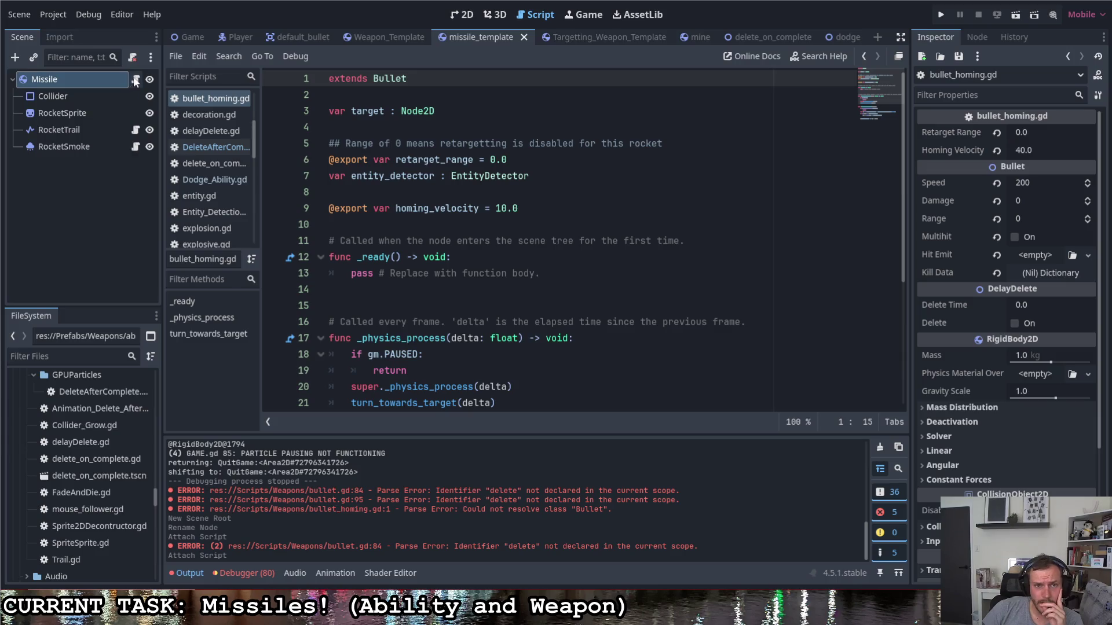
- On line 30, replace global_rotation += with angular_velocity = and save bullet_homing.gd
scroll(469, 220, down, 4)
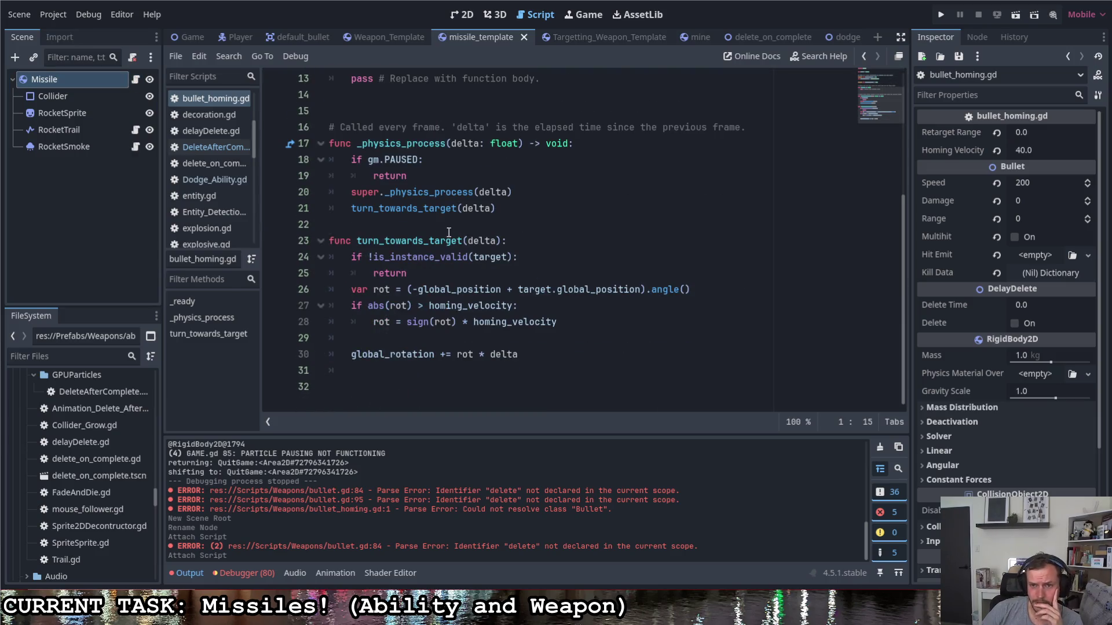
drag(435, 355, 345, 355)
text(ang)
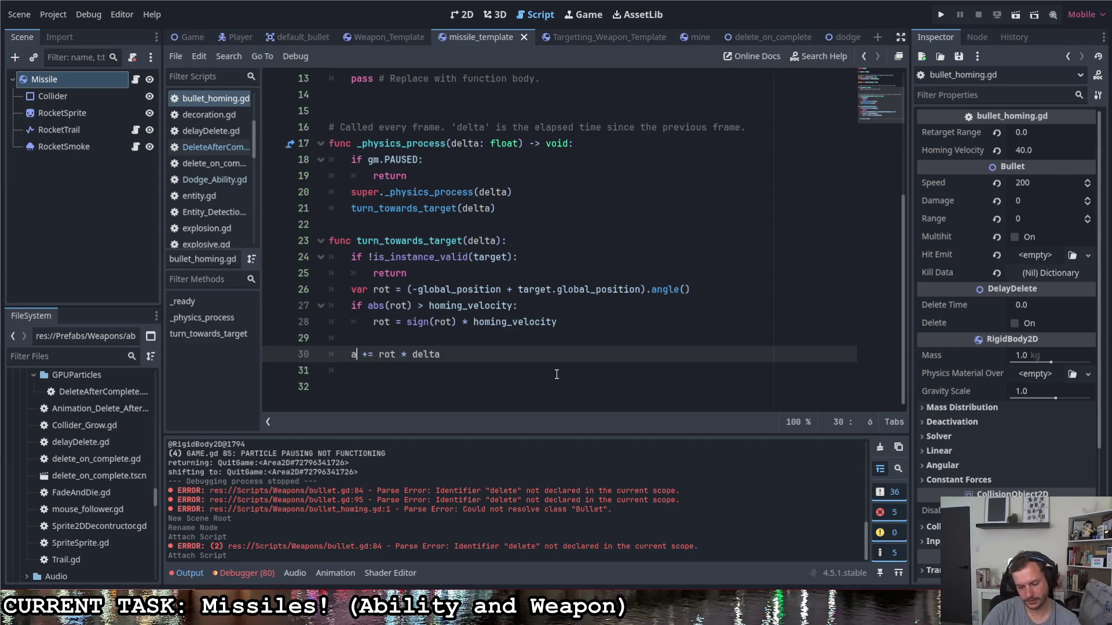
text(ular_v)
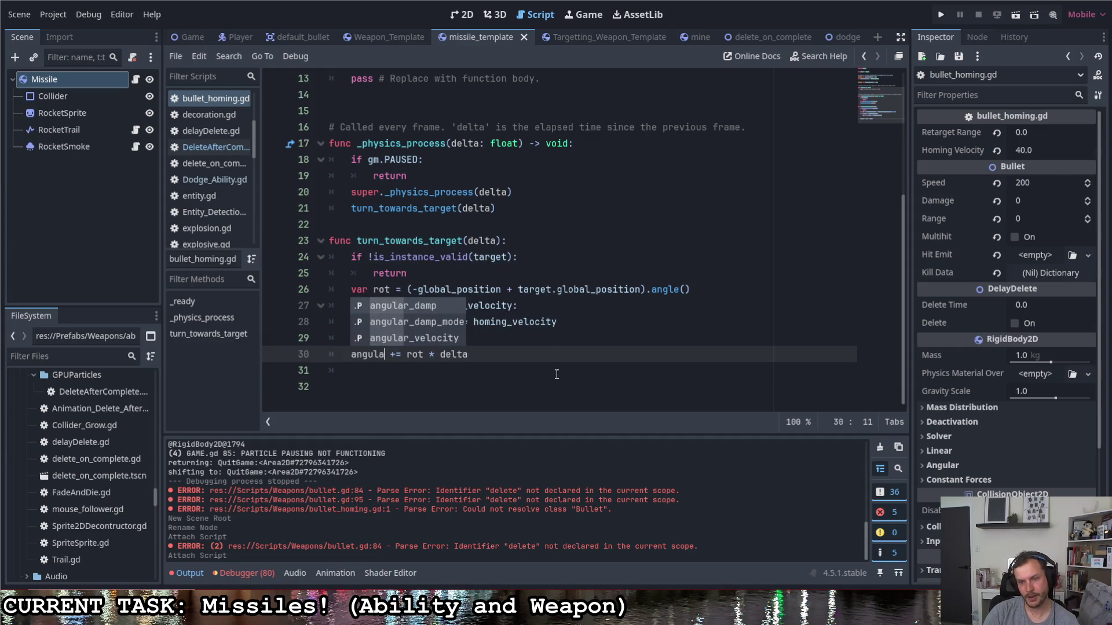
key(Return)
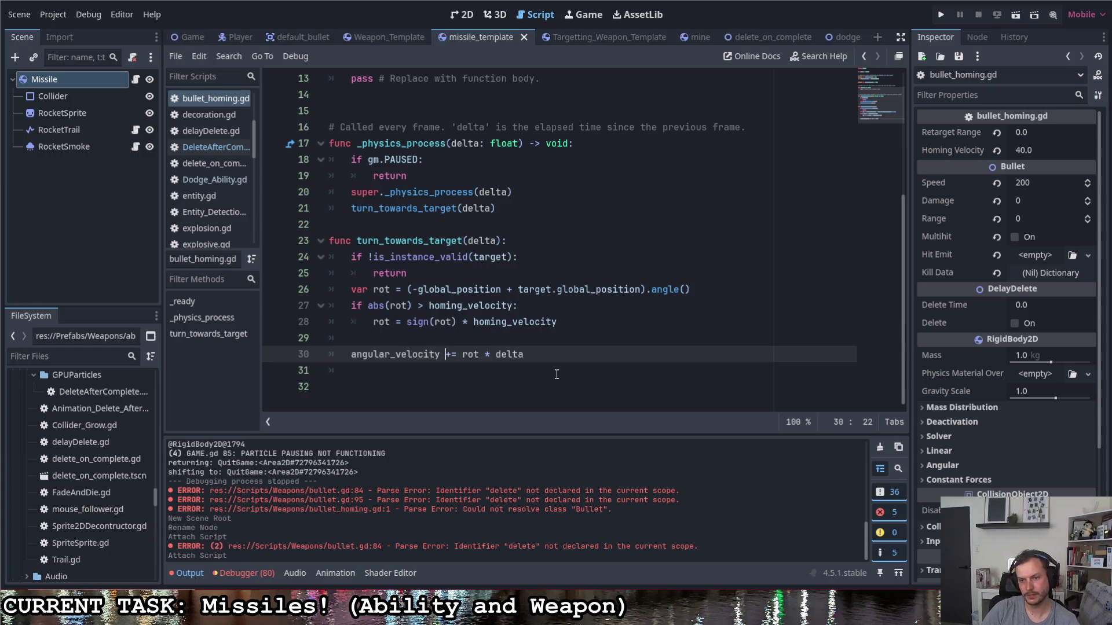
key(Delete)
key(ctrl+s)
- Remove the * delta multiplier so line 30 reads angular_velocity = rot, then run the project
shift+click(475, 353)
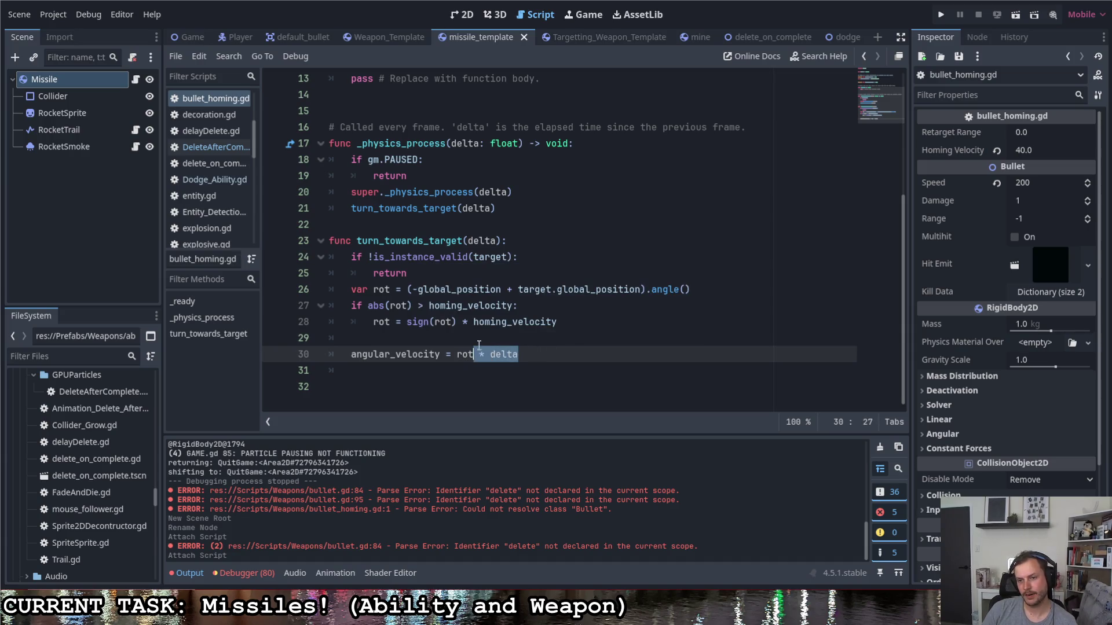
key(BackSpace)
click(473, 341)
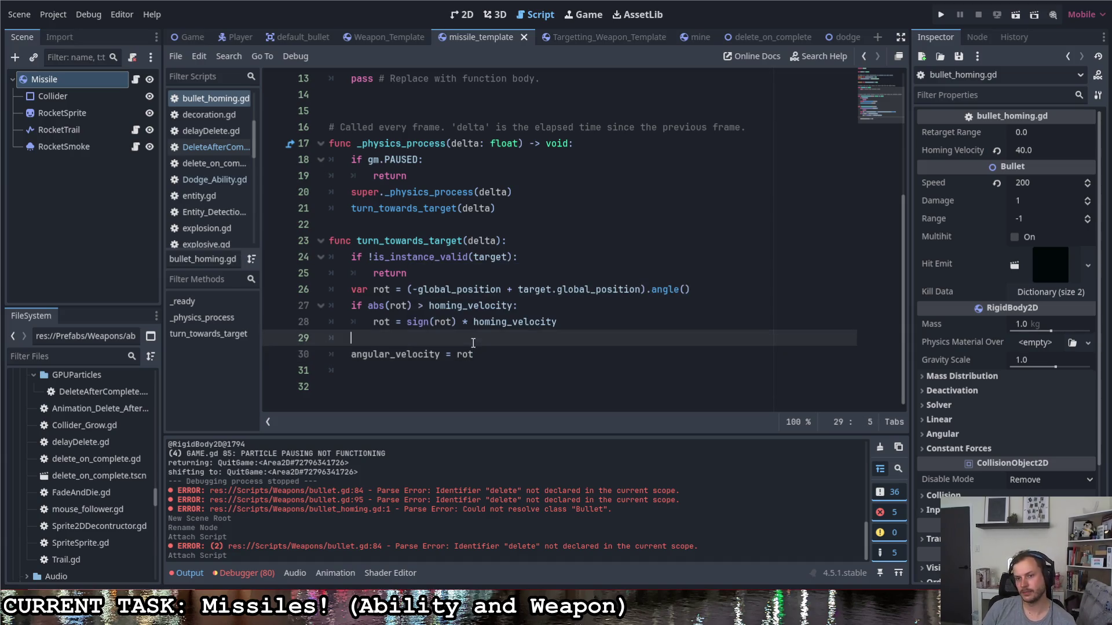
click(939, 16)
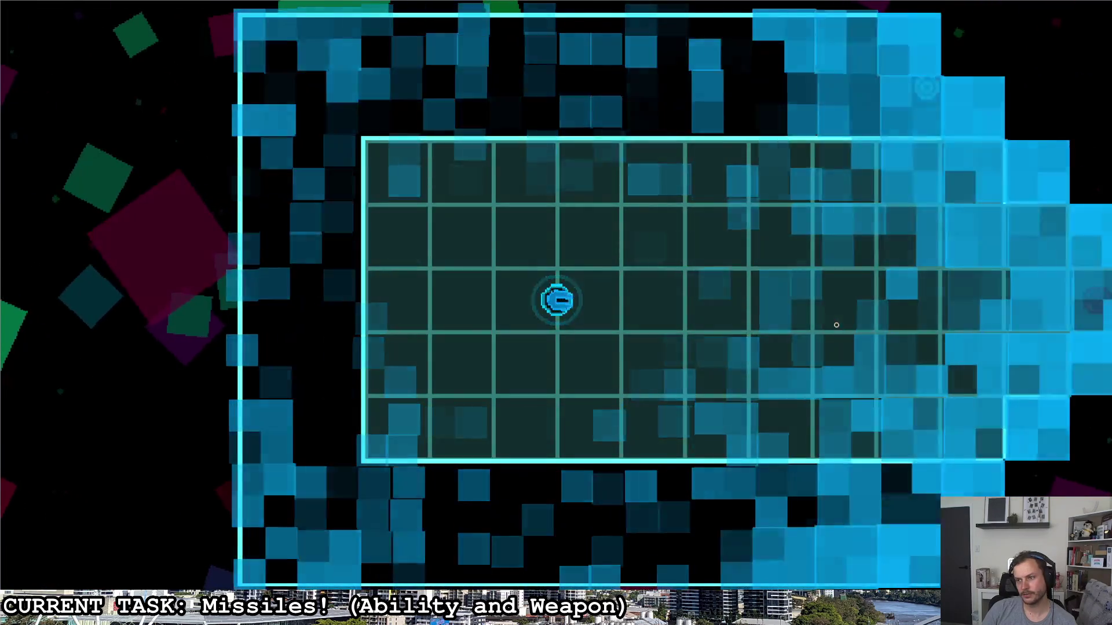
- Move the ship around the arena and fire missiles at the red and upper enemies
click(840, 327)
key(d)
key(d)
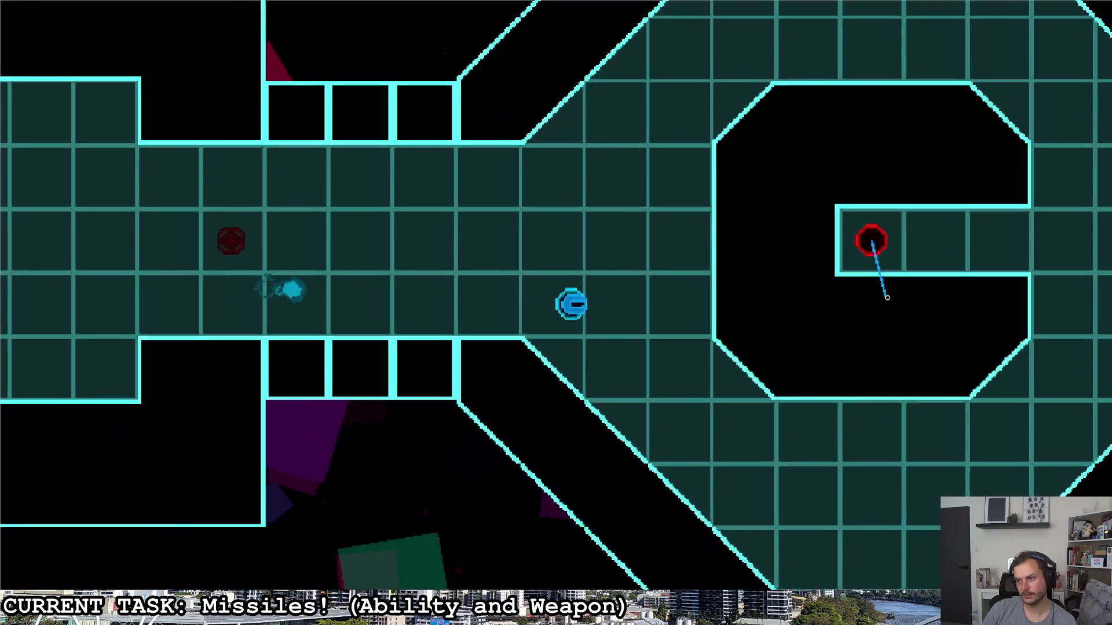
click(887, 298)
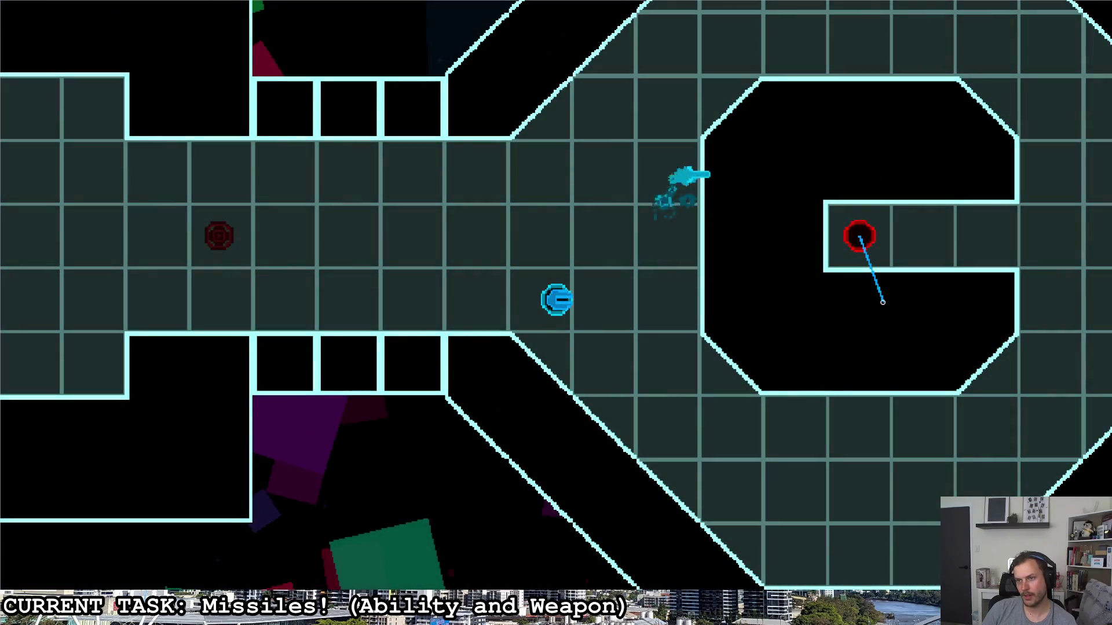
key(d)
key(s)
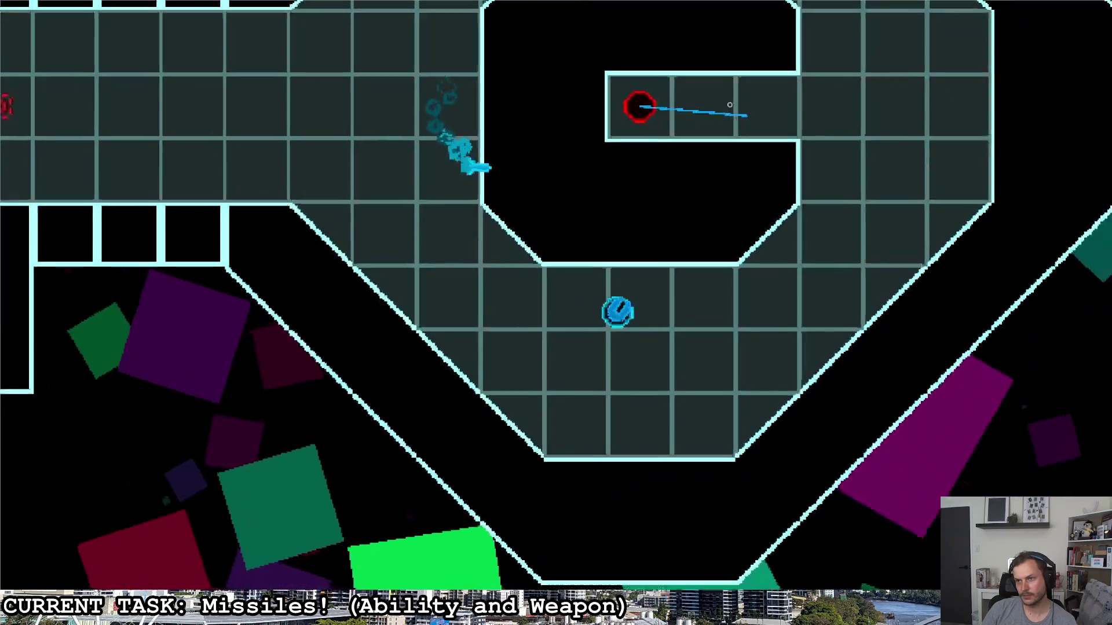
click(733, 107)
key(d)
key(w)
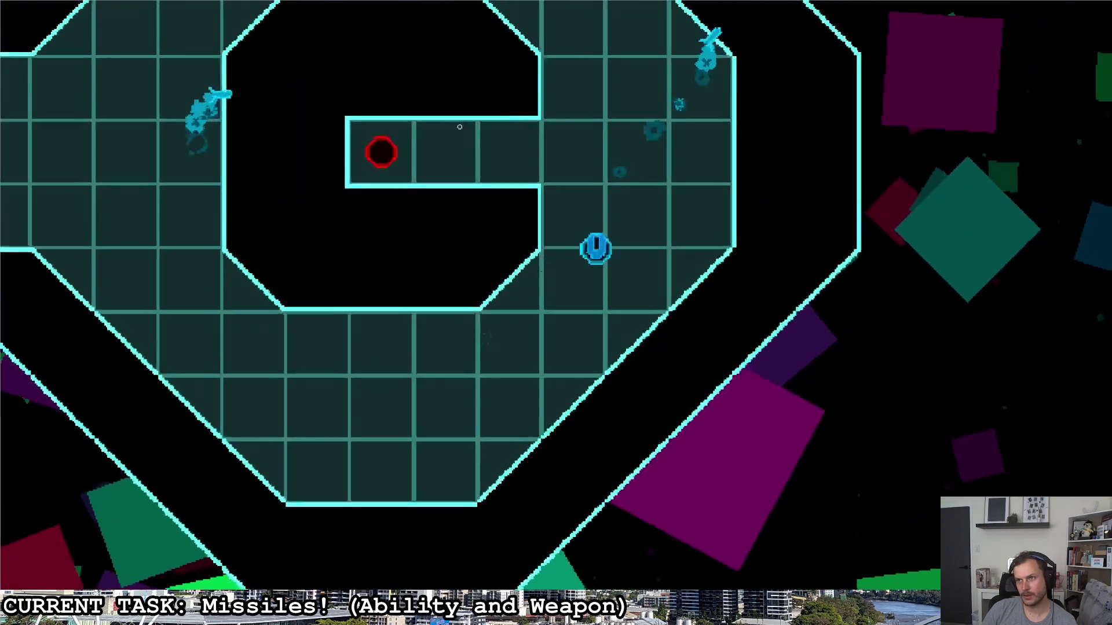
key(w)
click(324, 212)
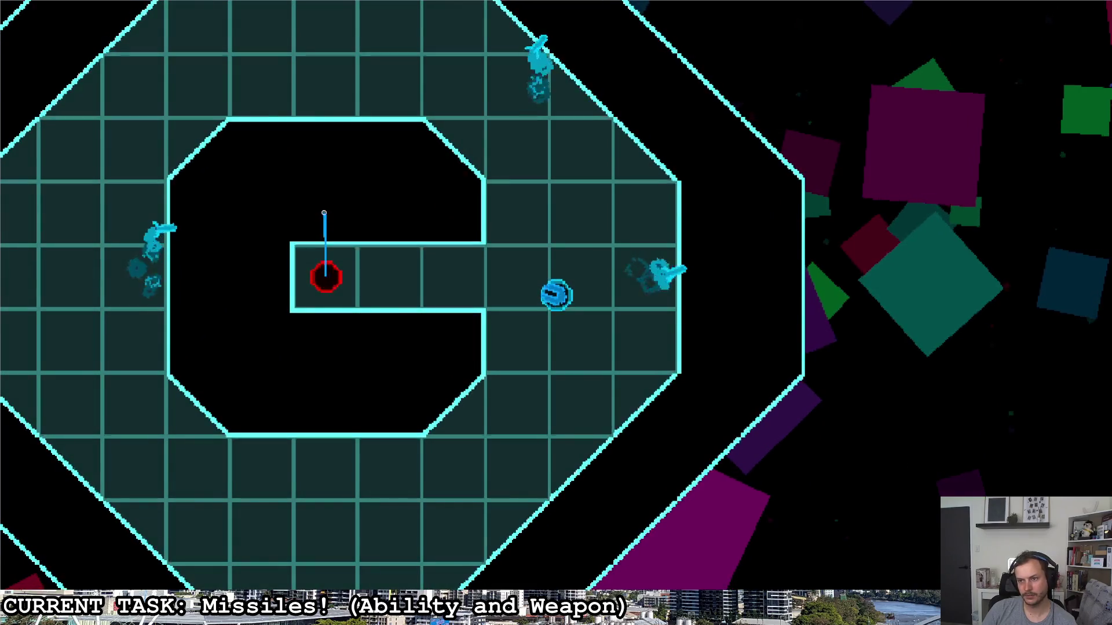
key(w)
click(300, 252)
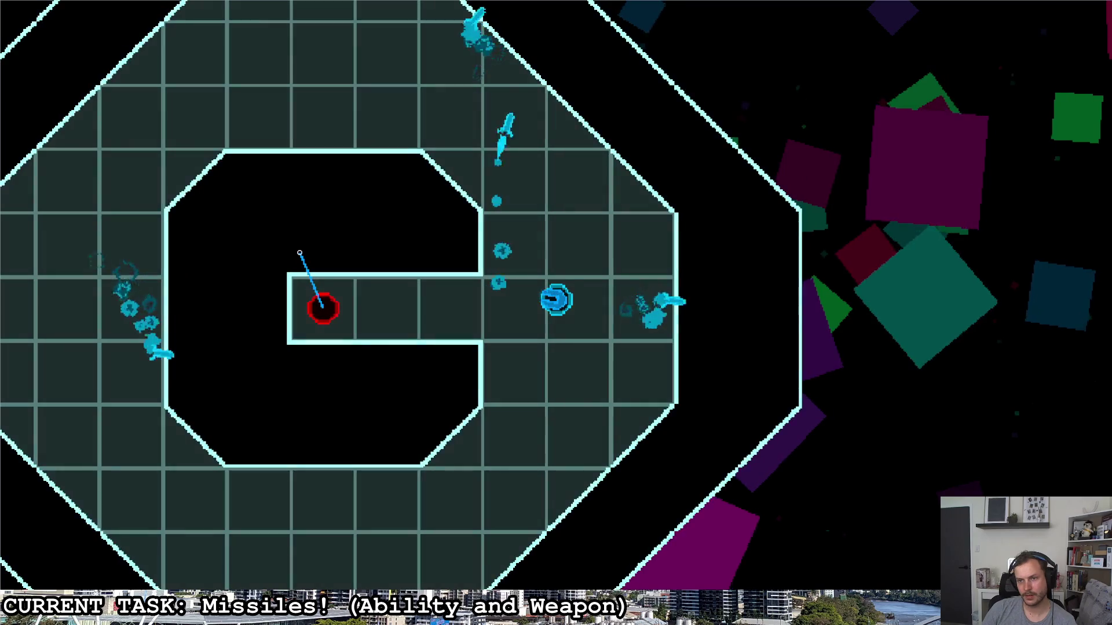
- Pause the game with Escape and quit back to the editor
key(Escape)
key(Right)
key(Return)
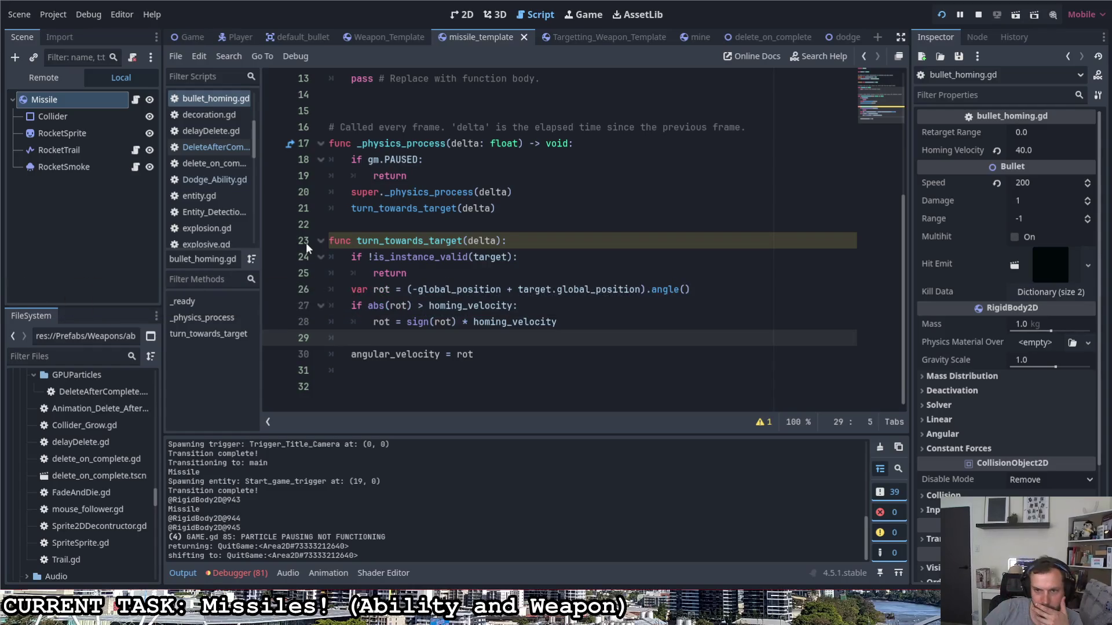
- Add a print("TARGET: " + target) line at the start of _ready and save
scroll(369, 247, up, 4)
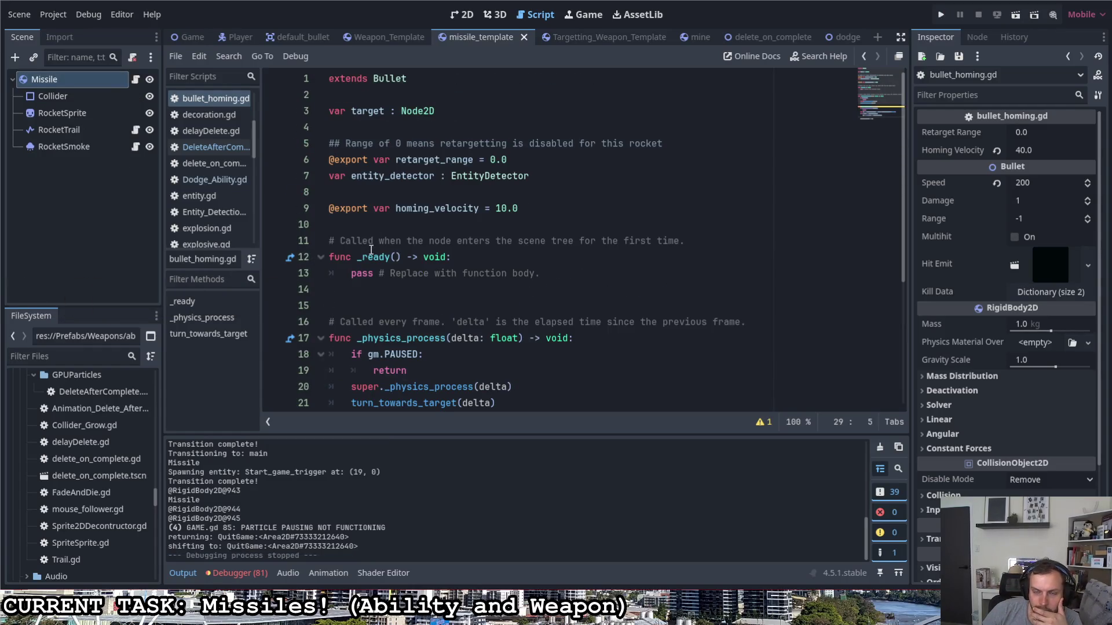
scroll(440, 199, down, 2)
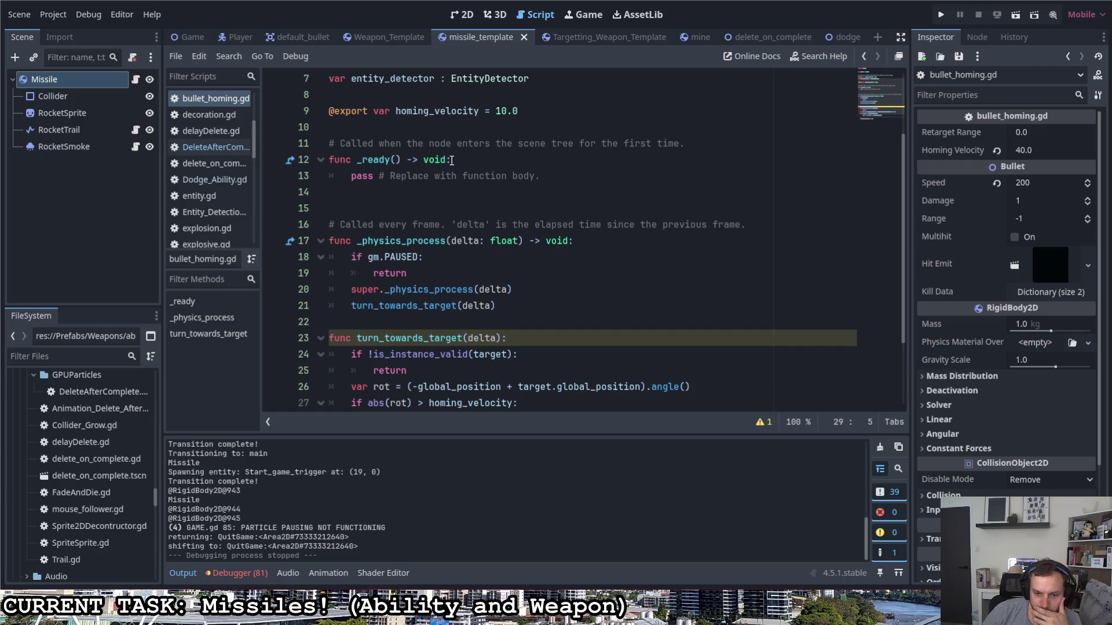
scroll(459, 167, up, 2)
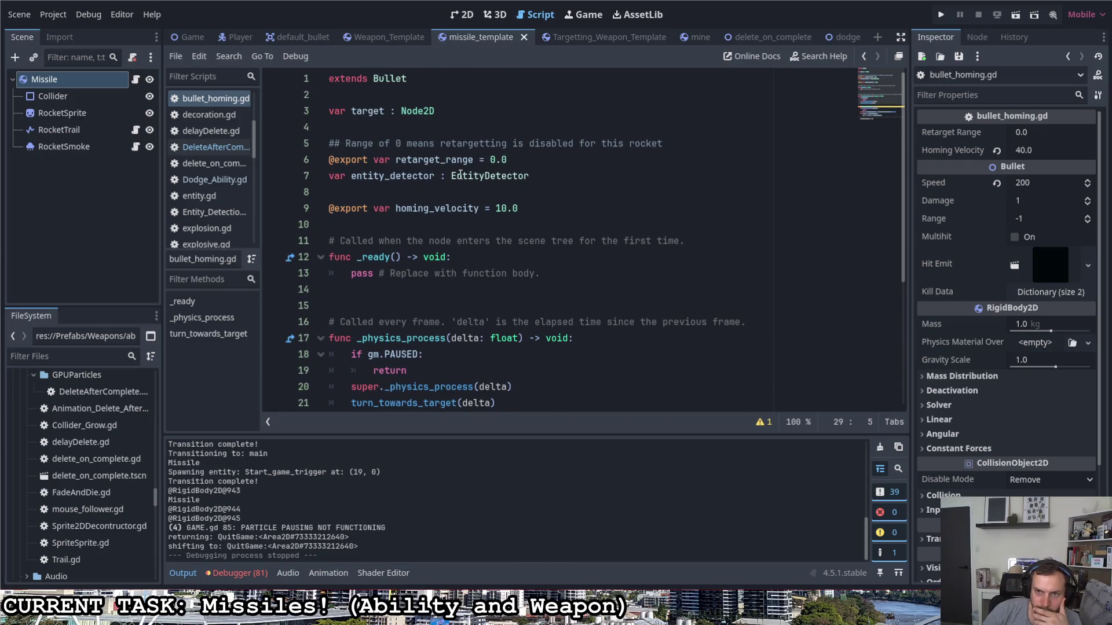
click(474, 257)
key(Return)
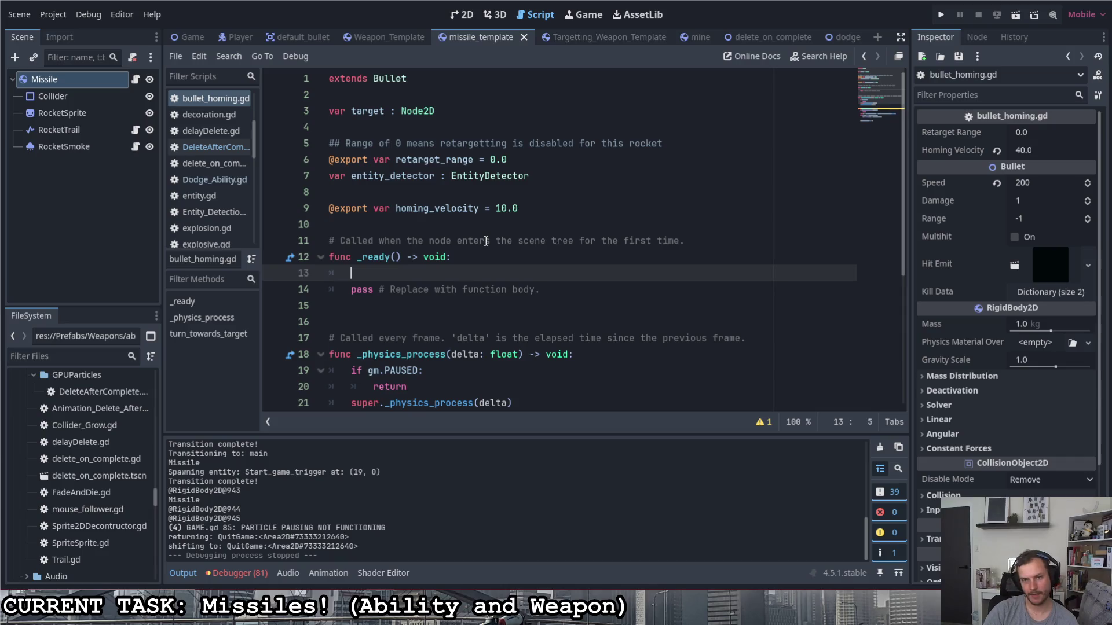
text(pa)
key(BackSpace)
key(BackSpace)
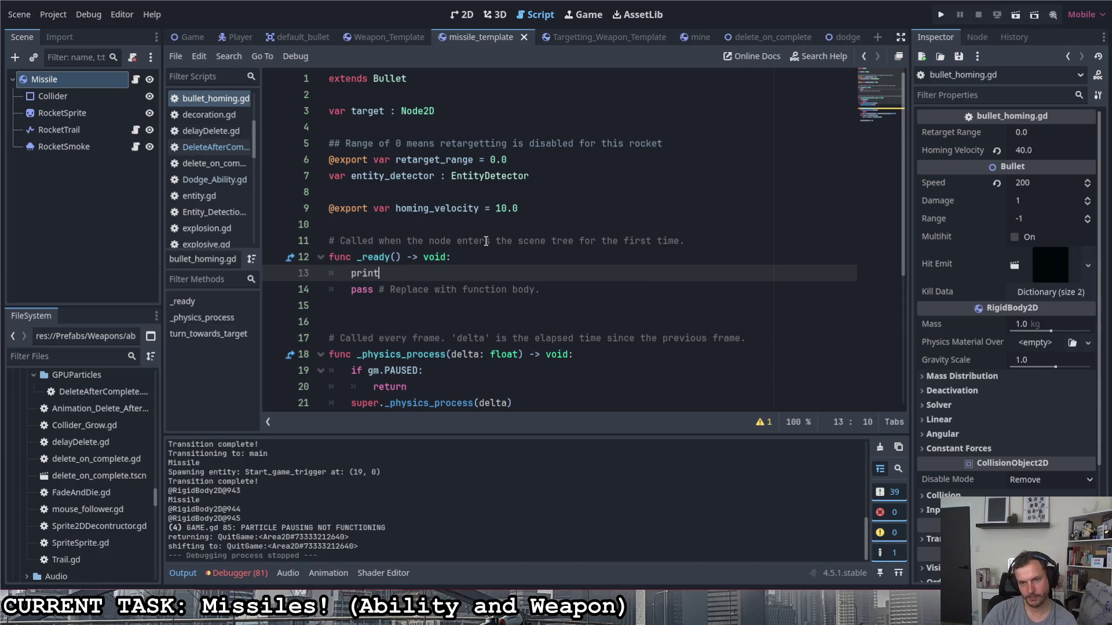
text(("TARGET)
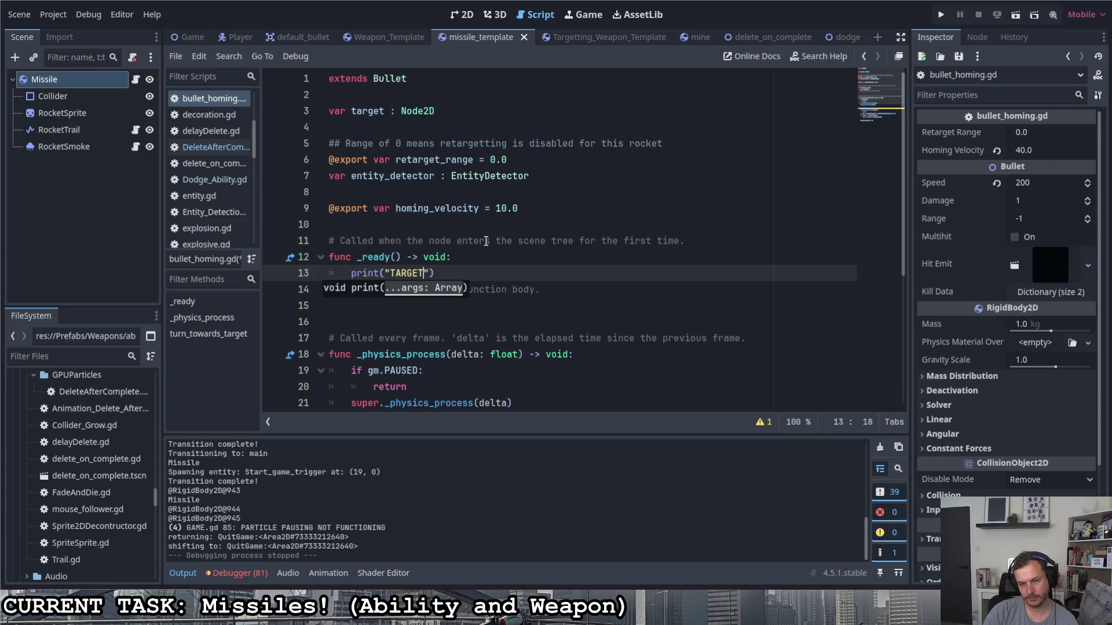
key(BackSpace)
text(: ")
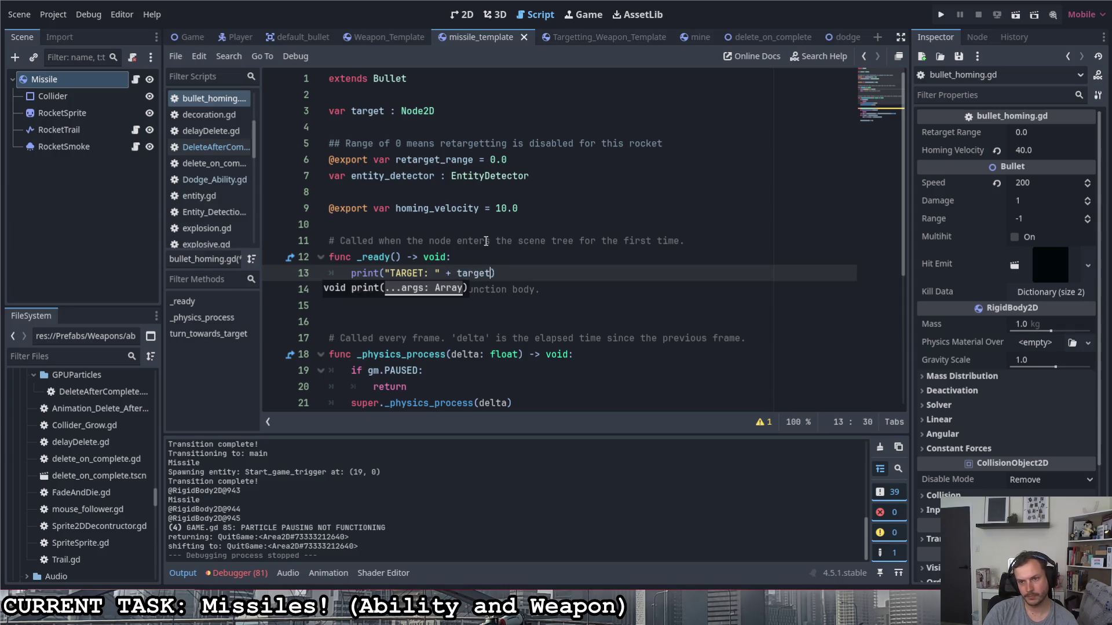
key(ctrl+s)
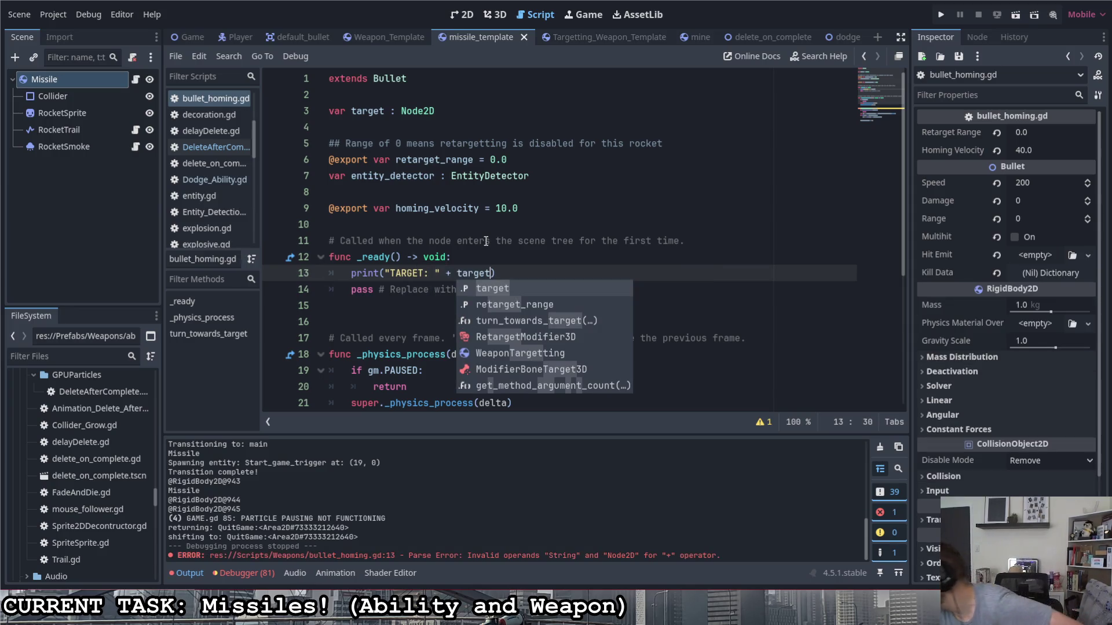
- Append .name to target so the line prints "TARGET: " + target.name
click(502, 240)
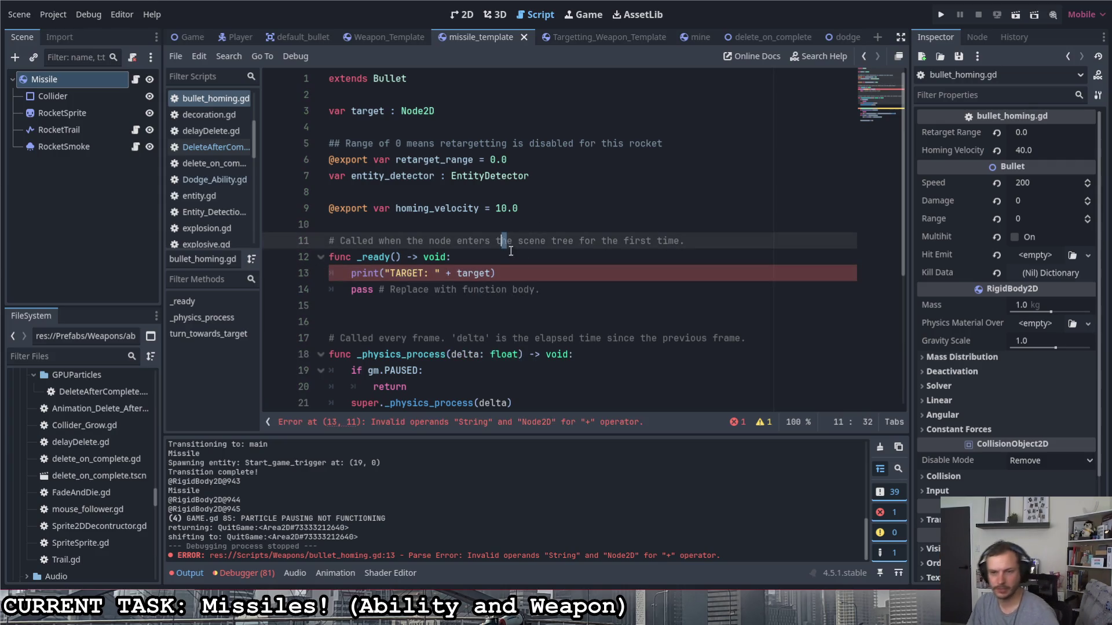
click(498, 273)
text(.na)
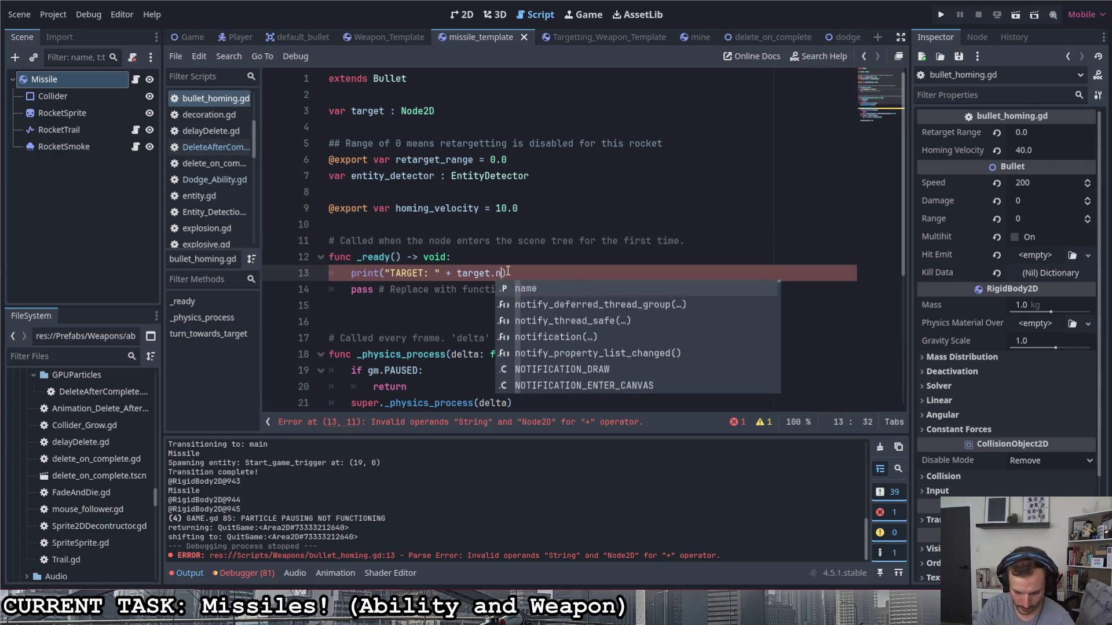
text(me)
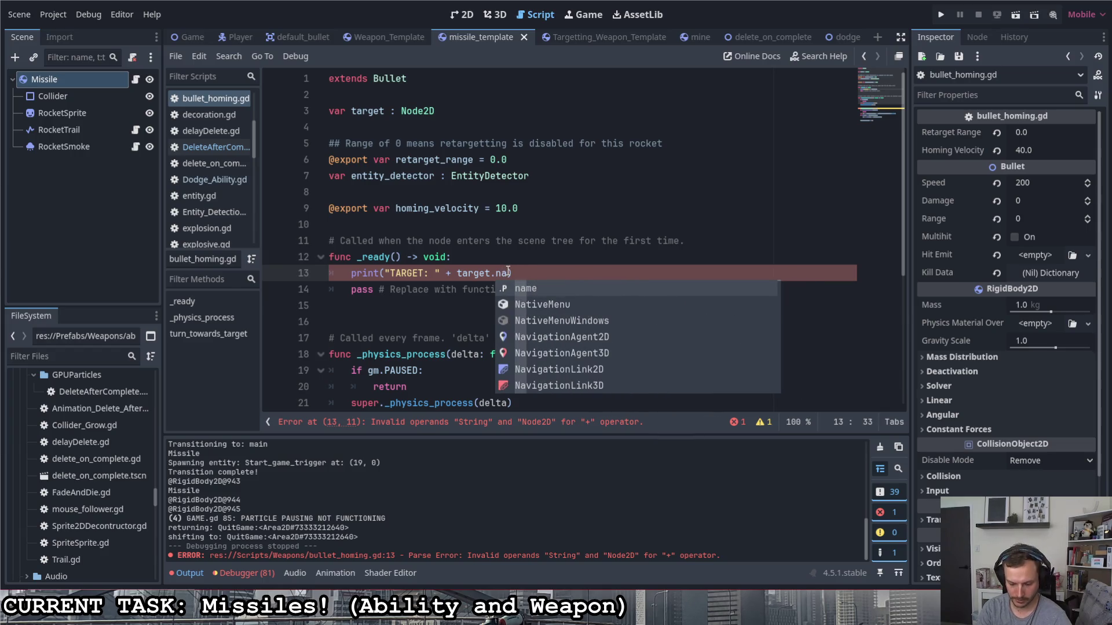
click(526, 259)
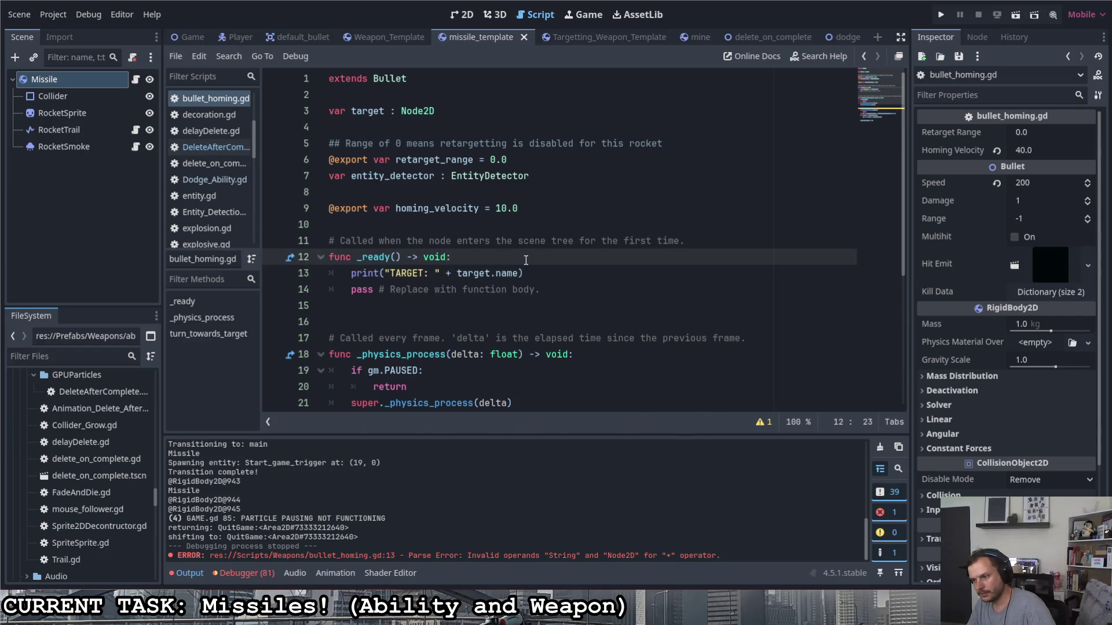
click(537, 274)
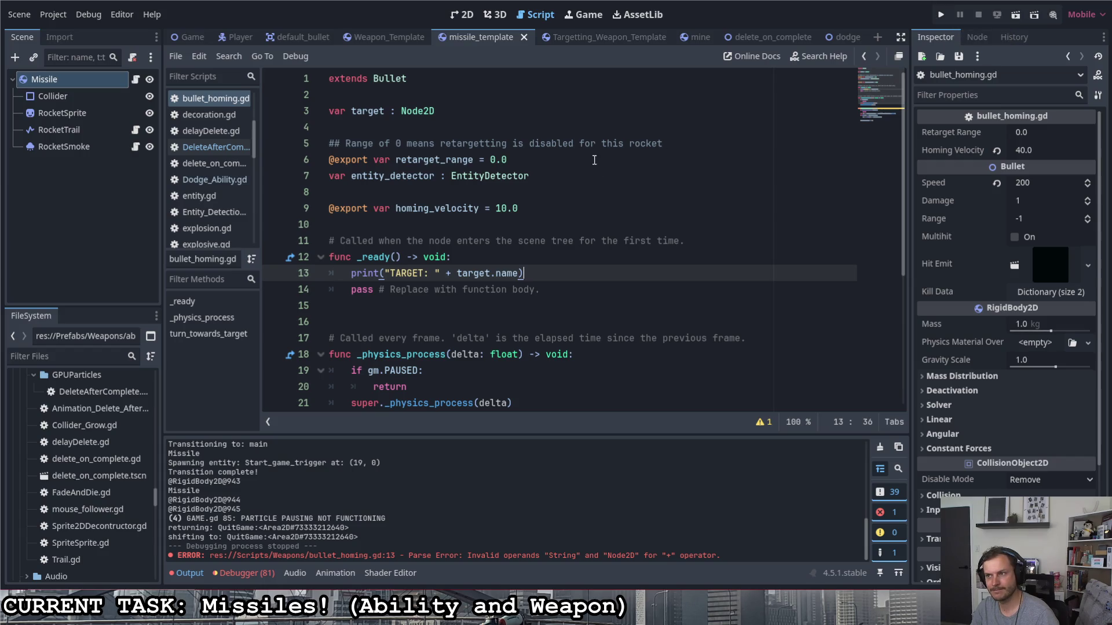
click(1036, 152)
text(100)
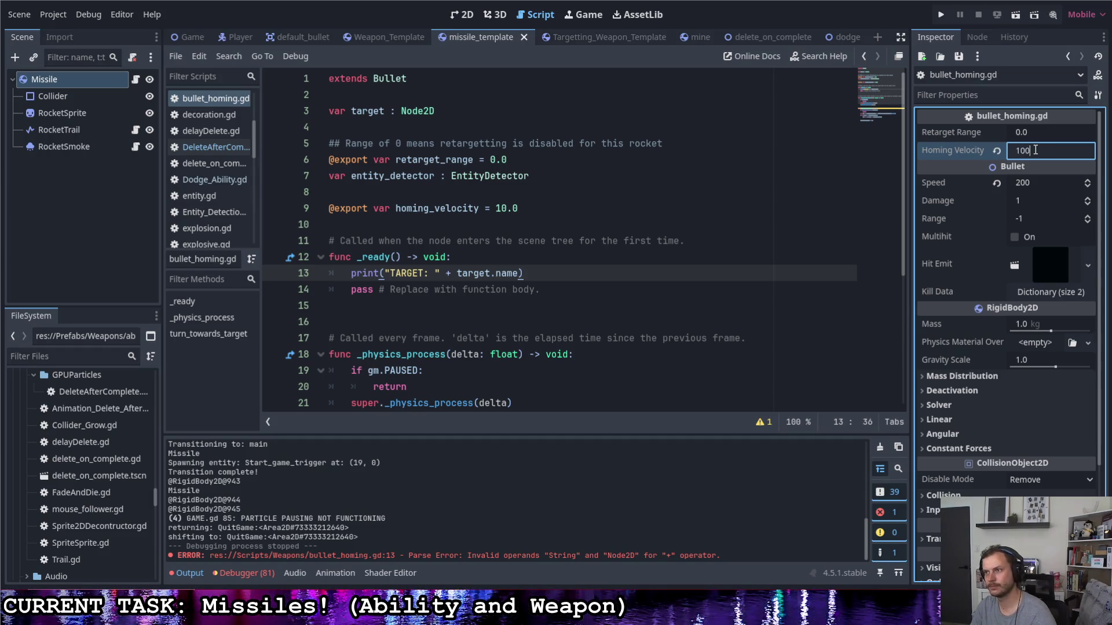
- Confirm Homing Velocity of 100 and return to the running game
key(Return)
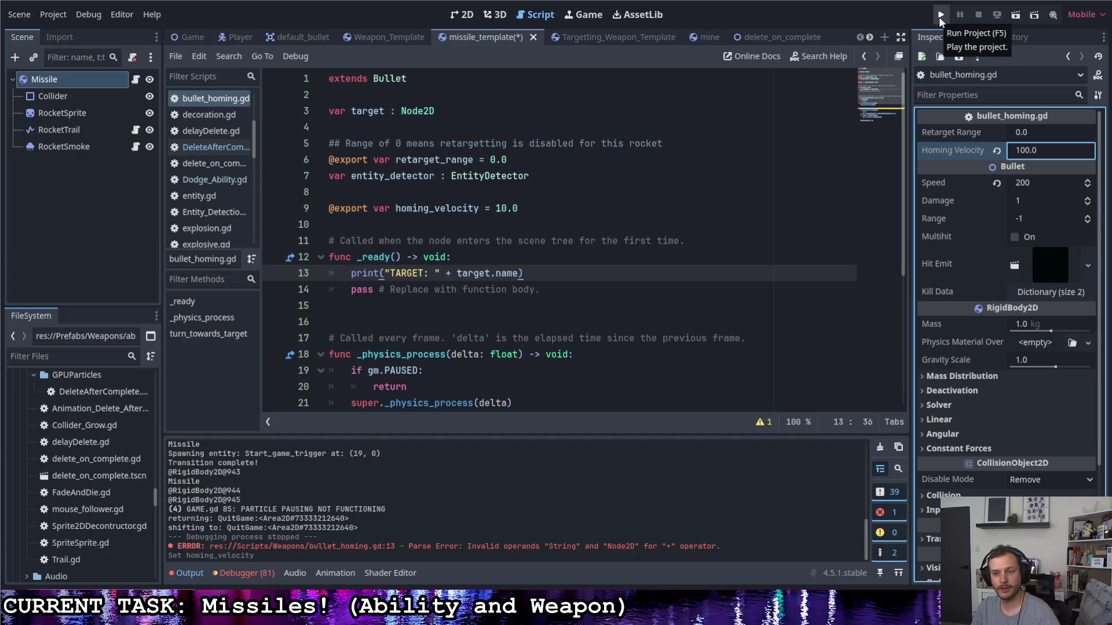
key(alt+Tab)
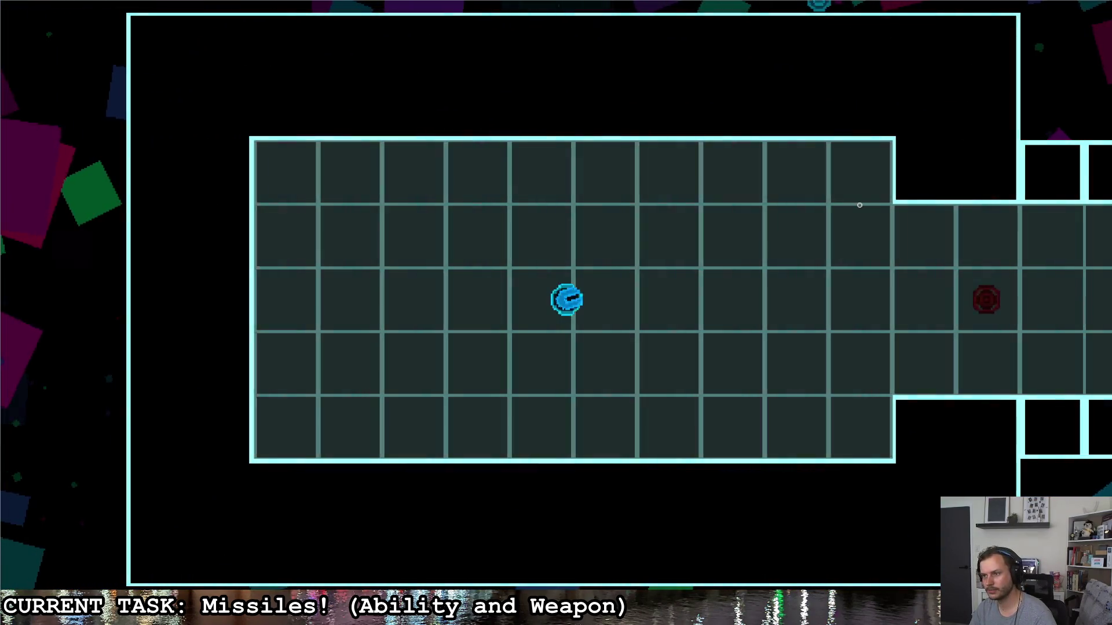
- Fire missile volleys toward the upper right and upper left while moving along the corridor
click(854, 203)
key(d)
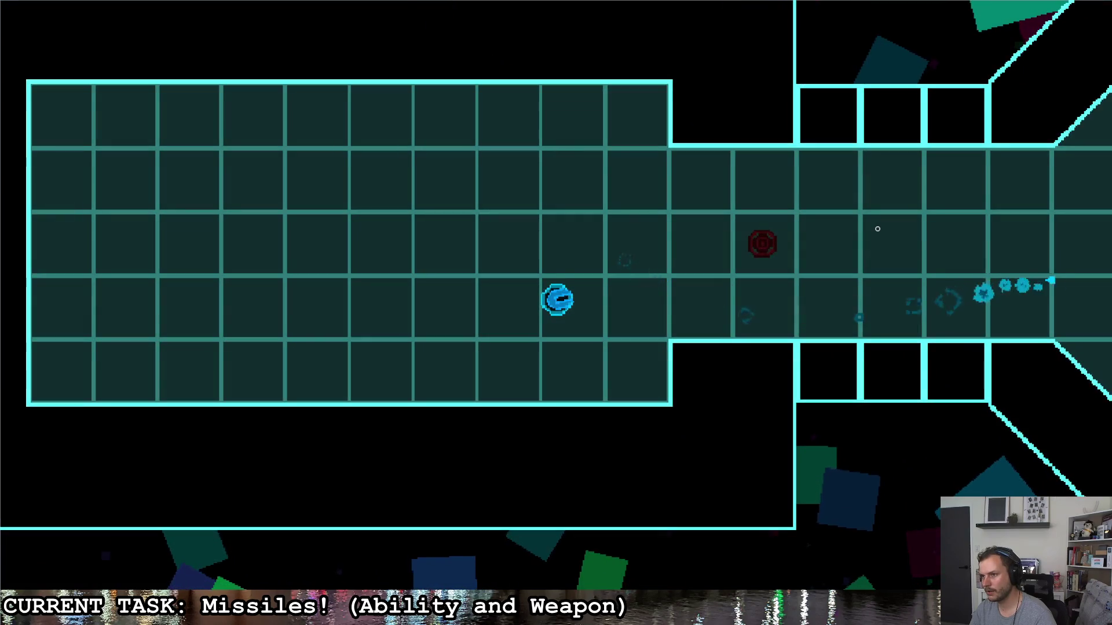
key(a)
click(808, 202)
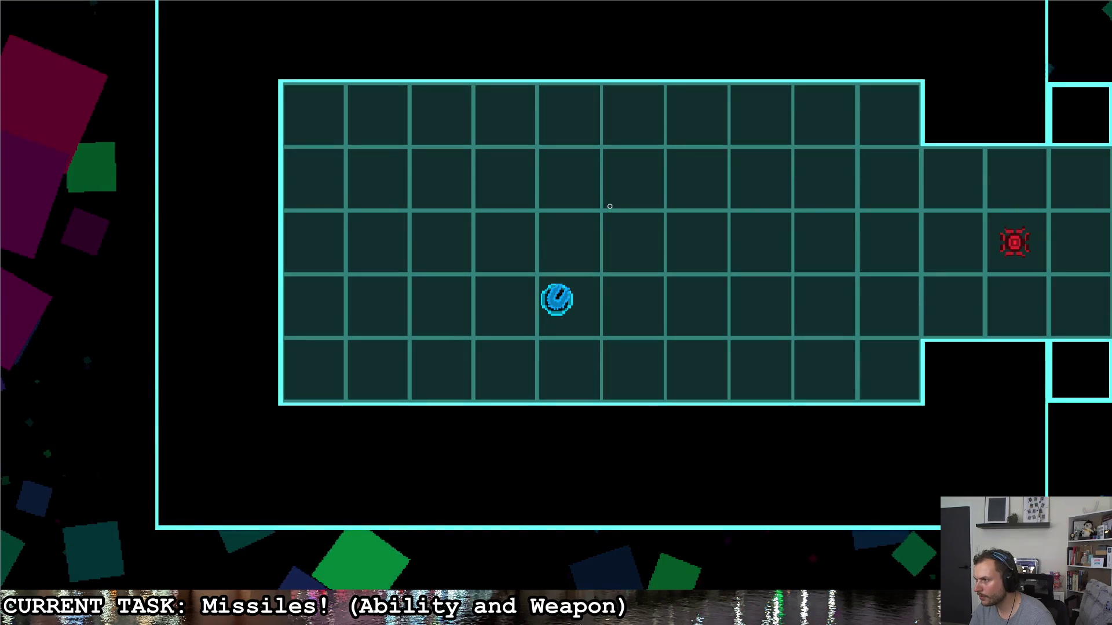
click(420, 217)
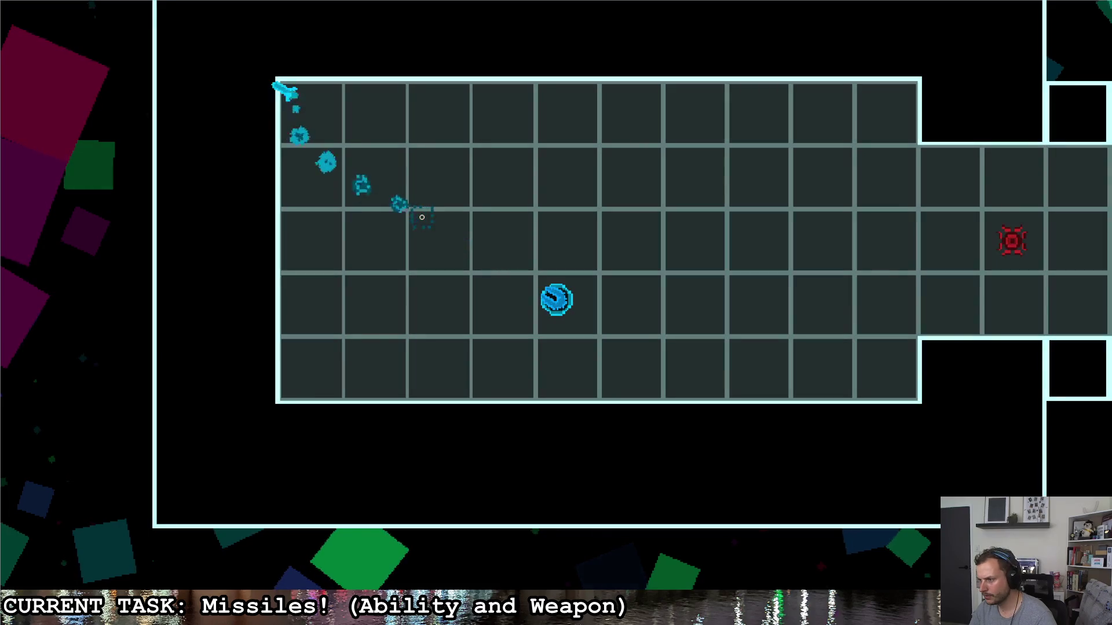
click(438, 177)
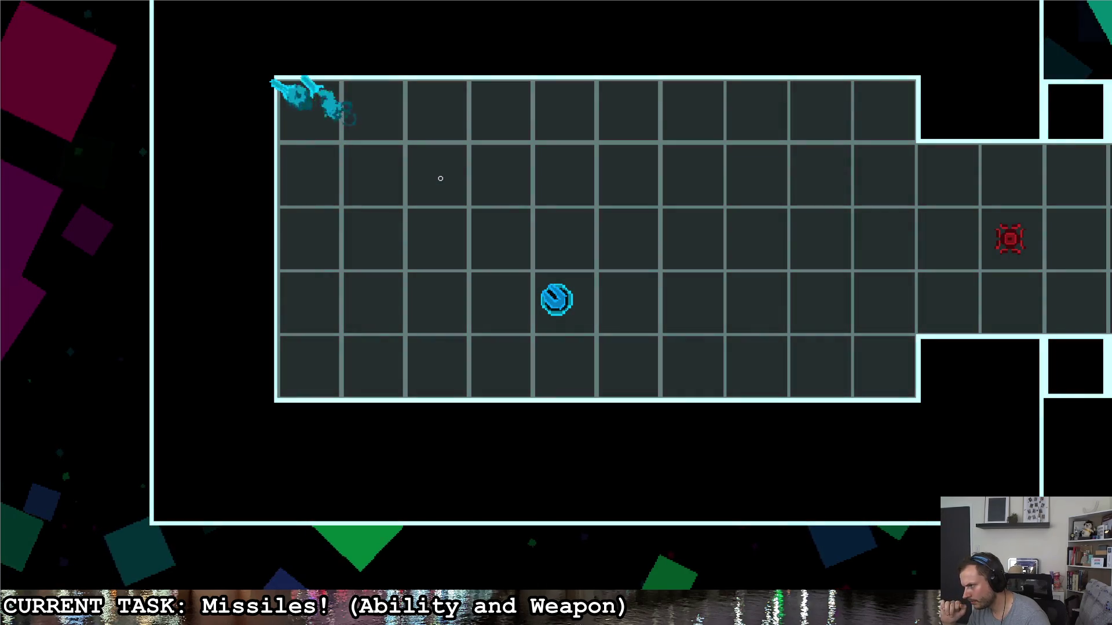
click(333, 119)
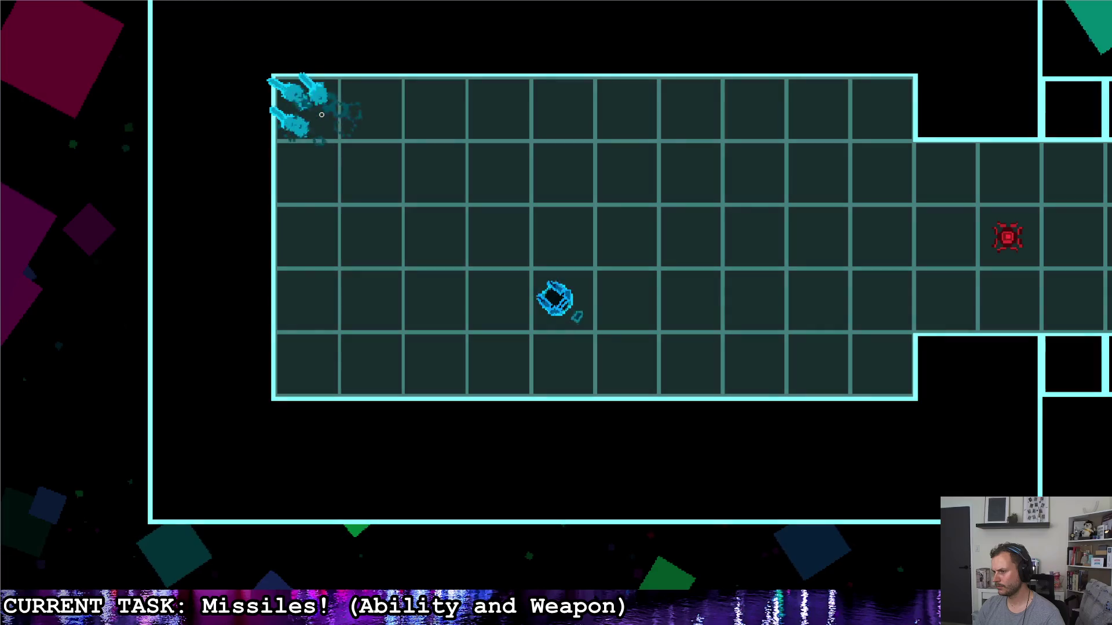
- Fly into the octagonal room and fire missiles at the wall and aim point
key(d)
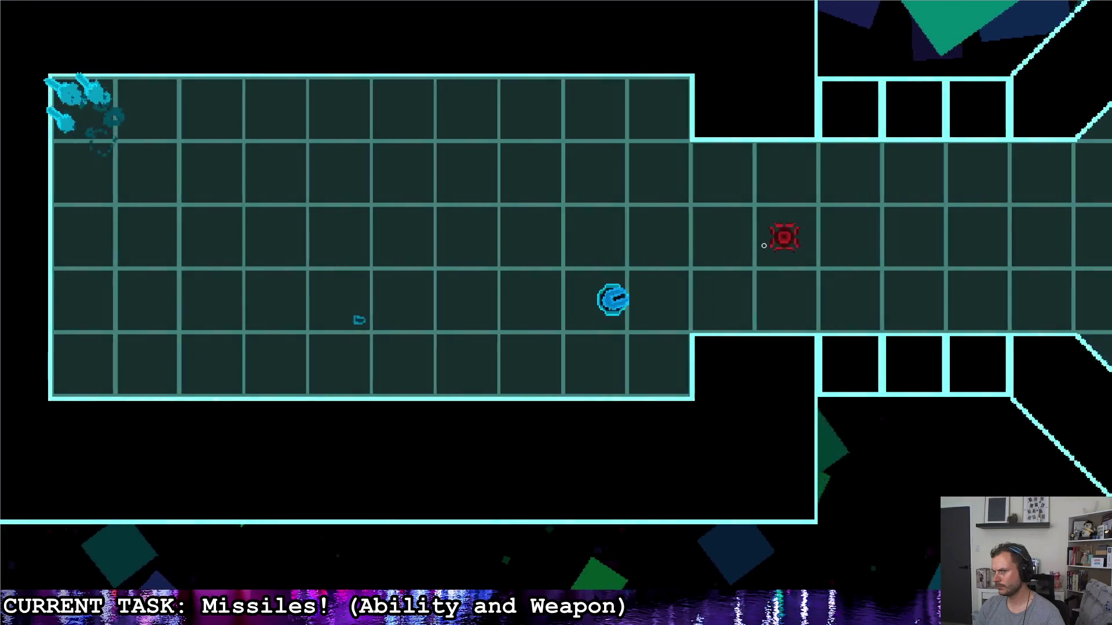
key(d)
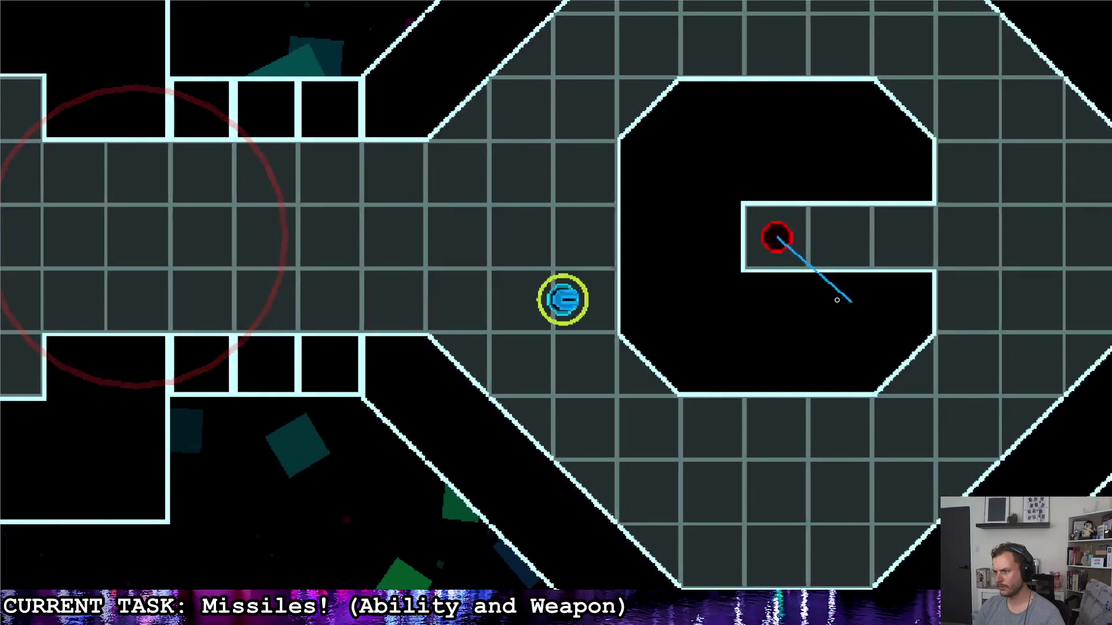
click(807, 302)
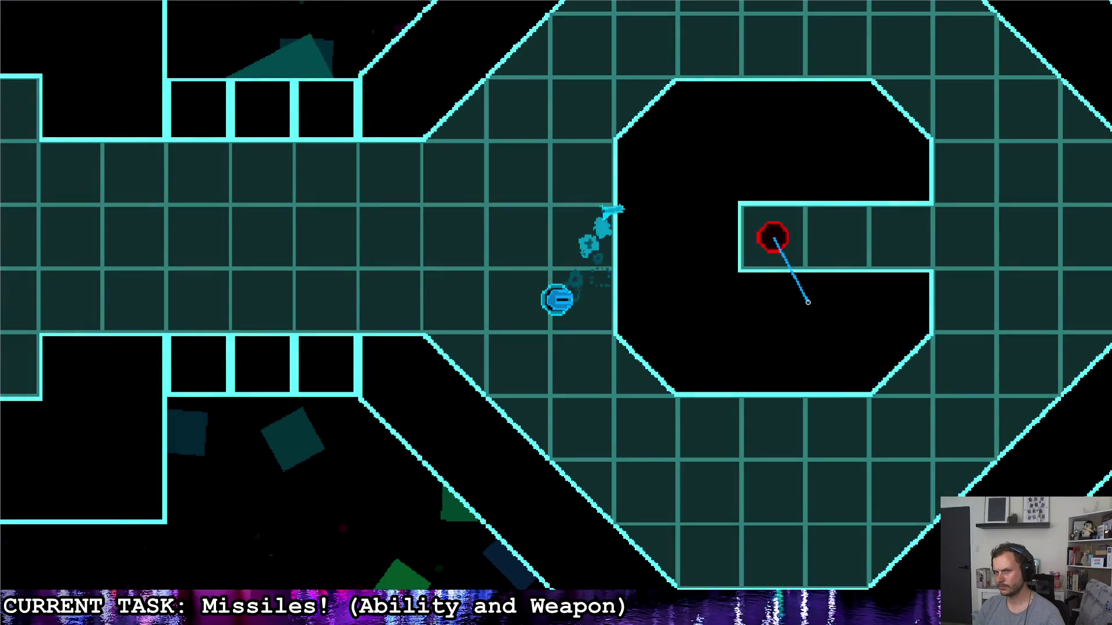
click(807, 302)
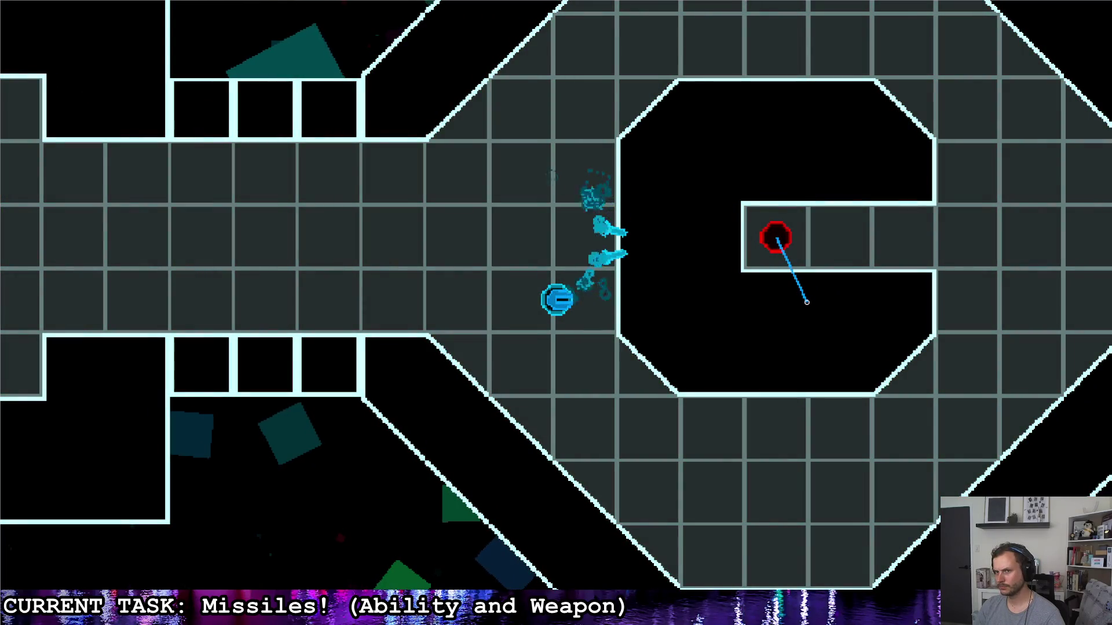
click(606, 228)
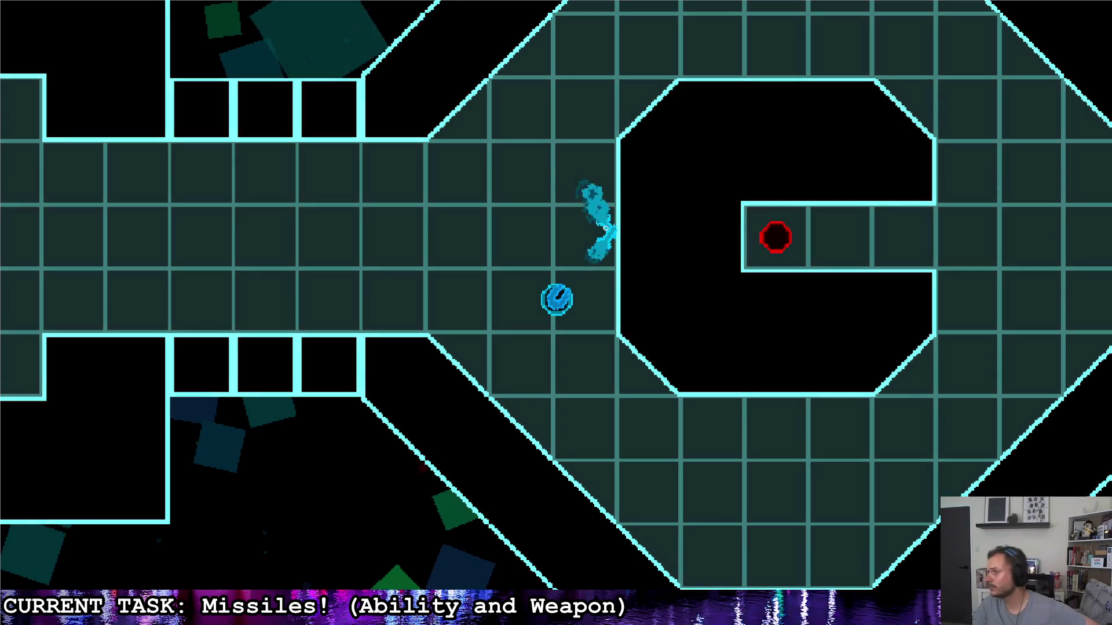
click(606, 228)
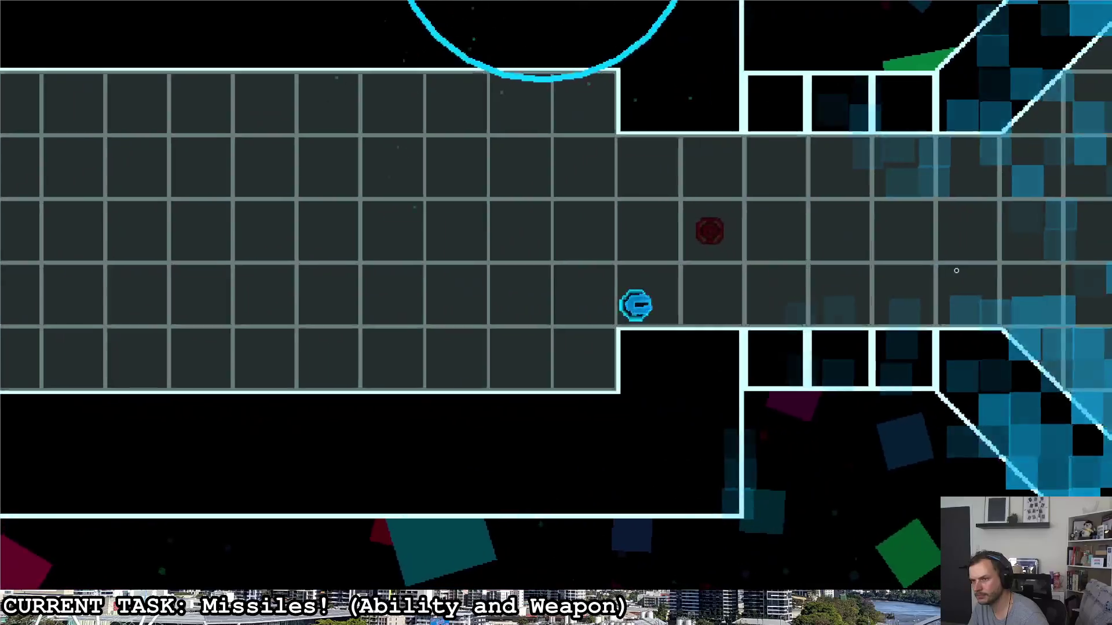
- Fly right past the red enemy and fire two missiles to the right
key(d)
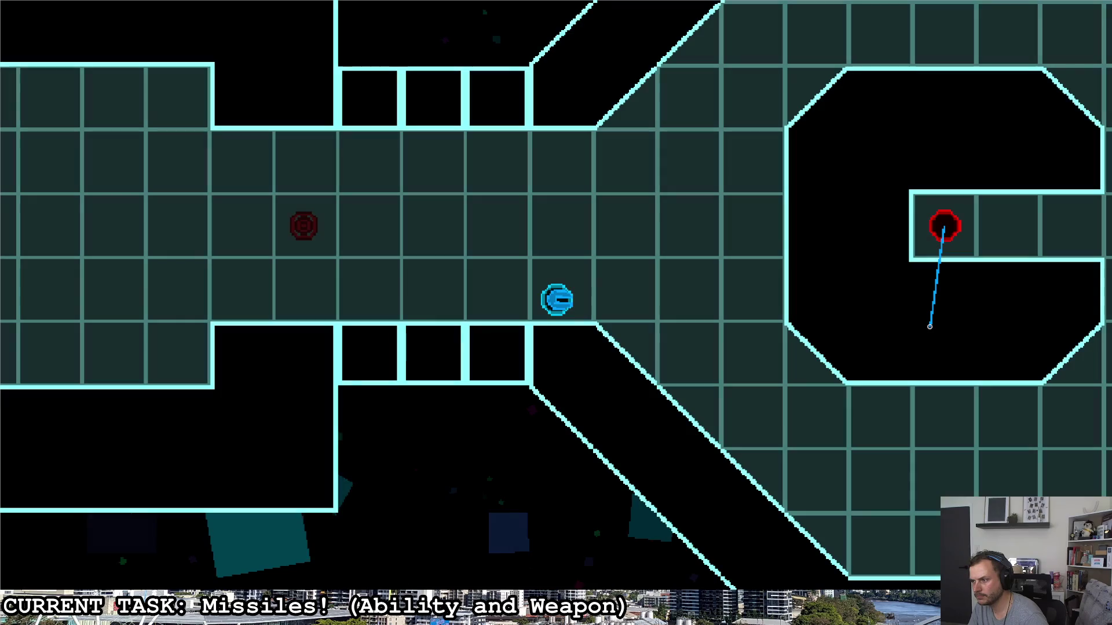
click(930, 326)
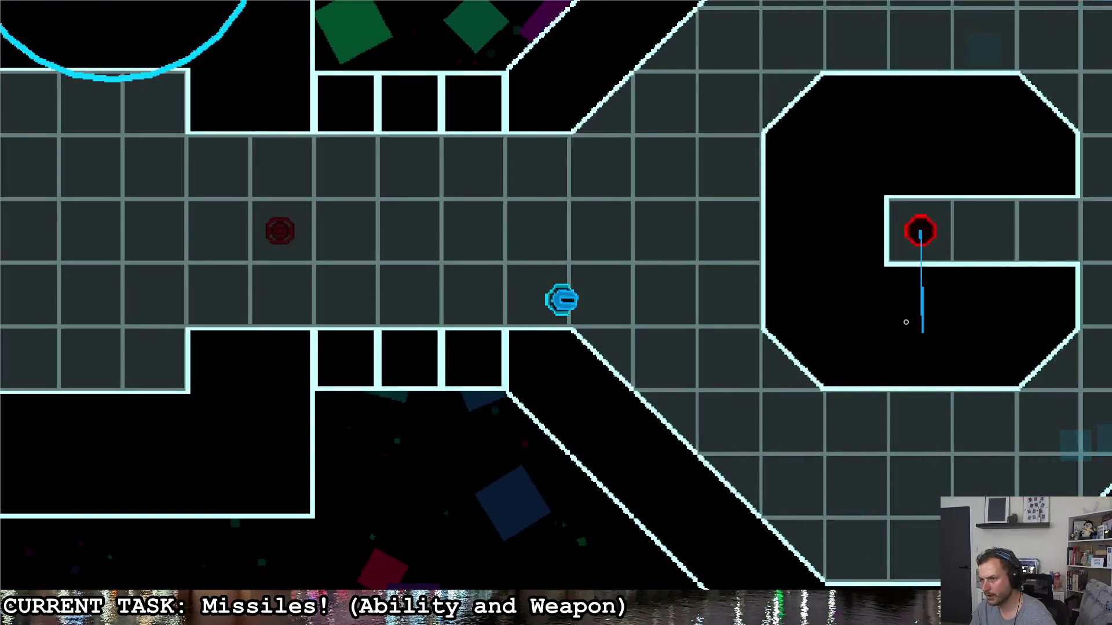
click(909, 321)
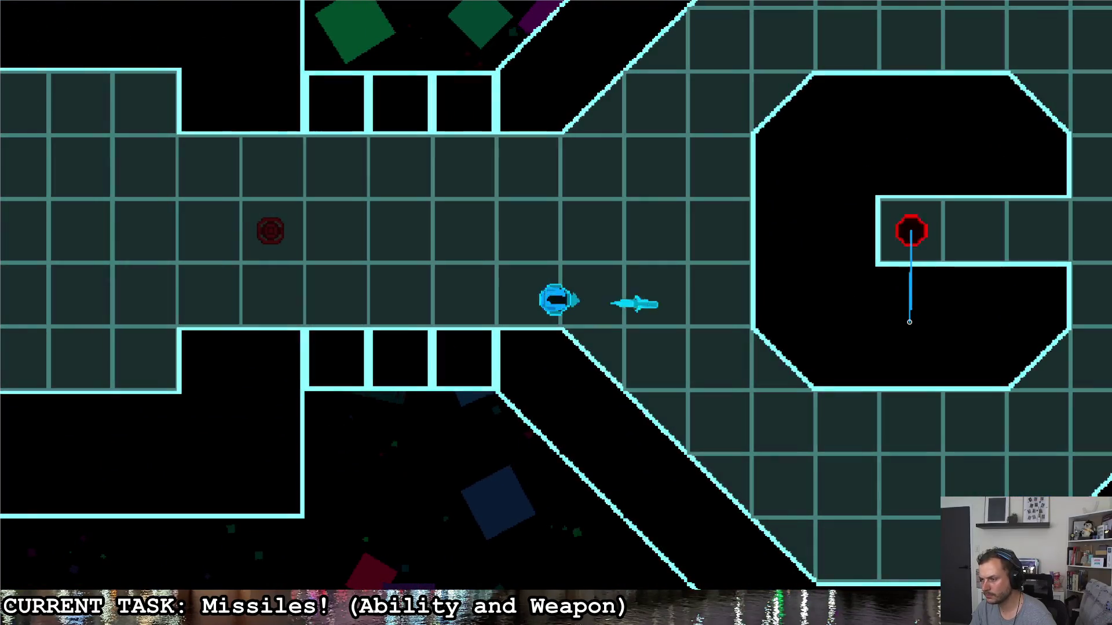
- Steer up and down through the octagonal room, firing missiles toward its bottom
key(d)
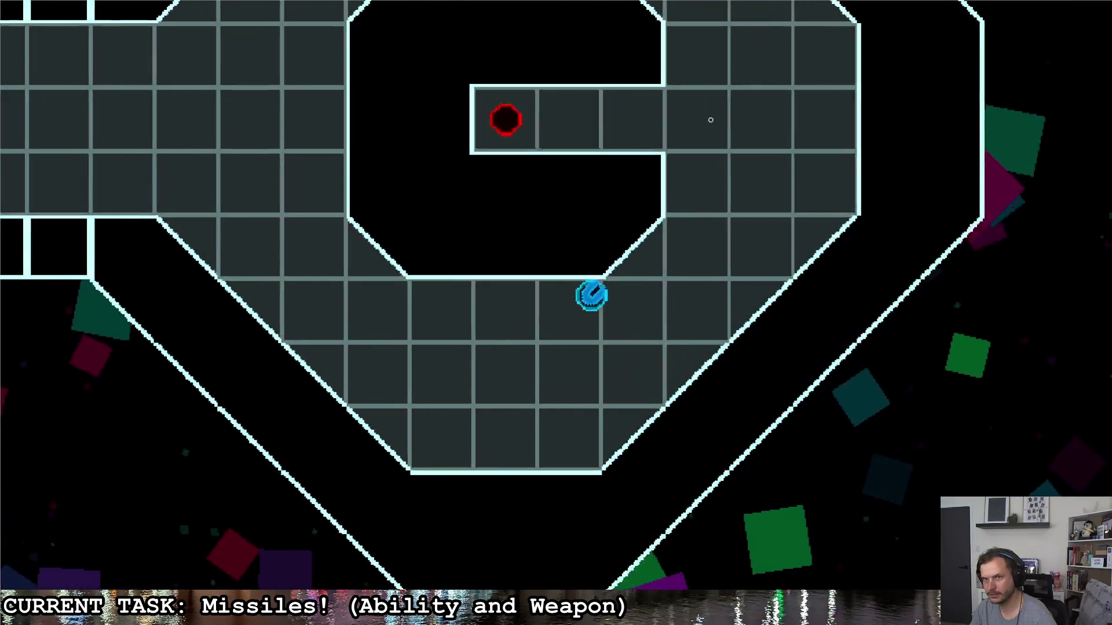
key(w)
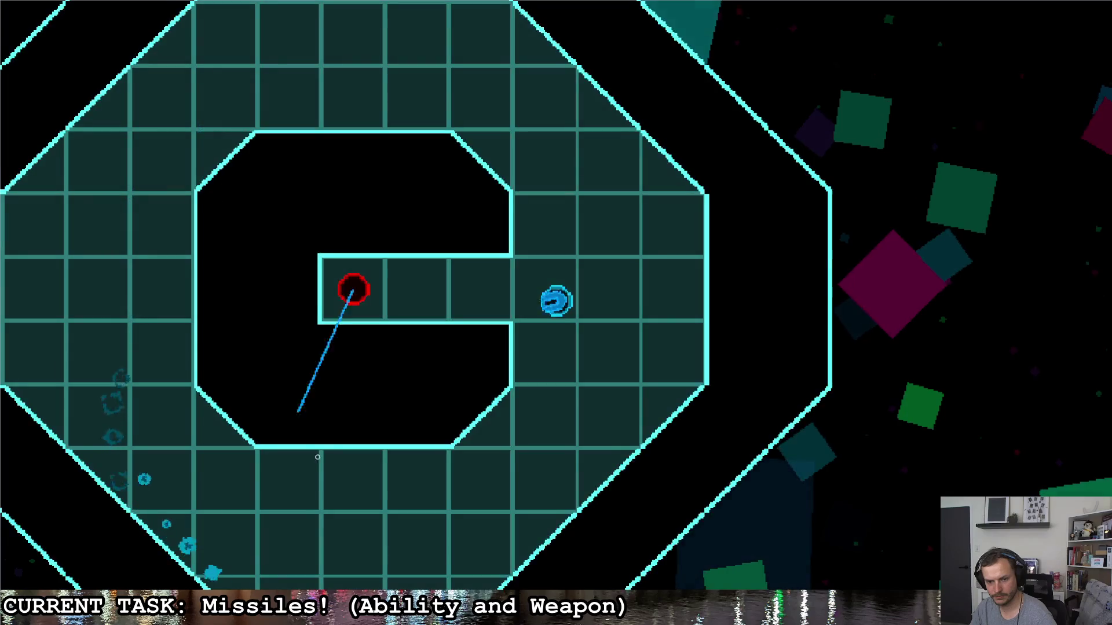
key(s)
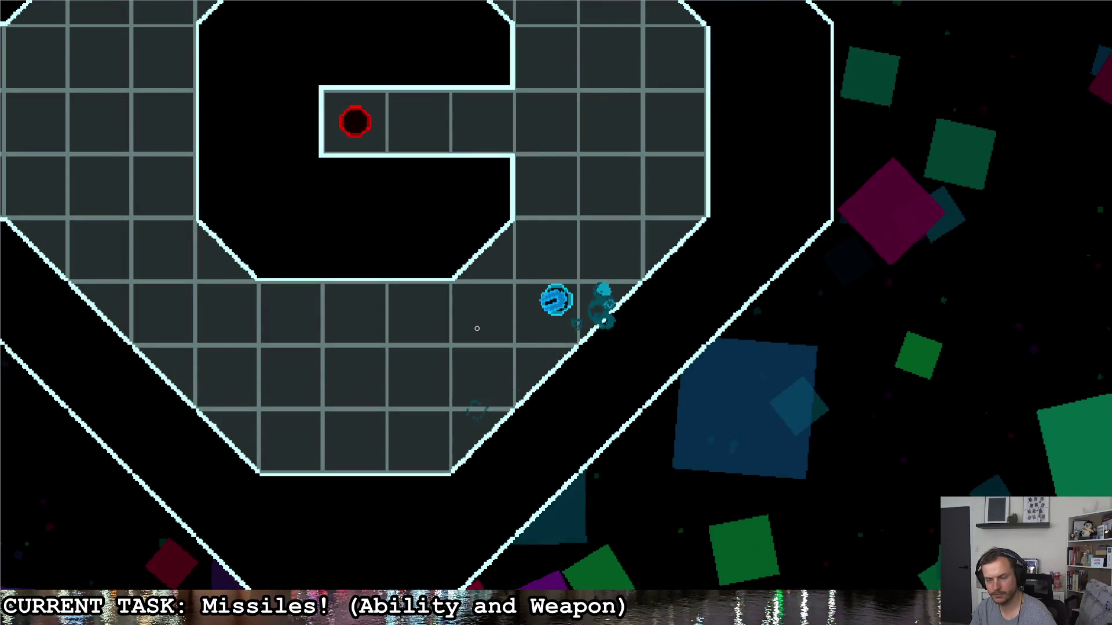
key(w)
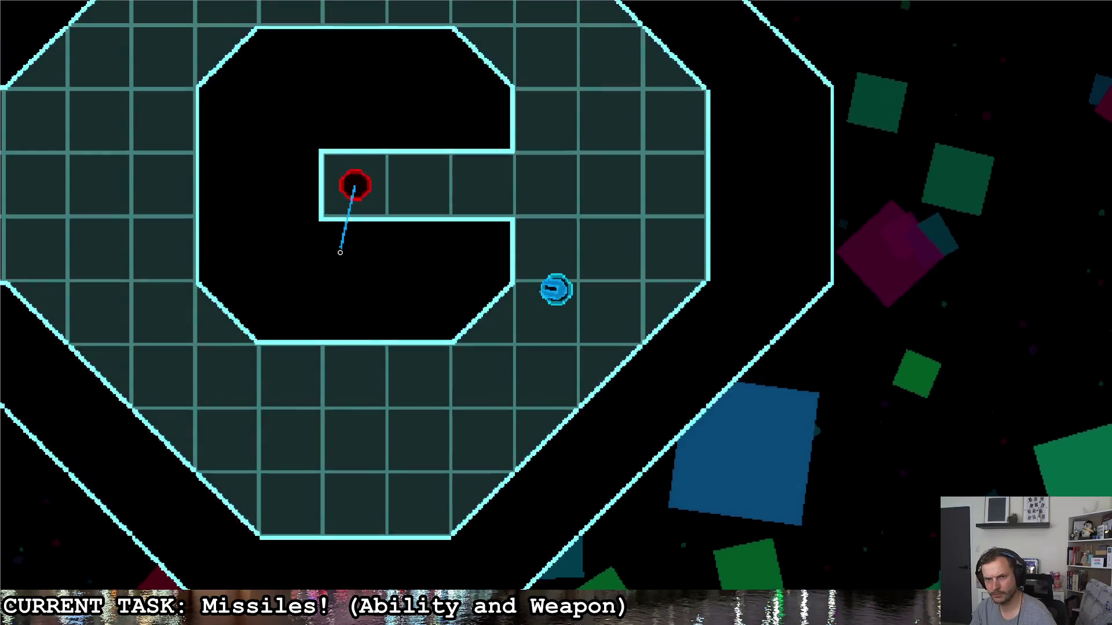
click(350, 269)
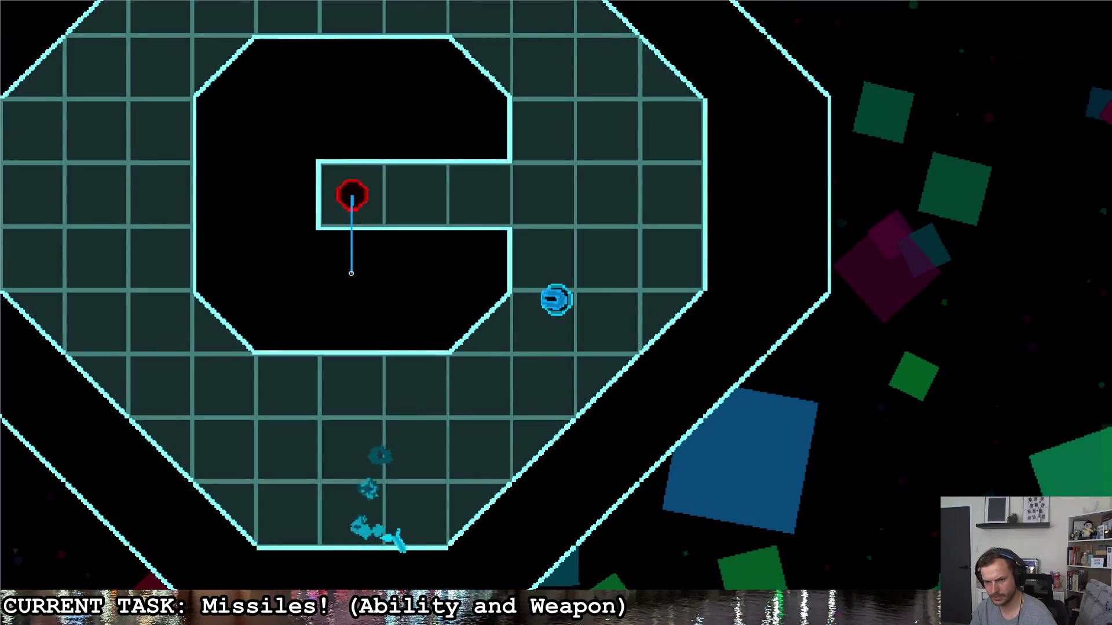
click(350, 273)
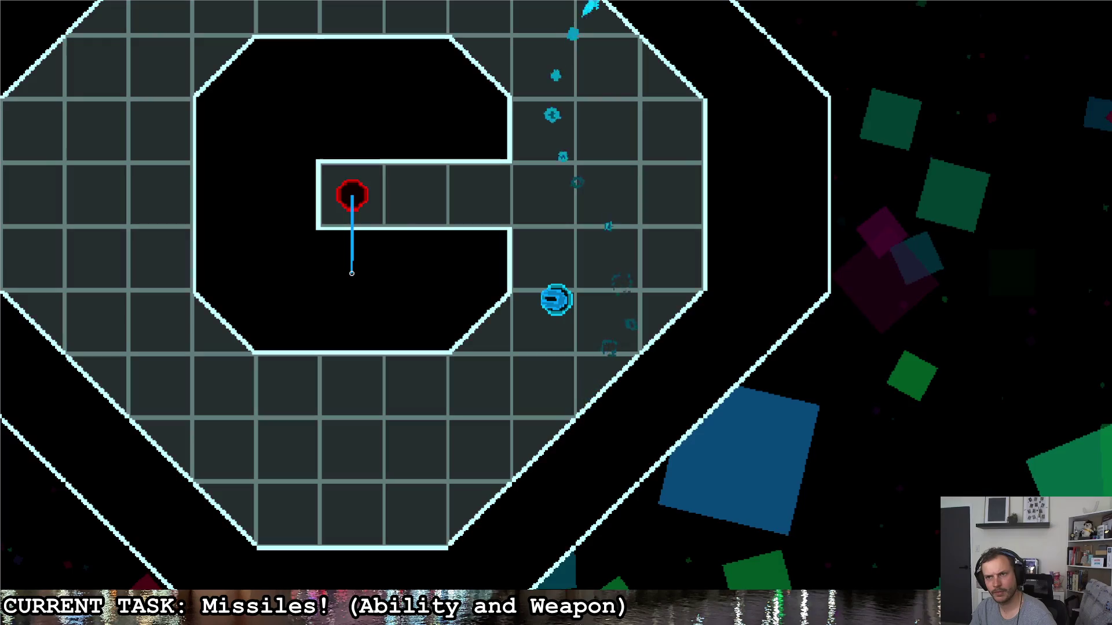
key(w)
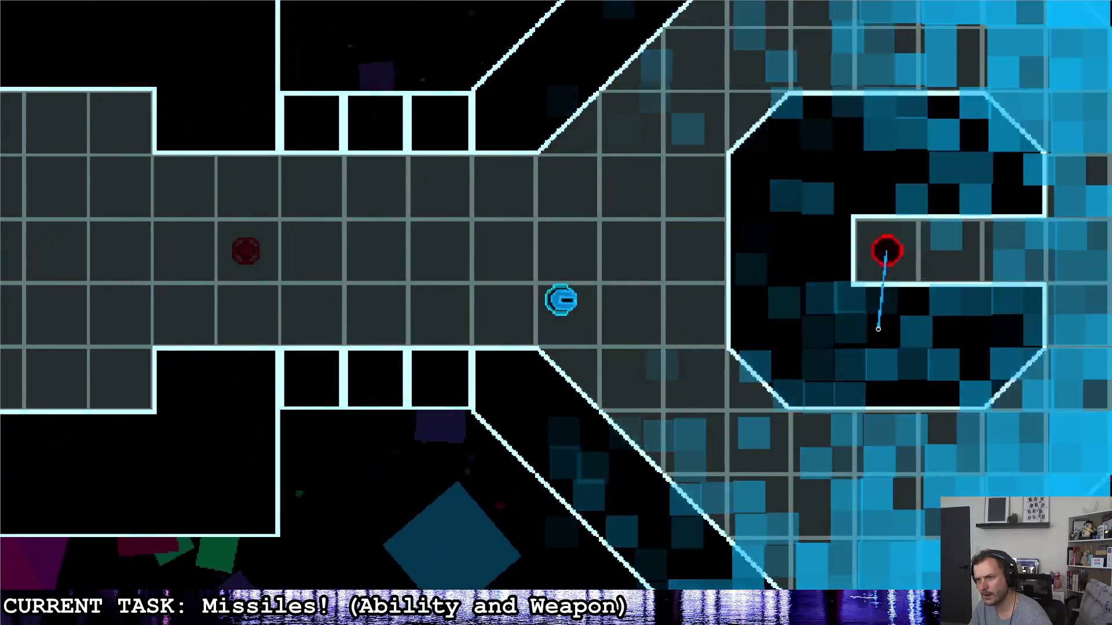
- Fly into the octagonal room firing missiles at the red enemy, corridor and walls
click(878, 329)
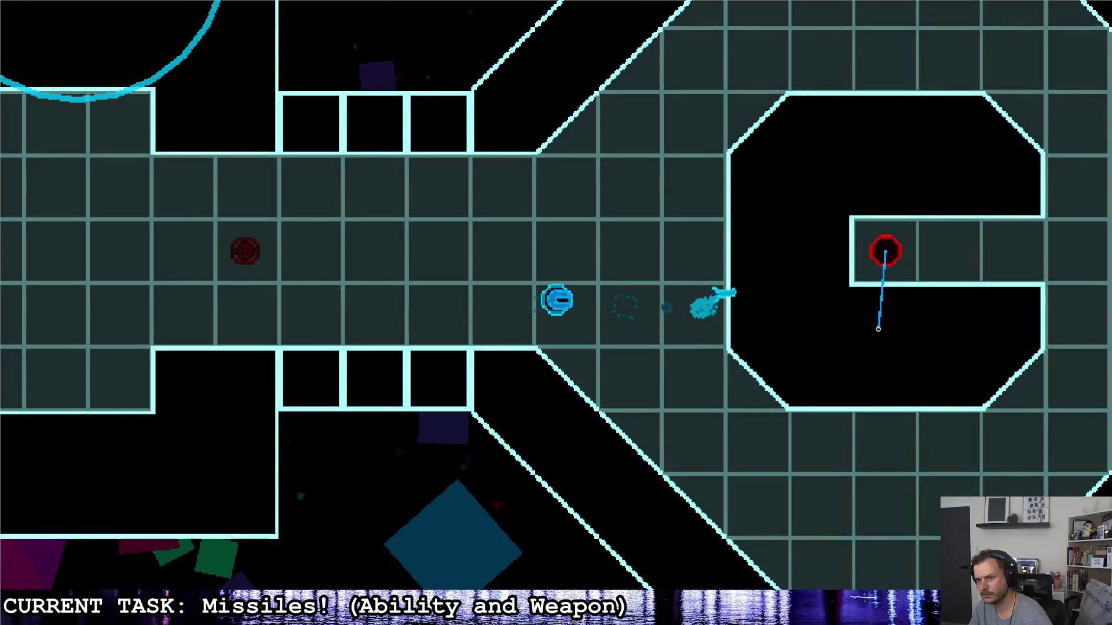
key(d)
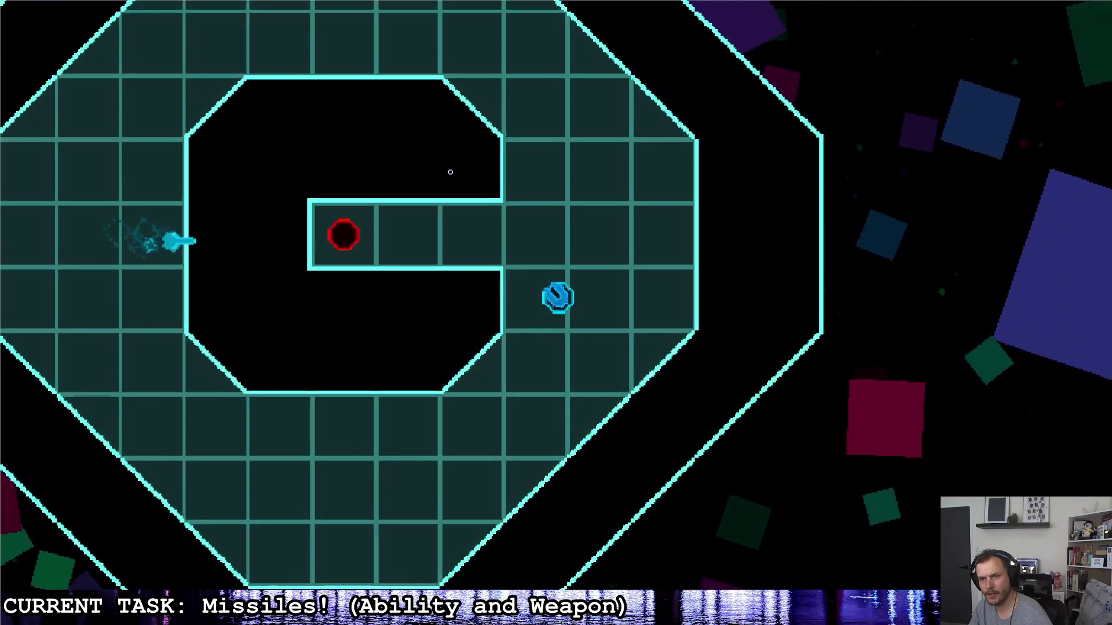
click(436, 176)
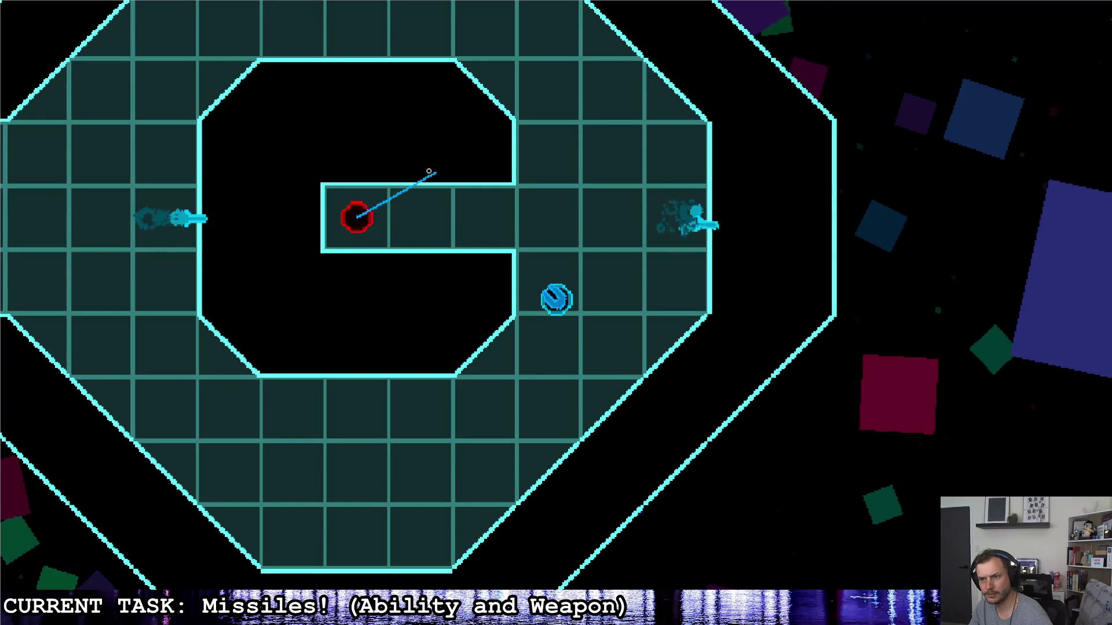
click(359, 124)
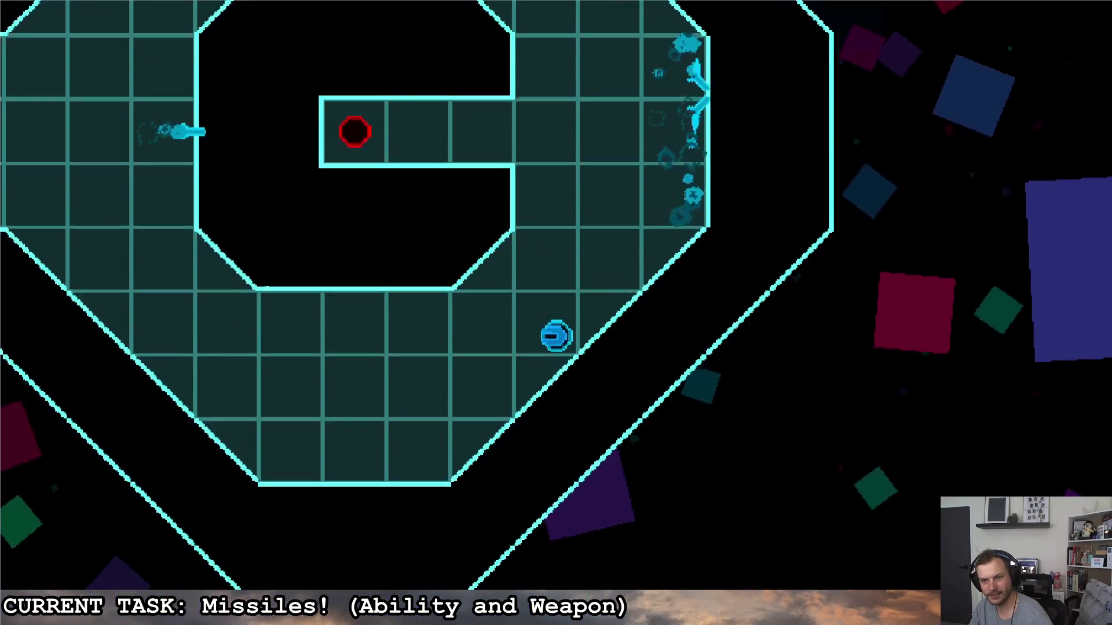
click(339, 183)
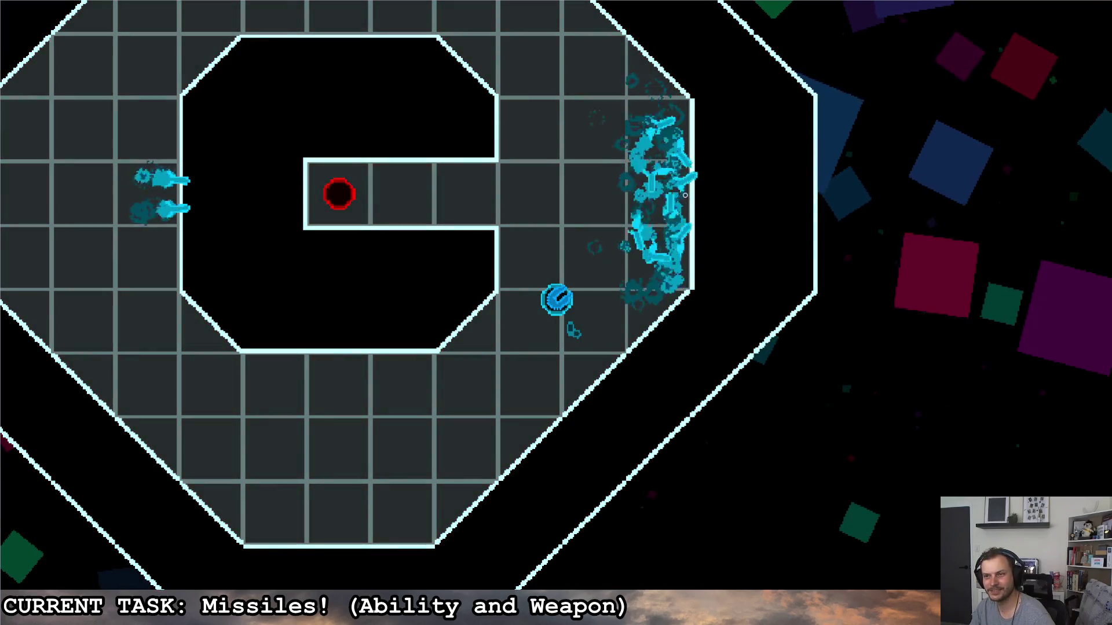
- Circle the ship around the ring, then bring up the pause menu
key(w)
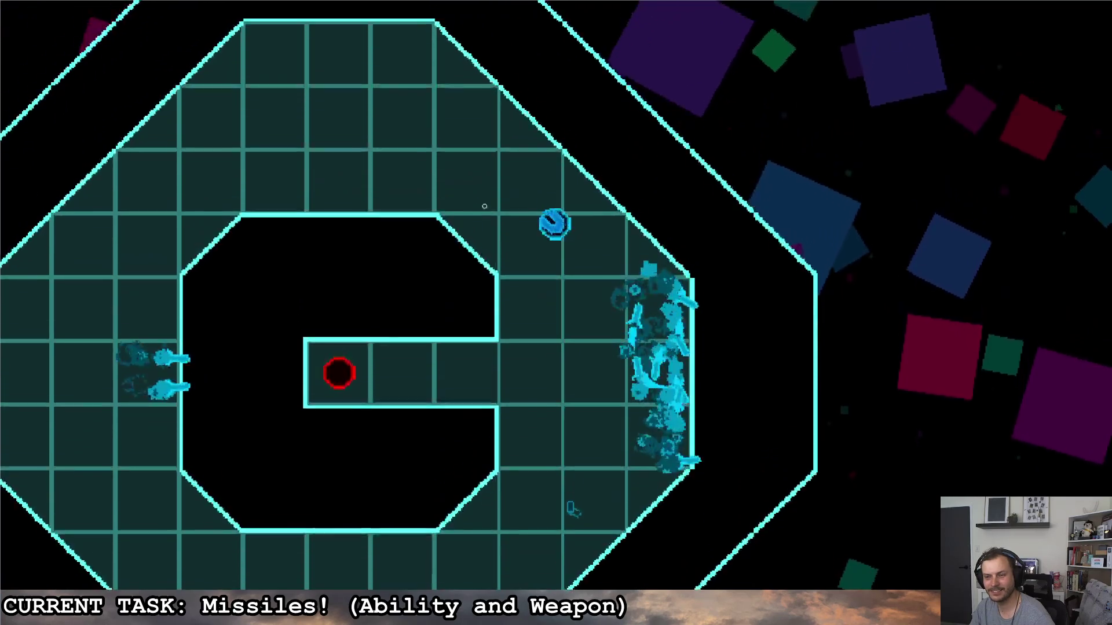
key(a)
key(a)
key(s)
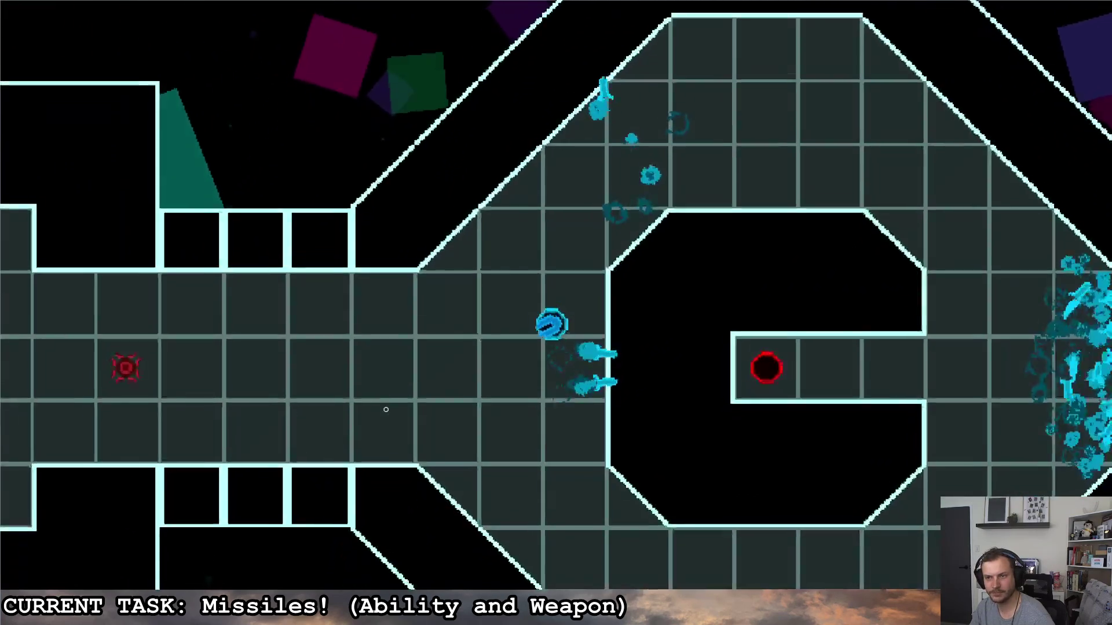
key(w)
key(d)
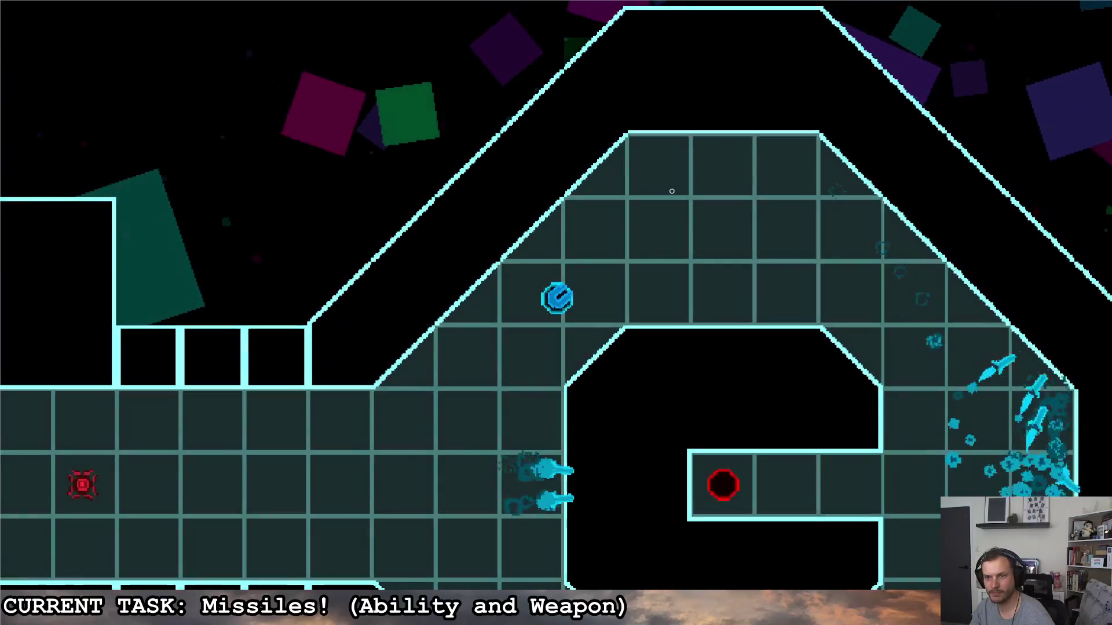
key(d)
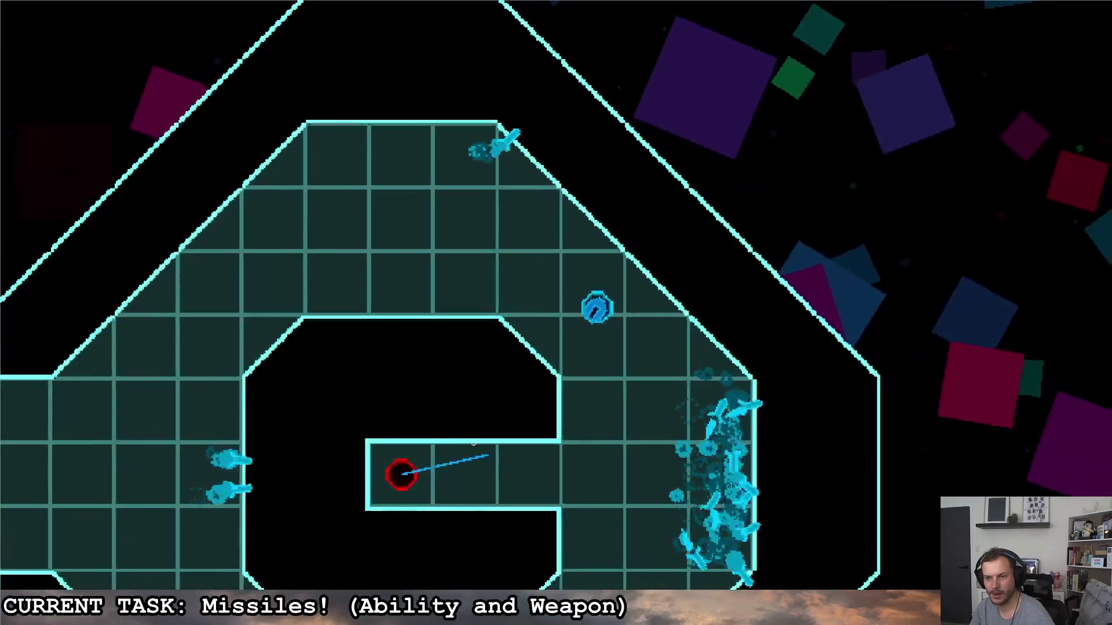
key(Escape)
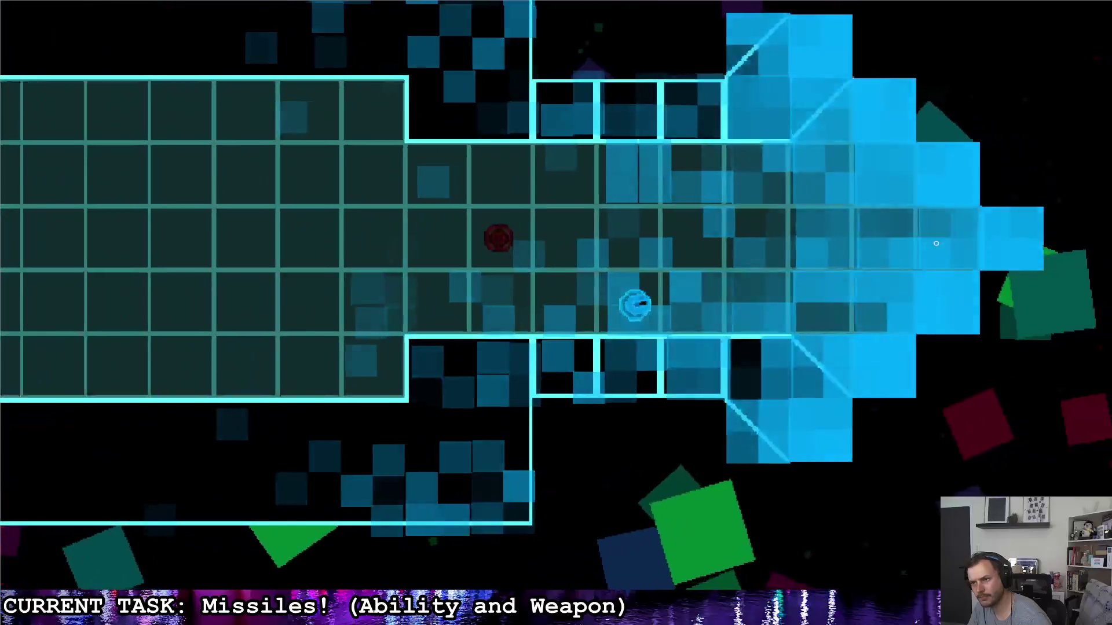
- Fly into the room firing missiles at the red enemy and the right wall
click(806, 262)
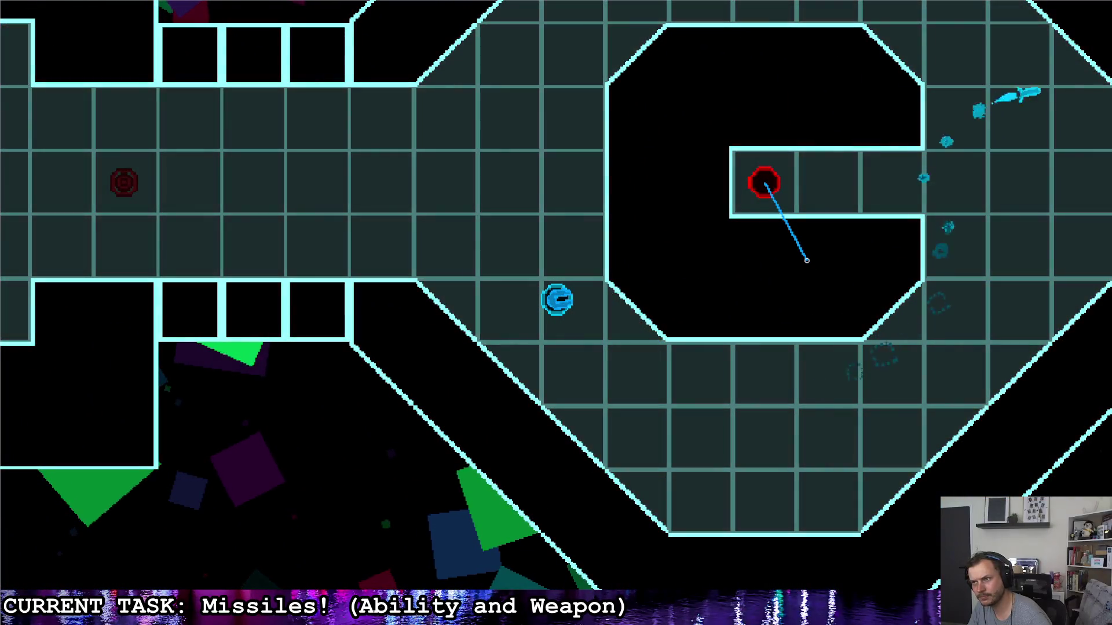
key(d)
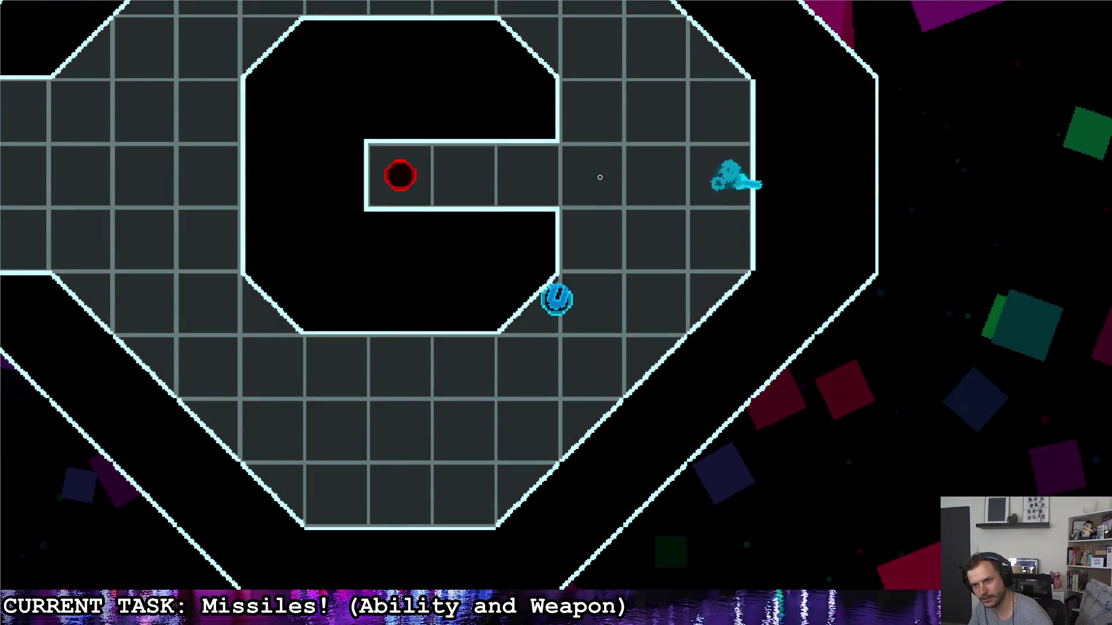
click(479, 208)
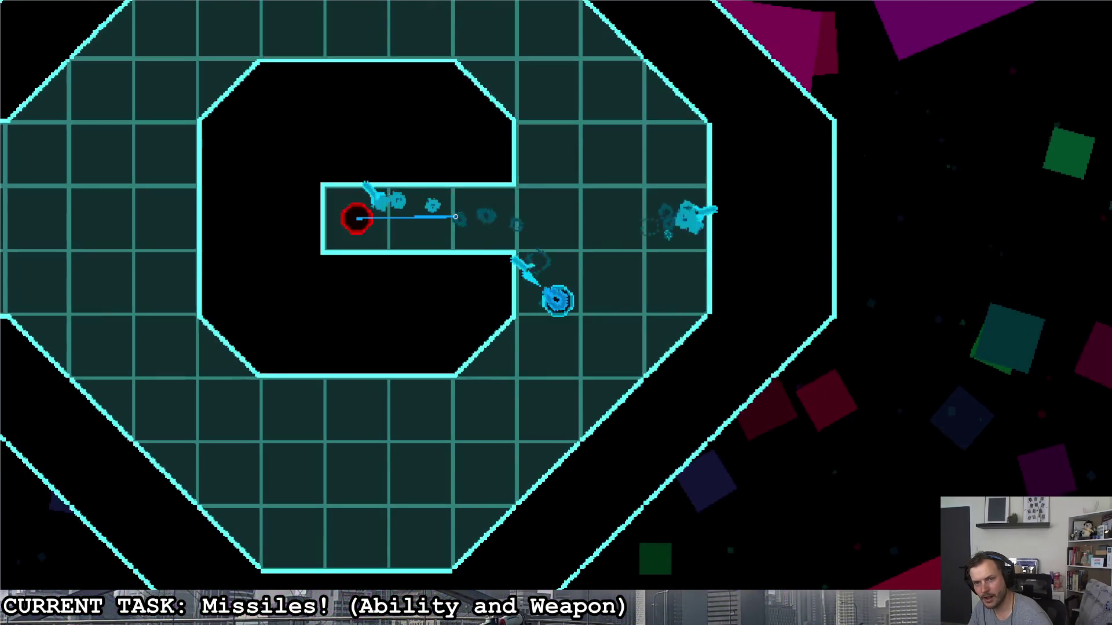
click(708, 214)
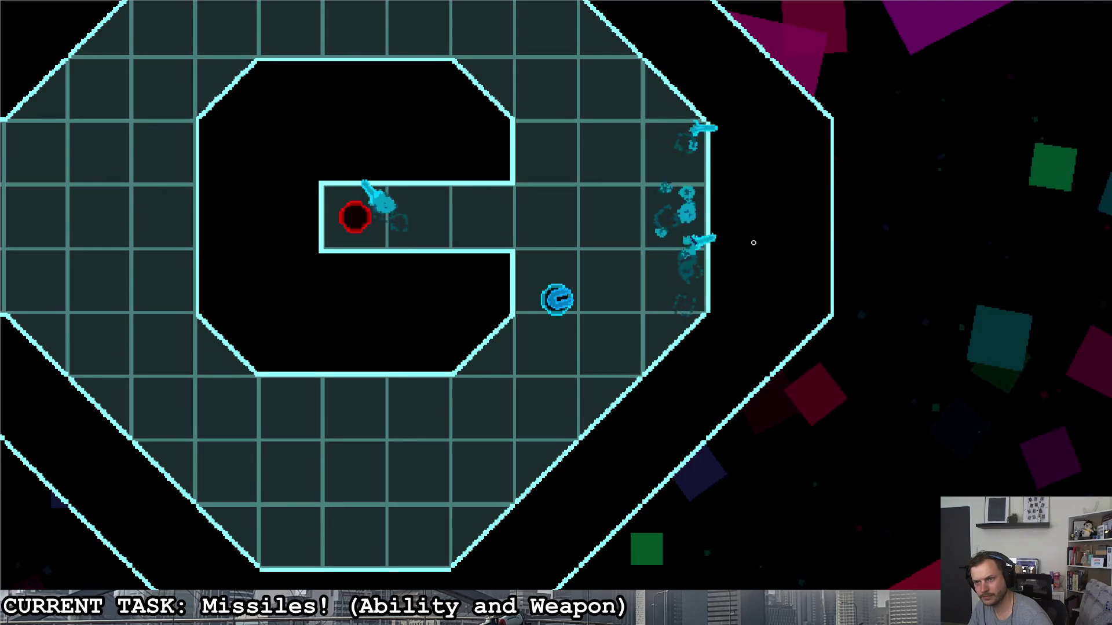
click(694, 199)
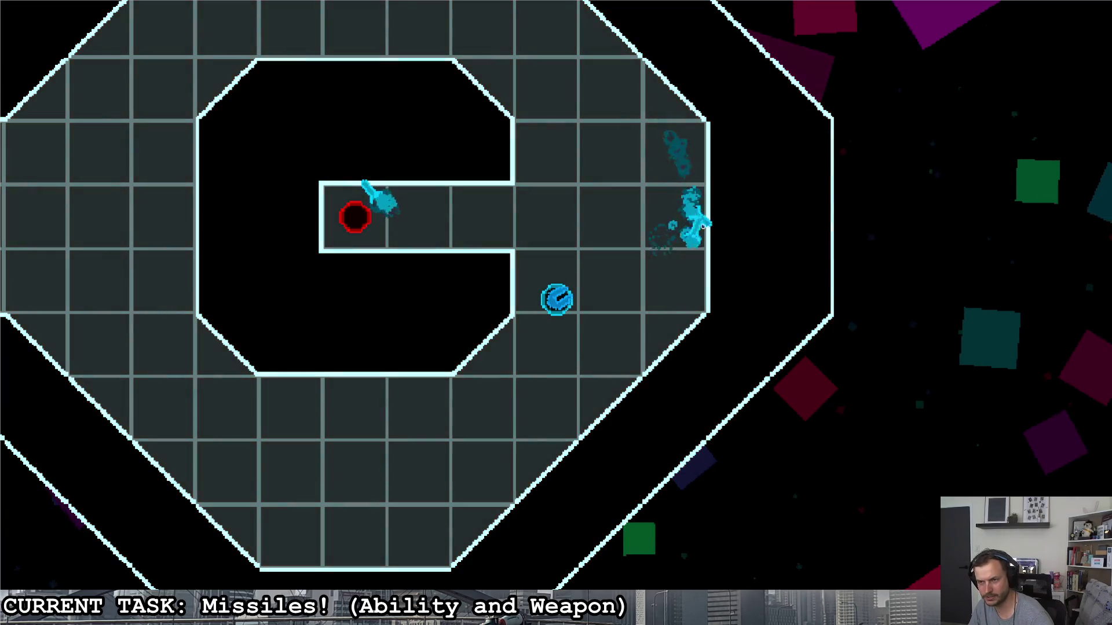
click(703, 196)
- Move down-left to fire near the red enemy, then head back up-right
key(a)
key(s)
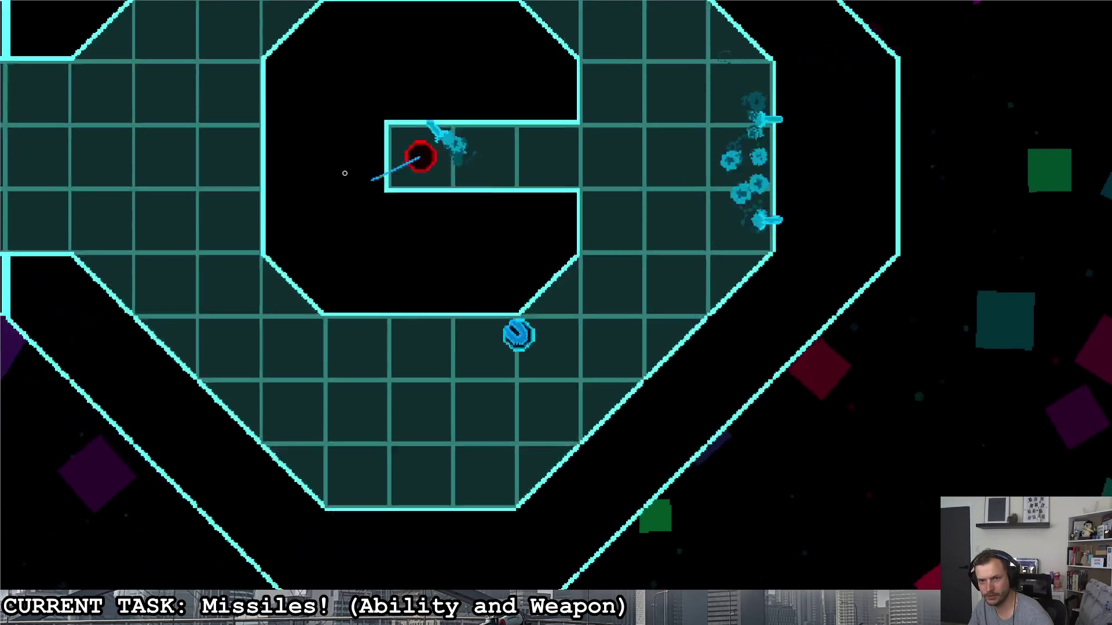
click(371, 150)
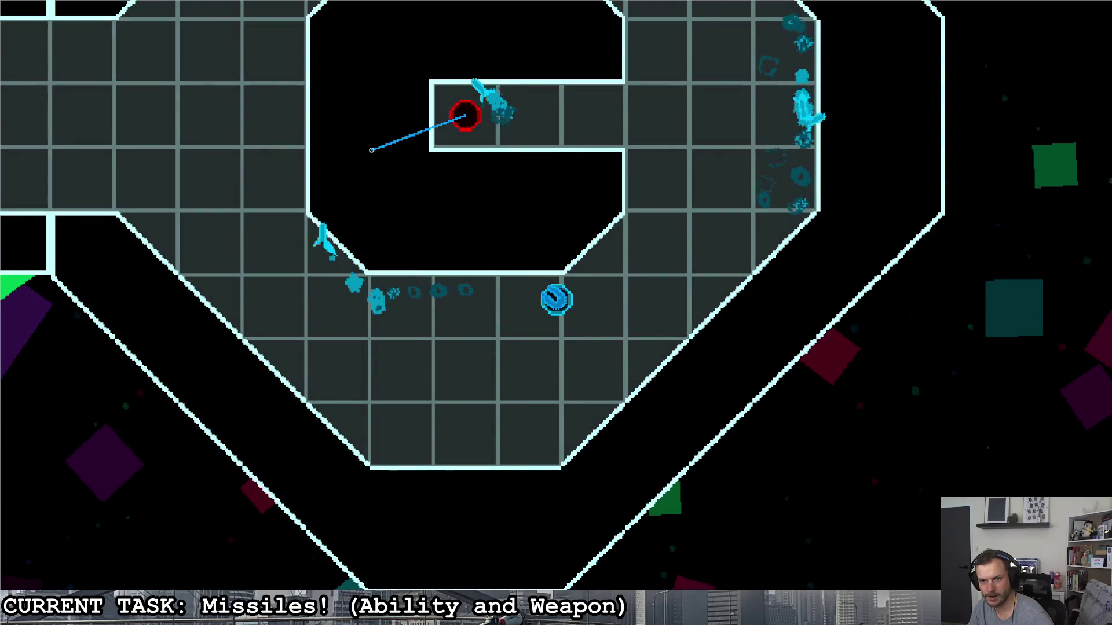
key(w)
key(d)
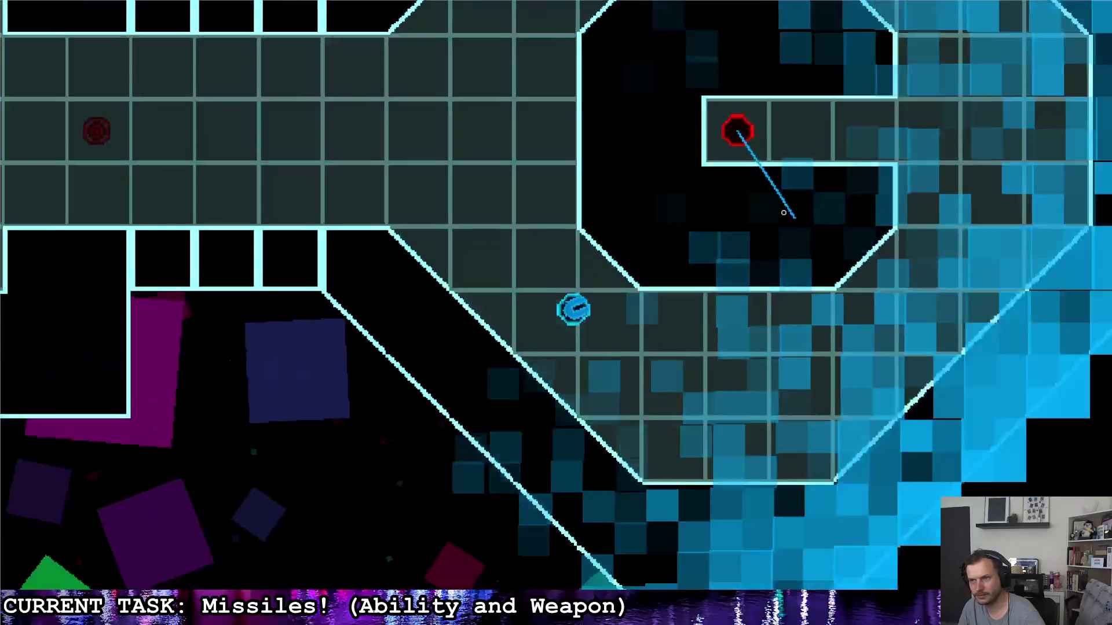
- Fire at the right wall, then maneuver and shoot at the red enemy
click(761, 199)
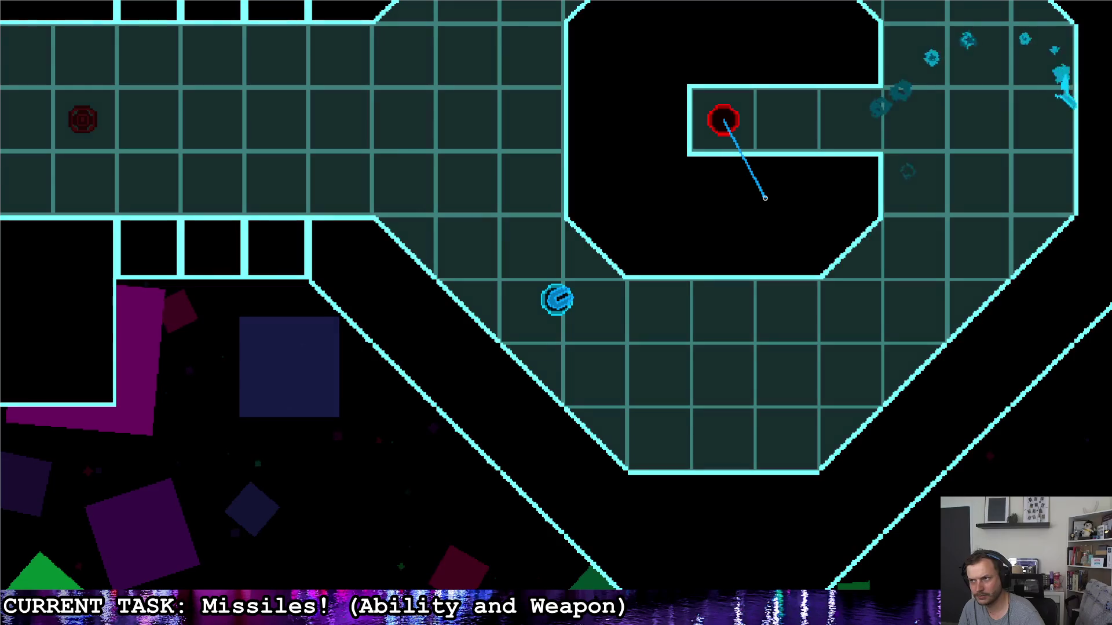
key(d)
key(w)
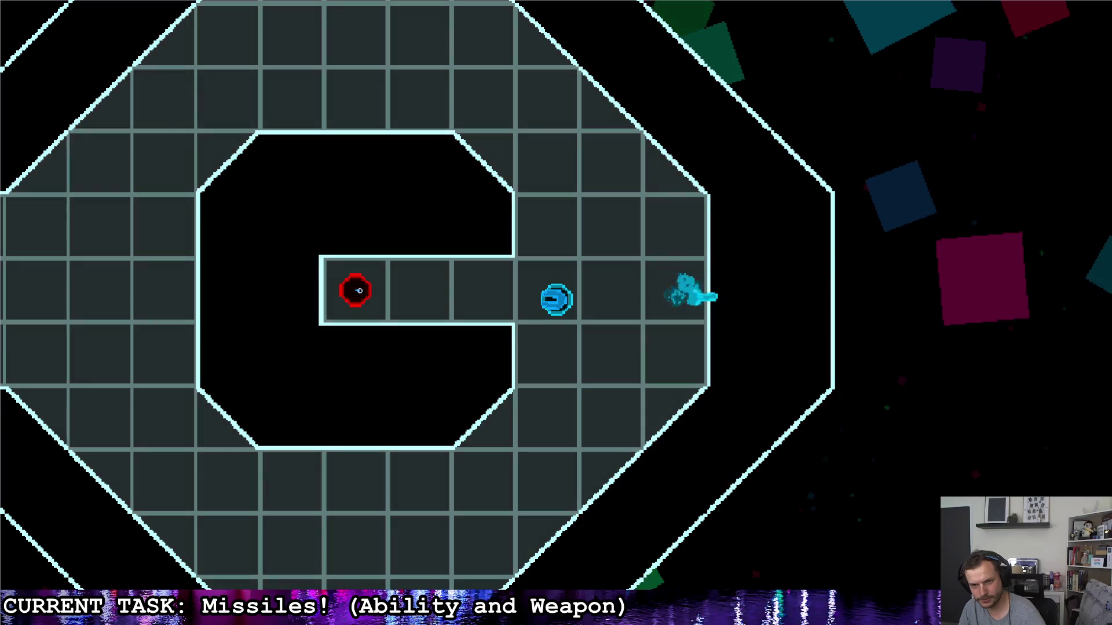
key(a)
click(423, 339)
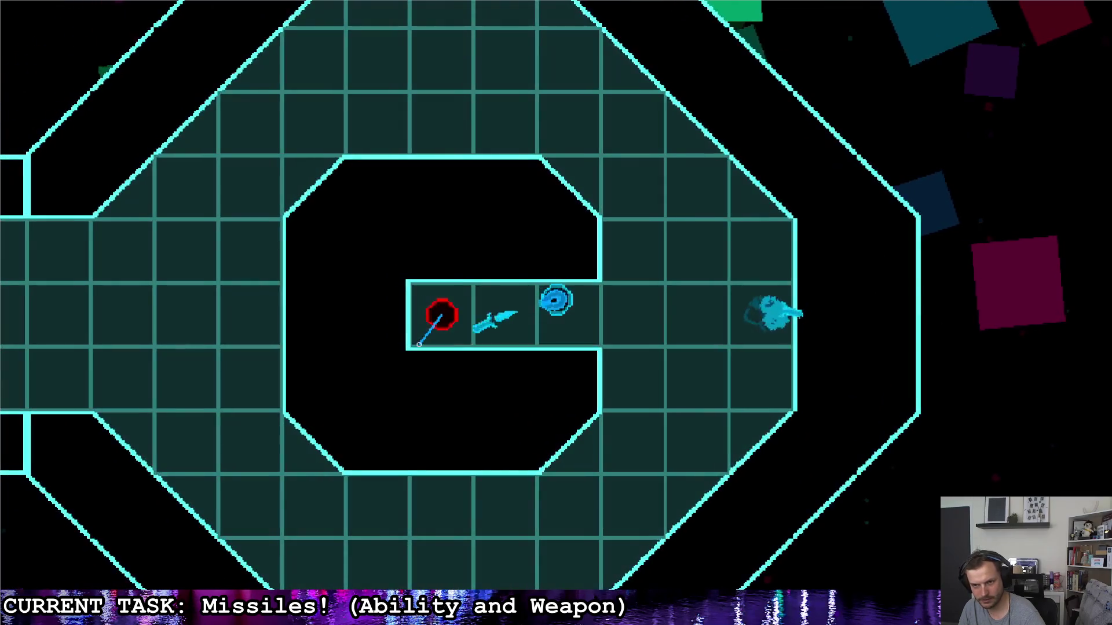
- Steer past the red enemy, then switch back to the Godot editor and maximize it
key(a)
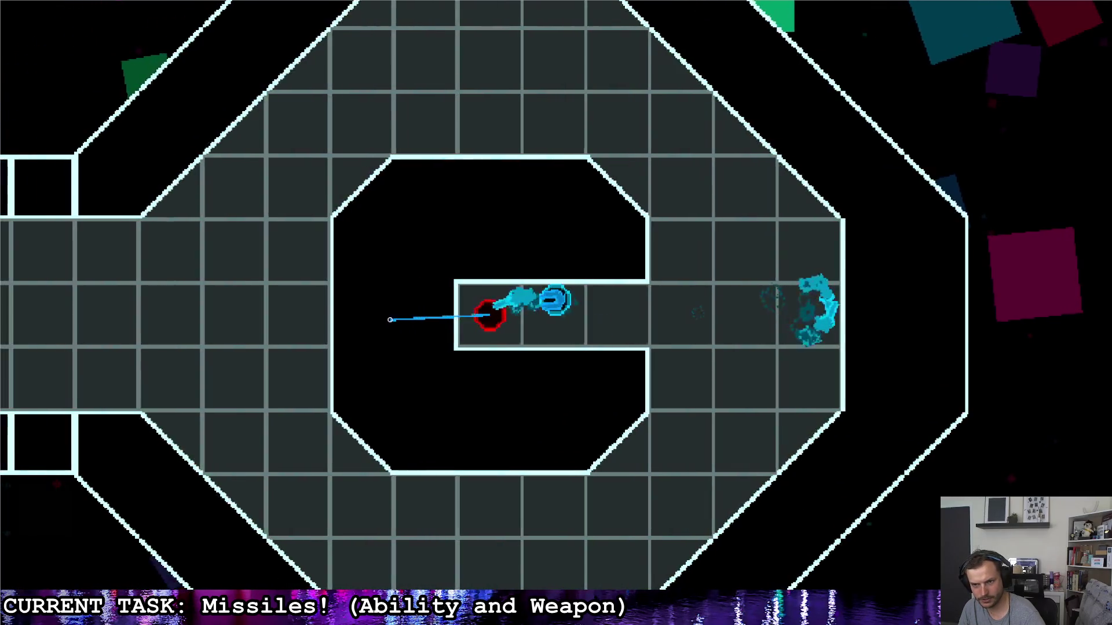
key(d)
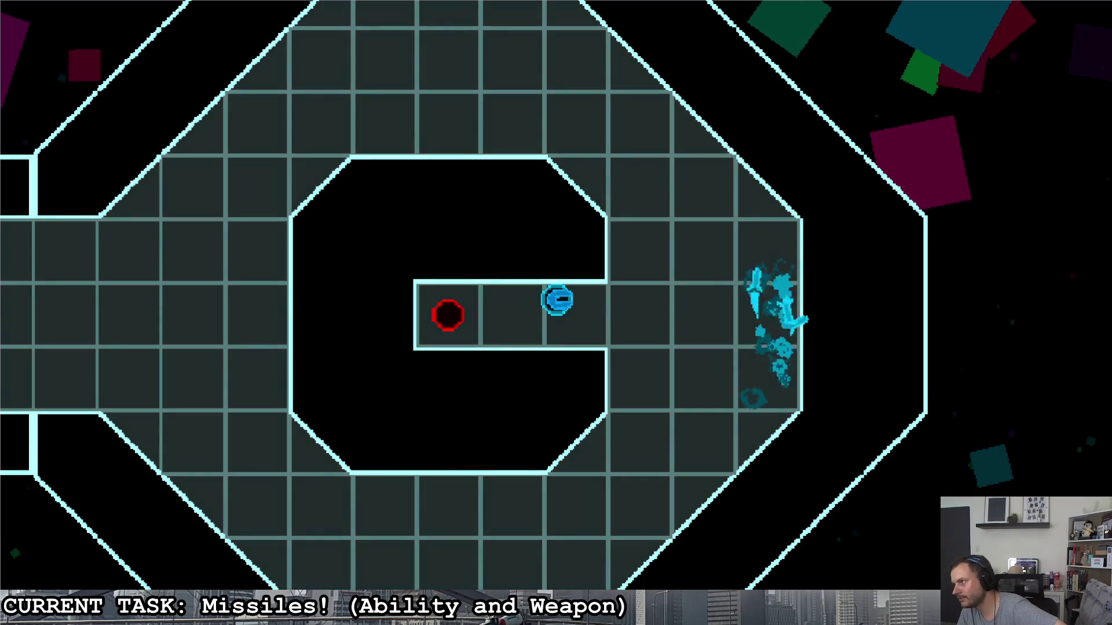
key(alt+Tab)
double_click(510, 169)
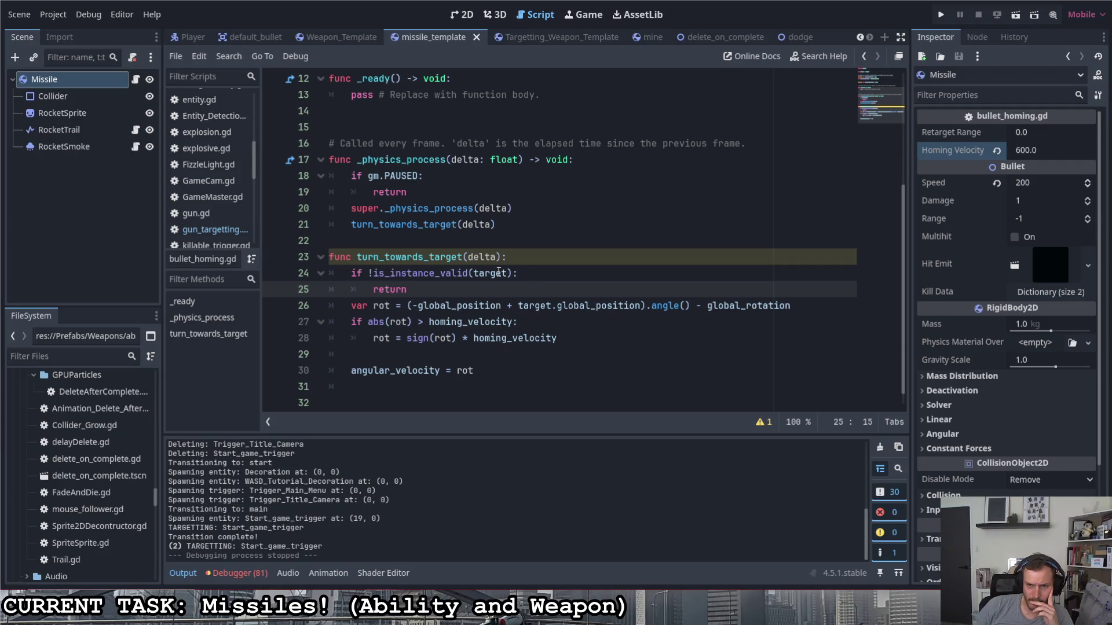
- Replace the rotation expression on line 26 with get_angle_to() via autocomplete
mouse_move(498, 274)
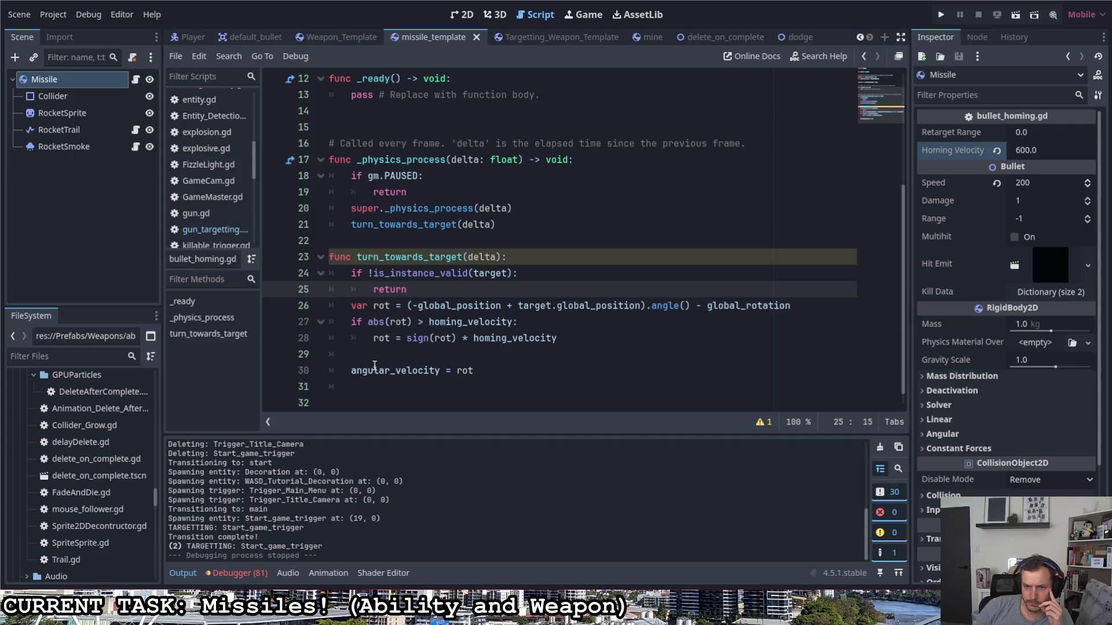
click(791, 306)
drag(777, 305, 405, 305)
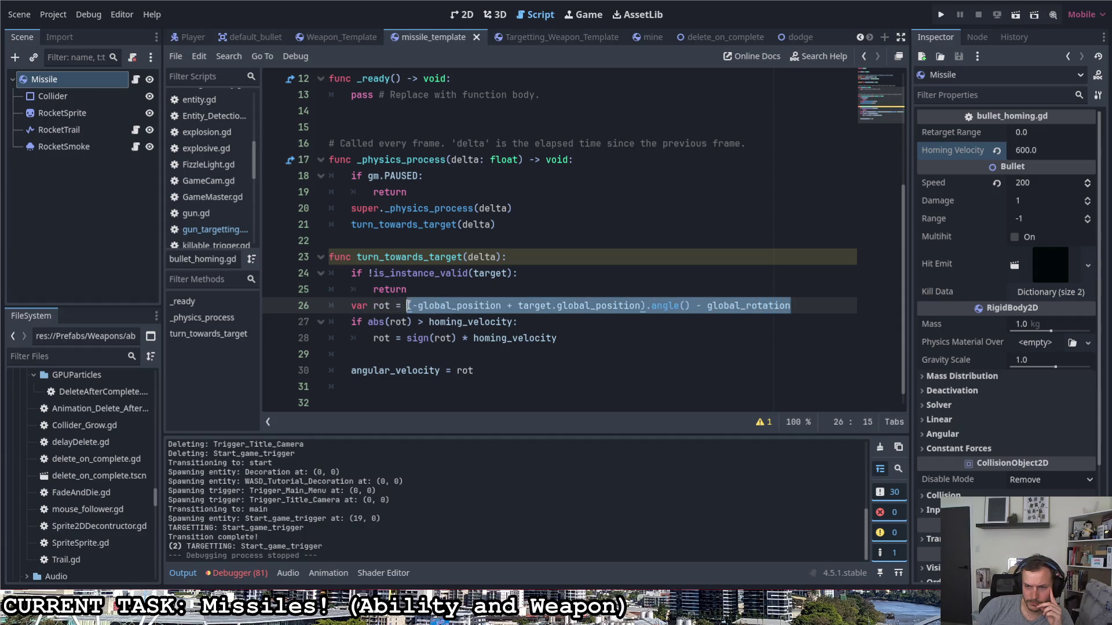
text(angle_)
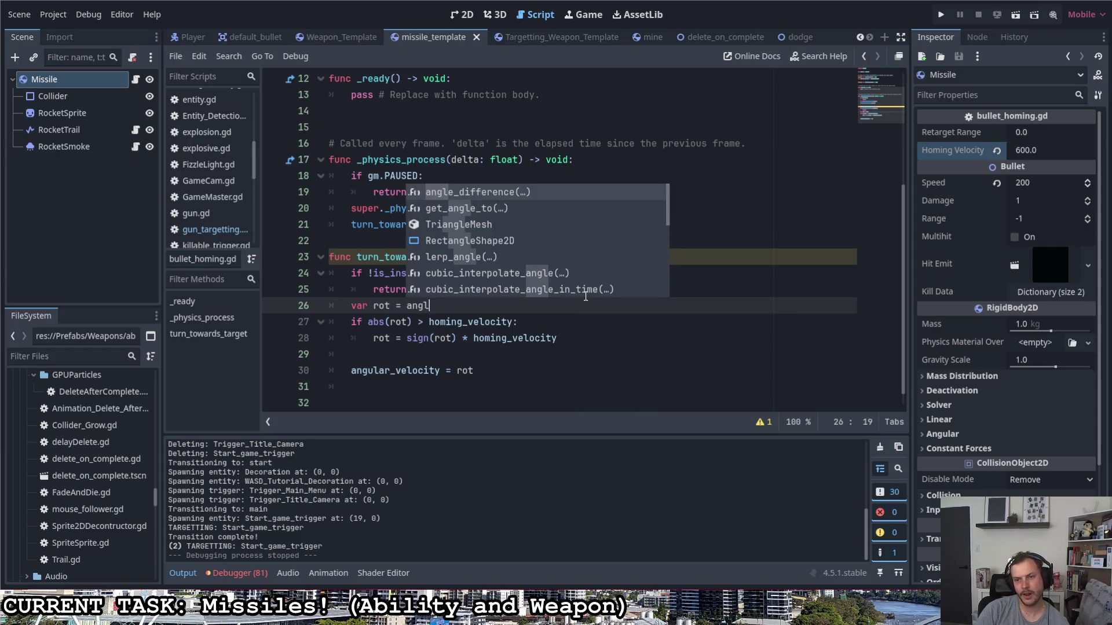
key(Down)
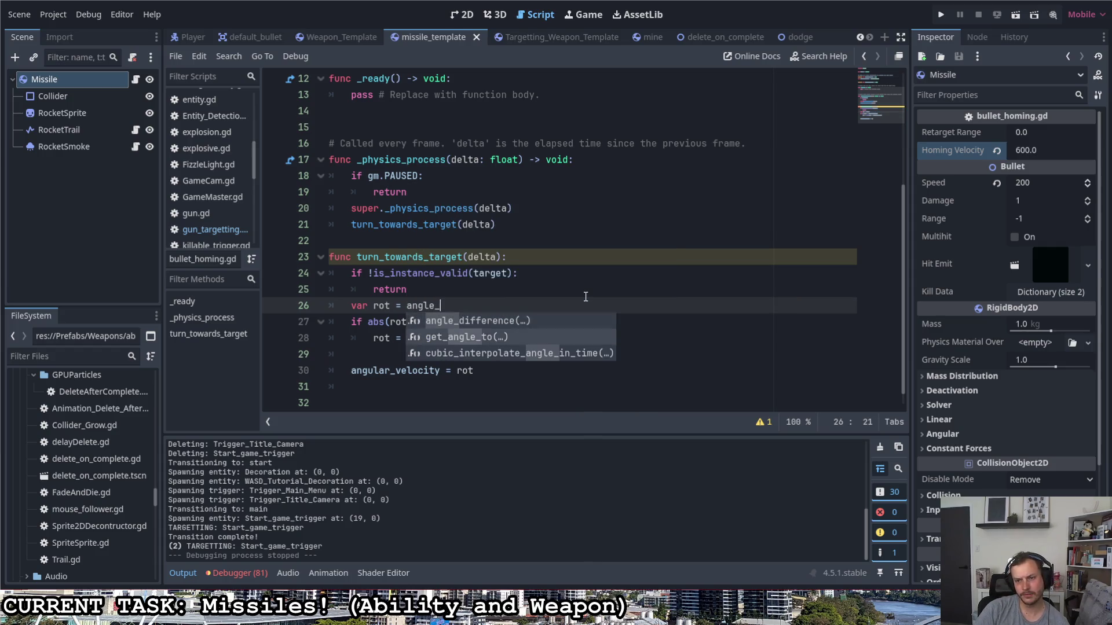
key(Return)
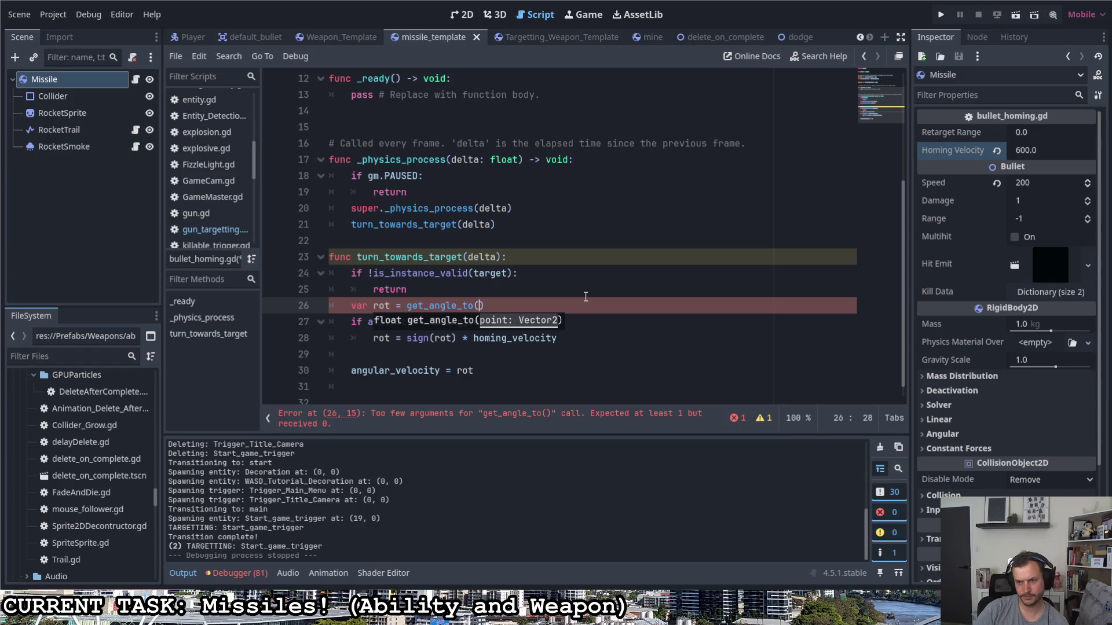
- Look up Node2D's get_angle_to in the help docs, then return to bullet_homing.gd
click(818, 56)
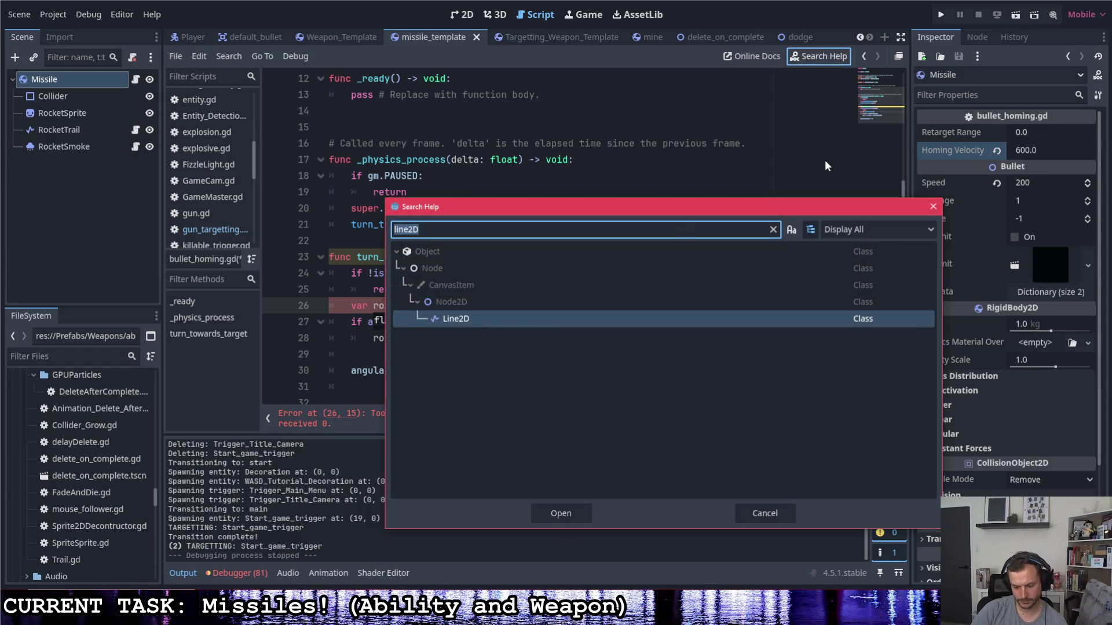
text(get_angle)
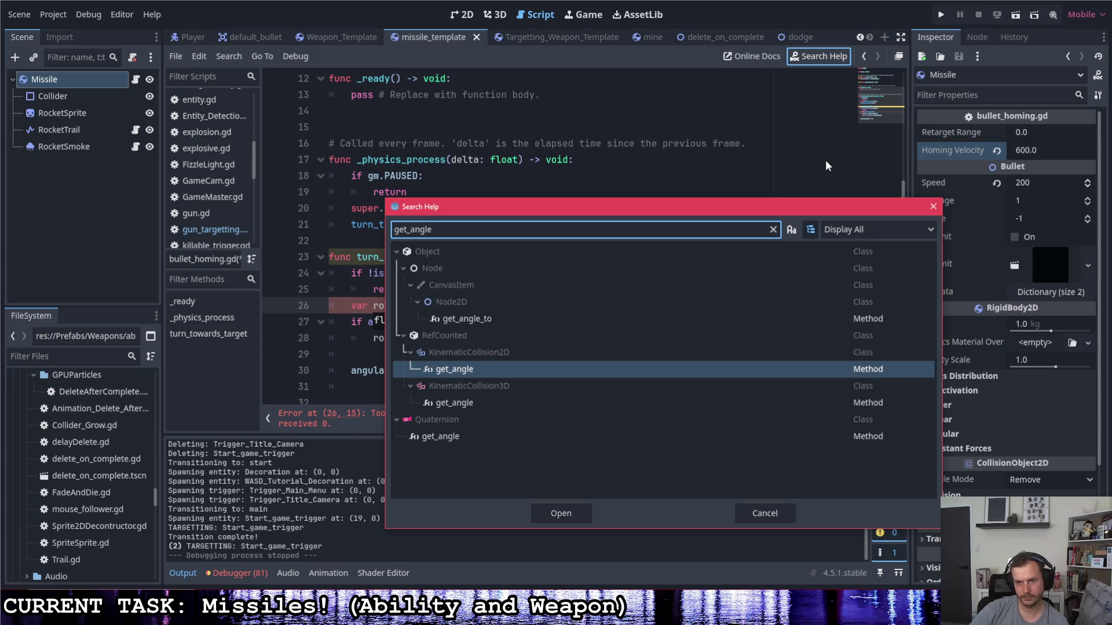
double_click(463, 318)
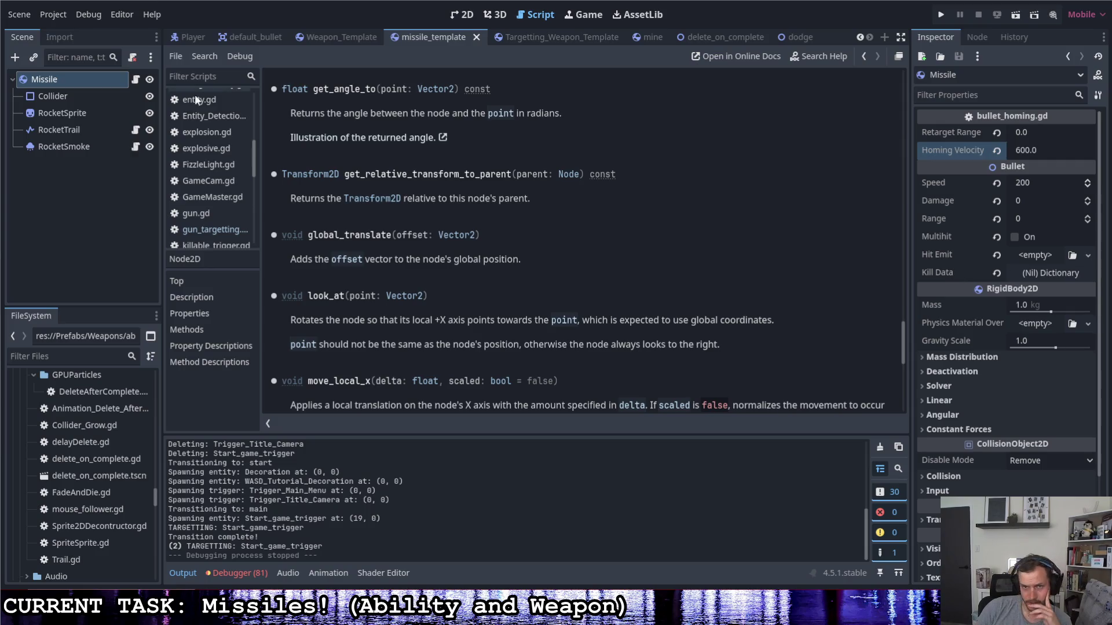
click(136, 82)
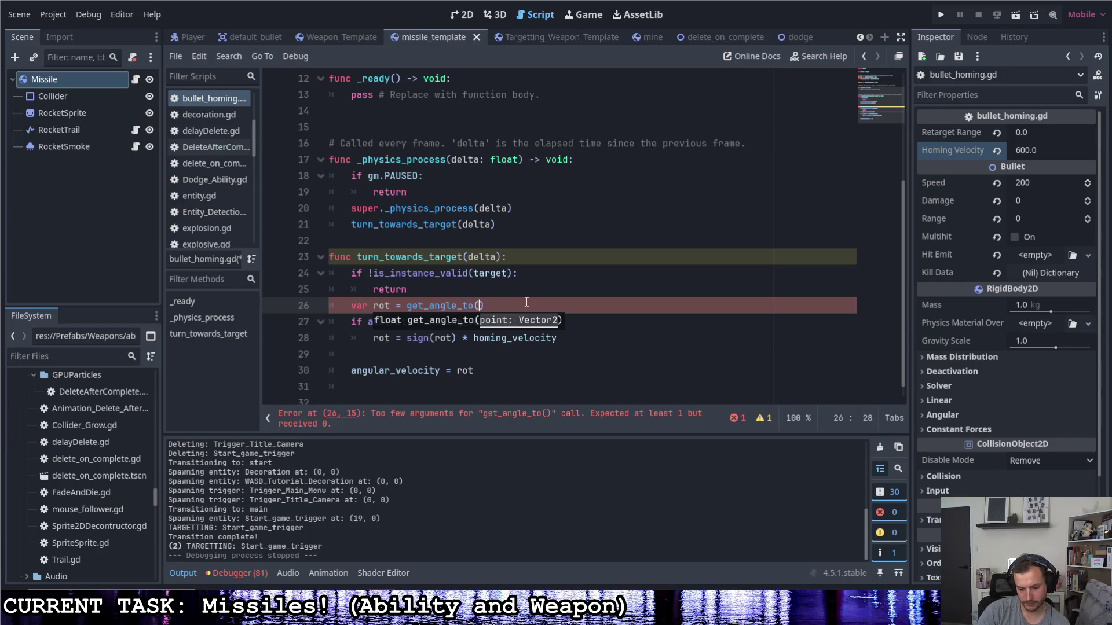
- Complete line 26 as get_angle_to(target.global_position) and run the project
text(target.)
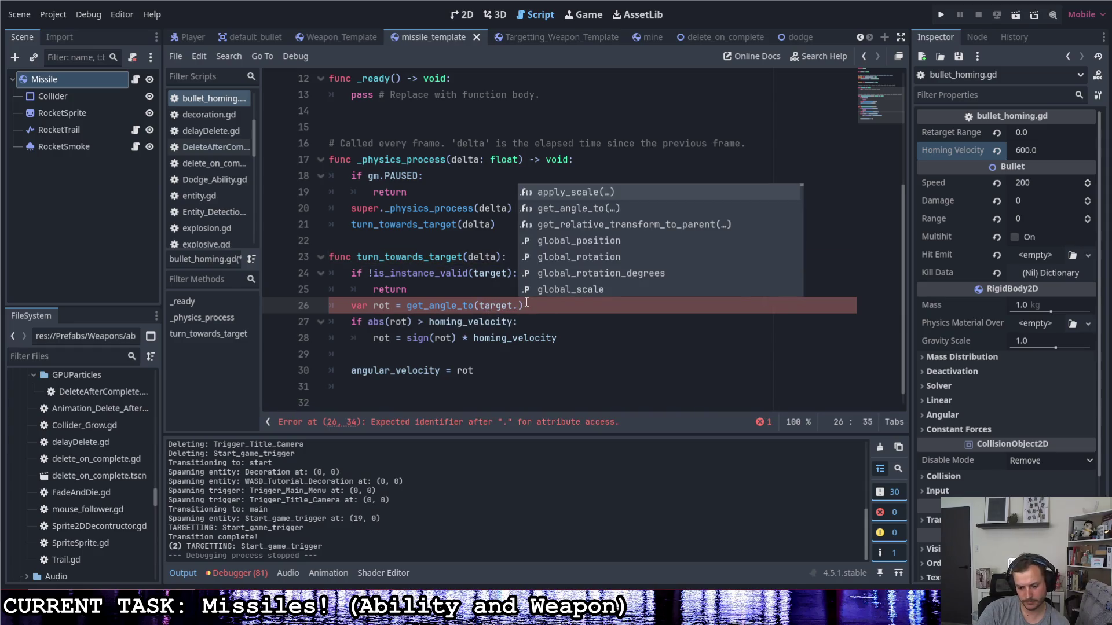
text(global)
key(Return)
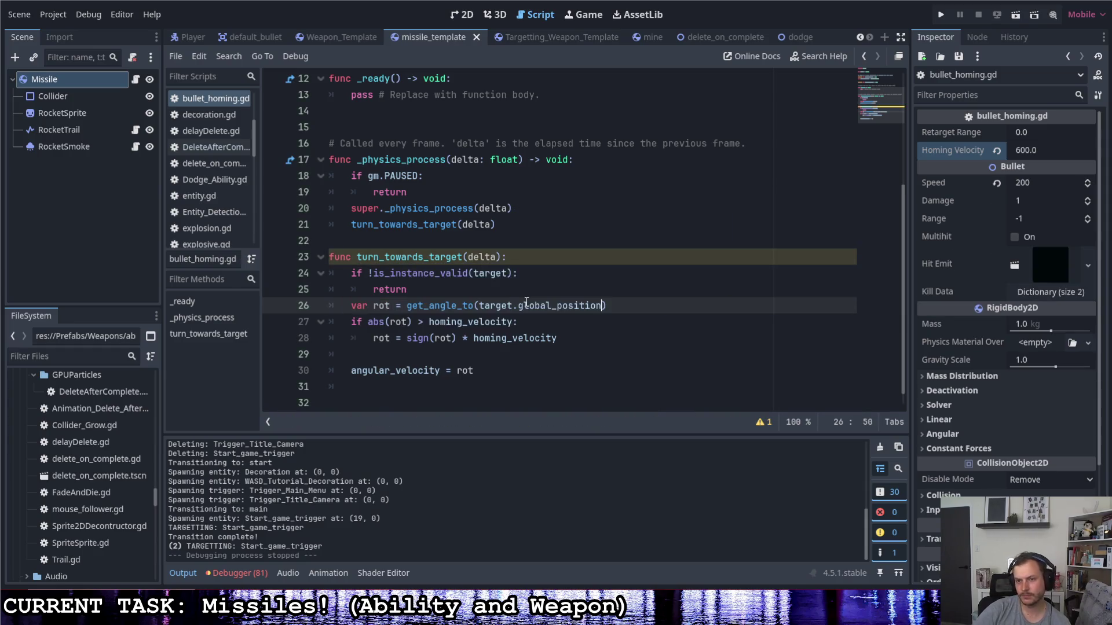
click(547, 292)
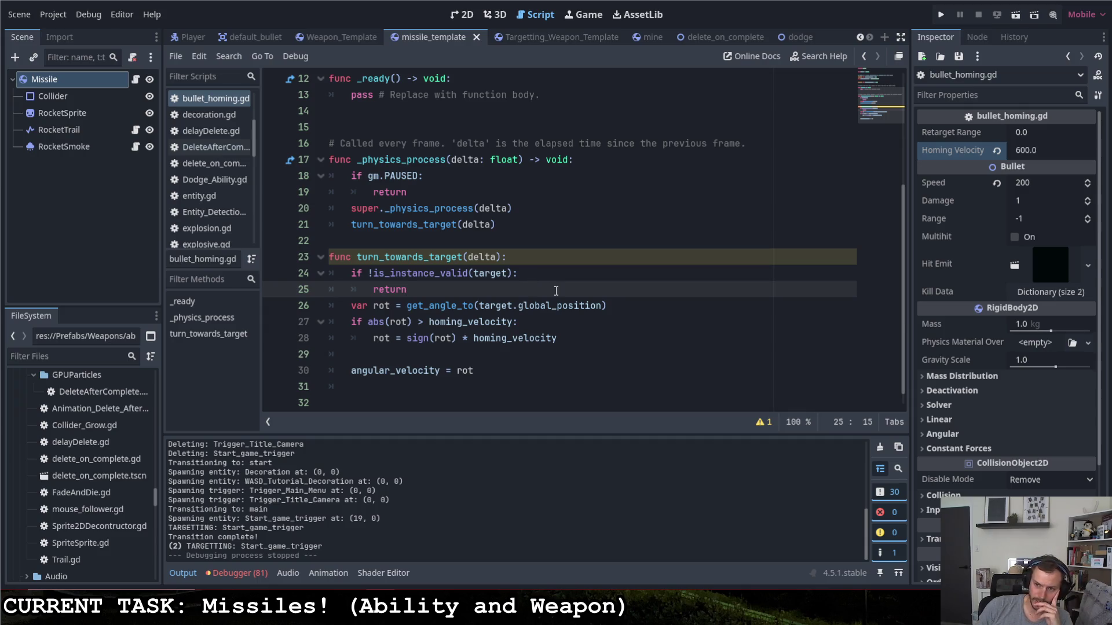
click(639, 301)
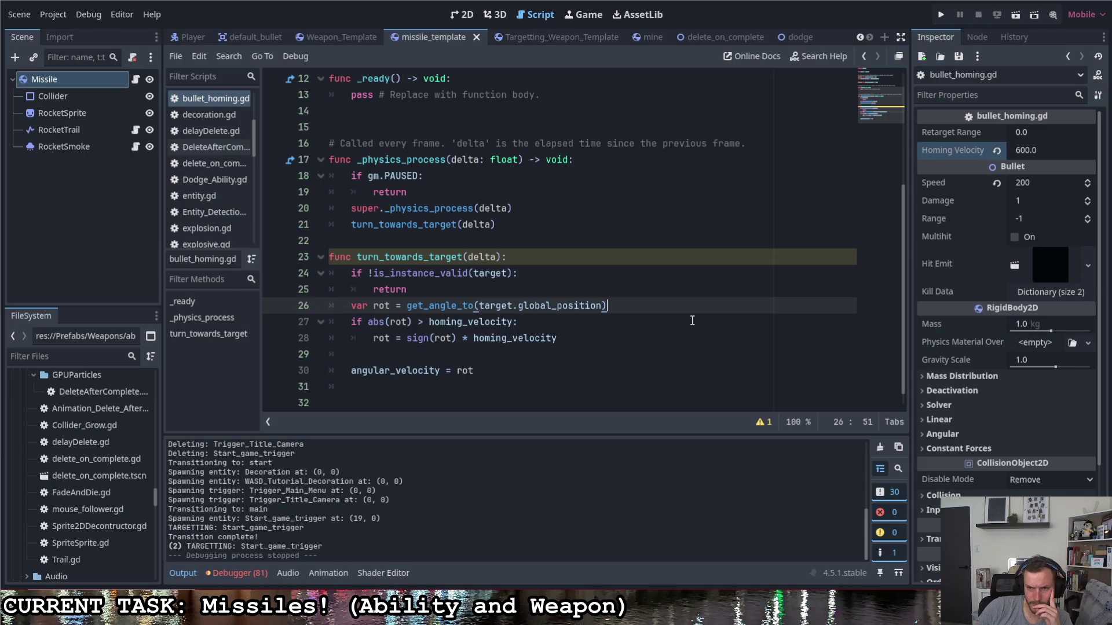
click(941, 15)
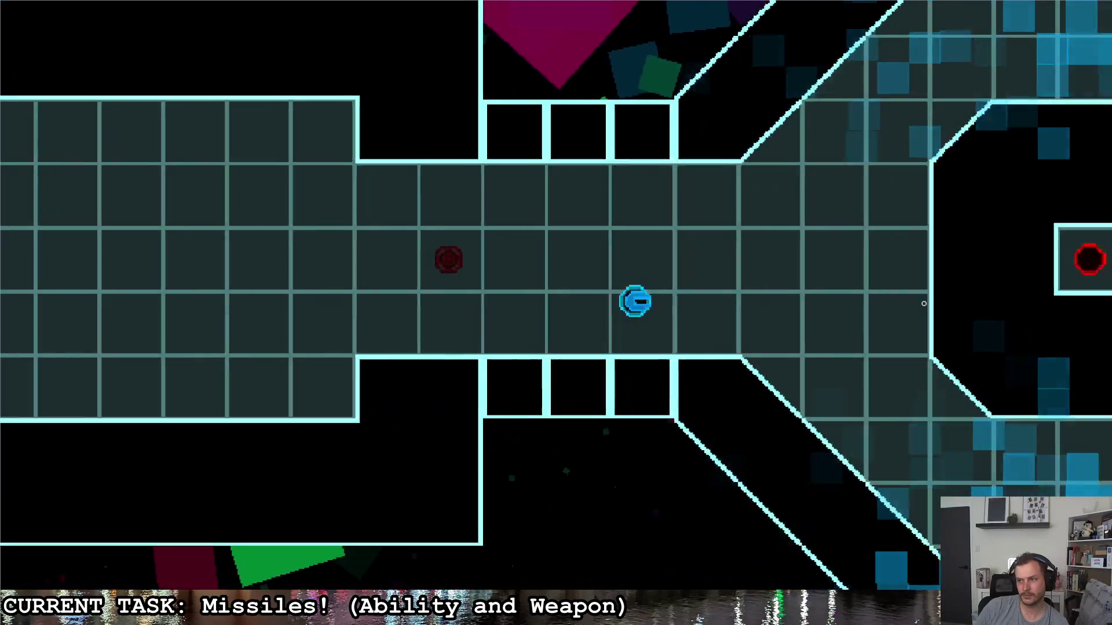
- Fly past the red enemy firing missile volleys at it, then close the game
key(d)
click(929, 310)
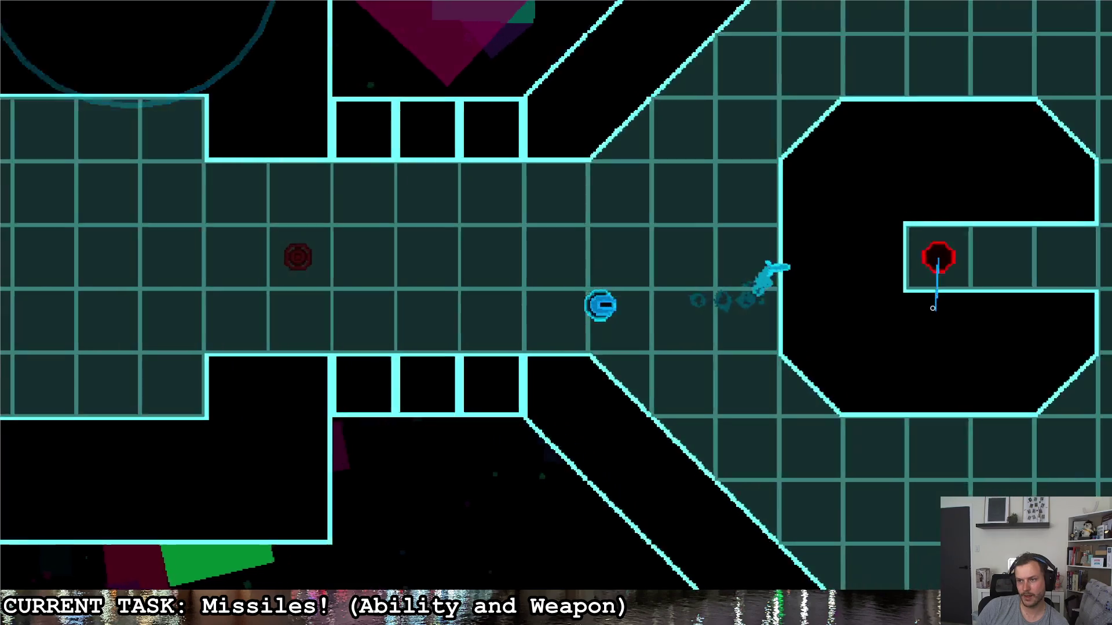
key(d)
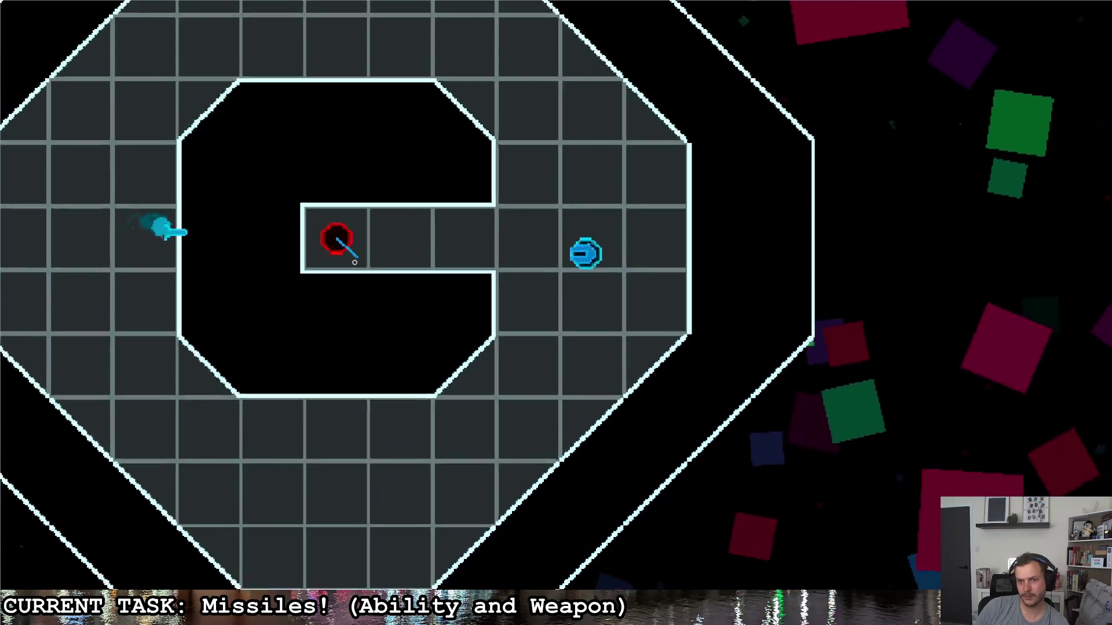
click(354, 262)
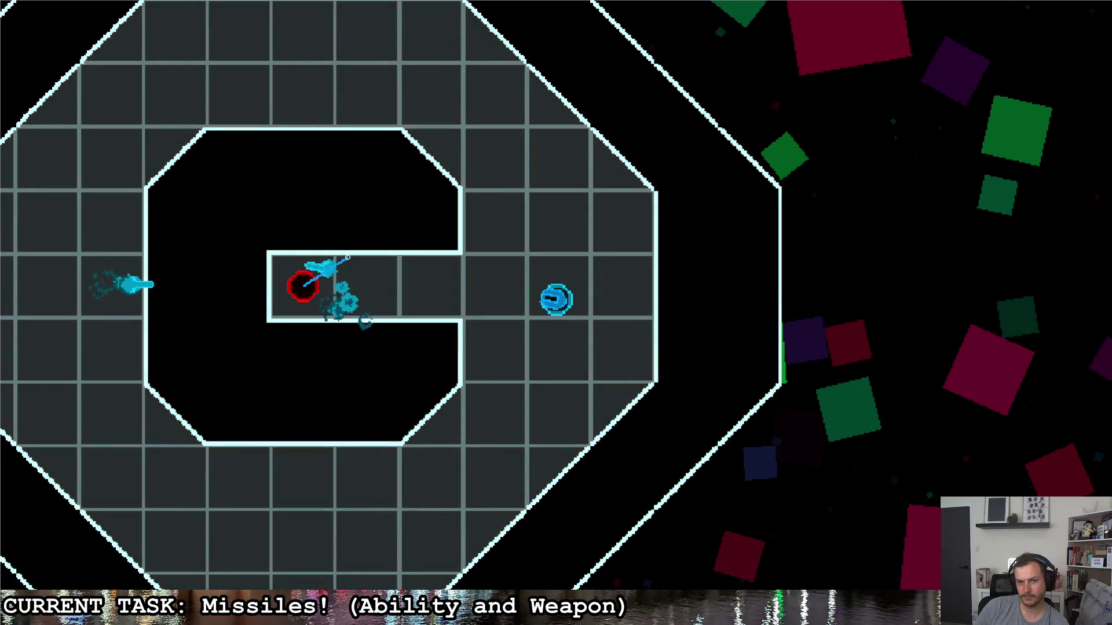
click(379, 313)
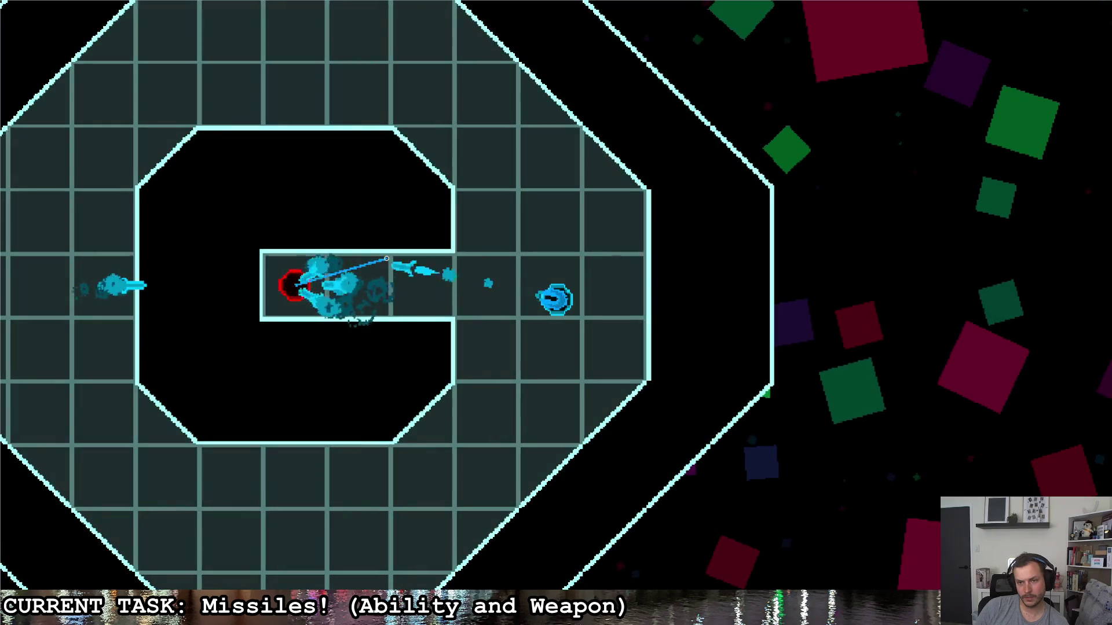
click(386, 258)
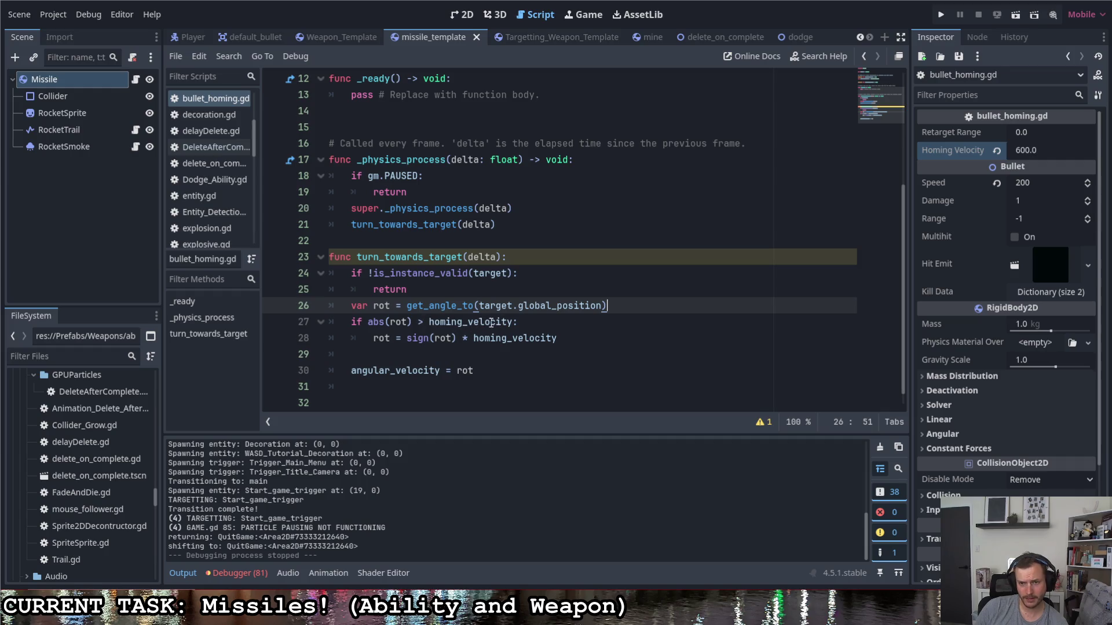
- Delete the 'if abs(rot) > homing_velocity:' check, test-run, then edit the Homing Velocity field
drag(373, 339, 348, 327)
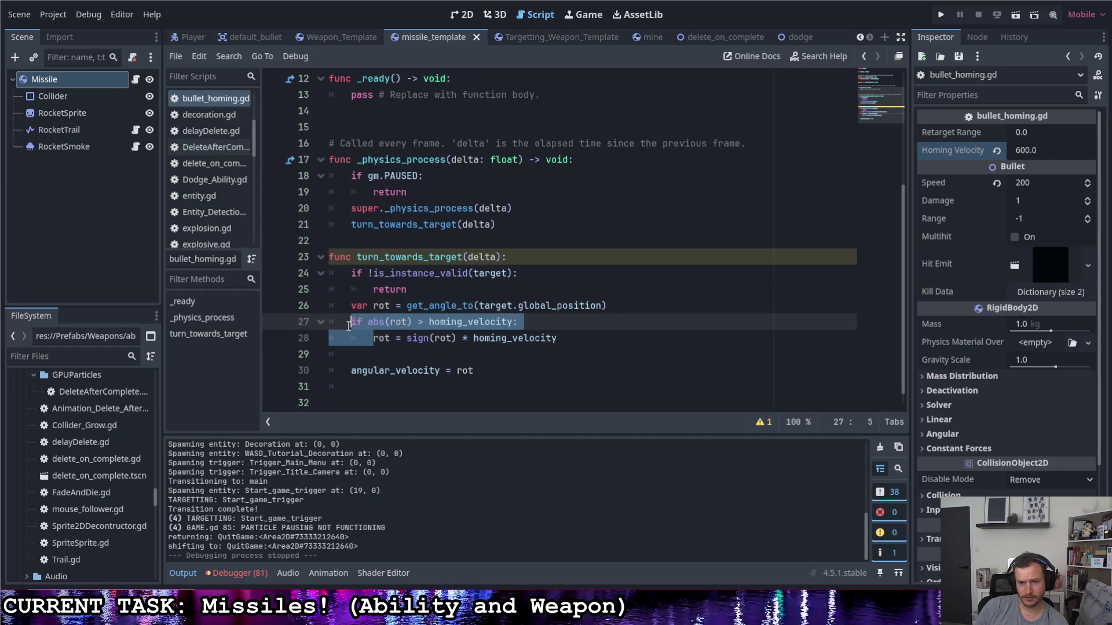
key(BackSpace)
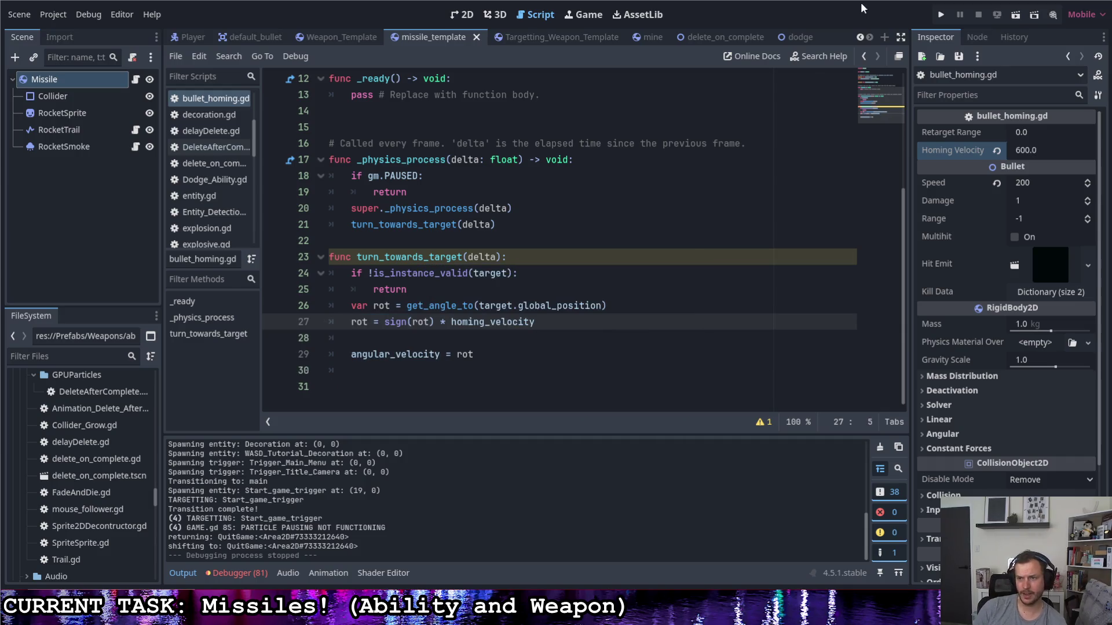
click(936, 14)
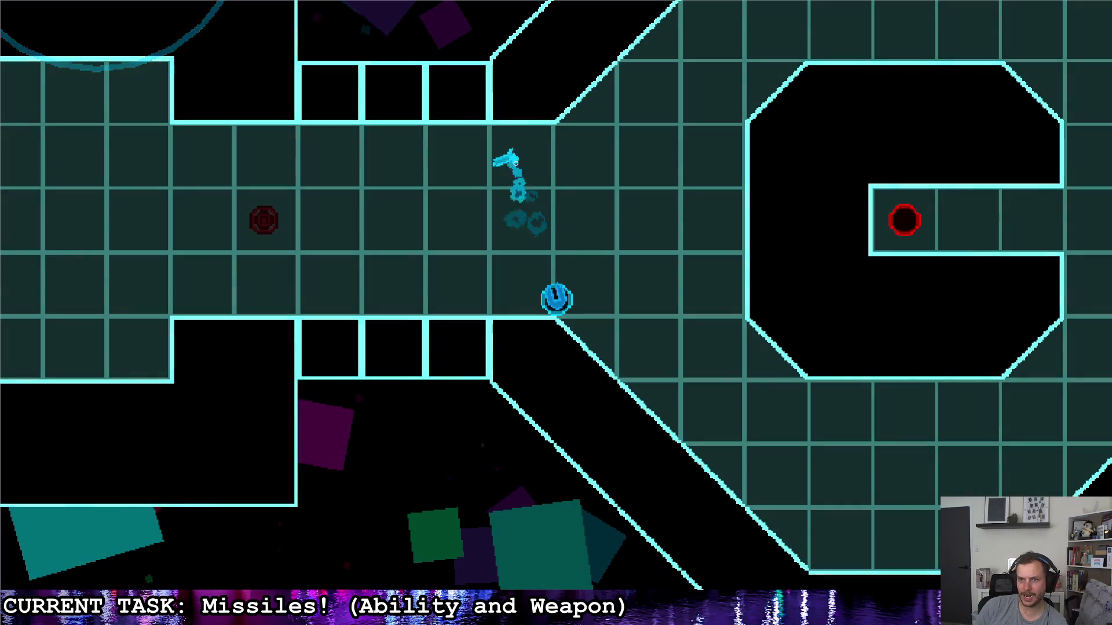
key(Escape)
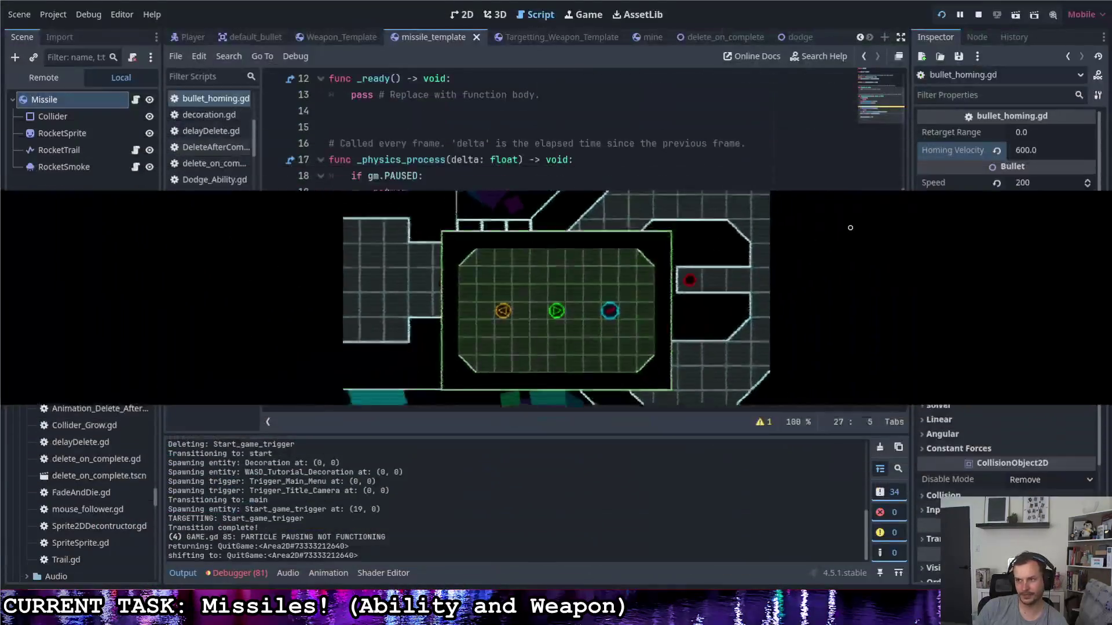
click(1028, 151)
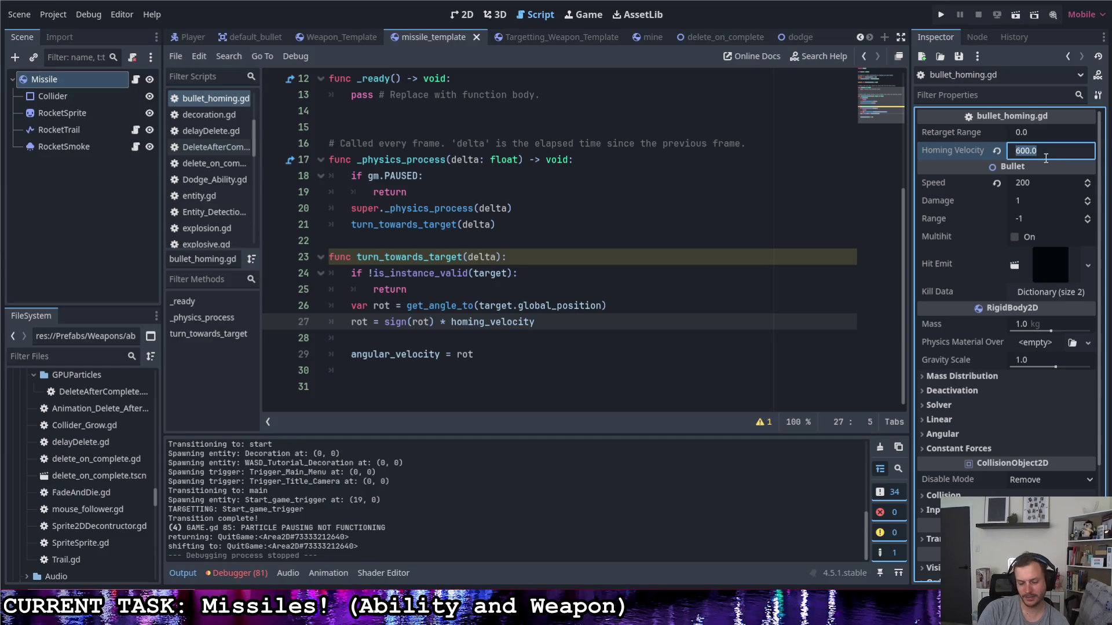
- Set Homing Velocity to 10 and run the game, firing missiles at the red enemy
text(10)
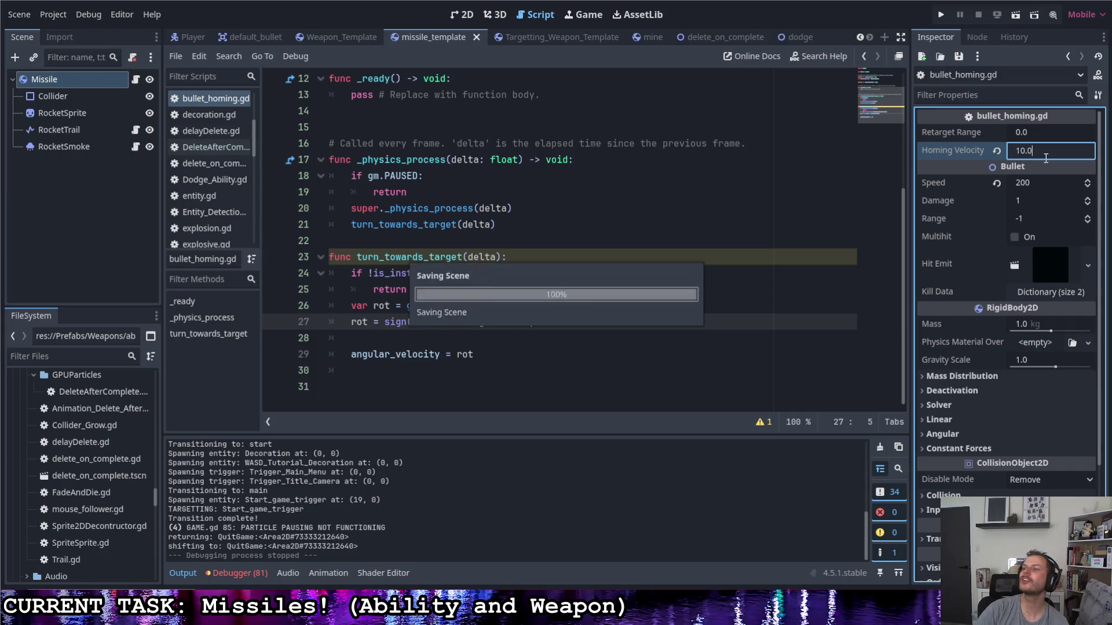
click(941, 15)
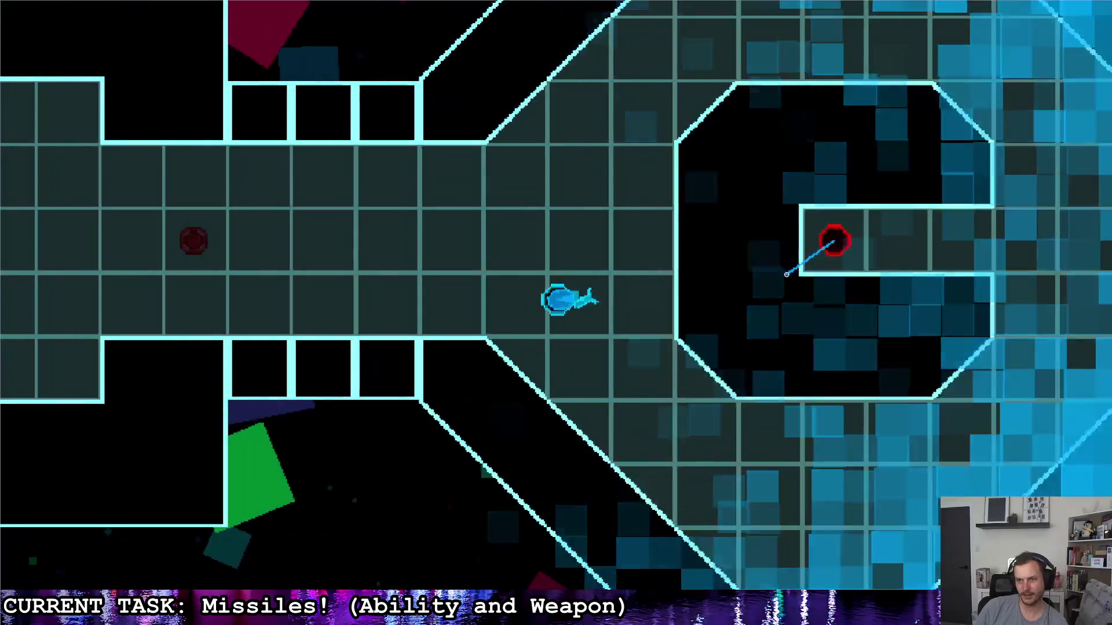
click(511, 226)
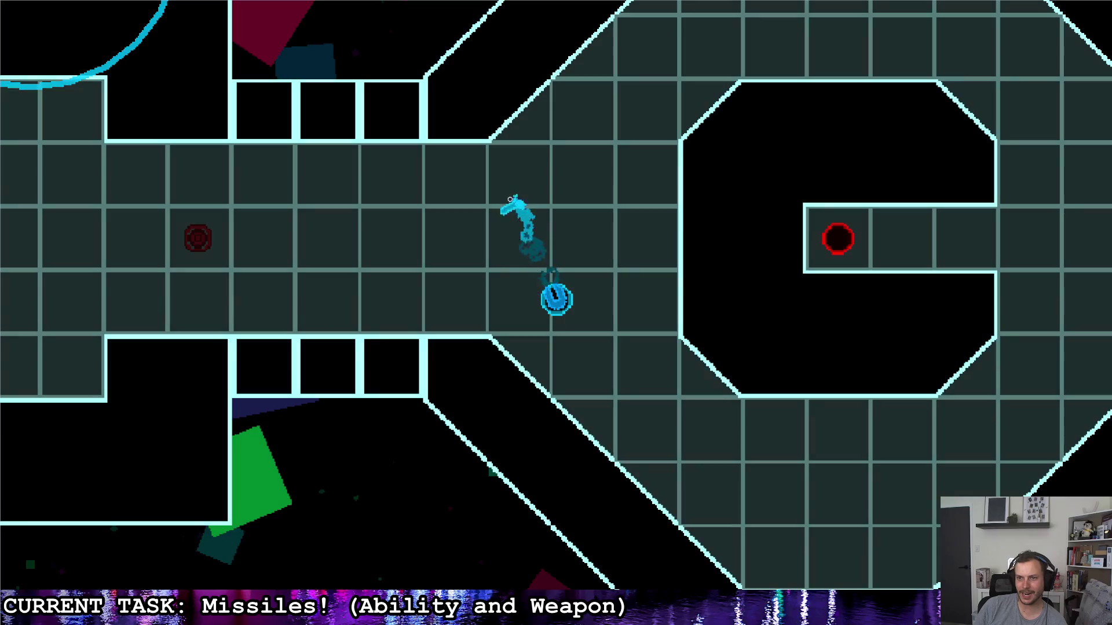
click(479, 172)
key(d)
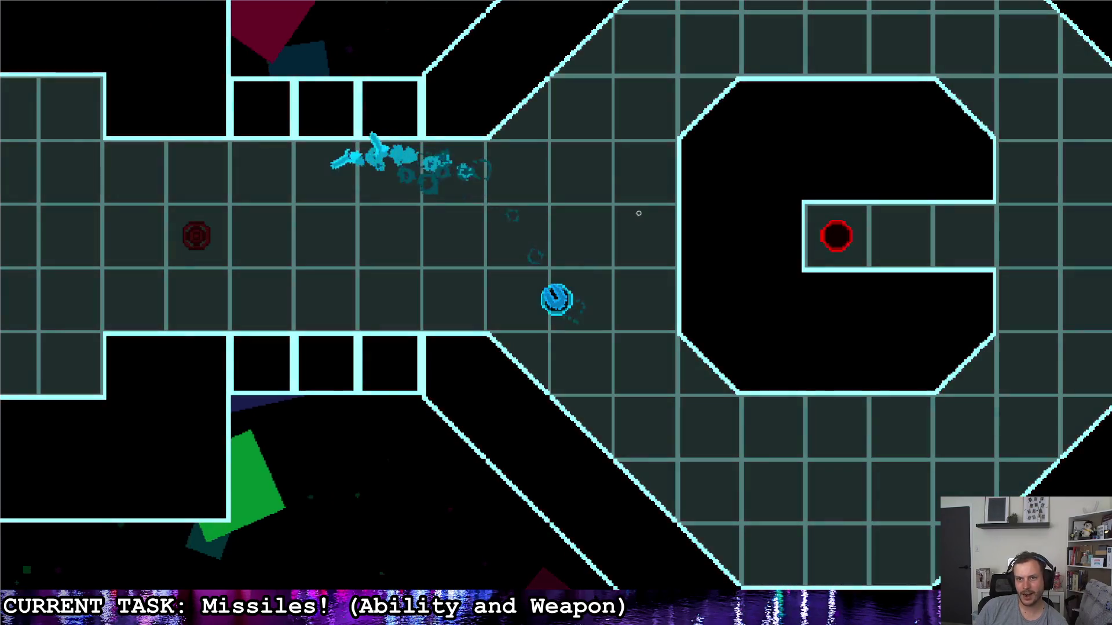
key(s)
click(567, 163)
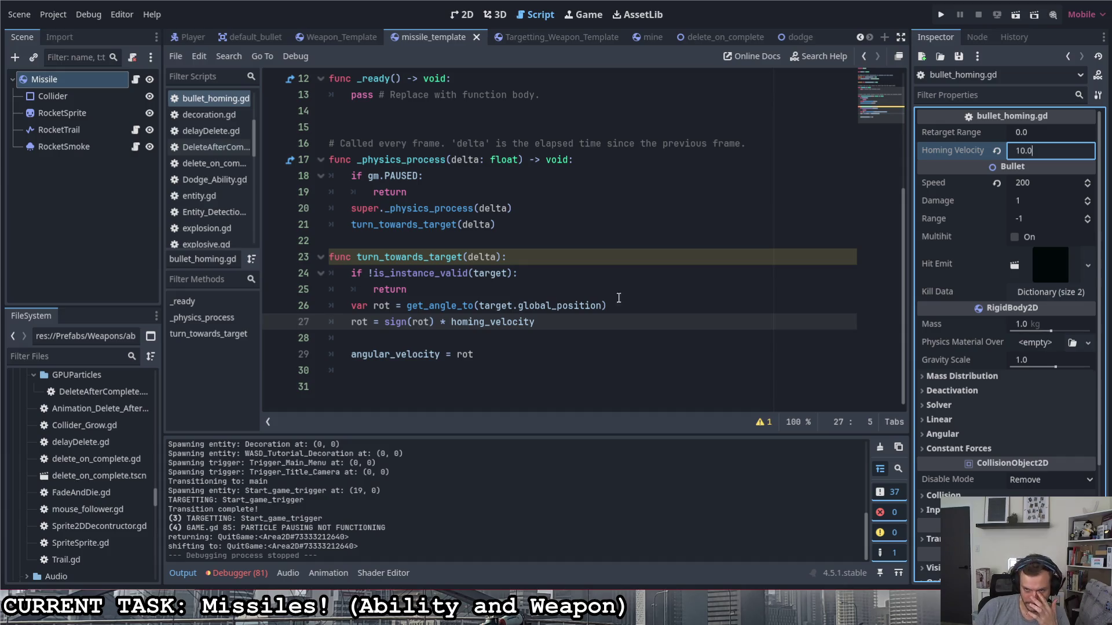
- Change the Missile's Homing Velocity from 10.0 to PI (3.142) and run the project again
drag(1036, 151, 1008, 152)
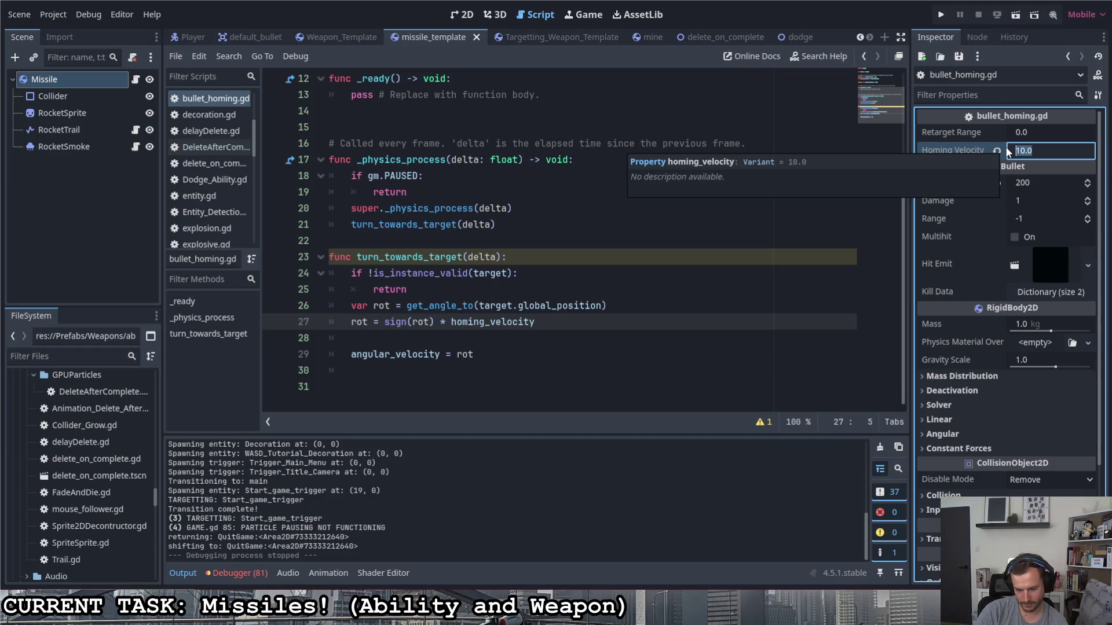
text(PI)
key(Return)
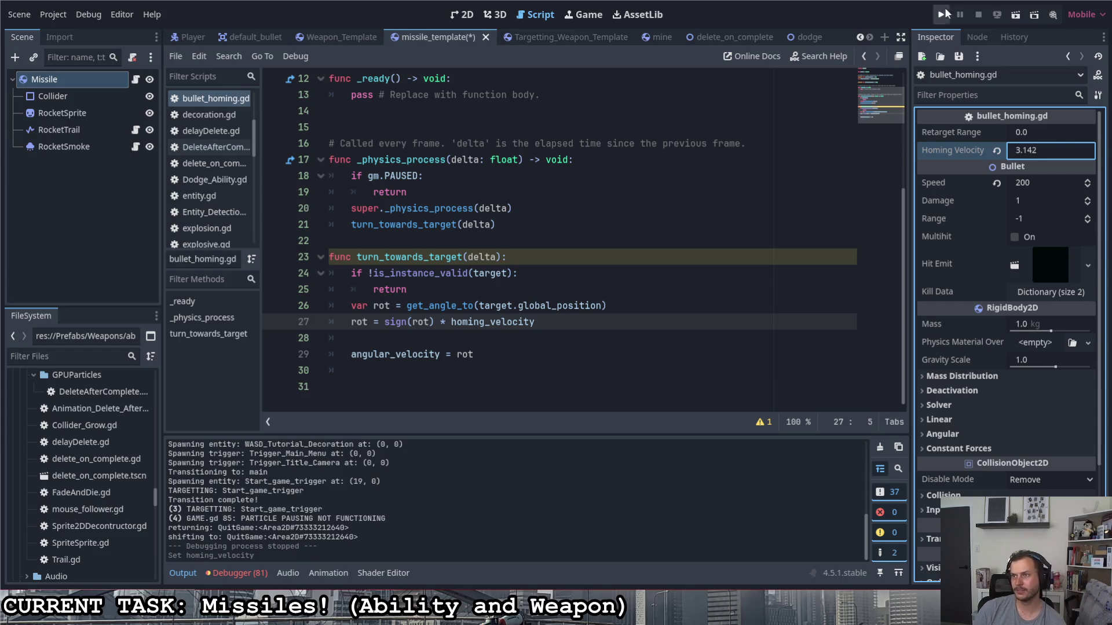
click(945, 8)
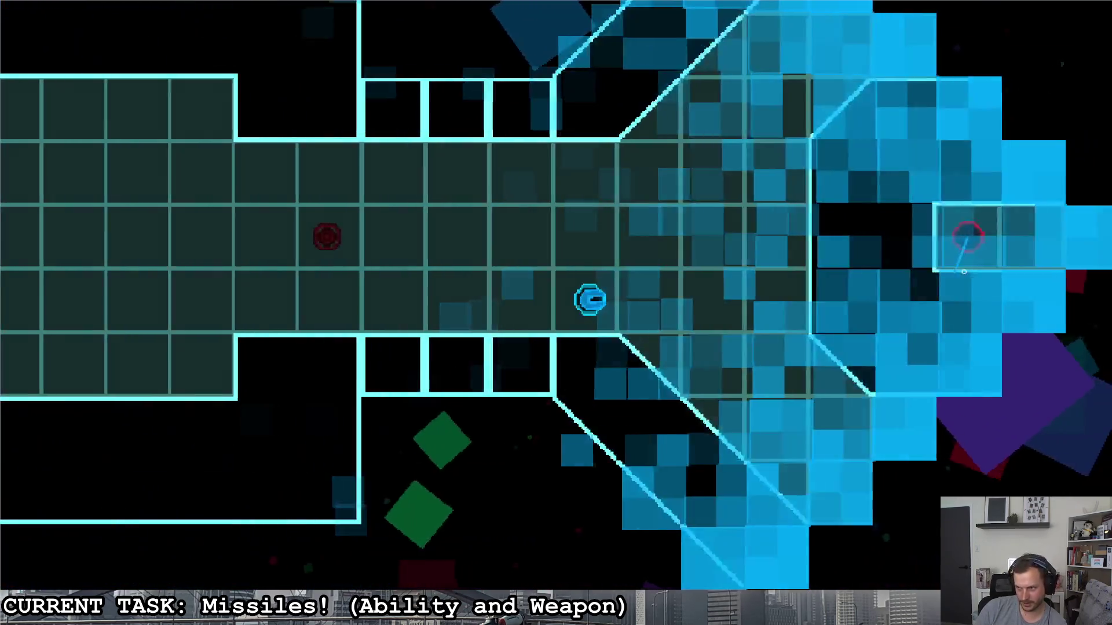
click(941, 282)
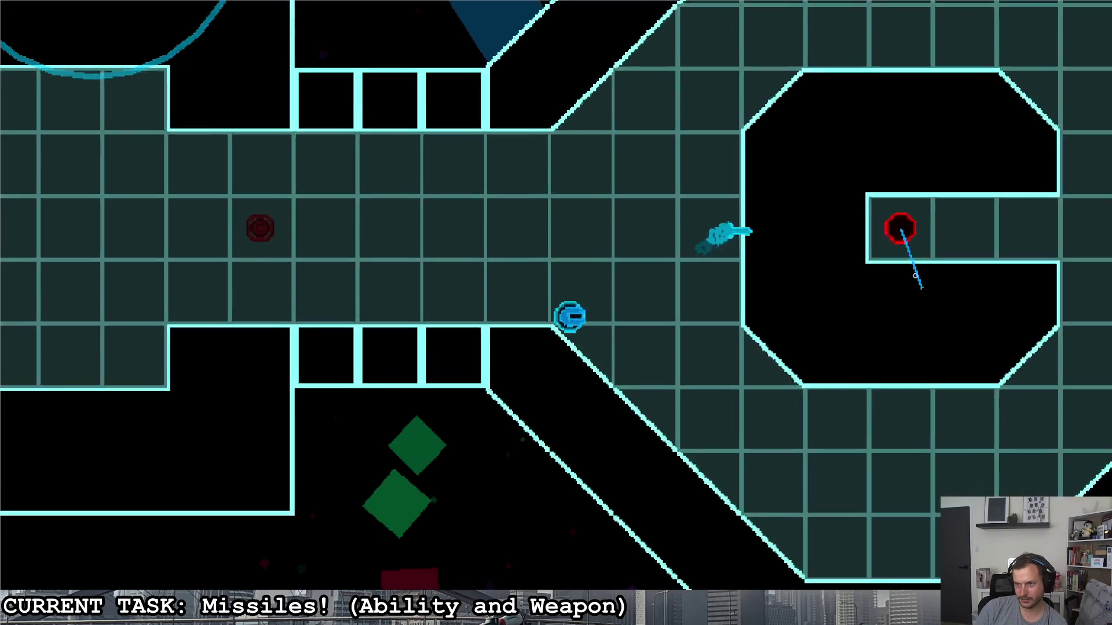
key(d)
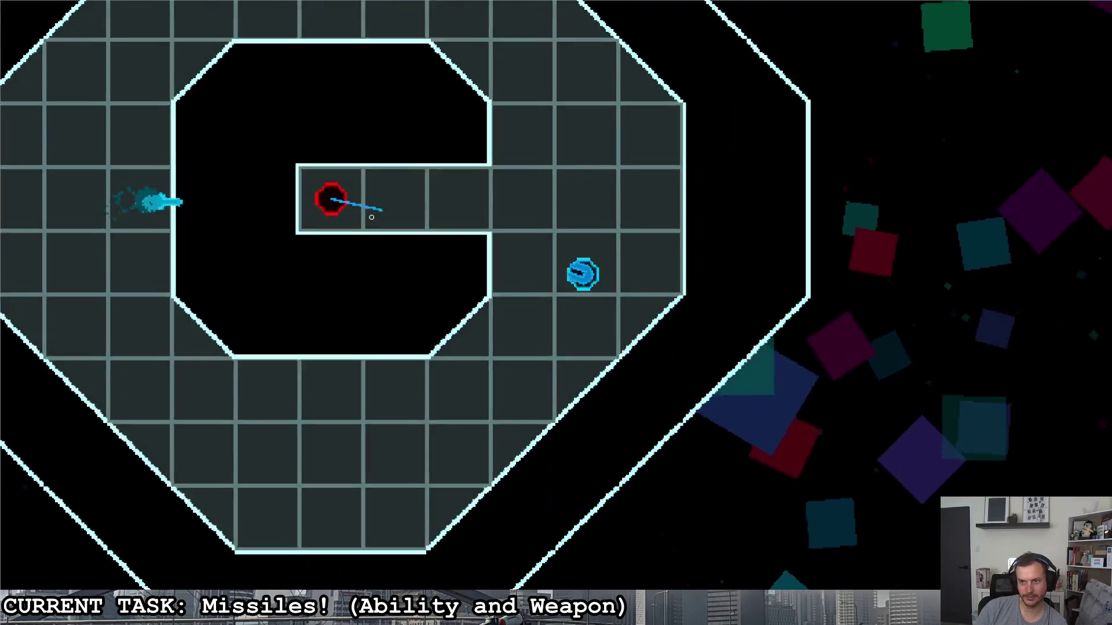
click(371, 217)
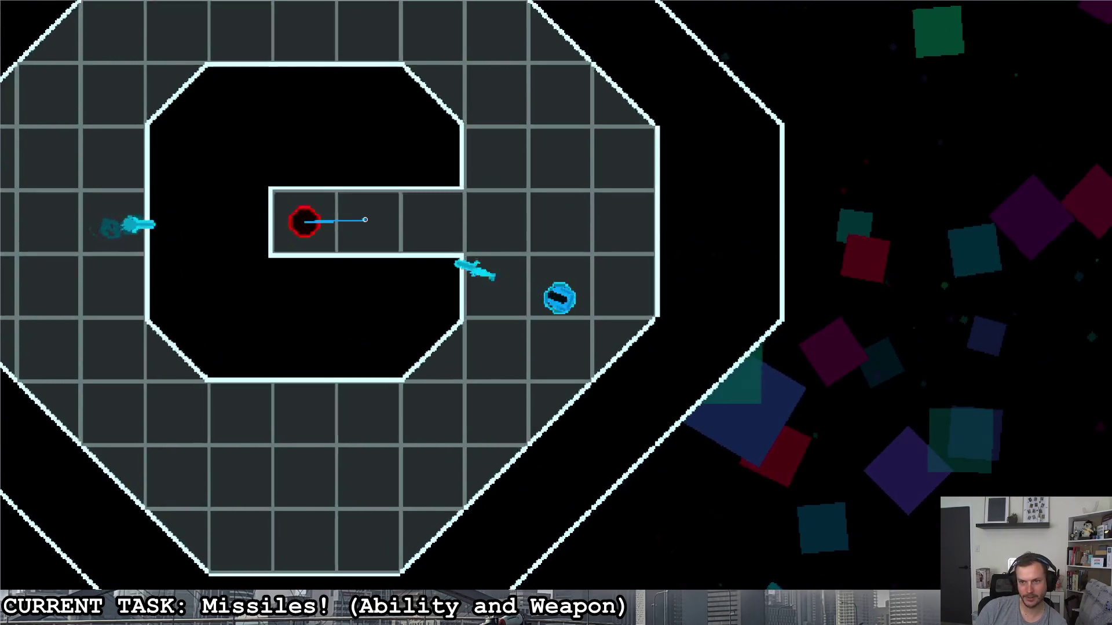
key(w)
click(303, 281)
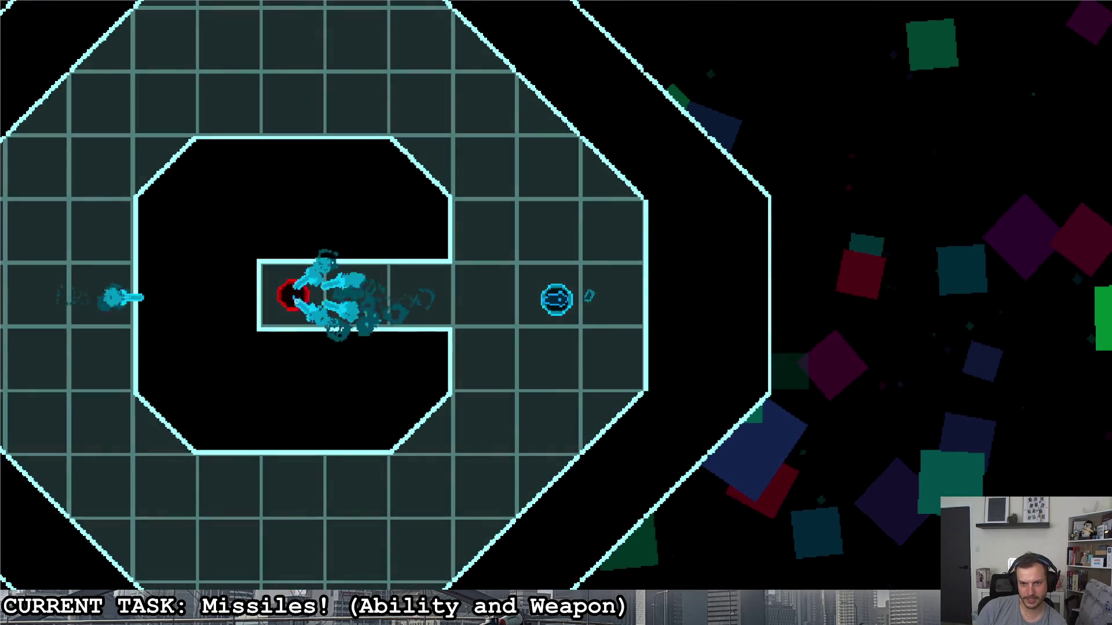
key(a)
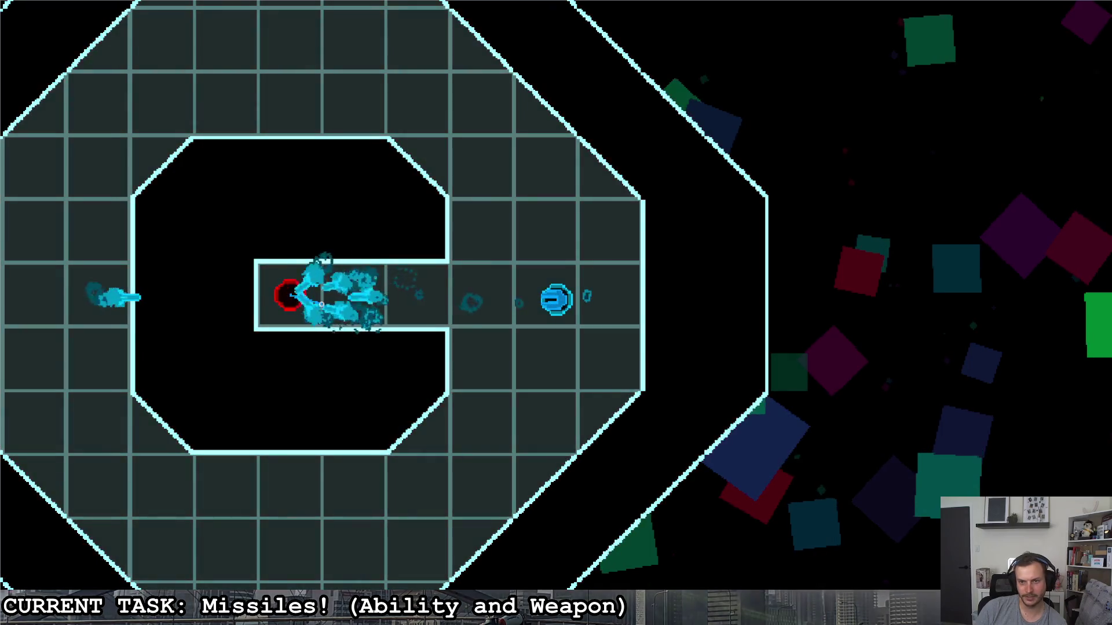
key(d)
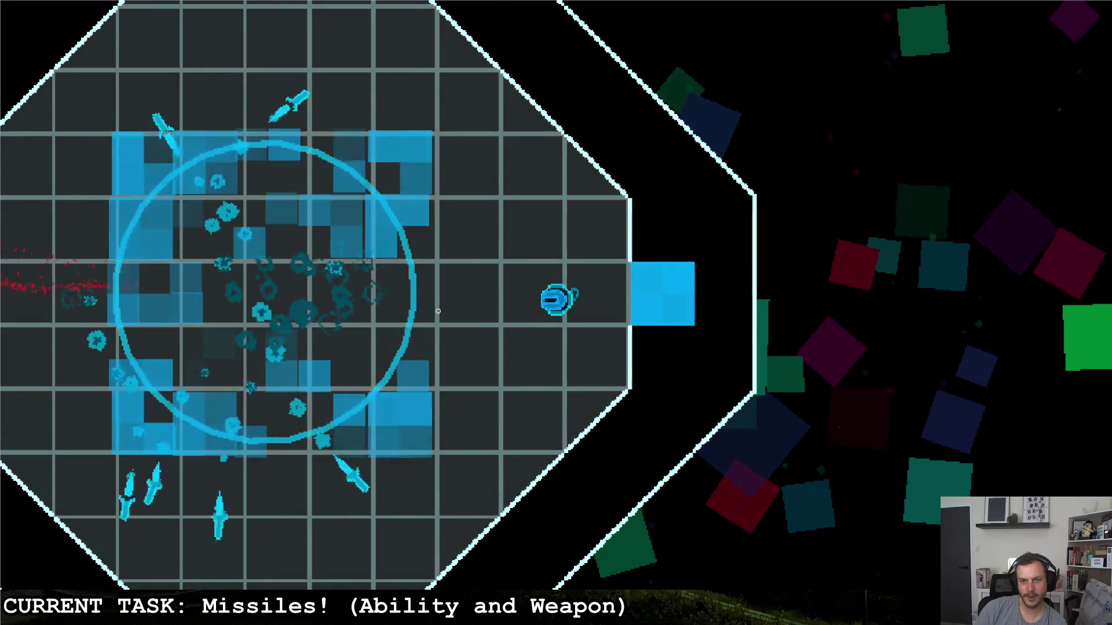
key(a)
key(s)
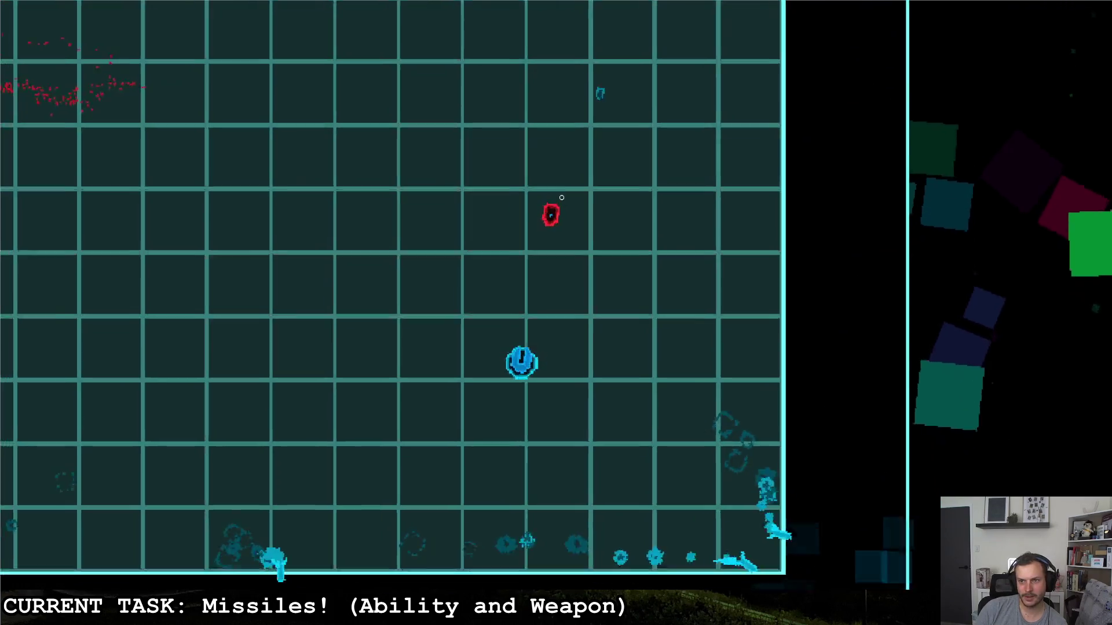
key(a)
key(w)
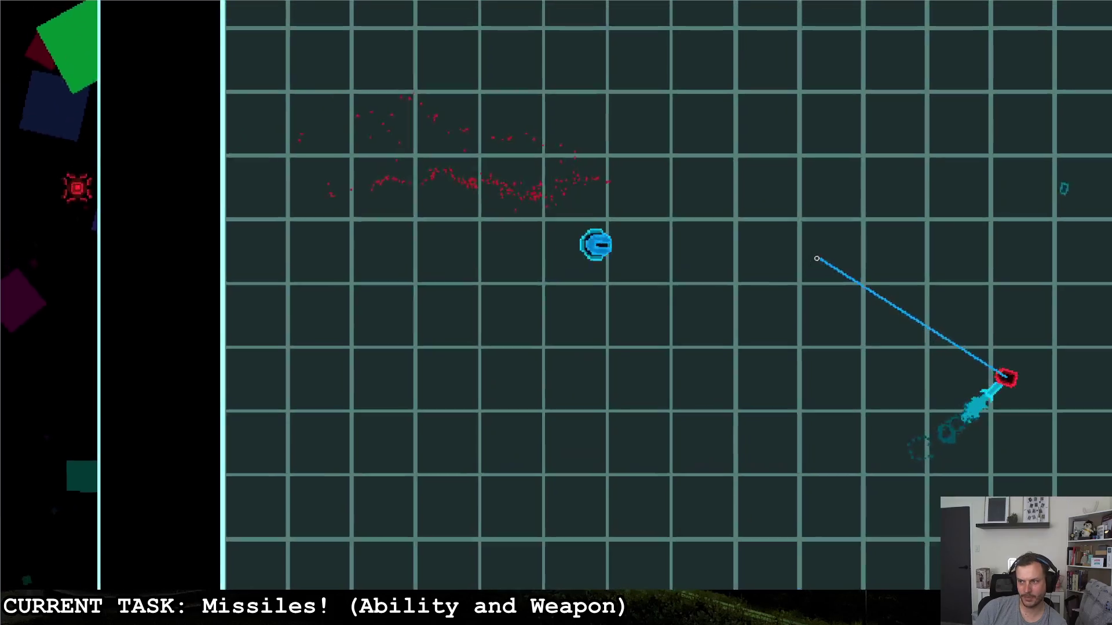
key(s)
key(d)
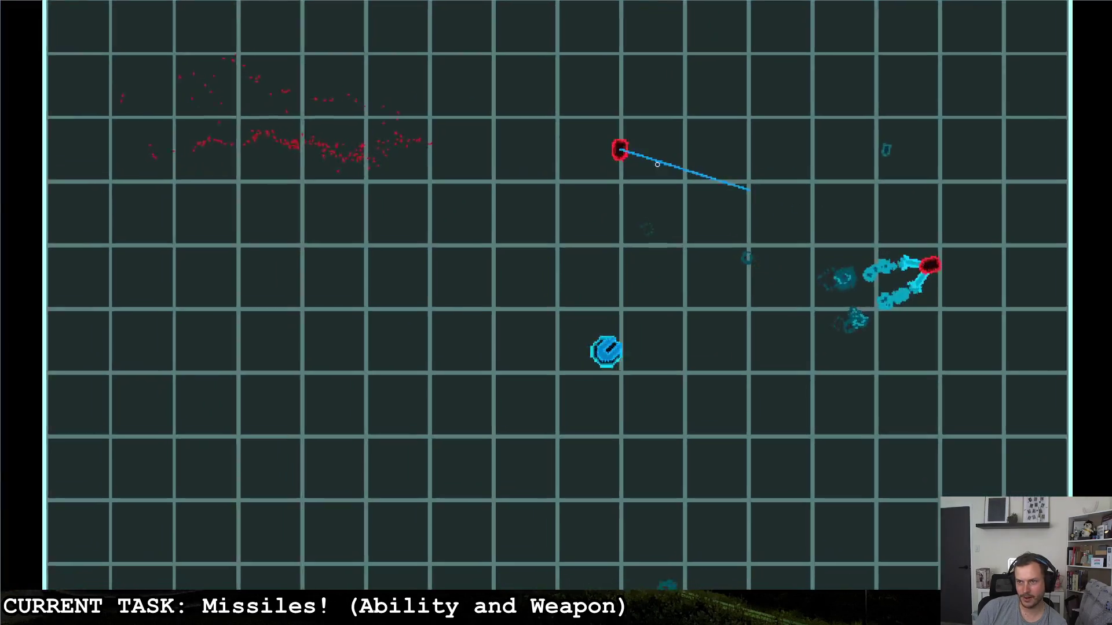
key(d)
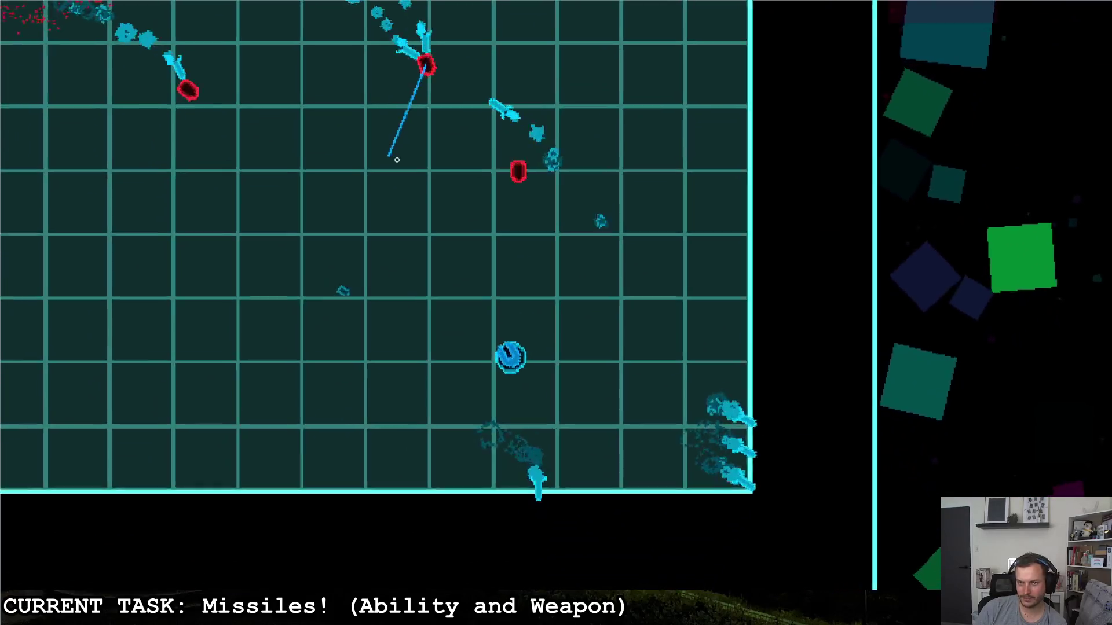
key(a)
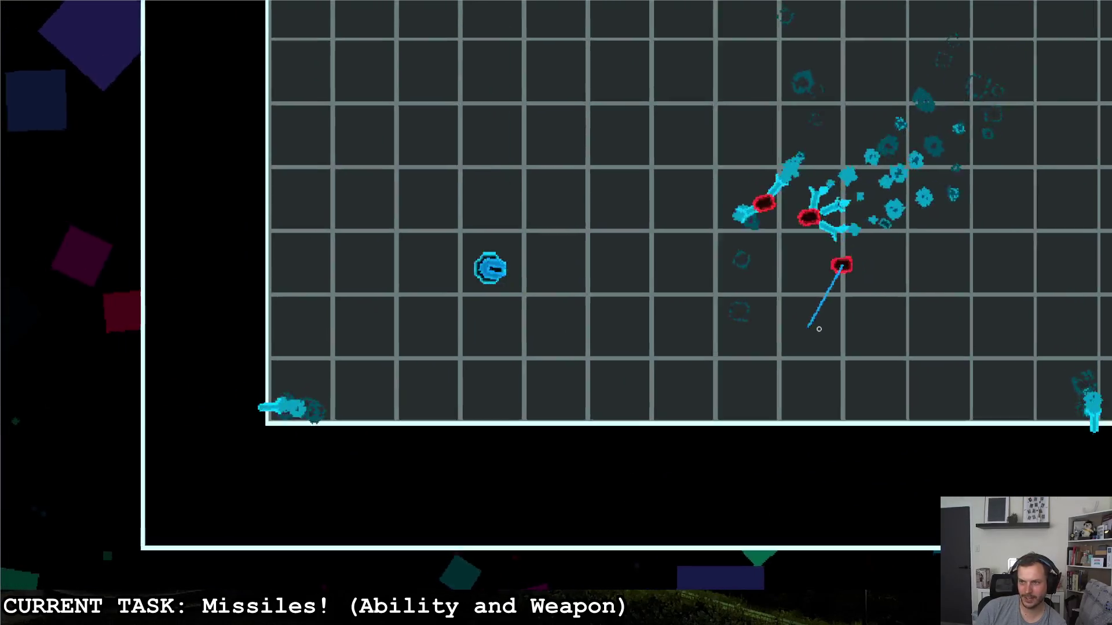
click(818, 329)
key(w)
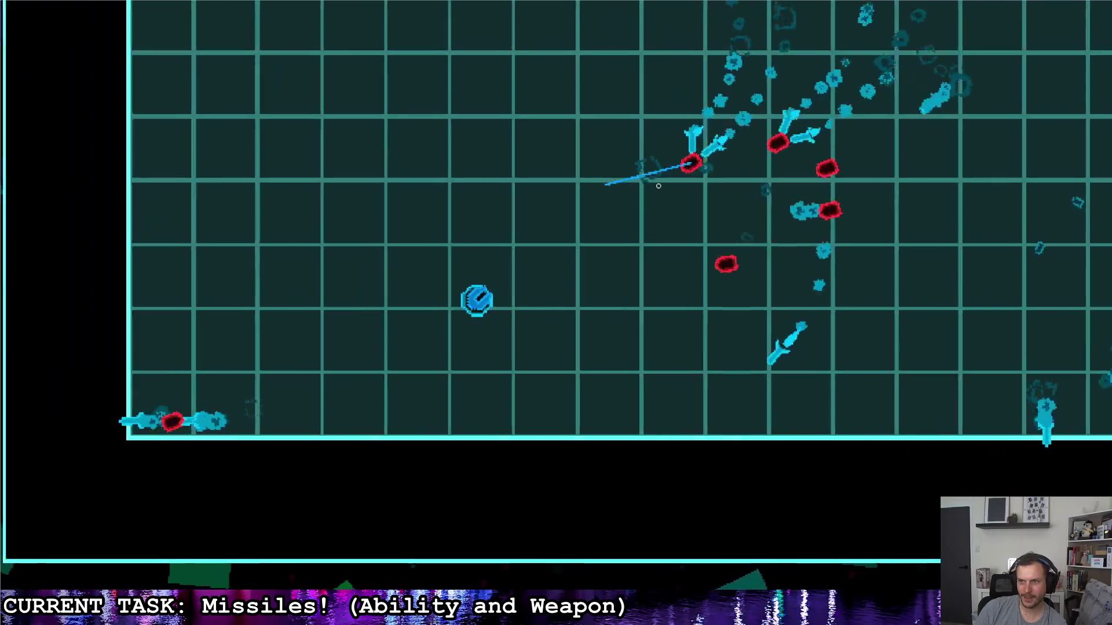
- Fly the ship around the arena with WASD to test the homing missiles, then quit the game
key(a)
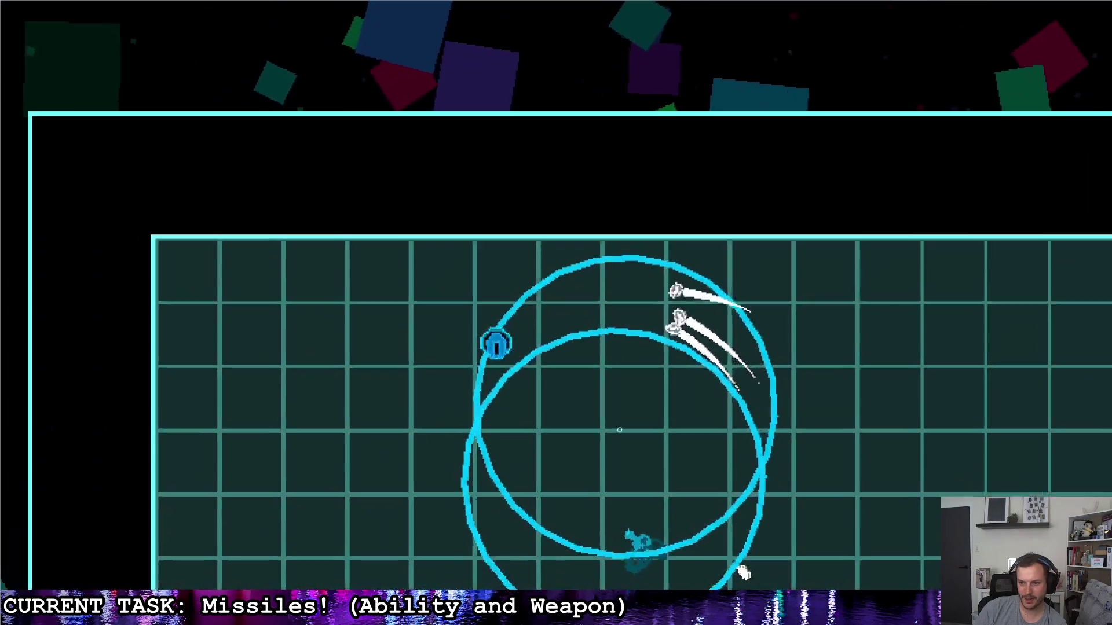
key(d)
key(s)
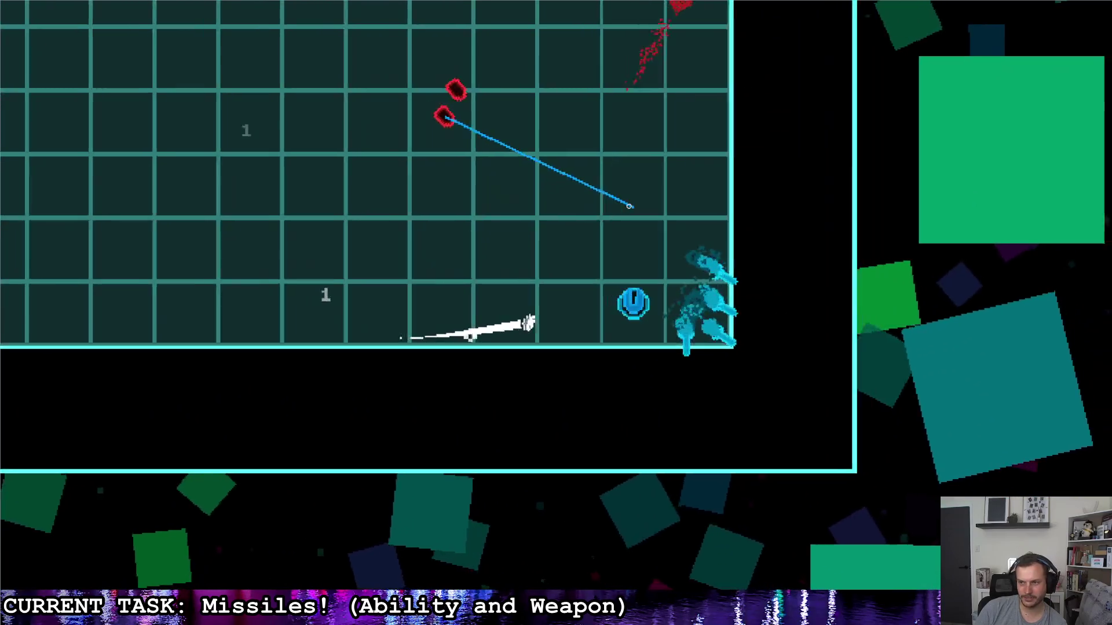
key(w)
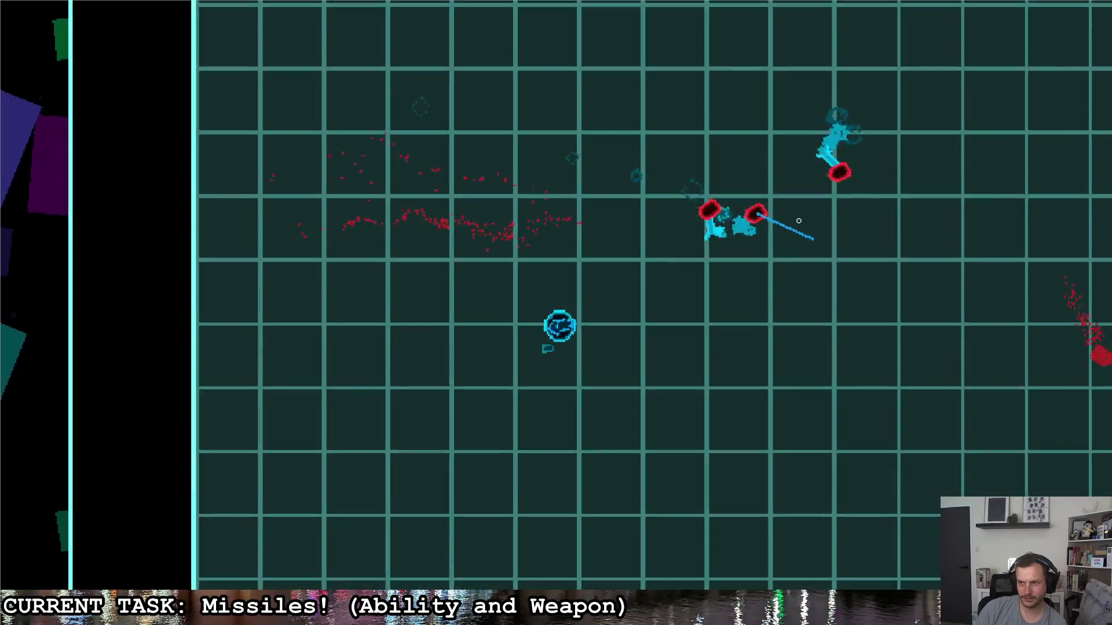
key(d)
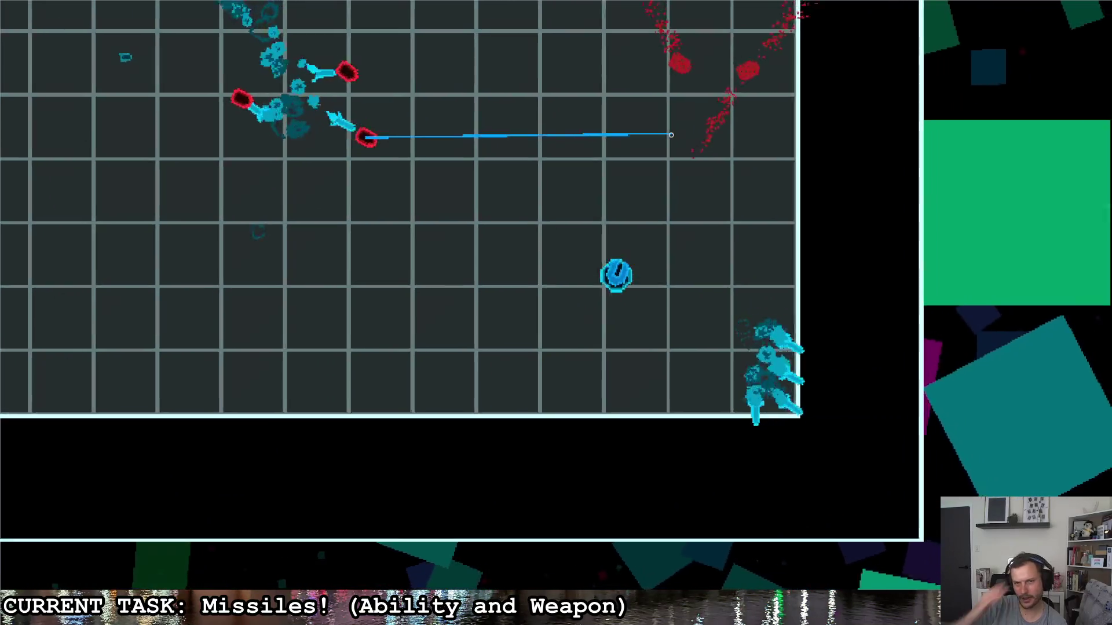
key(a)
key(w)
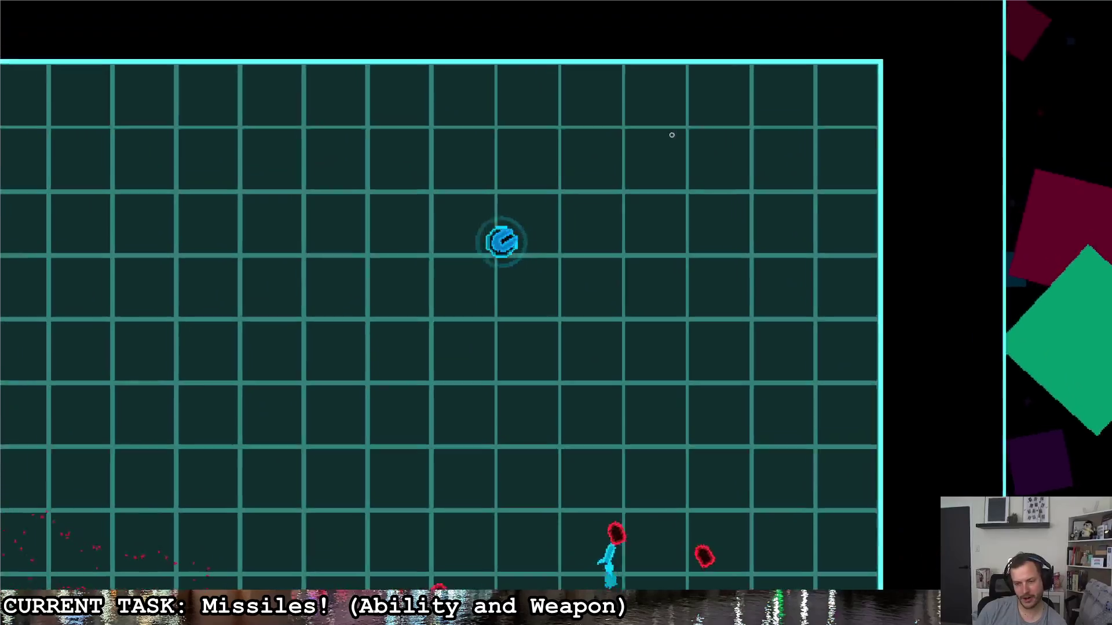
key(s)
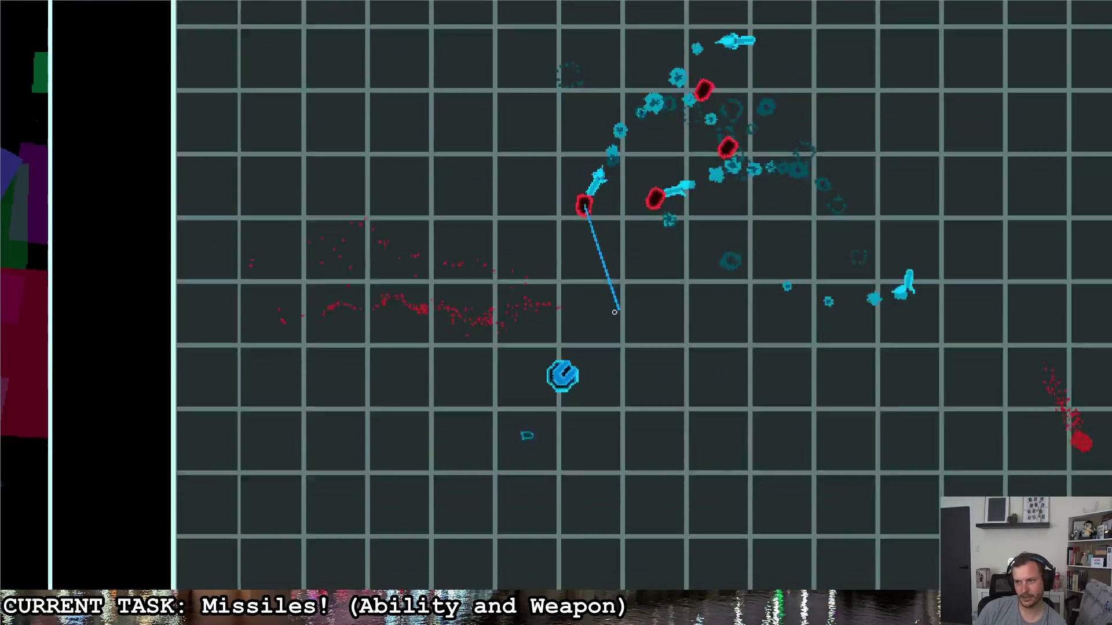
key(d)
key(w)
key(a)
key(a)
key(s)
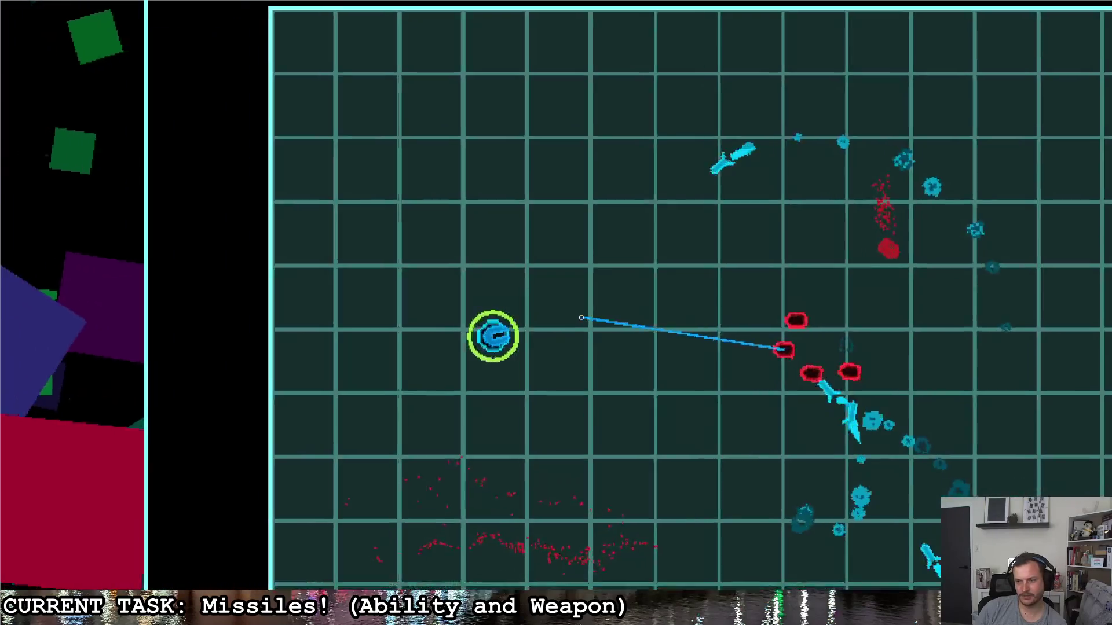
key(d)
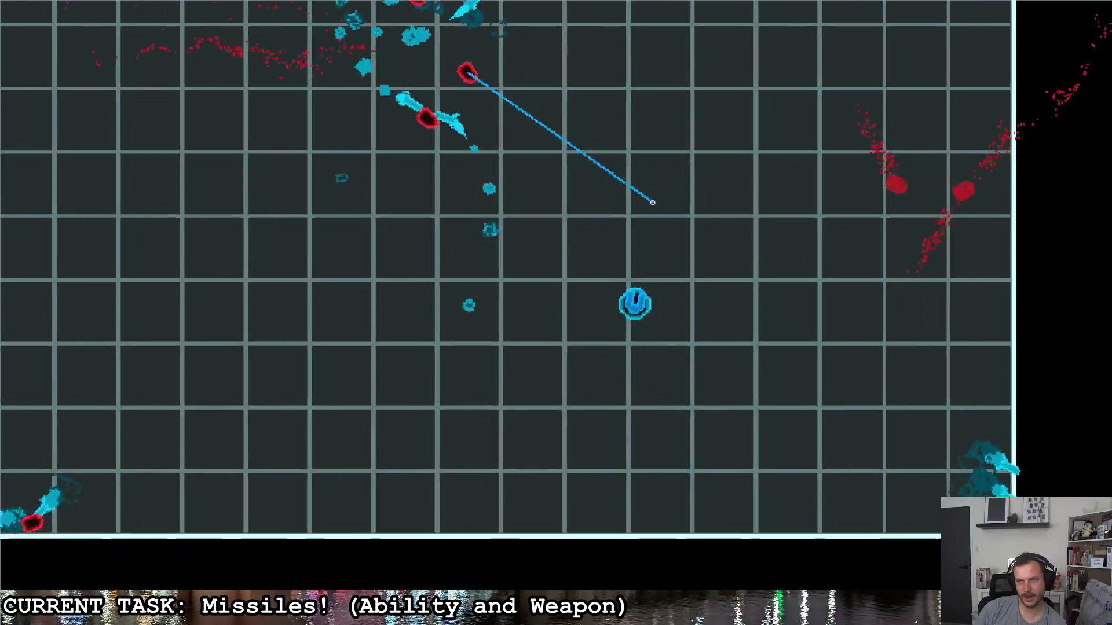
key(w)
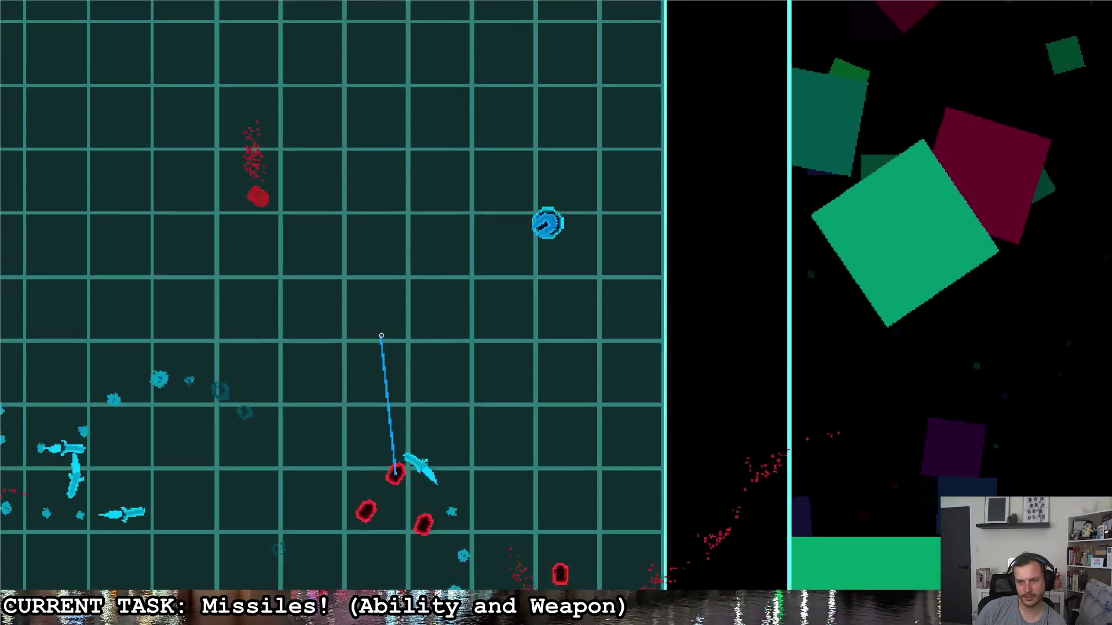
key(a)
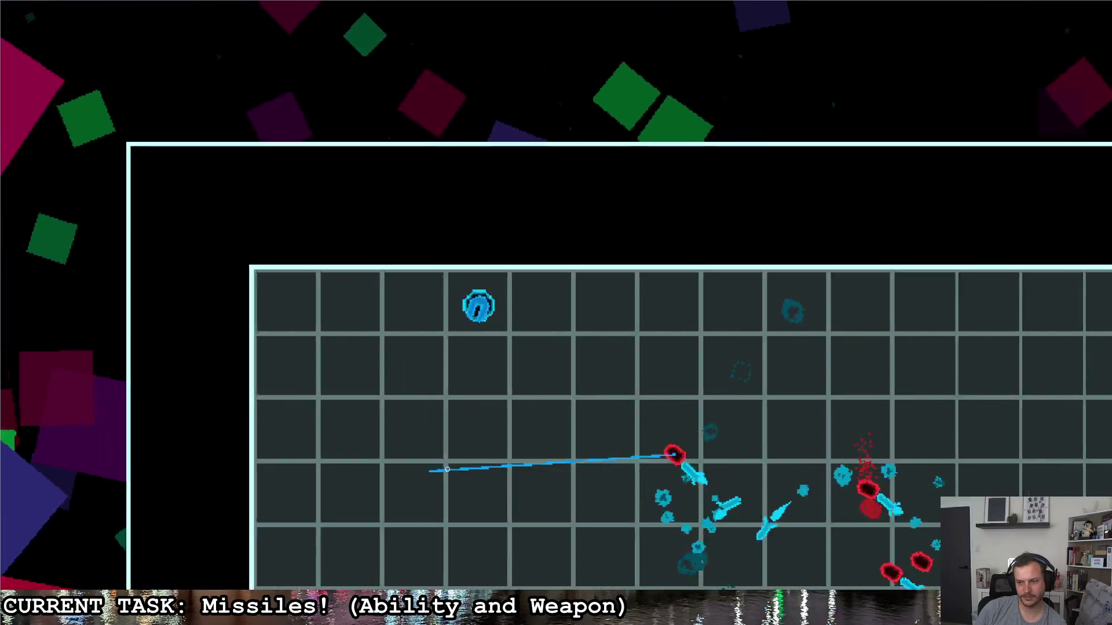
key(s)
key(d)
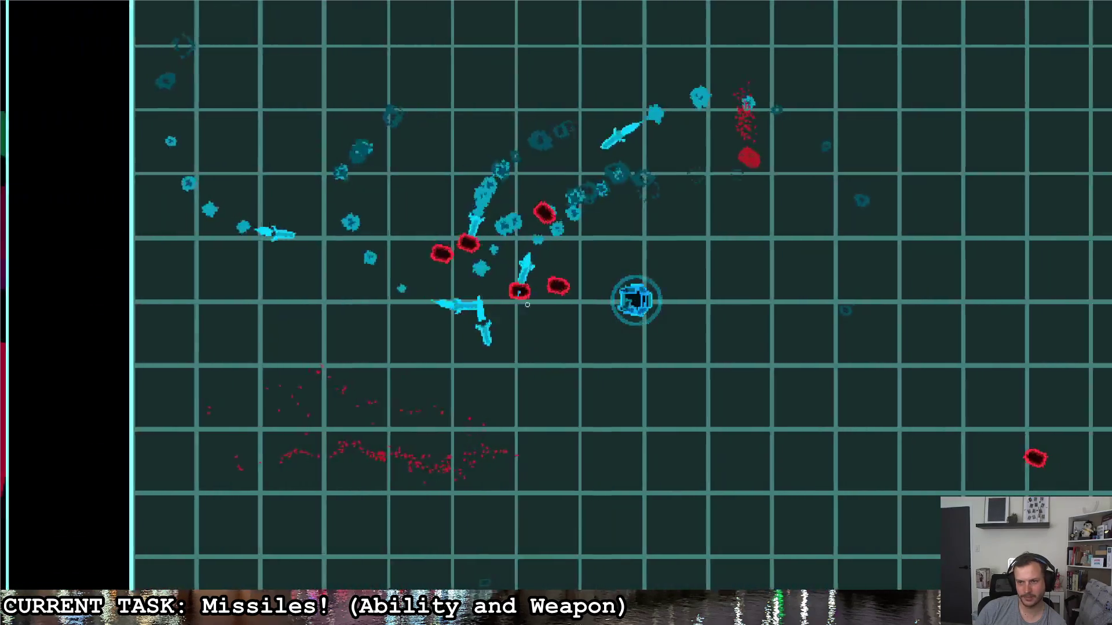
key(a)
key(w)
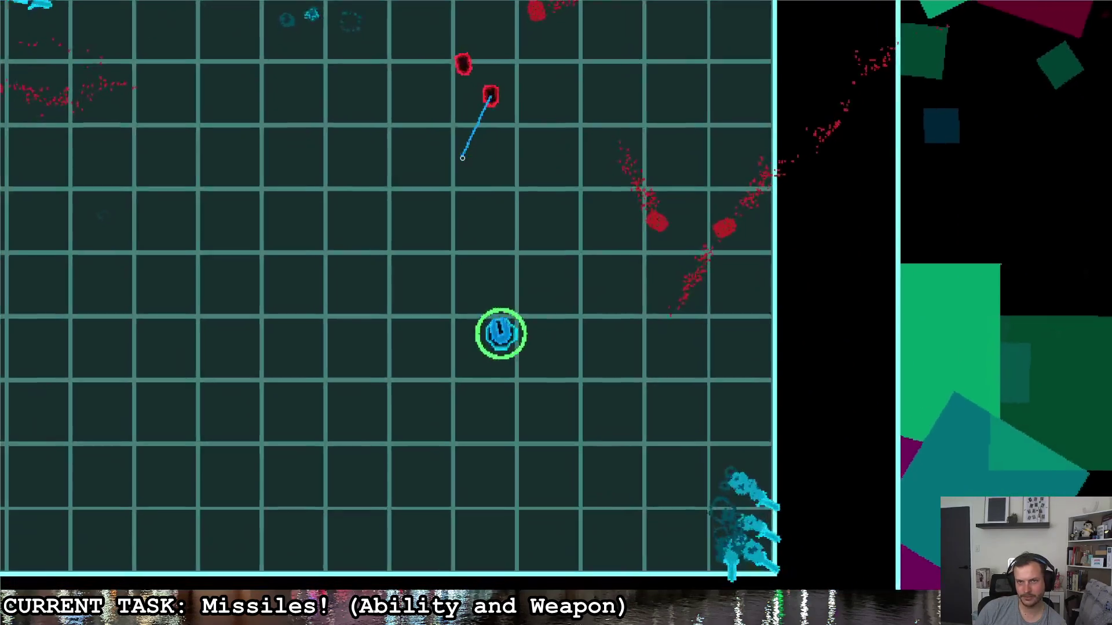
key(a)
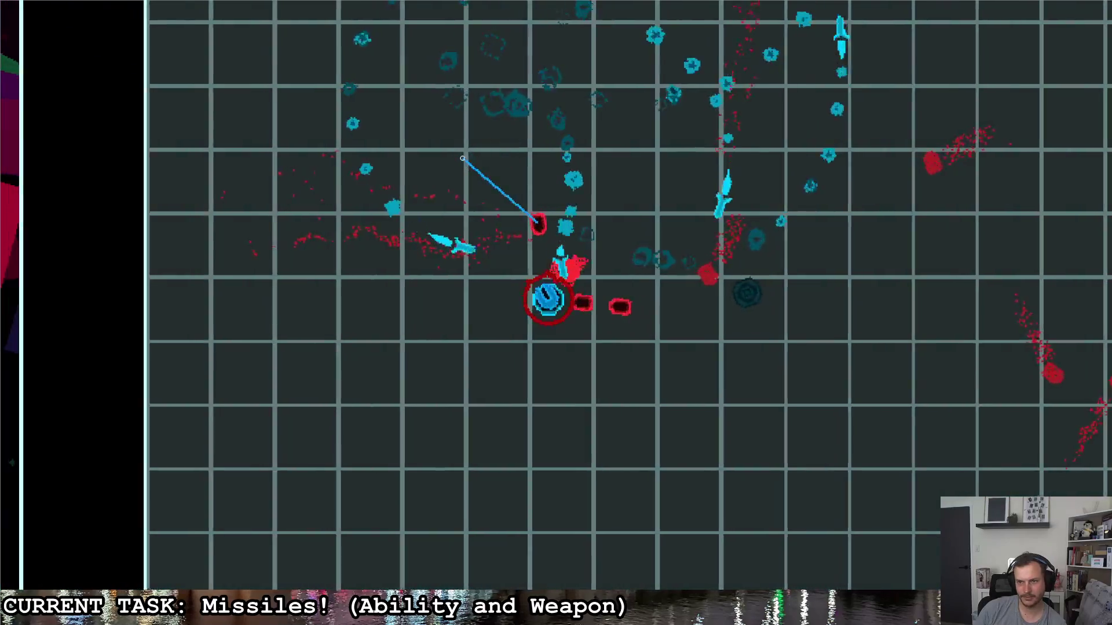
key(d)
key(s)
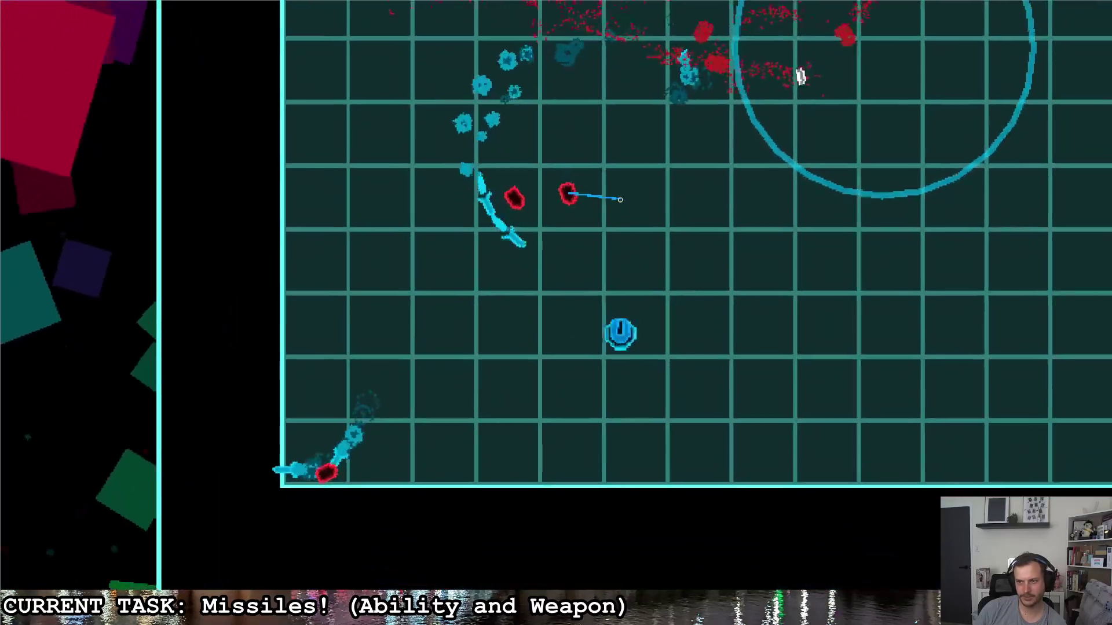
key(d)
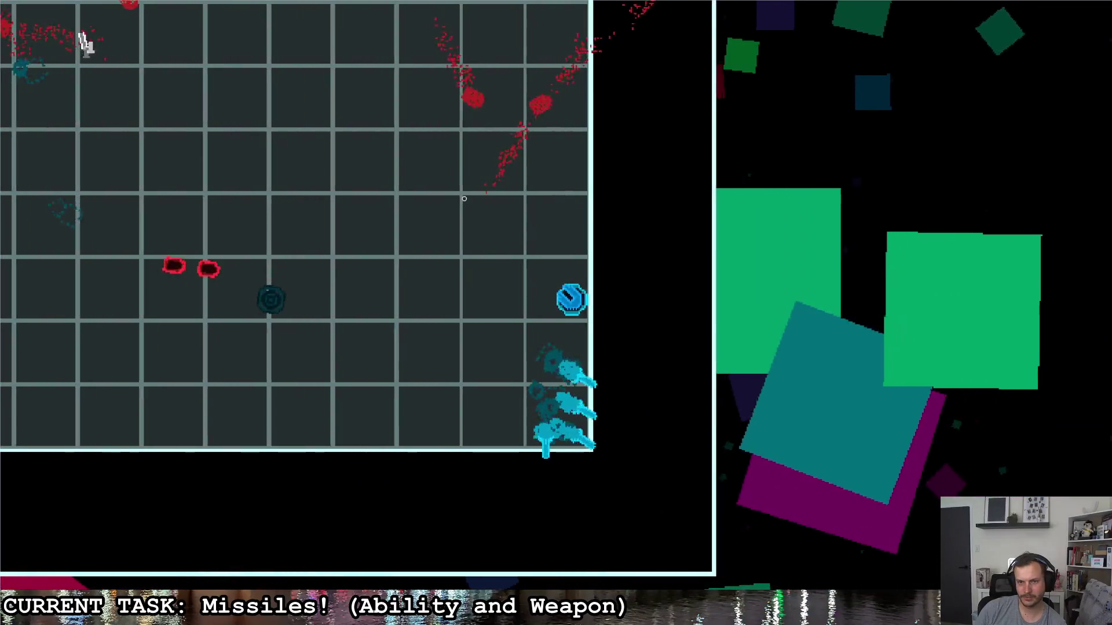
key(a)
key(w)
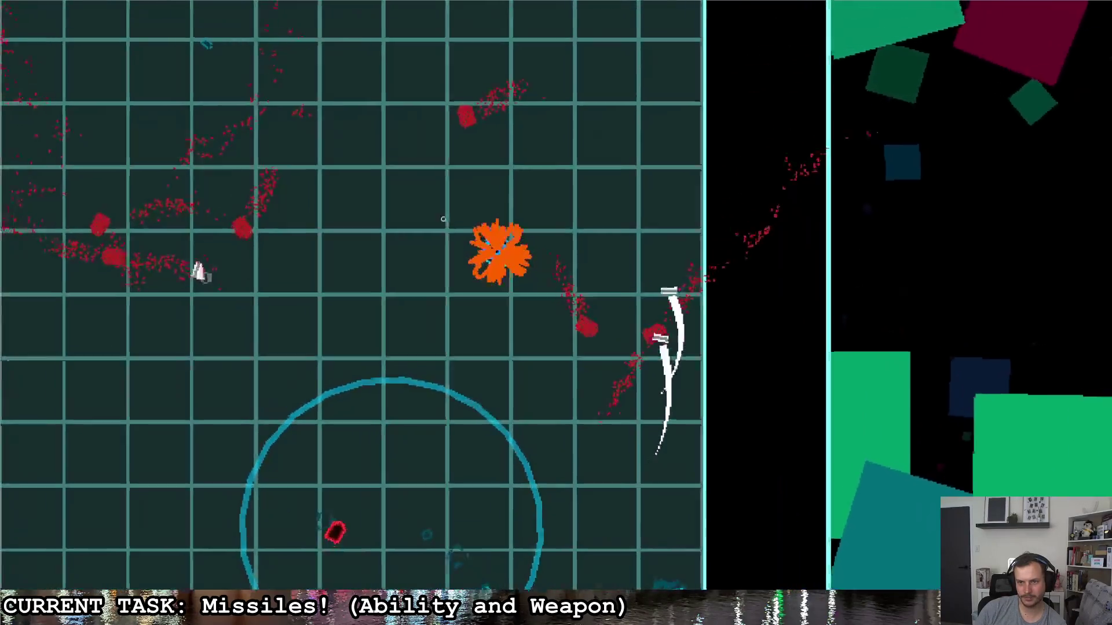
key(a)
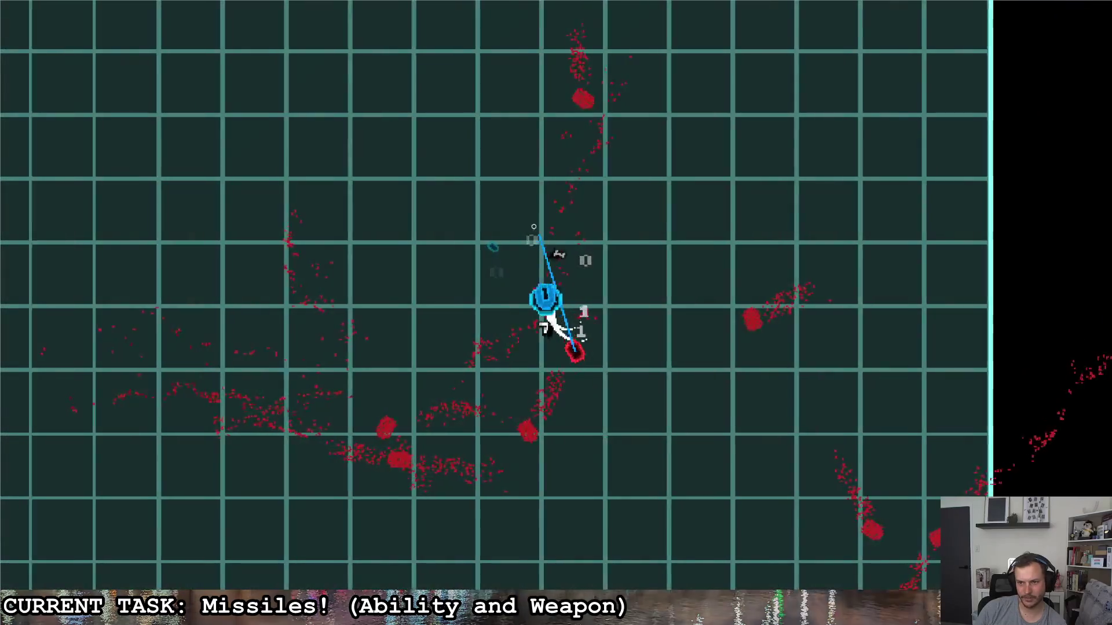
key(s)
key(d)
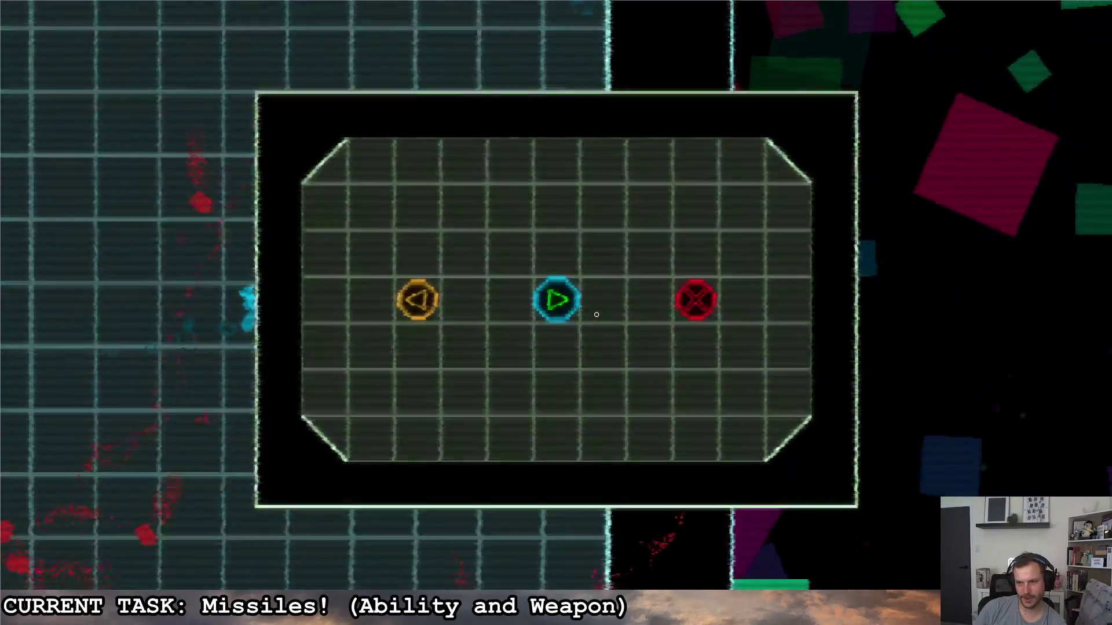
key(d)
key(space)
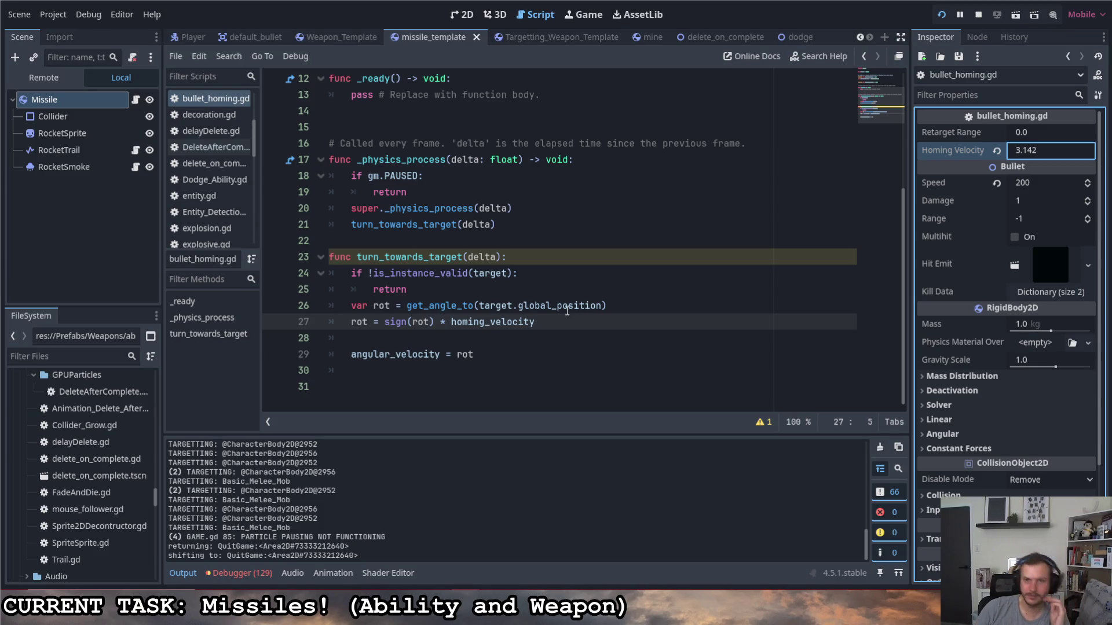
- Add a new line after turn_towards_target(delta) on line 21 and start typing 'if velo'
scroll(531, 308, up, 1)
scroll(532, 311, up, 3)
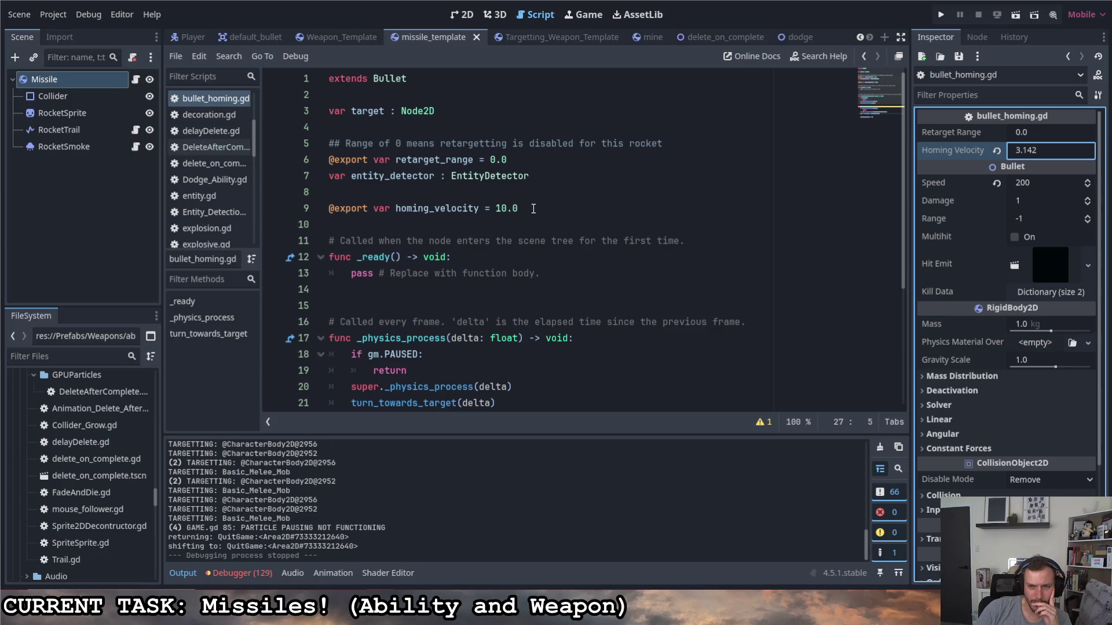
scroll(534, 209, down, 2)
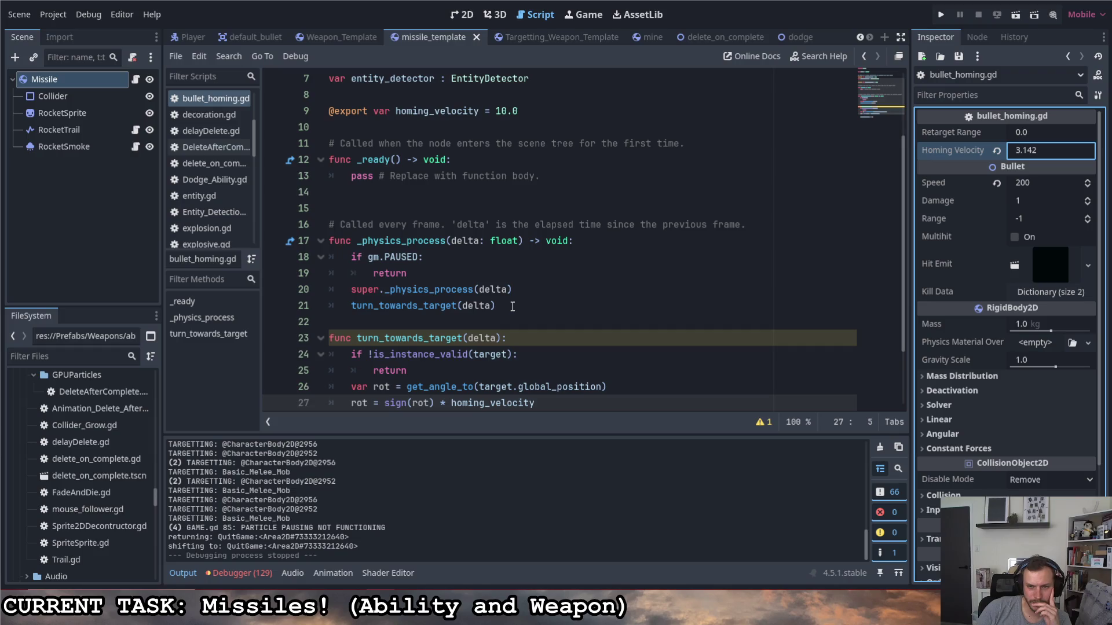
click(512, 307)
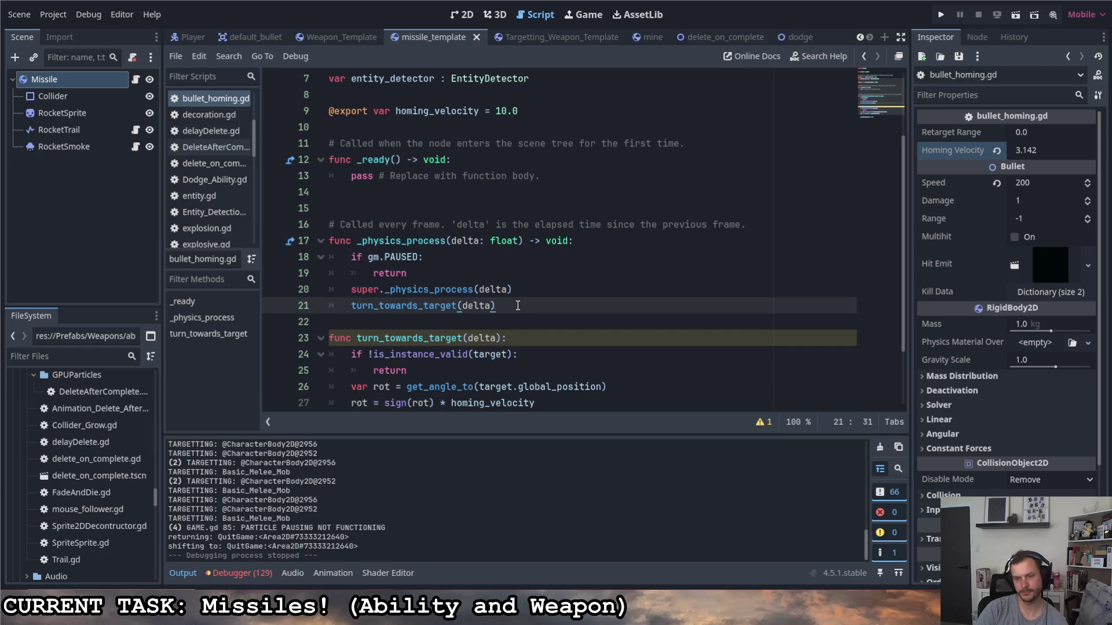
key(Return)
text(if )
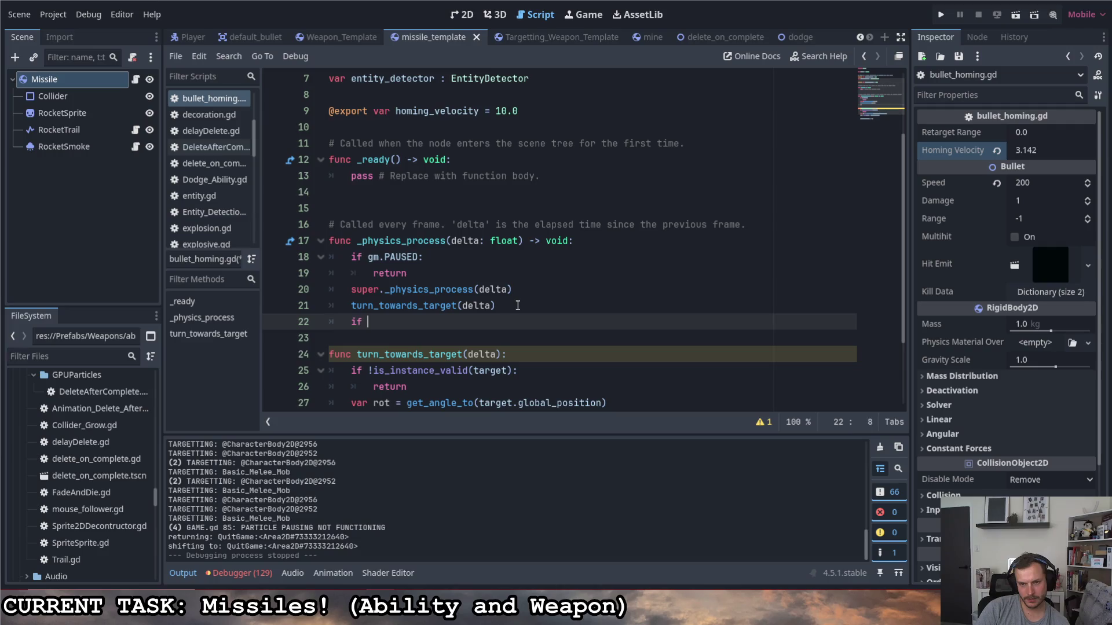
text(velo)
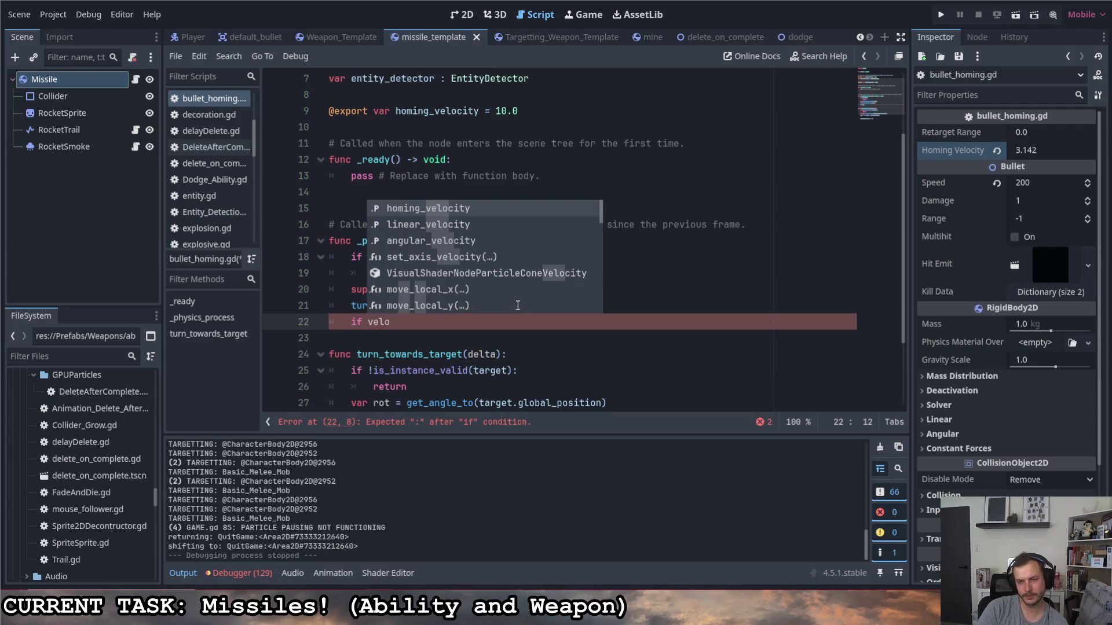
- Finish line 22 as 'if linear_velocity.length() < speed:' with autocomplete and begin its indented body
key(Down)
key(Return)
text(.)
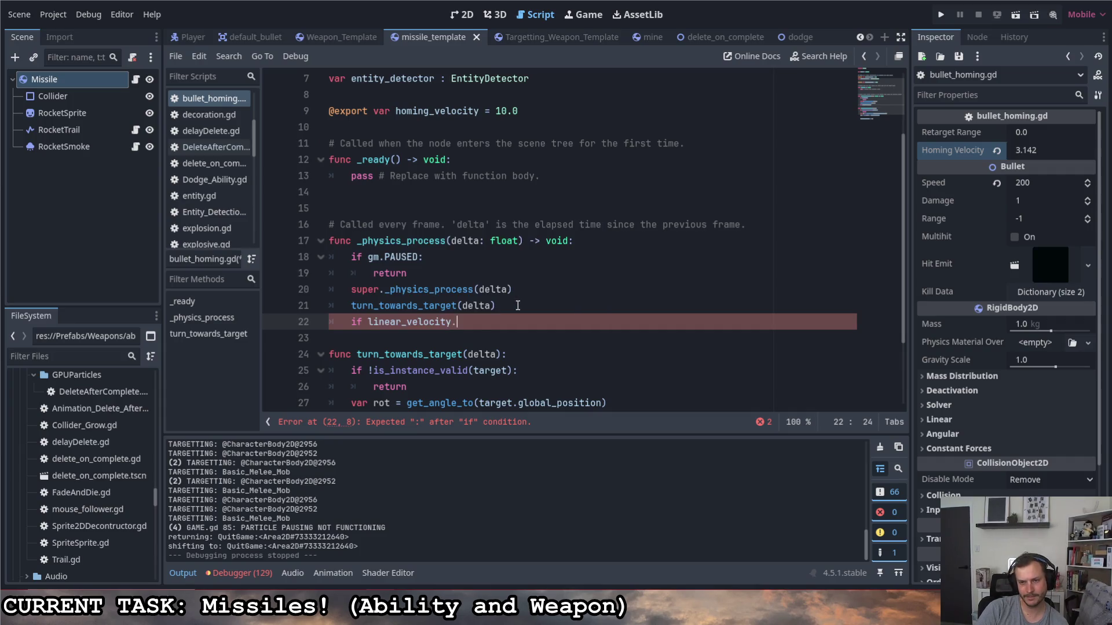
text(mag)
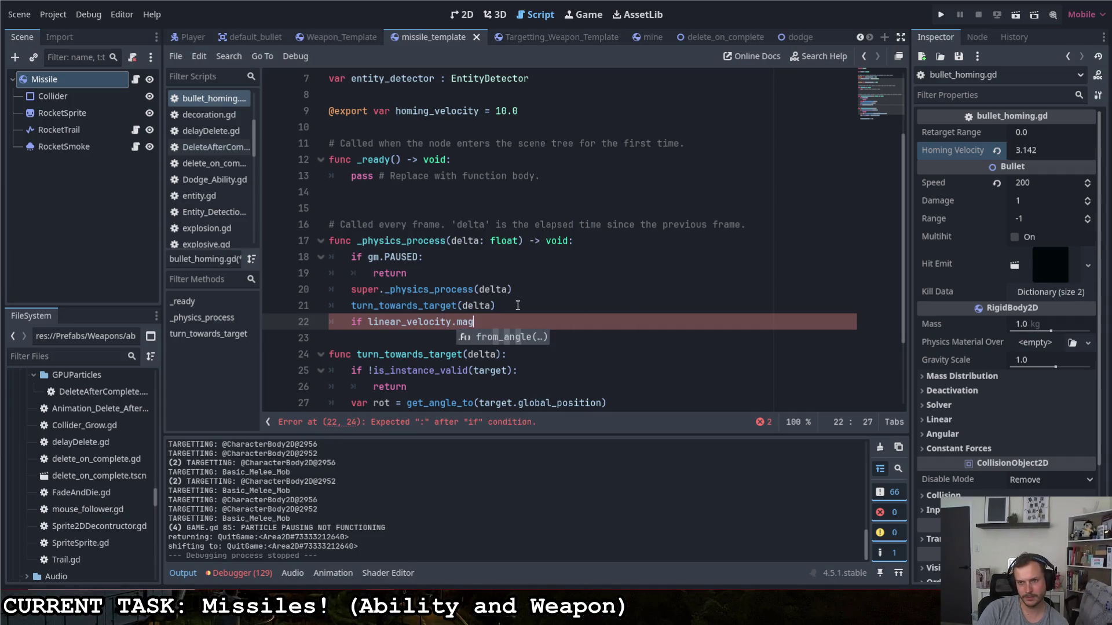
key(BackSpace)
key(BackSpace)
key(BackSpace)
text(len)
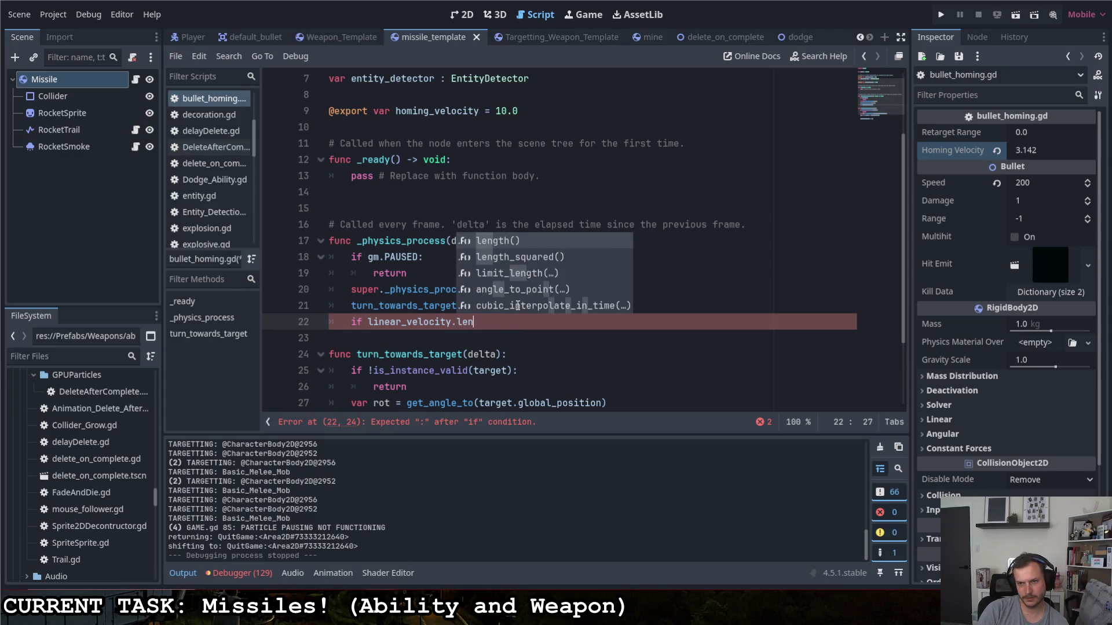
key(Return)
text(< speed)
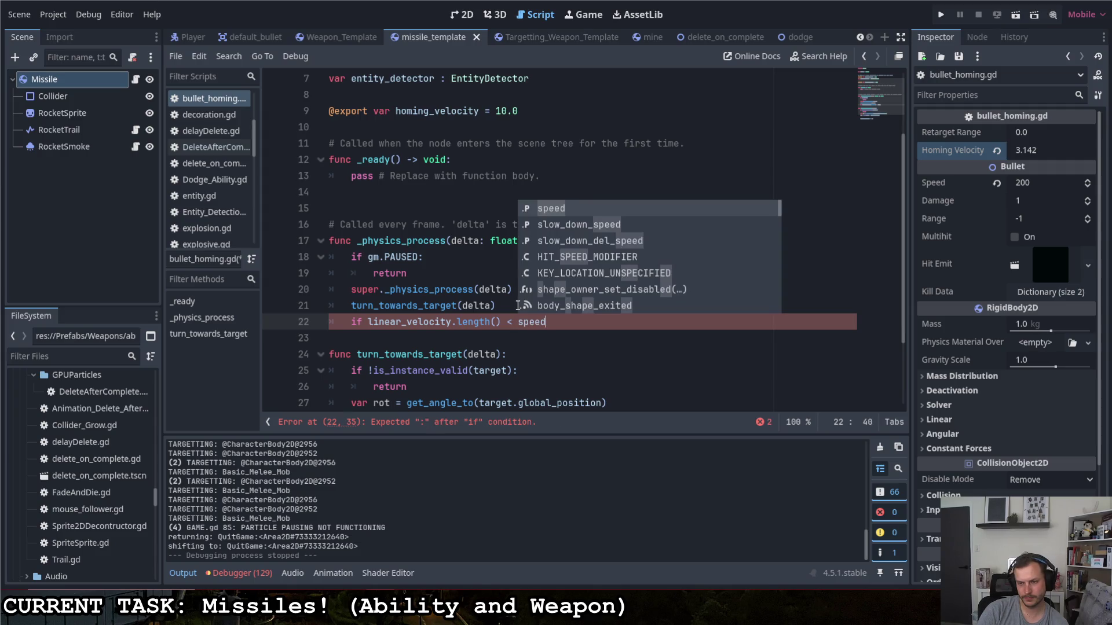
key(Escape)
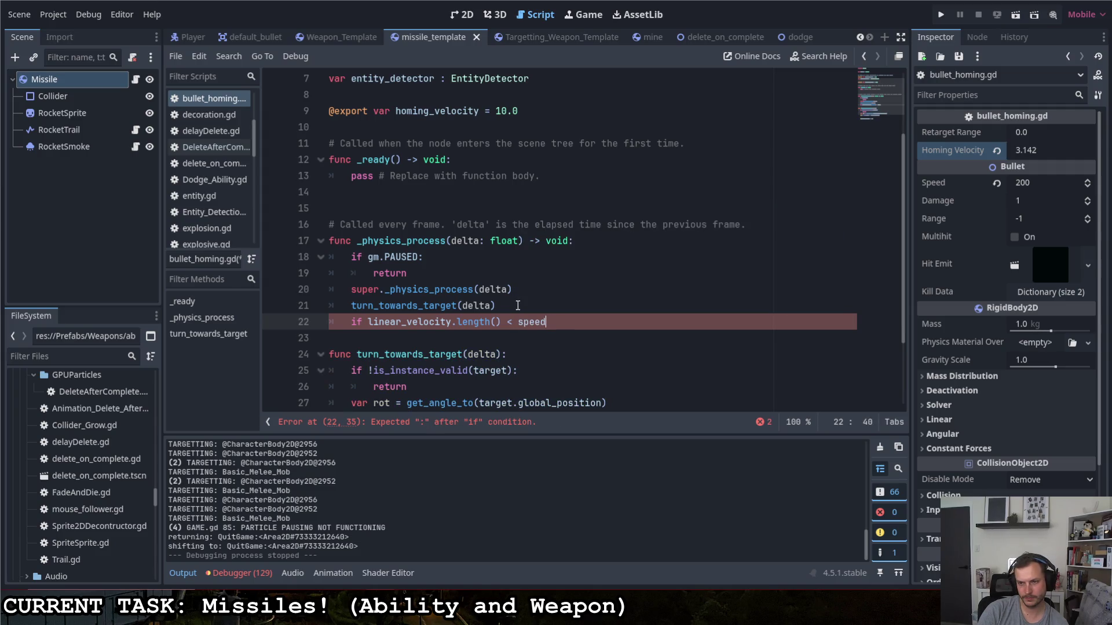
text(:)
key(Return)
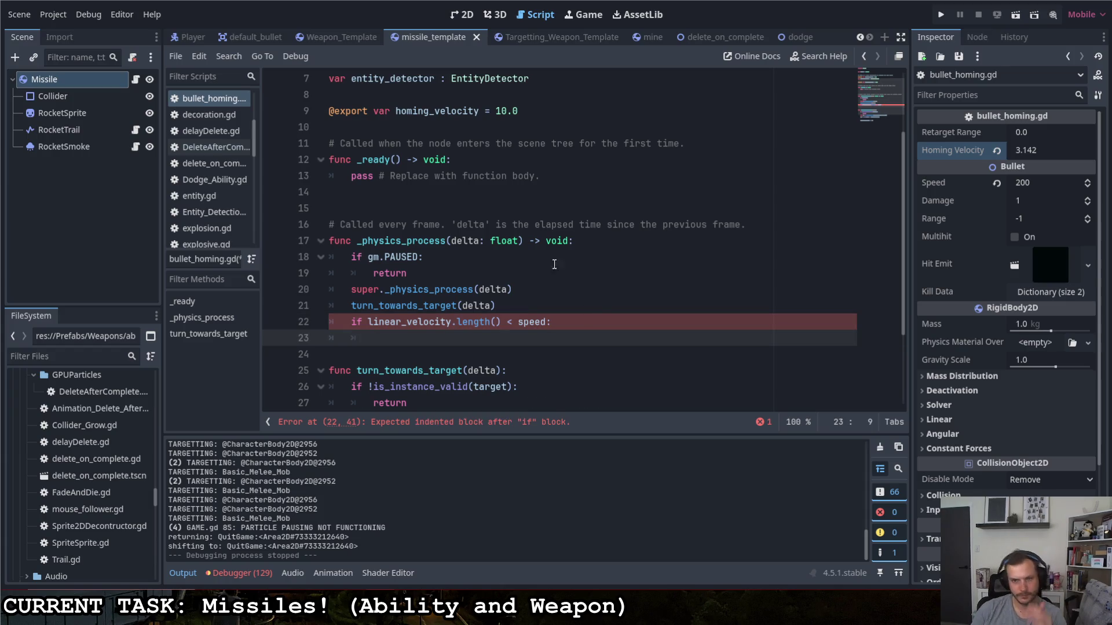
- Switch to the default_bullet scene's bullet.gd script and scroll through its code
click(246, 37)
scroll(440, 219, down, 10)
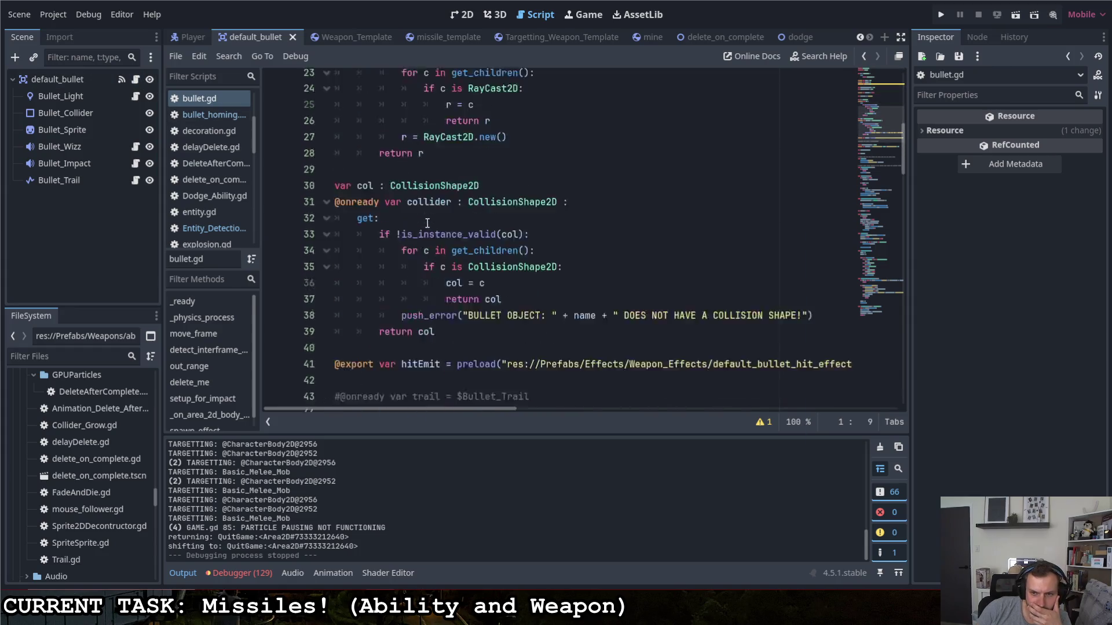
scroll(440, 219, down, 9)
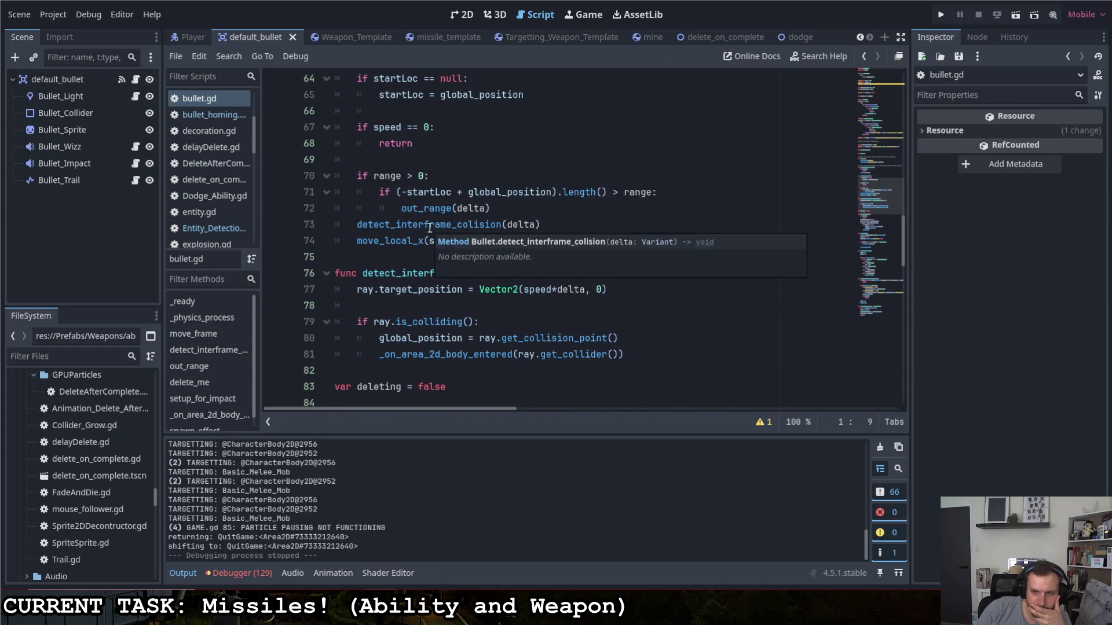
scroll(442, 235, down, 6)
scroll(441, 235, up, 9)
scroll(436, 212, down, 2)
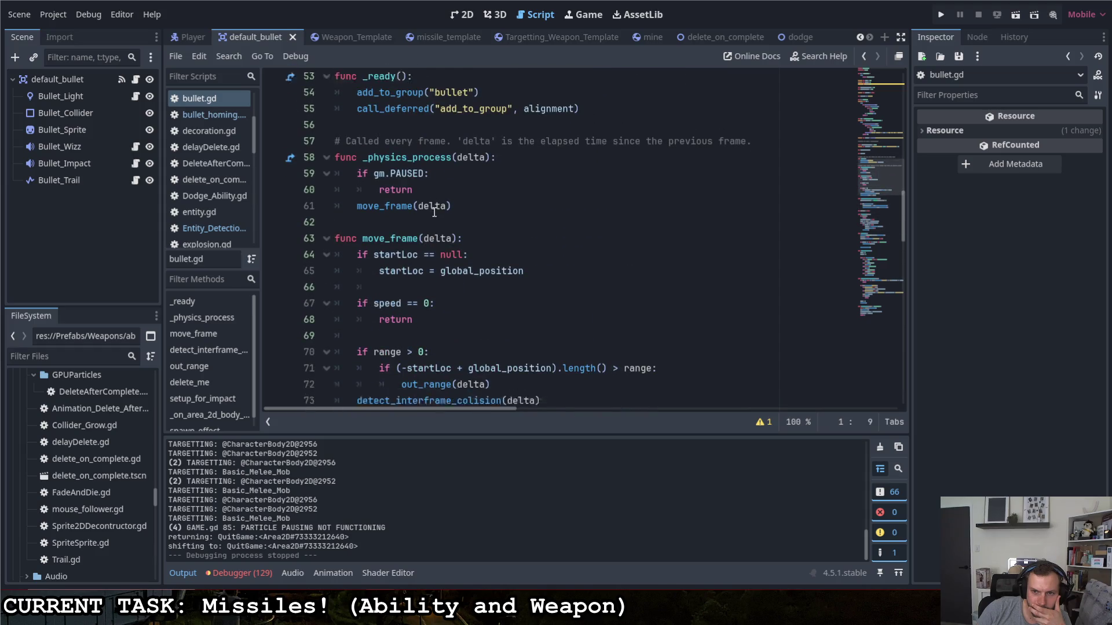
scroll(435, 212, down, 1)
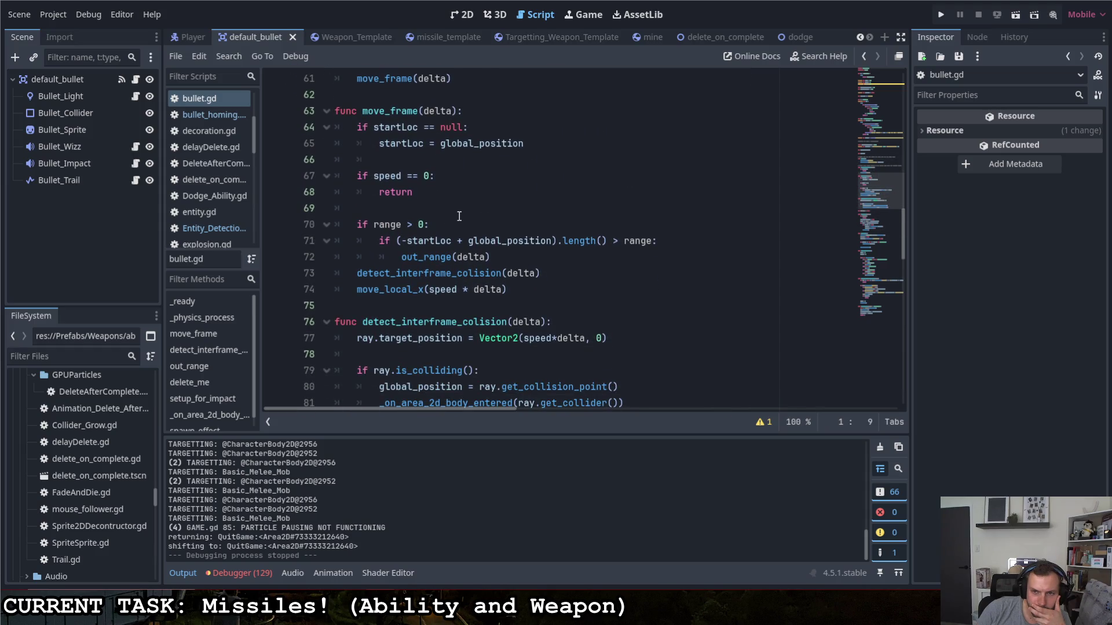
scroll(476, 230, up, 2)
scroll(476, 229, up, 4)
scroll(476, 227, down, 15)
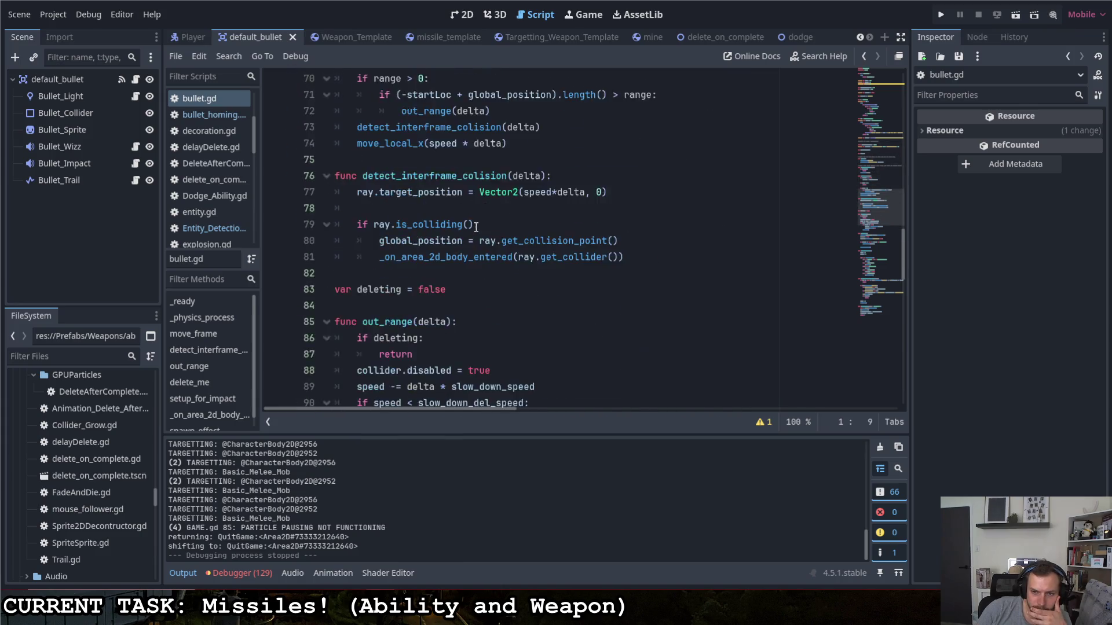
scroll(476, 228, down, 12)
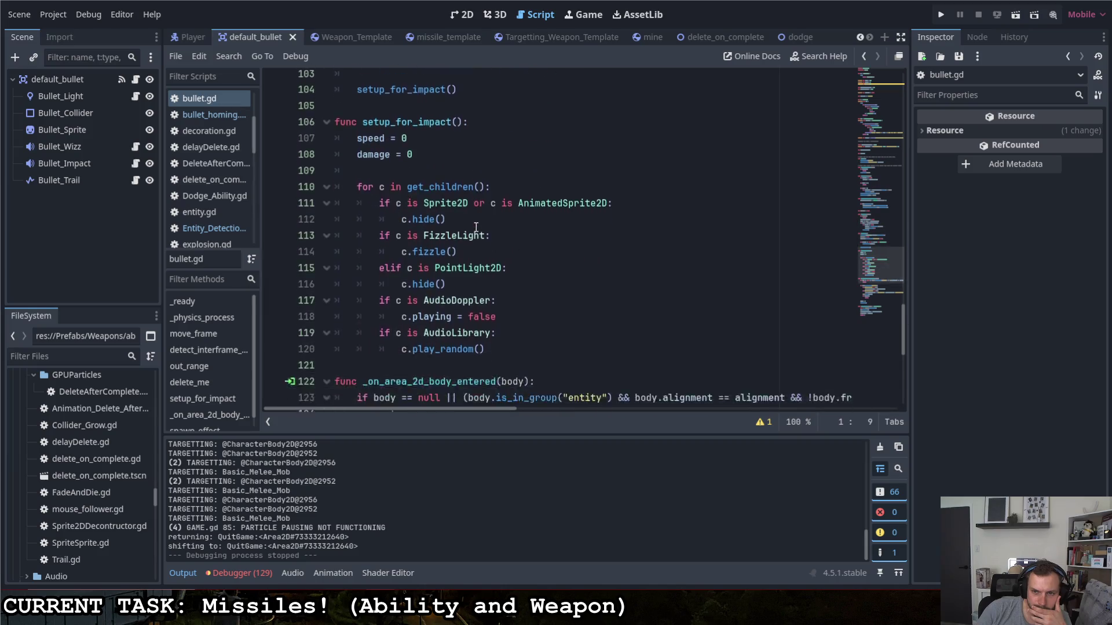
scroll(476, 226, up, 20)
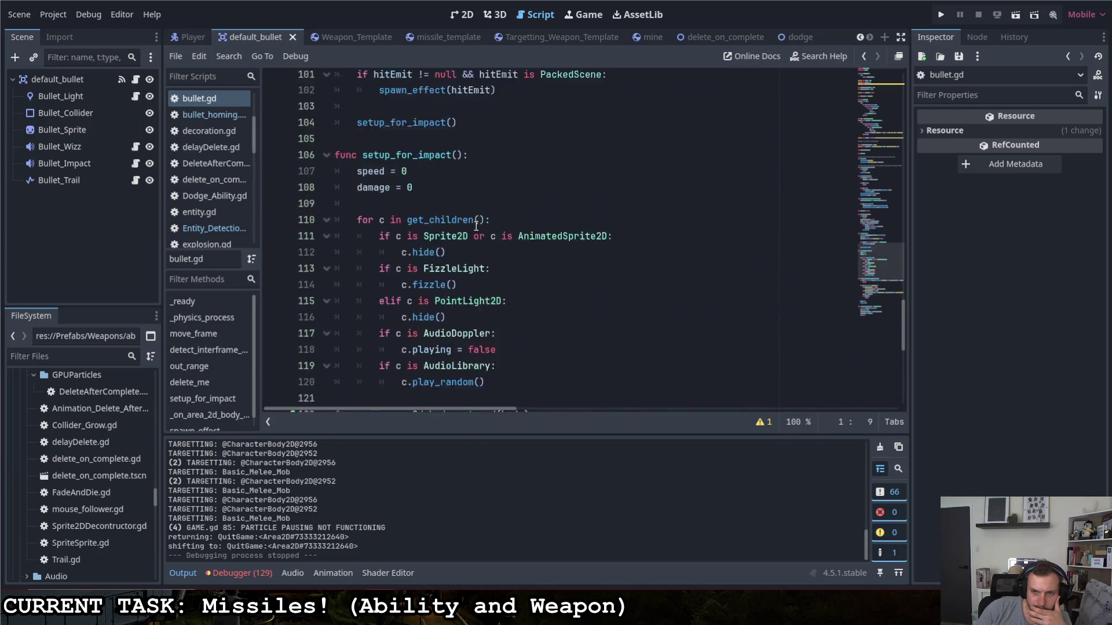
scroll(469, 234, up, 5)
scroll(475, 223, up, 1)
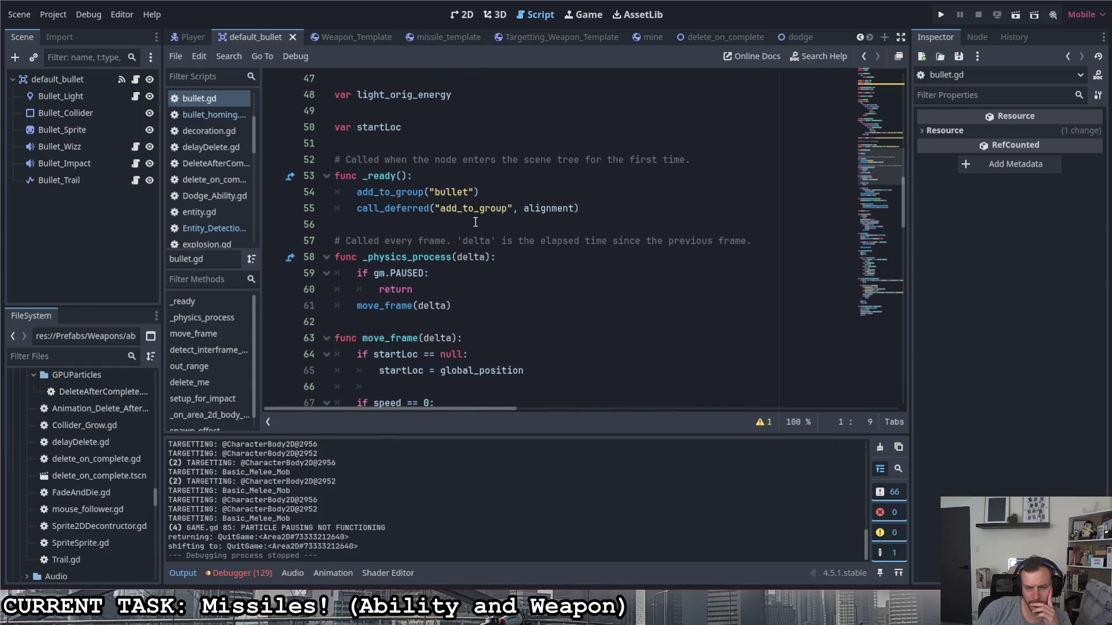
scroll(472, 243, down, 5)
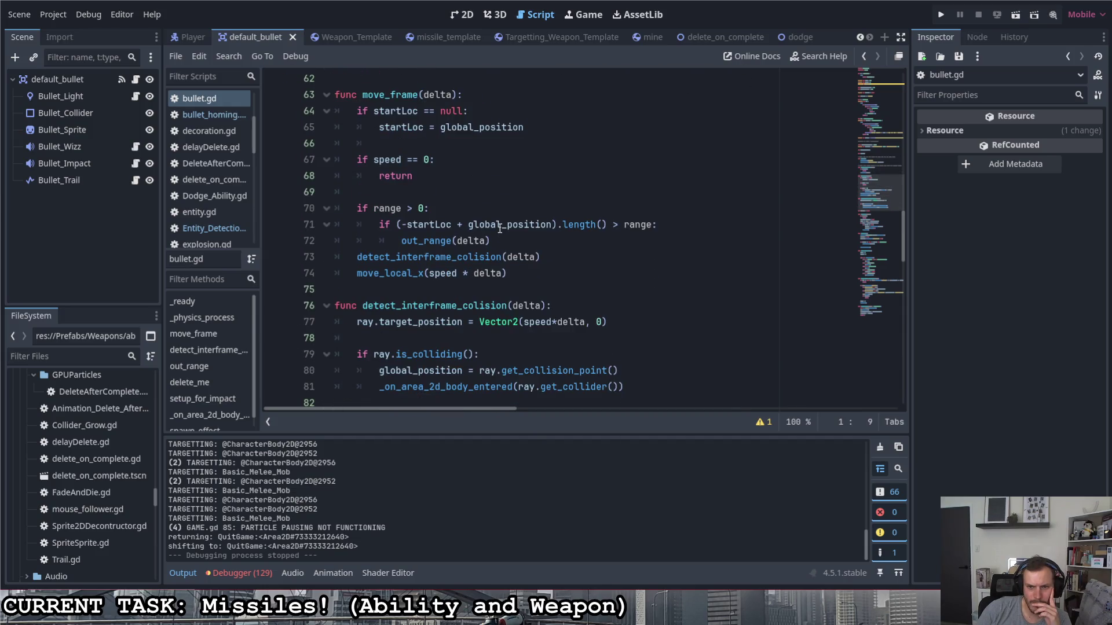
- Select the move_local_x(speed * delta) call on line 74 and place the cursor at its start
drag(357, 273, 443, 281)
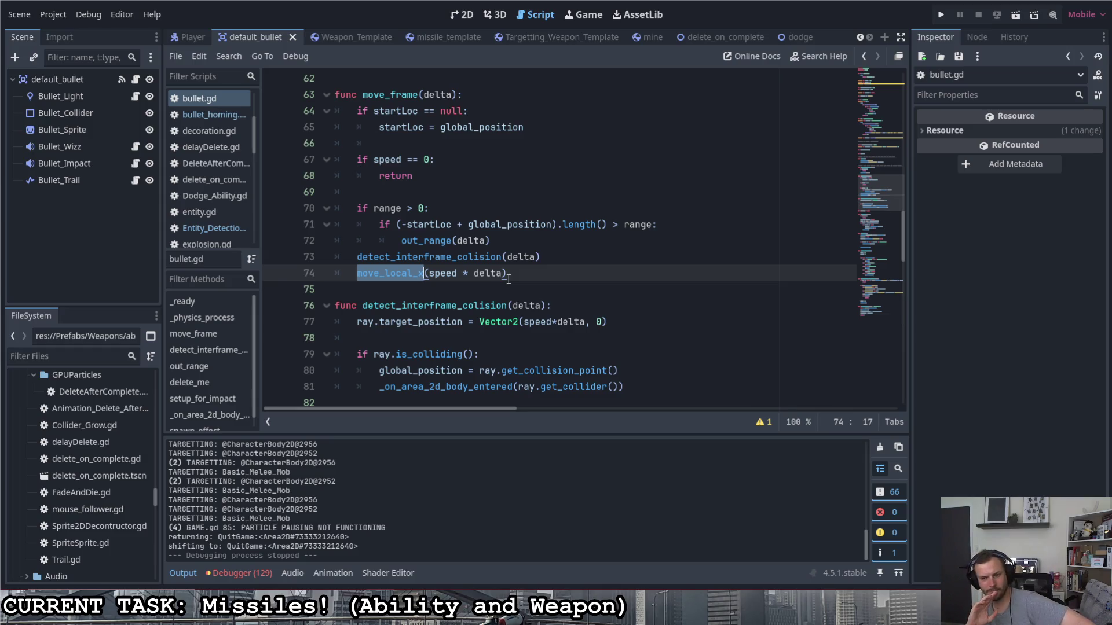
scroll(509, 279, up, 3)
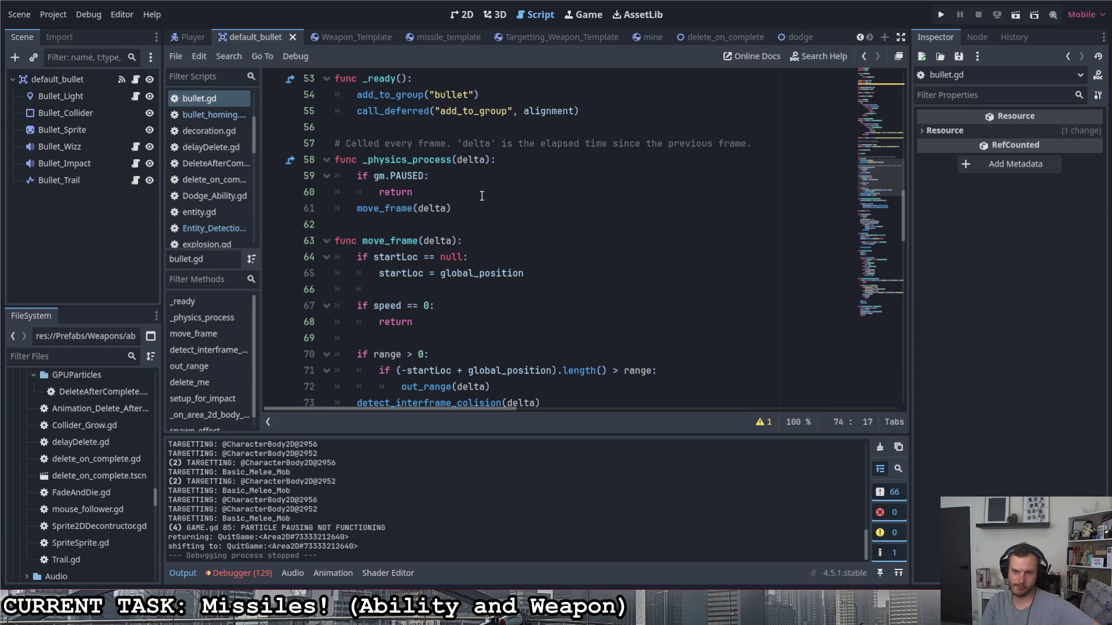
scroll(484, 198, down, 3)
scroll(483, 199, up, 1)
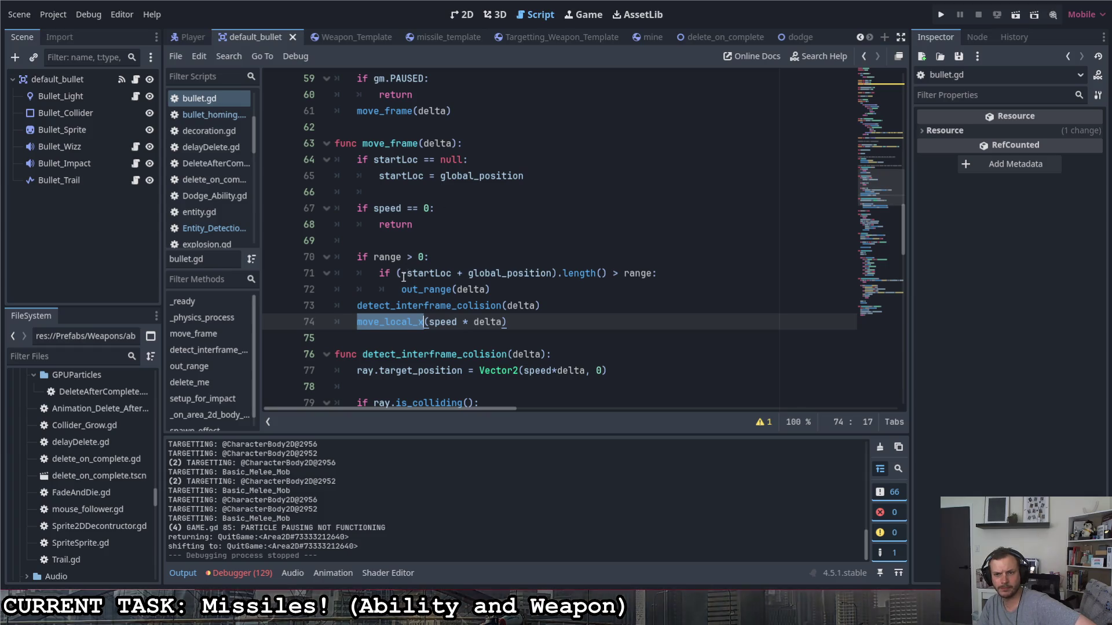
click(358, 326)
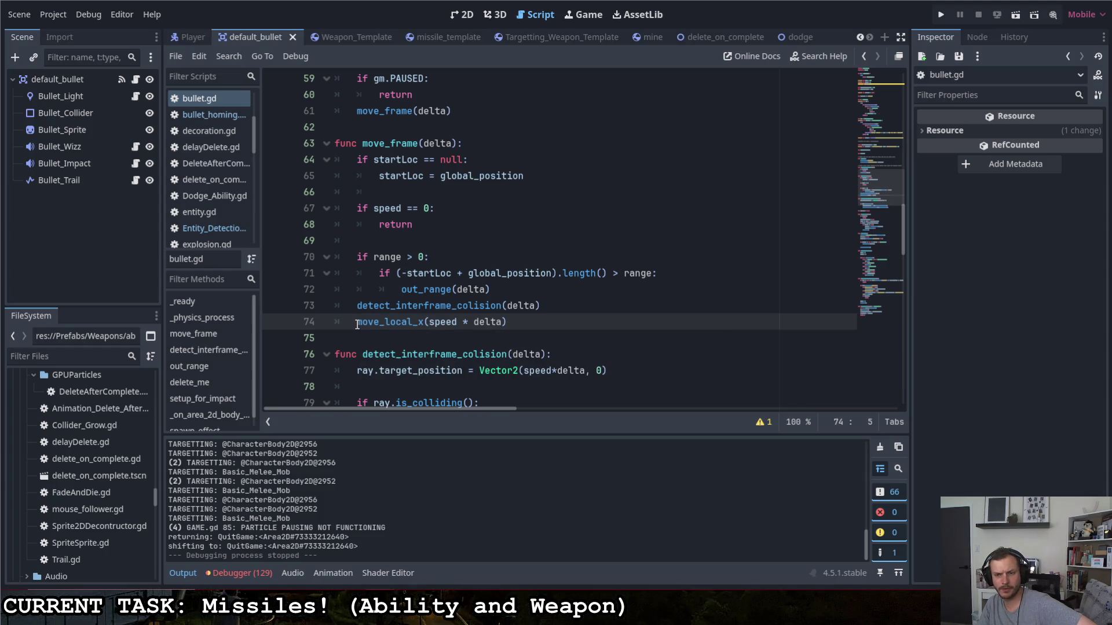
- Comment out the move_local_x line and open a new line after line 55 in _ready
text(#)
scroll(504, 301, up, 5)
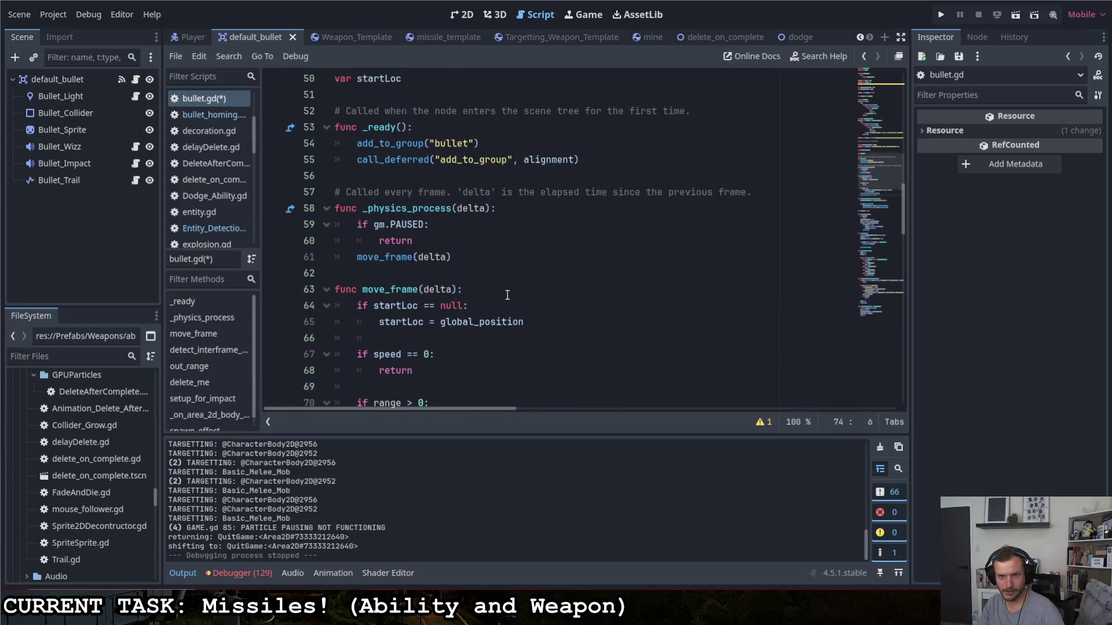
click(603, 257)
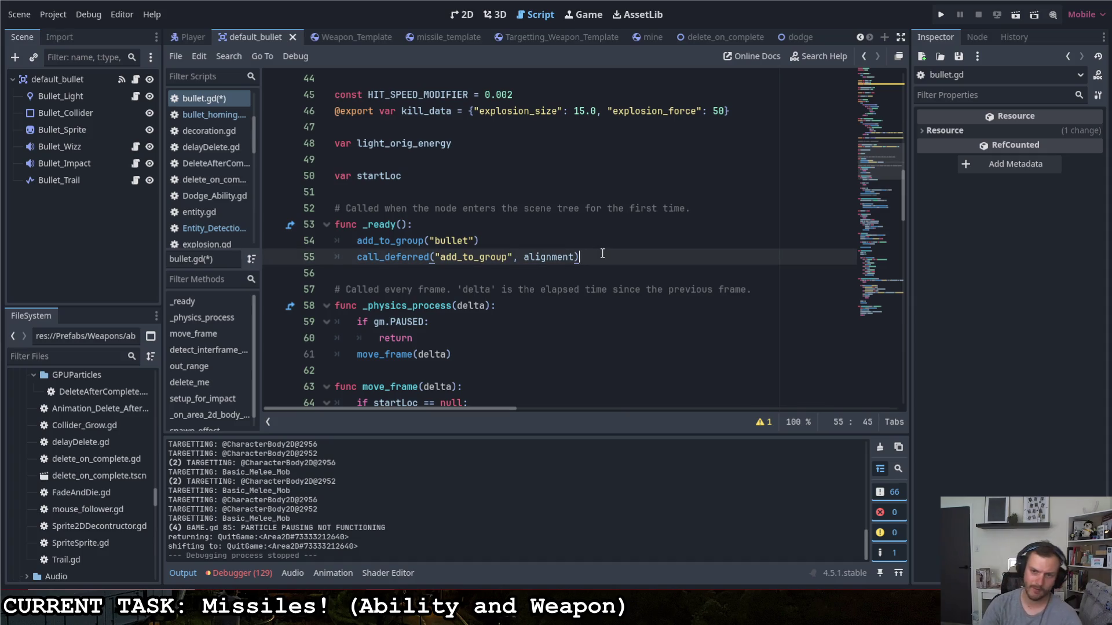
key(Return)
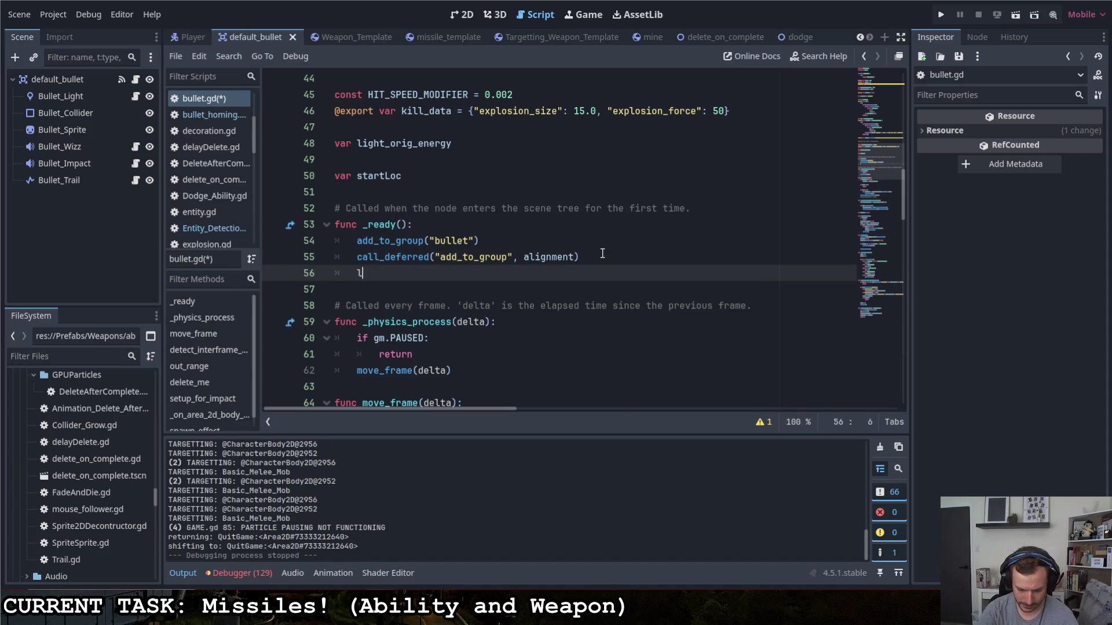
- Write 'linear_velocity = Vector2.RIGHT * speed' on line 56 and save bullet.gd
text(in)
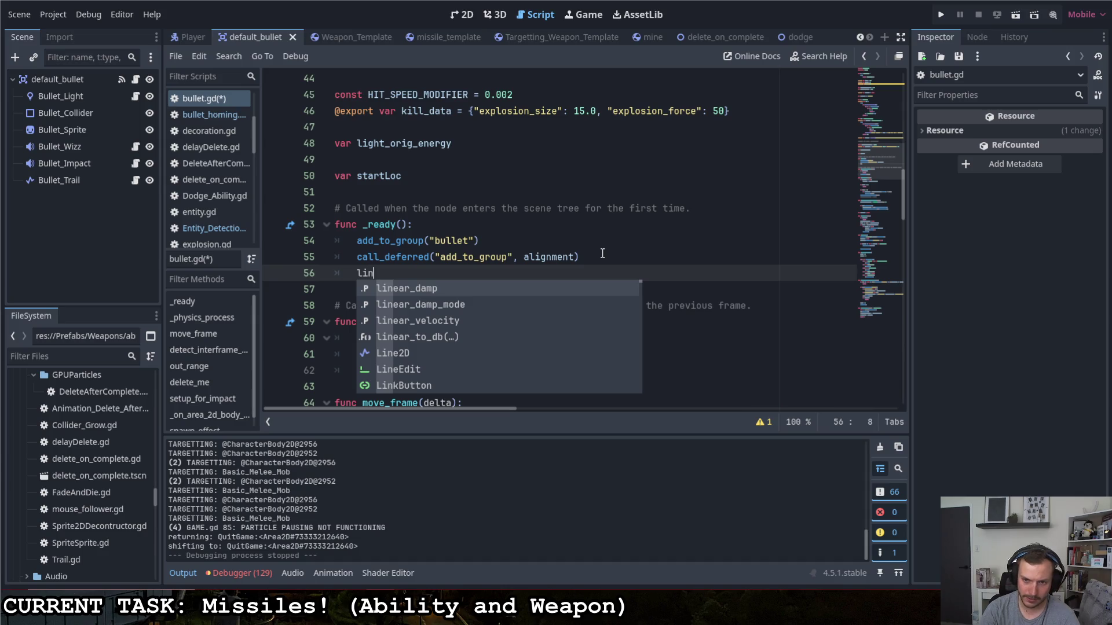
text(ear_)
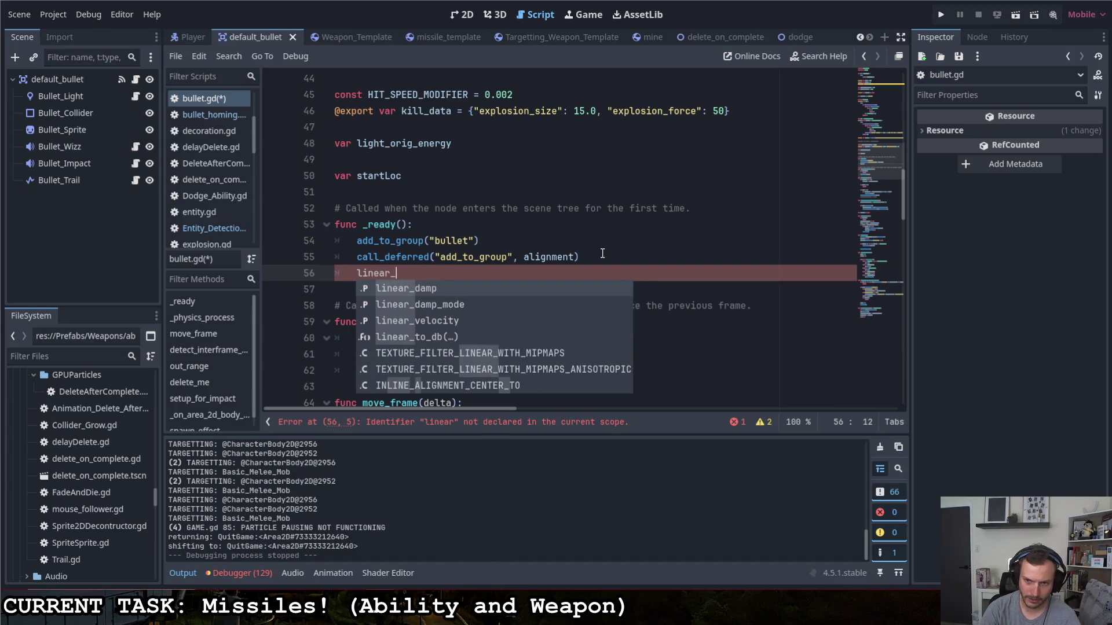
text(vel)
key(Return)
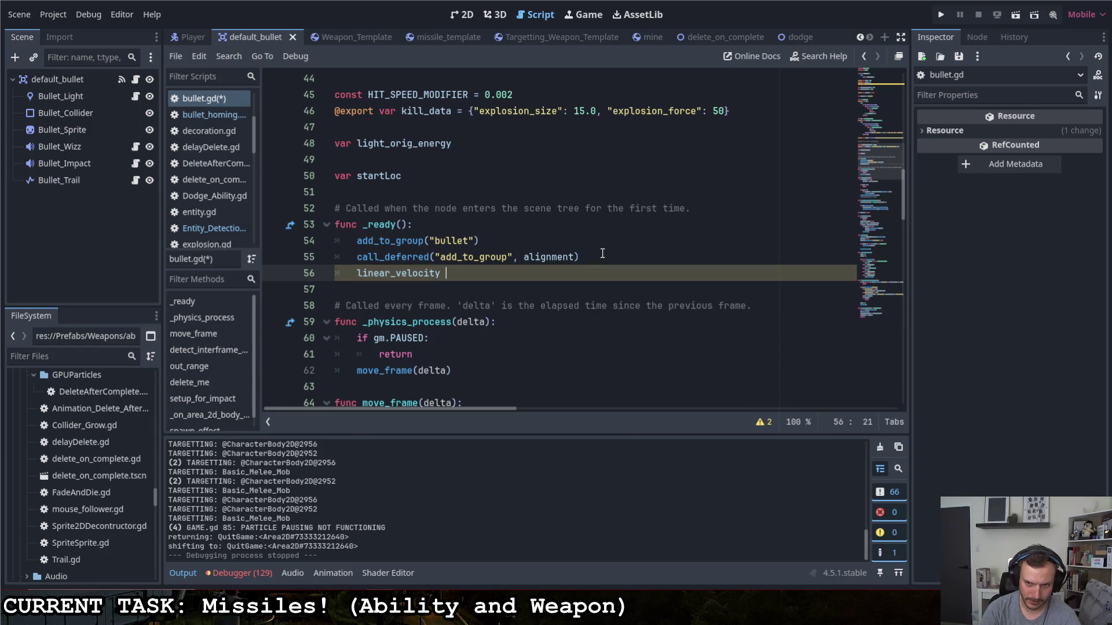
text(= Vector2.ri)
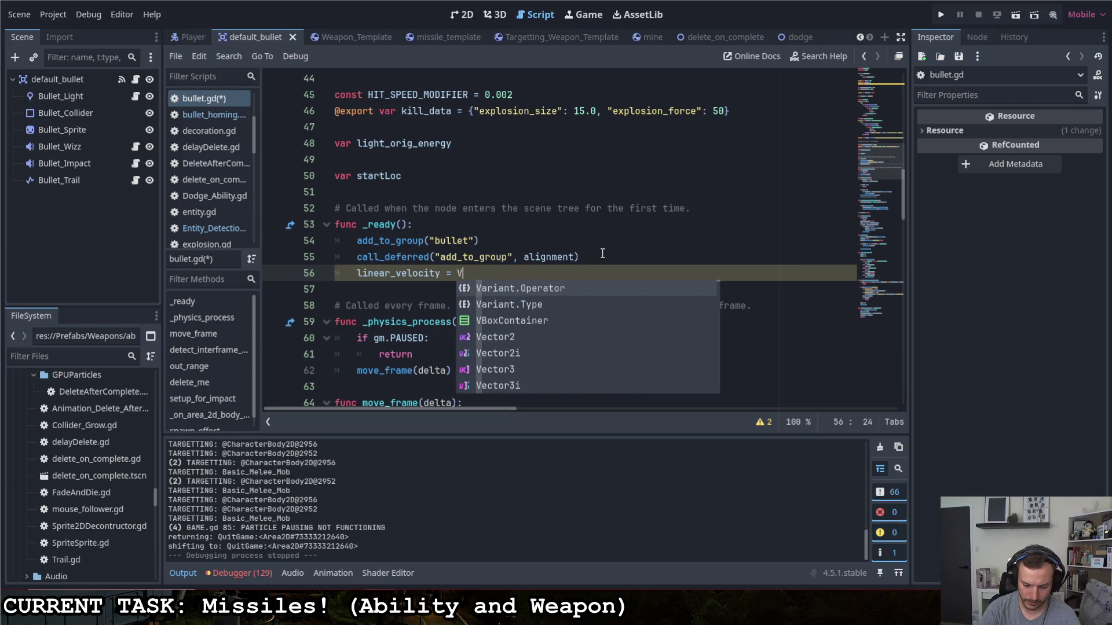
key(Return)
text(speed)
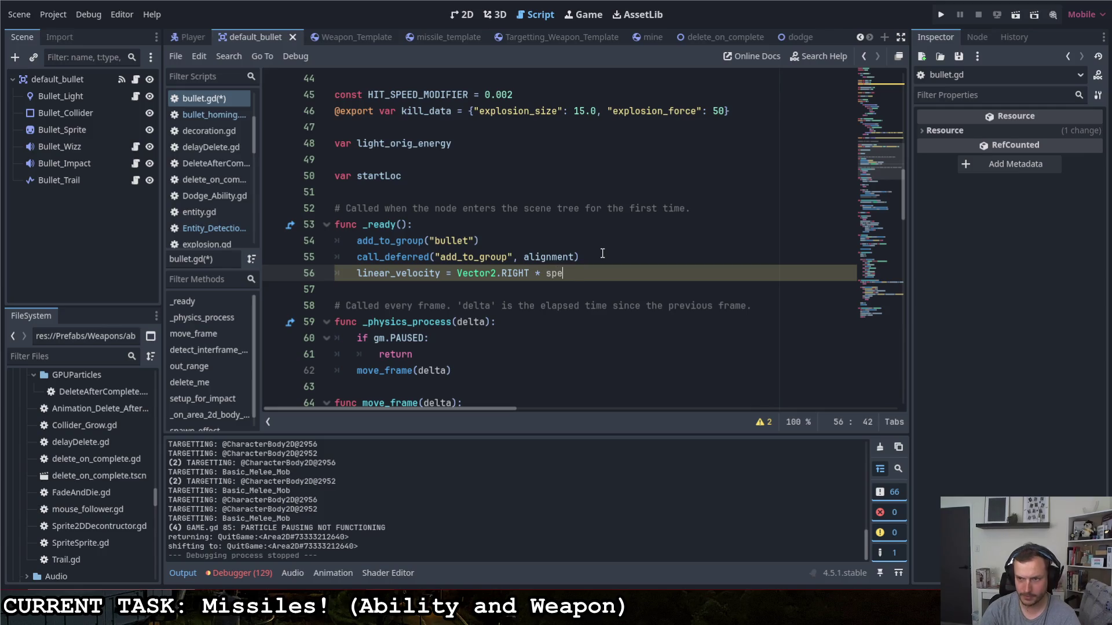
key(ctrl+s)
click(600, 249)
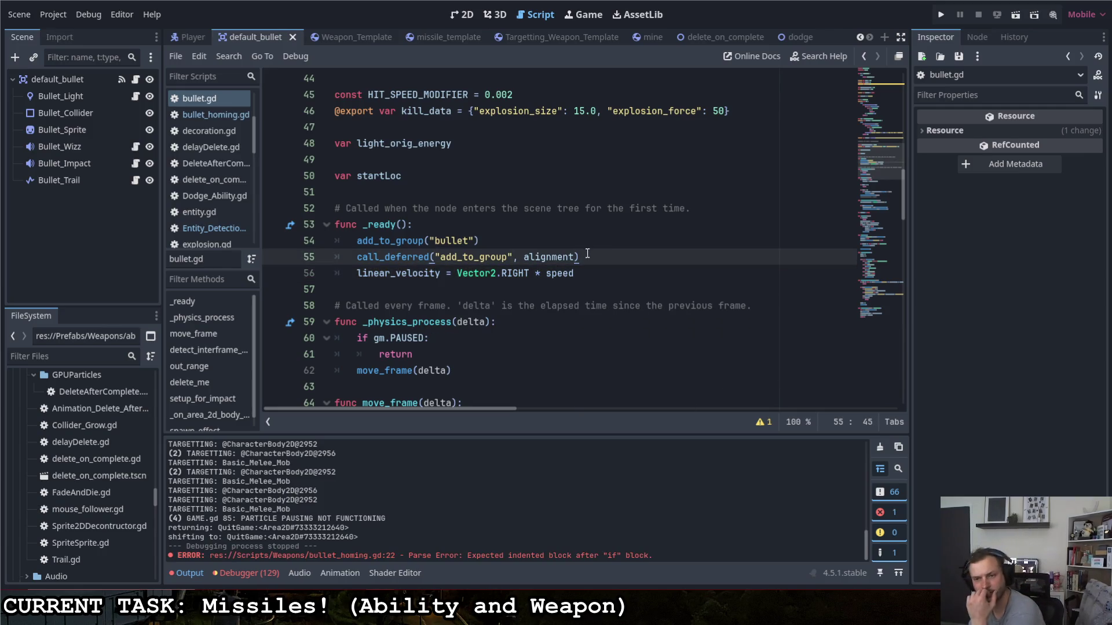
scroll(576, 269, down, 6)
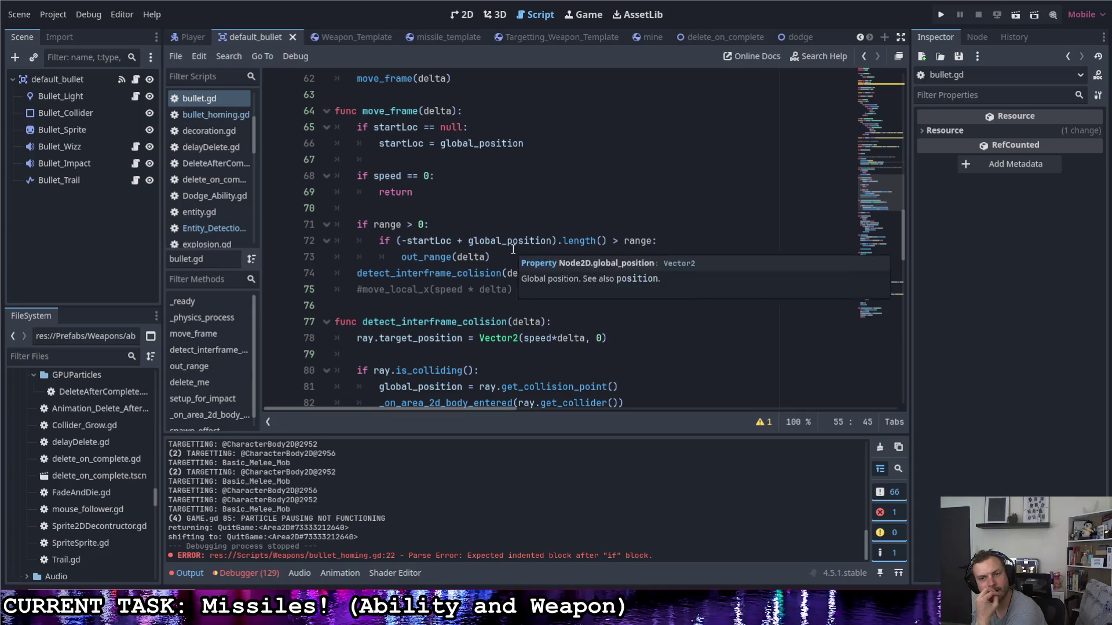
scroll(513, 247, up, 1)
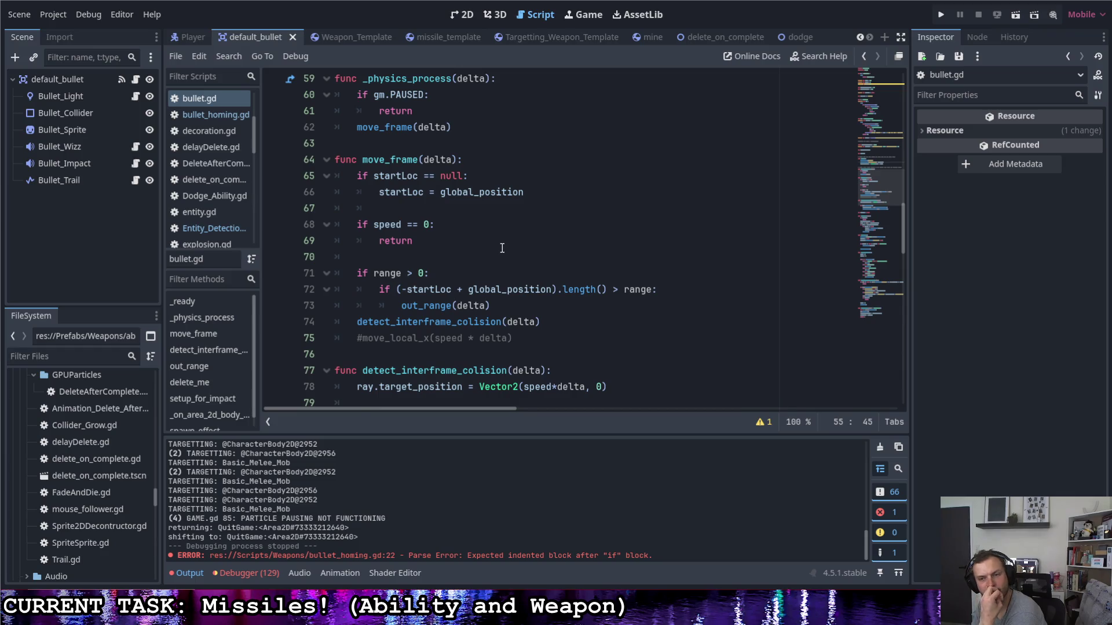
scroll(489, 243, down, 2)
scroll(486, 246, down, 4)
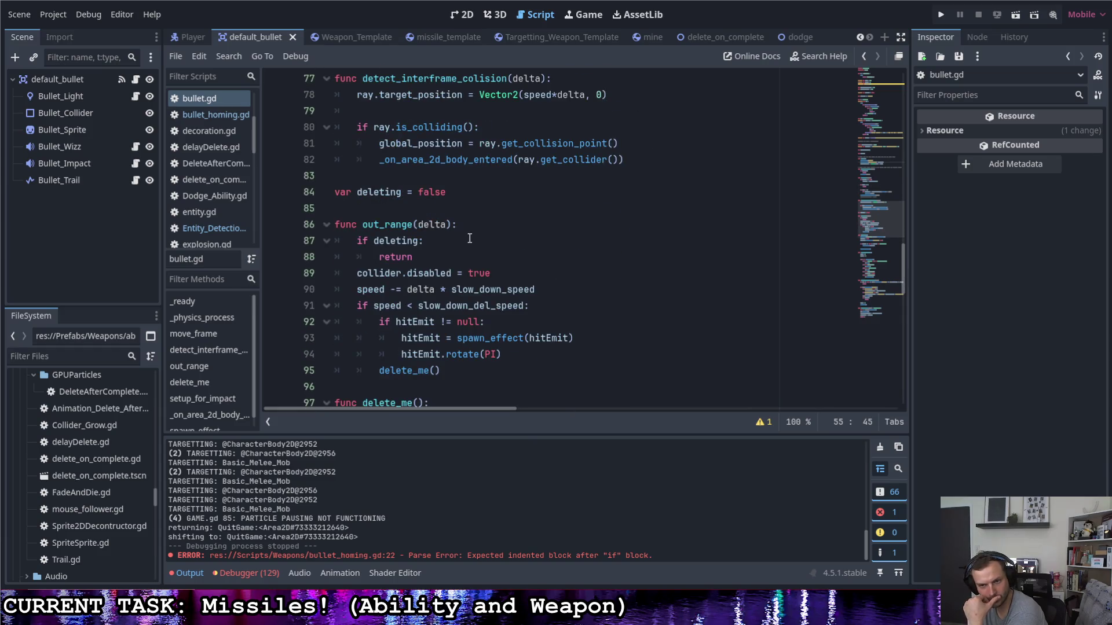
scroll(470, 239, down, 1)
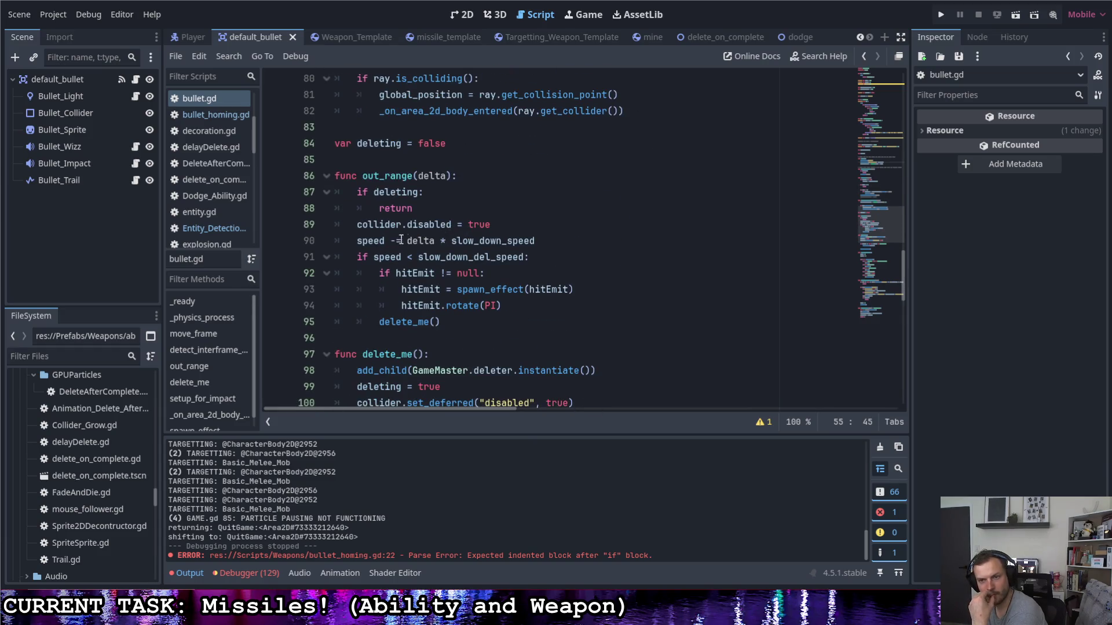
mouse_move(357, 240)
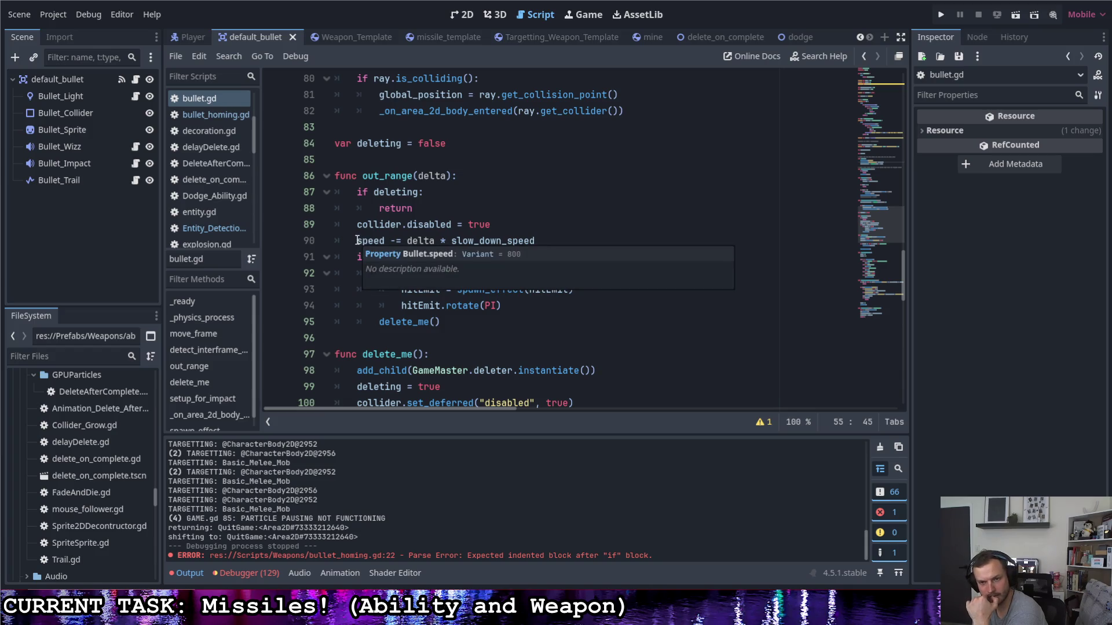
click(511, 351)
click(507, 334)
click(502, 324)
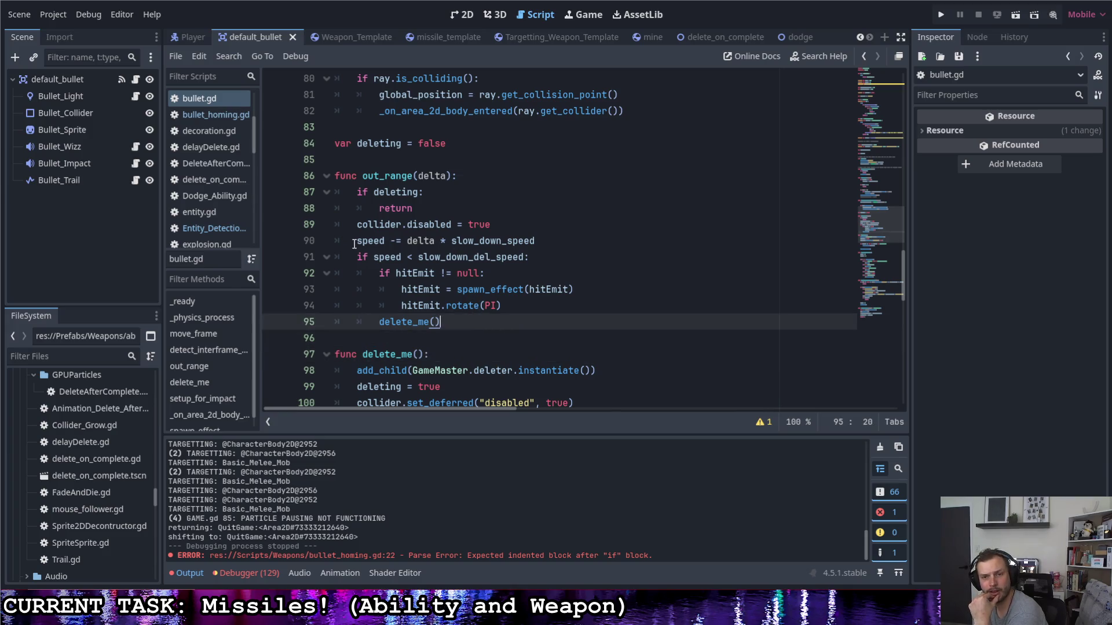
drag(356, 242, 386, 241)
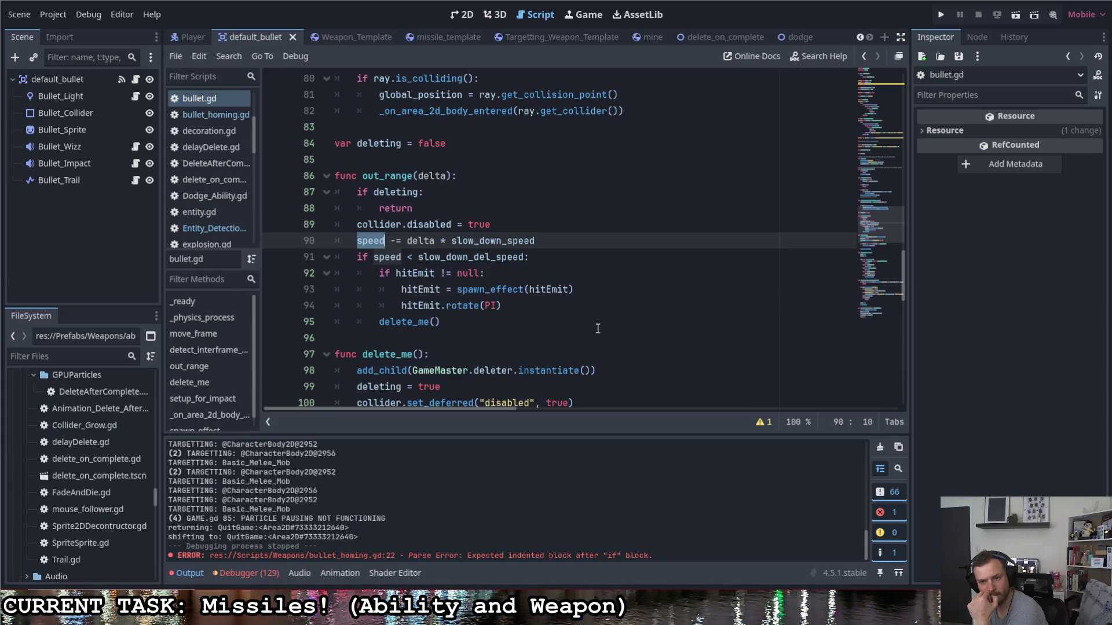
click(523, 308)
mouse_move(355, 241)
mouse_down()
mouse_move(527, 258)
mouse_move(548, 241)
mouse_up()
key(Up)
- Insert 'linear_damp += slow_down_speed * delta' below collider.disabled, save, and select default_bullet's root node
key(Return)
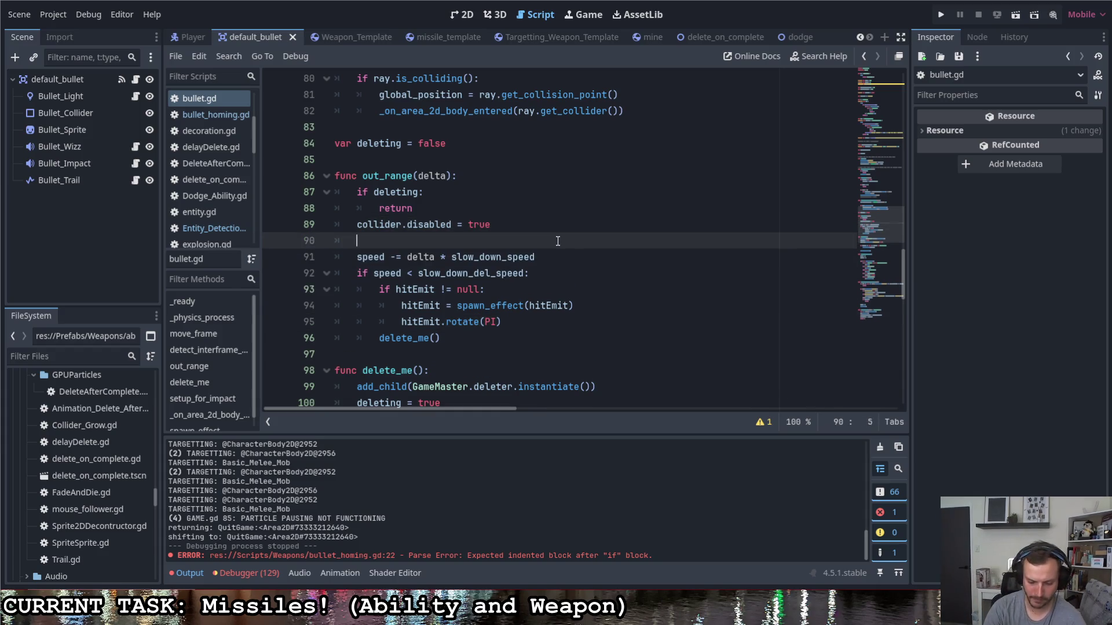
key(BackSpace)
key(BackSpace)
text(lin)
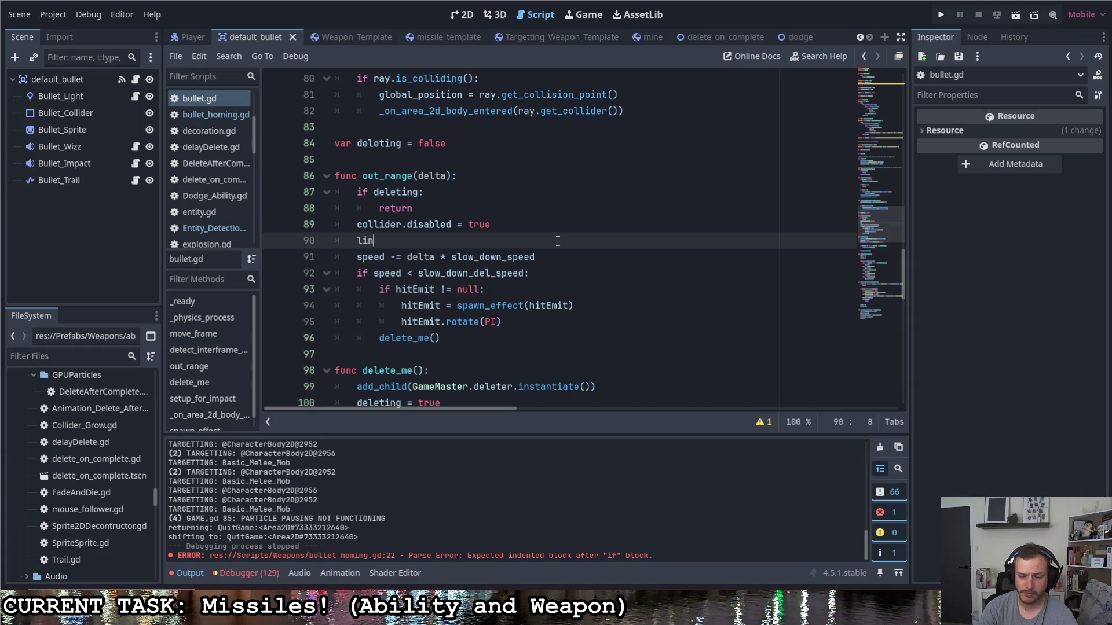
key(Return)
text(++)
key(ctrl+space)
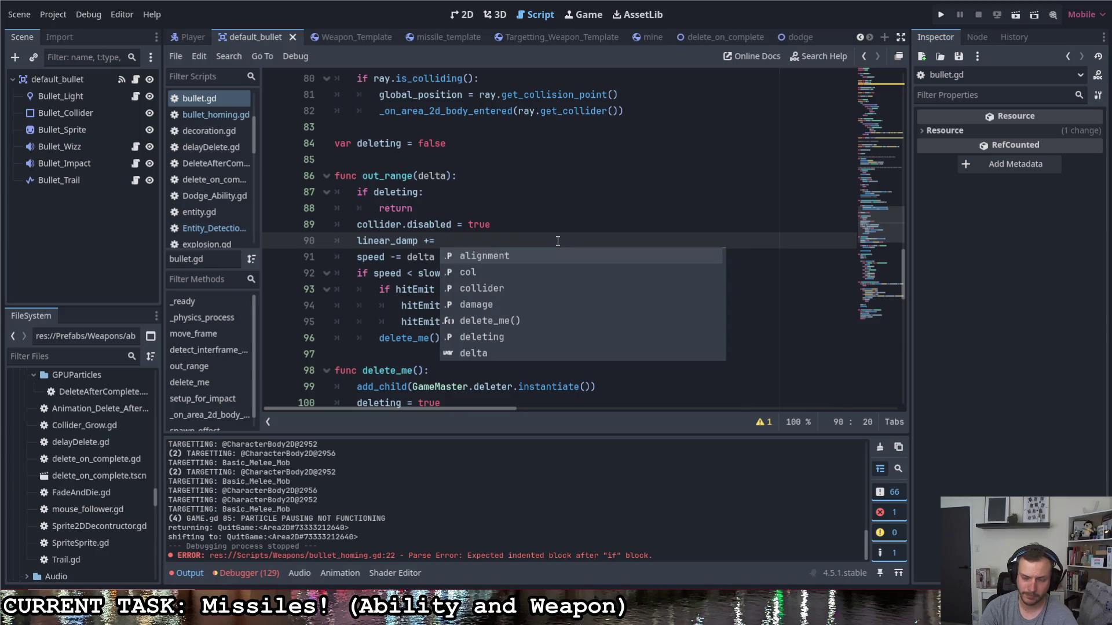
text(sl)
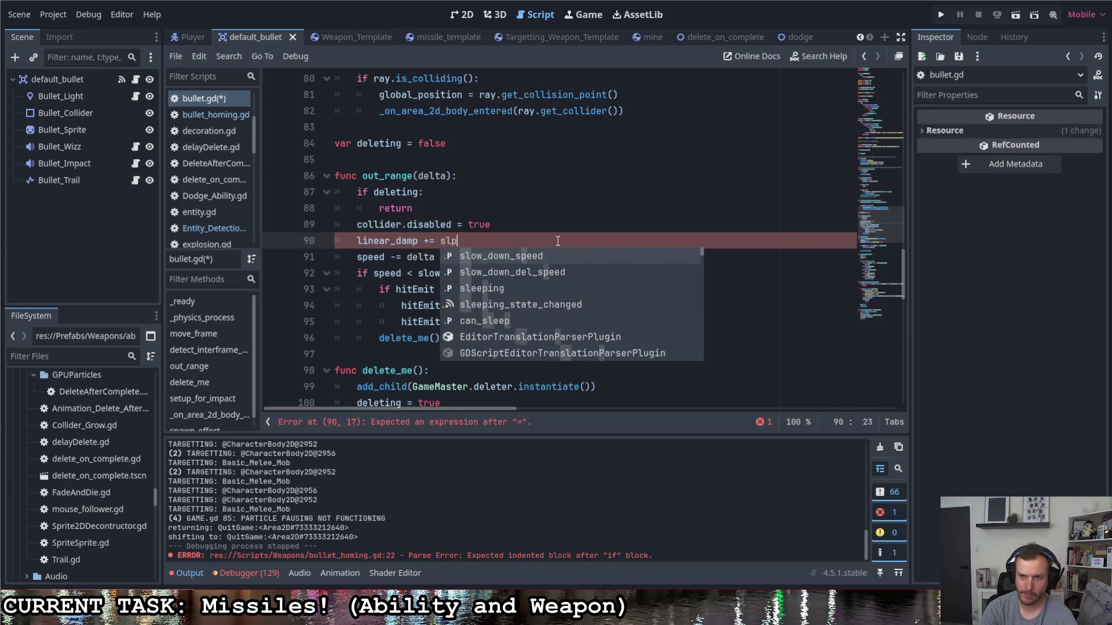
key(Down)
key(Return)
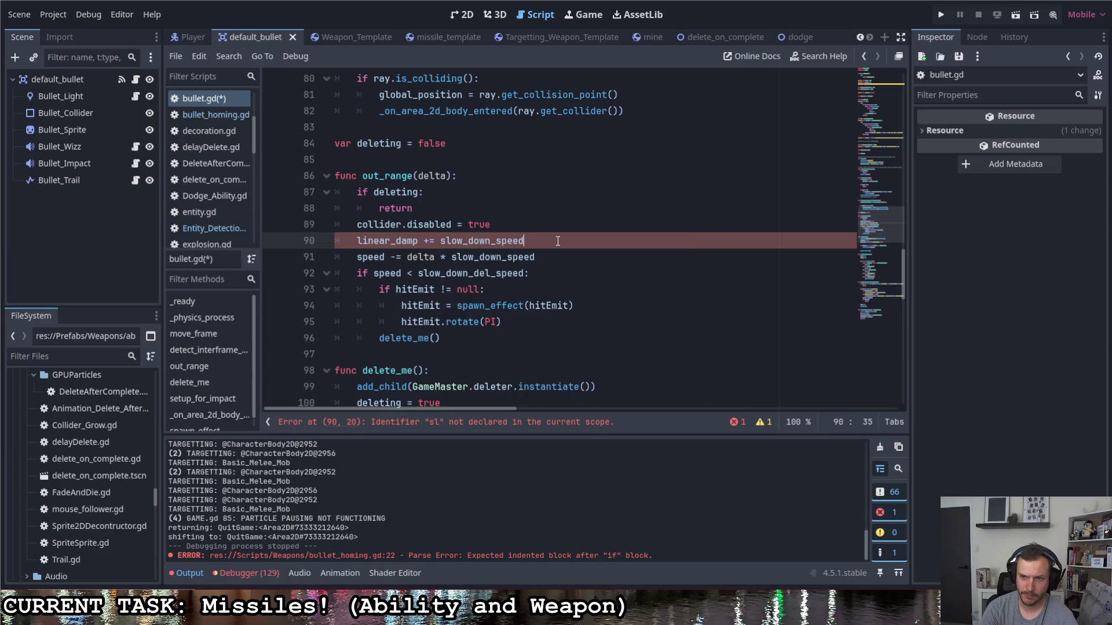
text( * delta)
key(Escape)
key(ctrl+s)
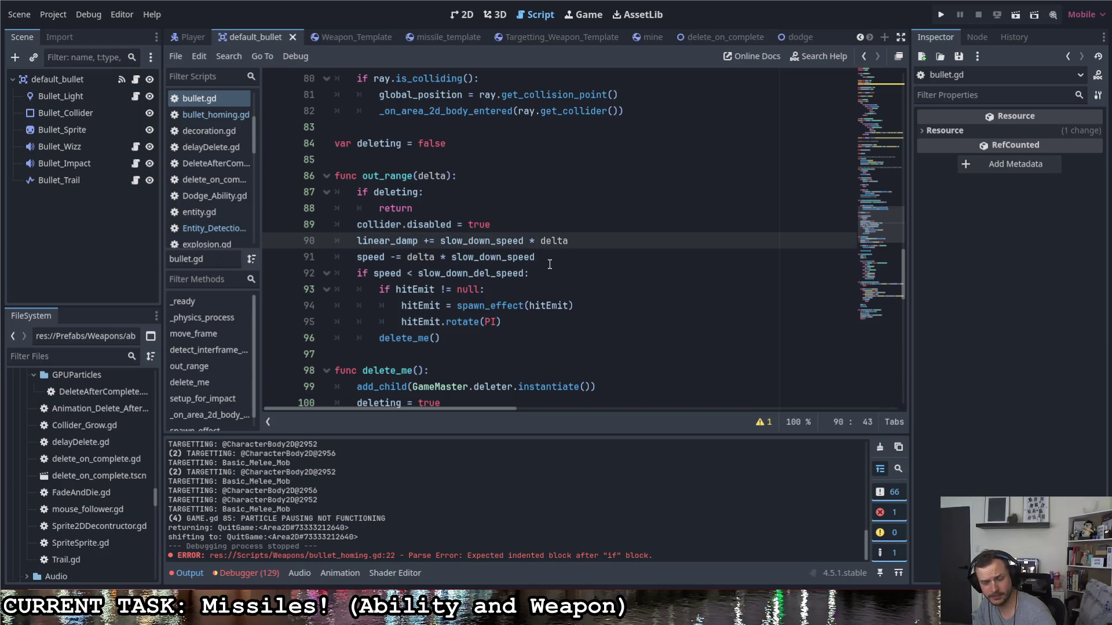
click(57, 79)
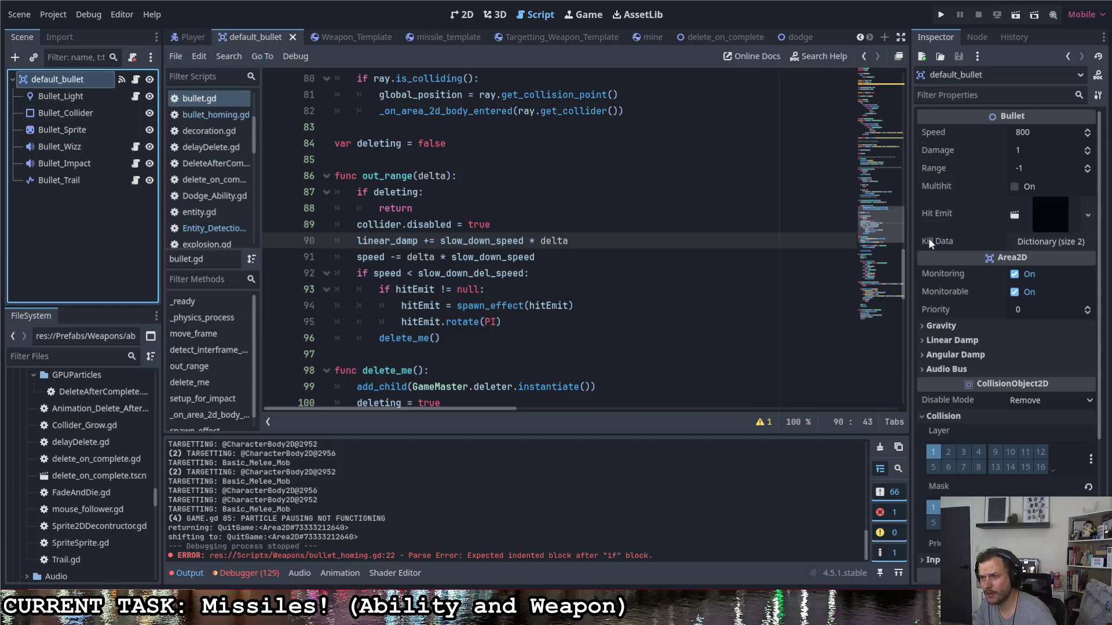
click(548, 260)
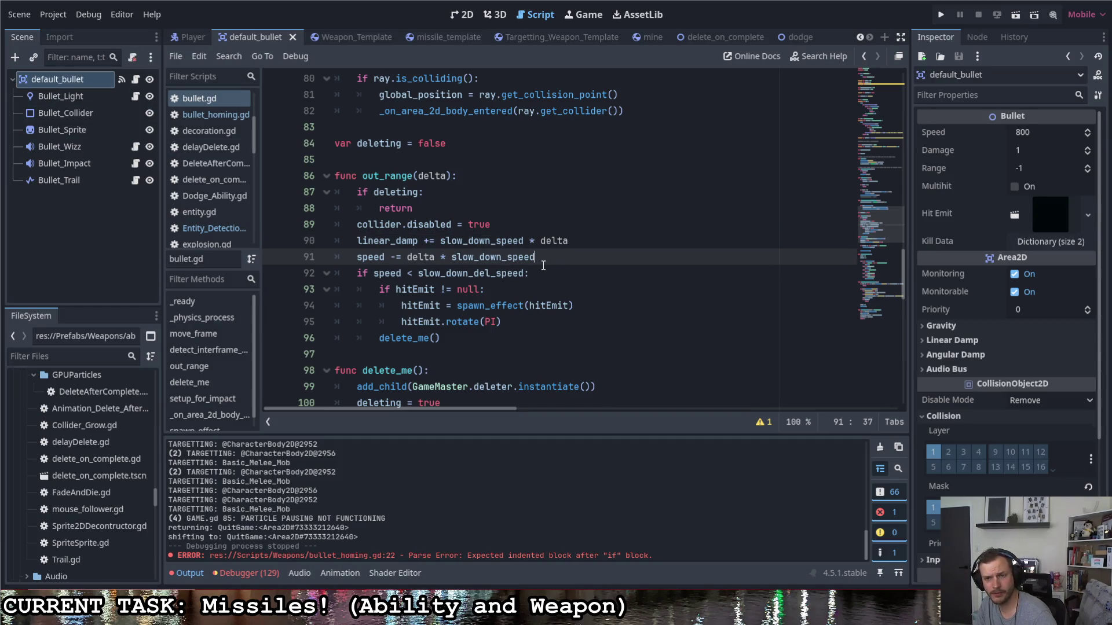
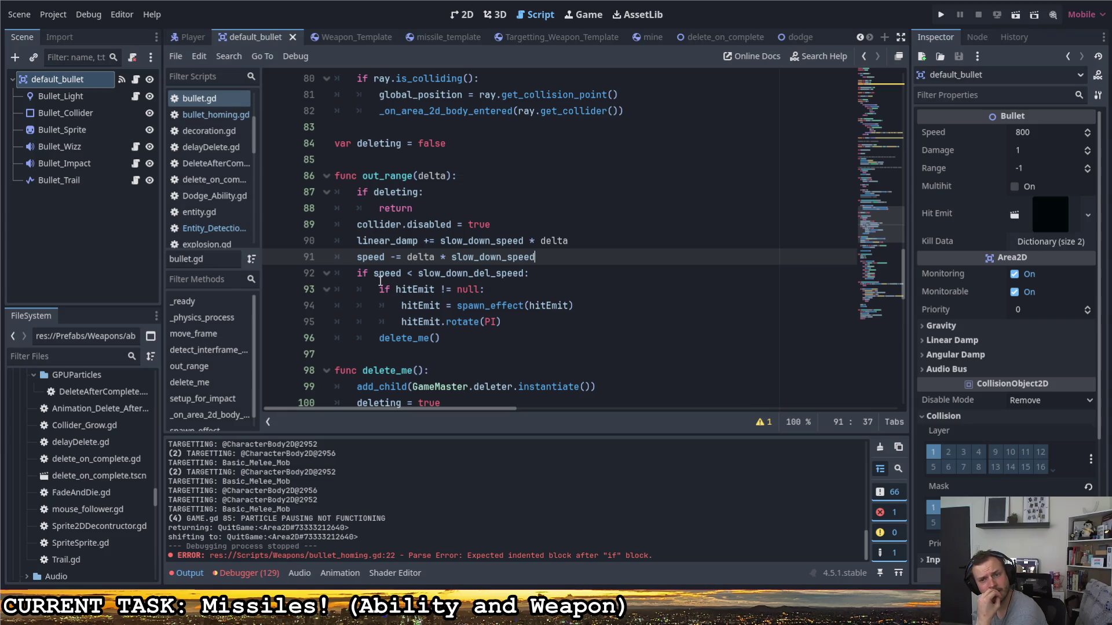
- In bullet.gd's out_range, delete the speed-decrement line and compare linear_velocity.length() instead of speed
mouse_move(380, 282)
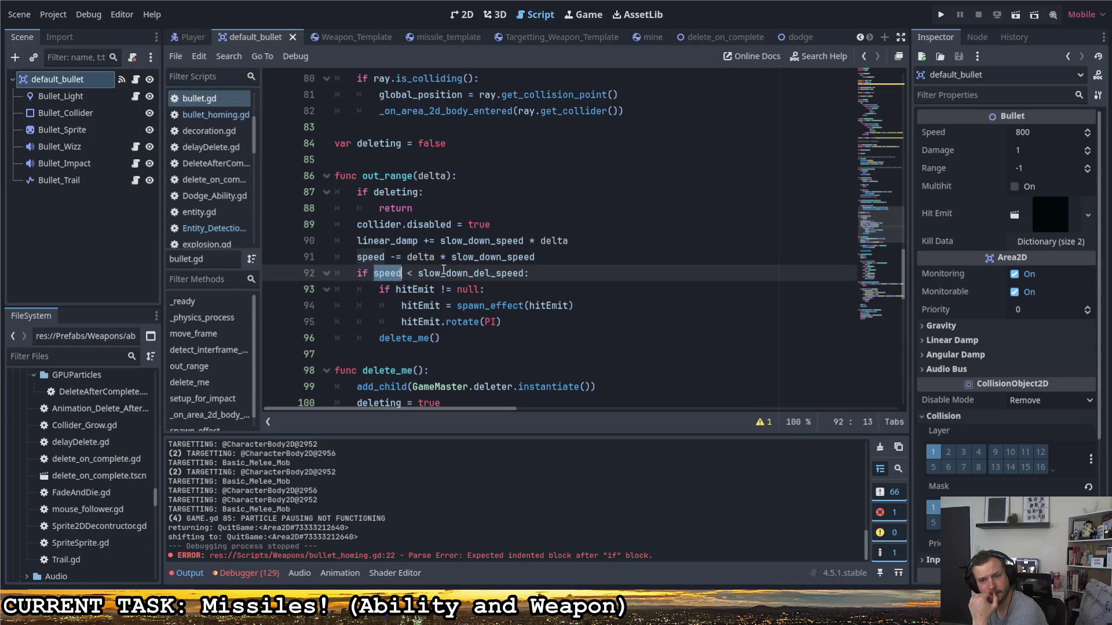
click(301, 257)
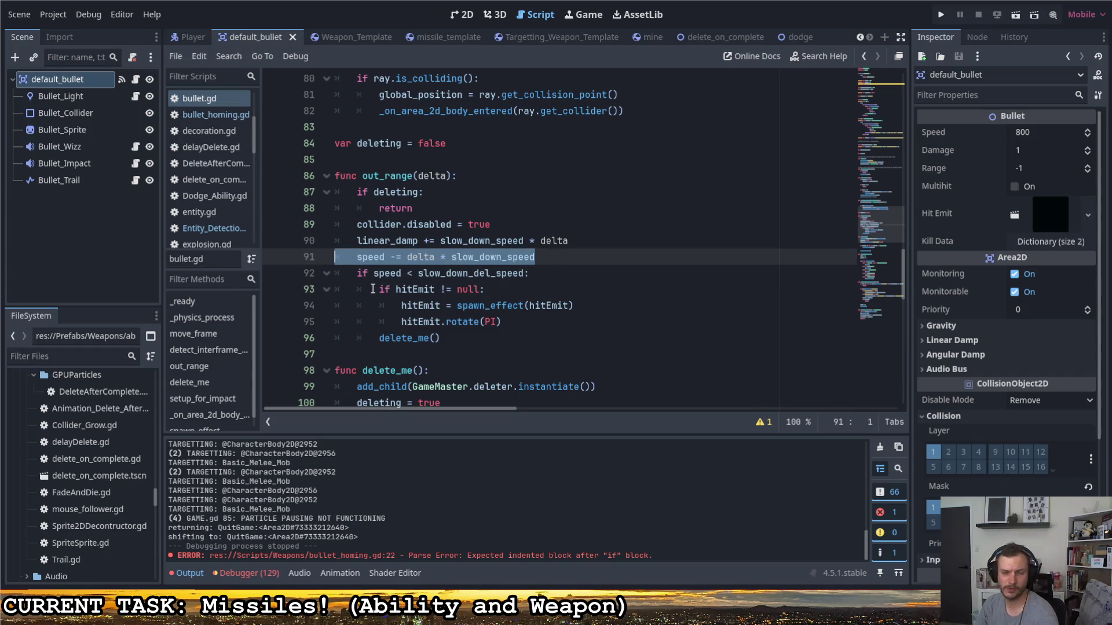
key(BackSpace)
double_click(385, 257)
text(l)
text(inear)
key(Down)
key(Return)
text(.length())
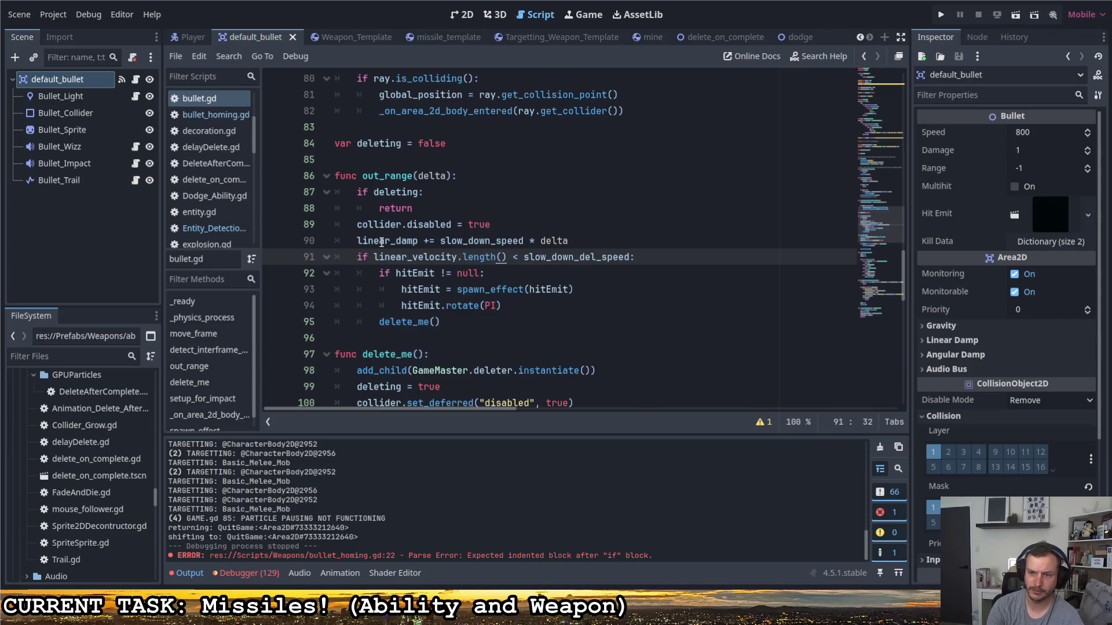
- Save bullet.gd and run the game with F5
key(ctrl+s)
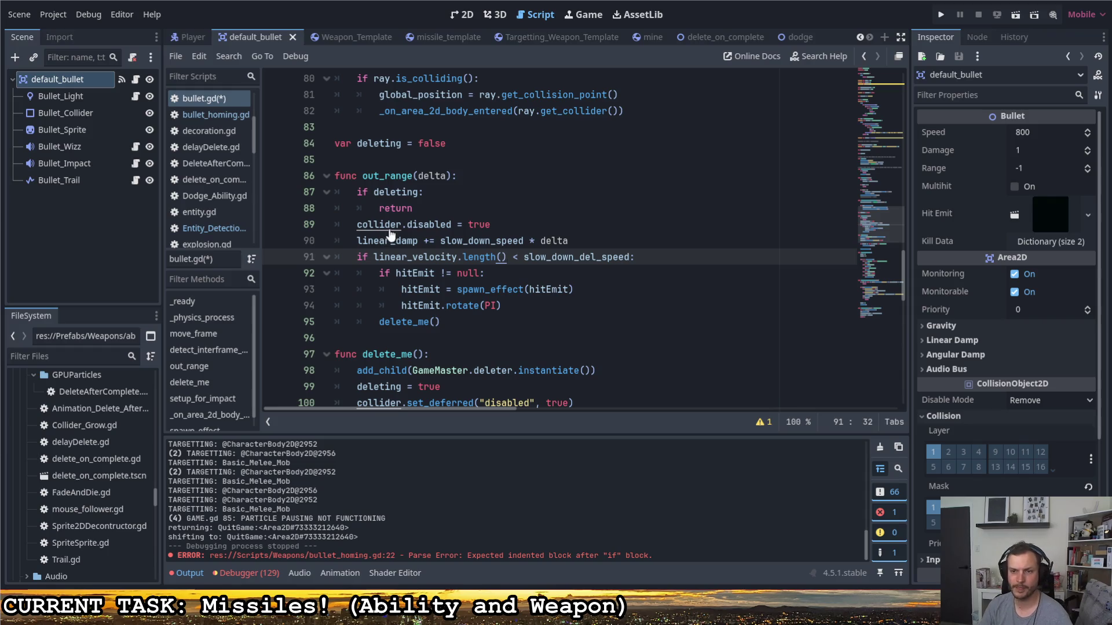
click(616, 227)
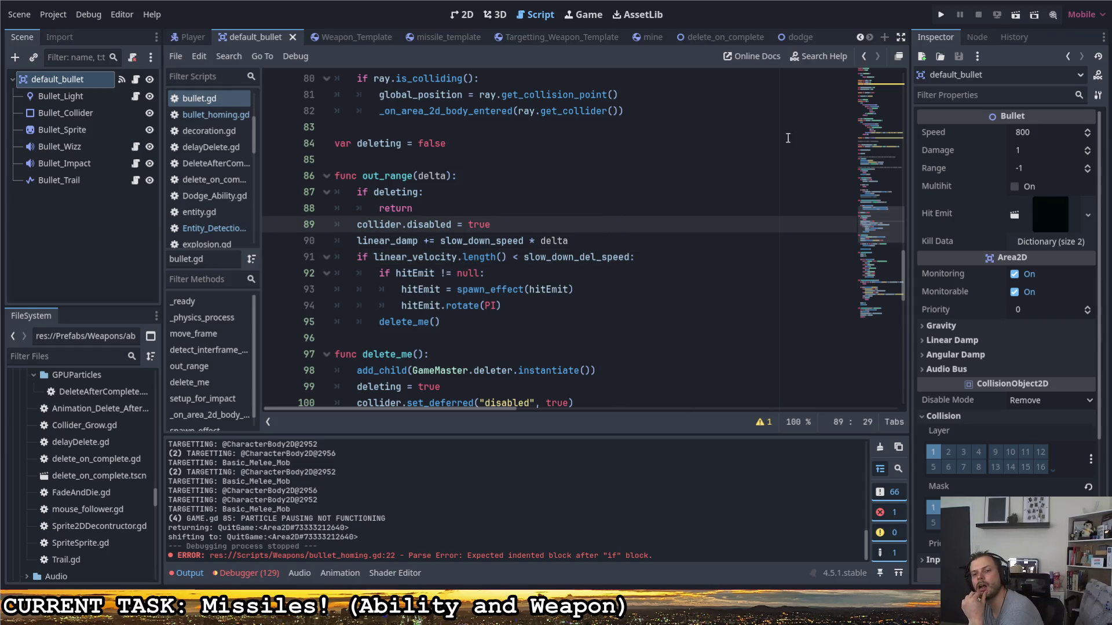
key(F5)
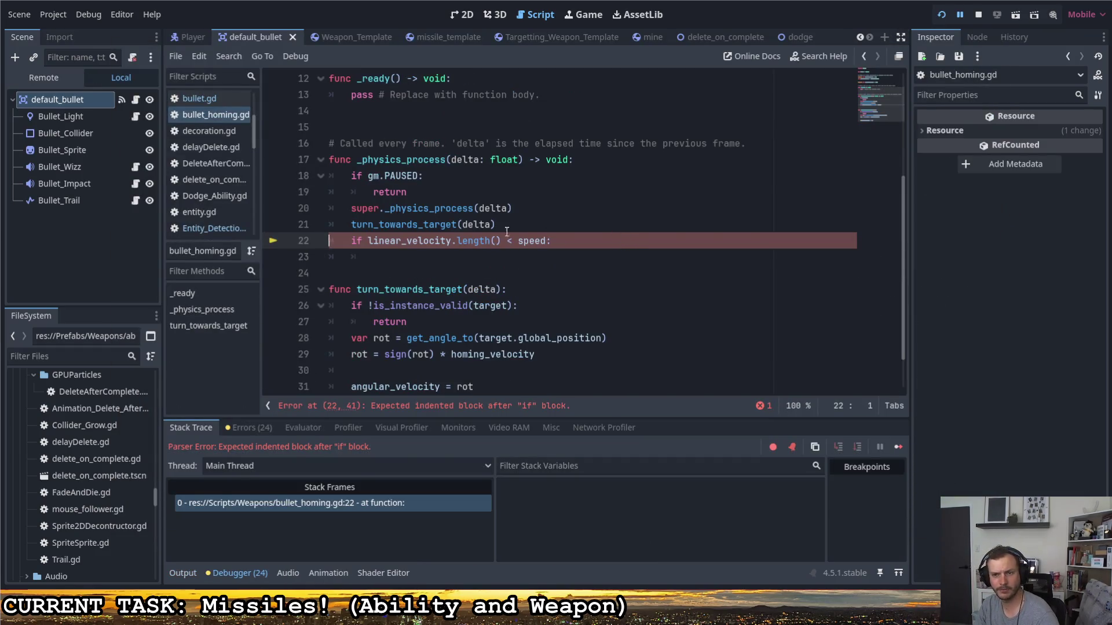
- Under the speed check in _physics_process, write linear_velocity.normalized() * speed
click(460, 256)
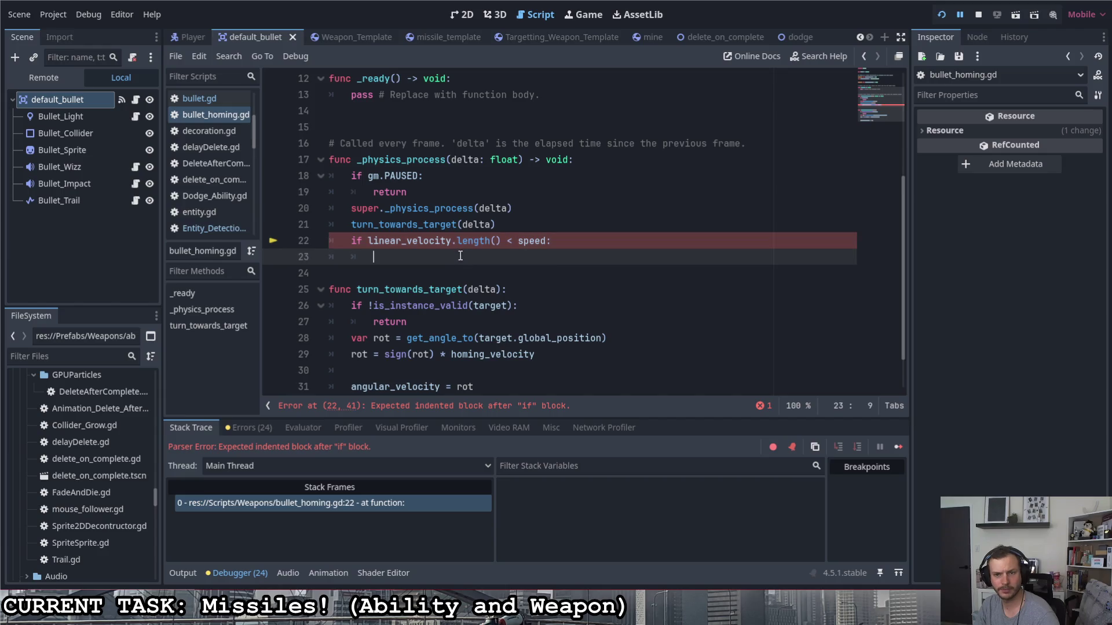
scroll(545, 259, up, 1)
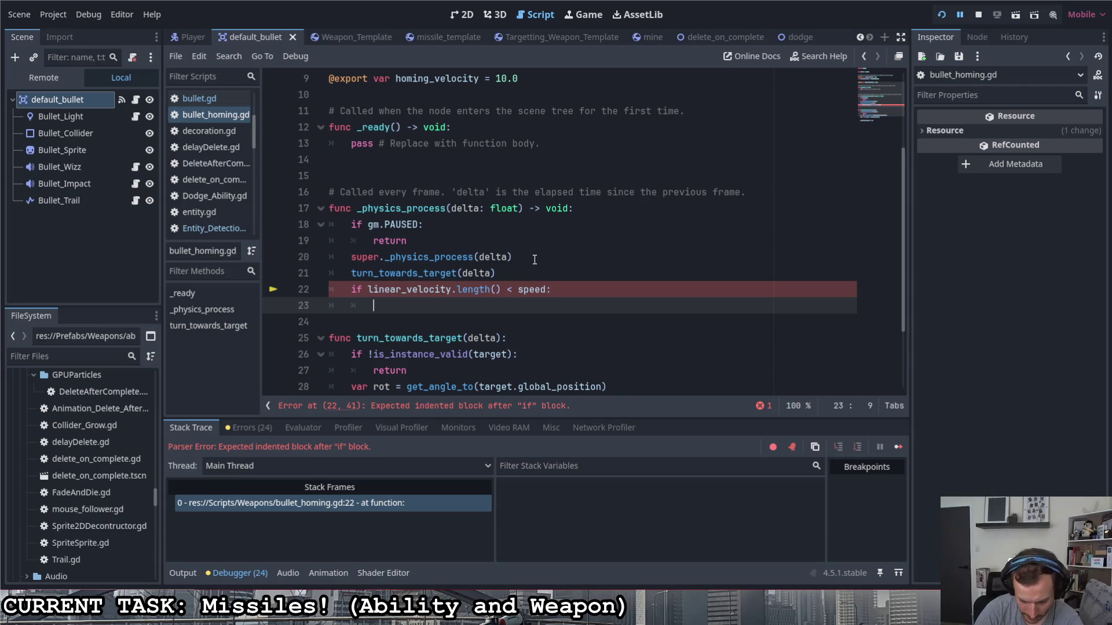
text(linear)
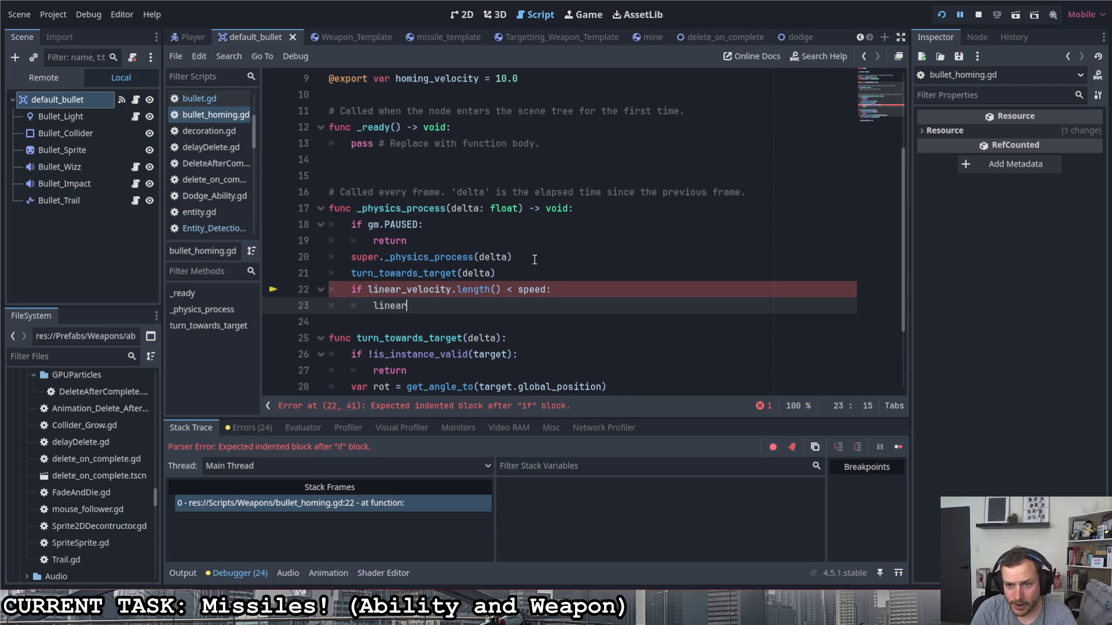
key(Down)
key(Down)
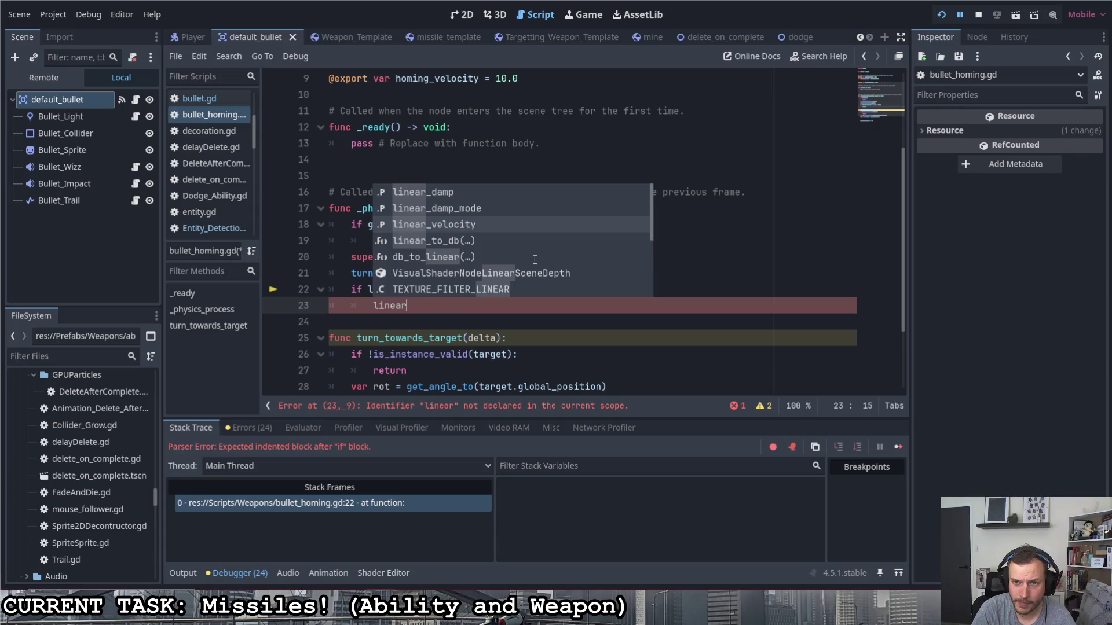
key(Return)
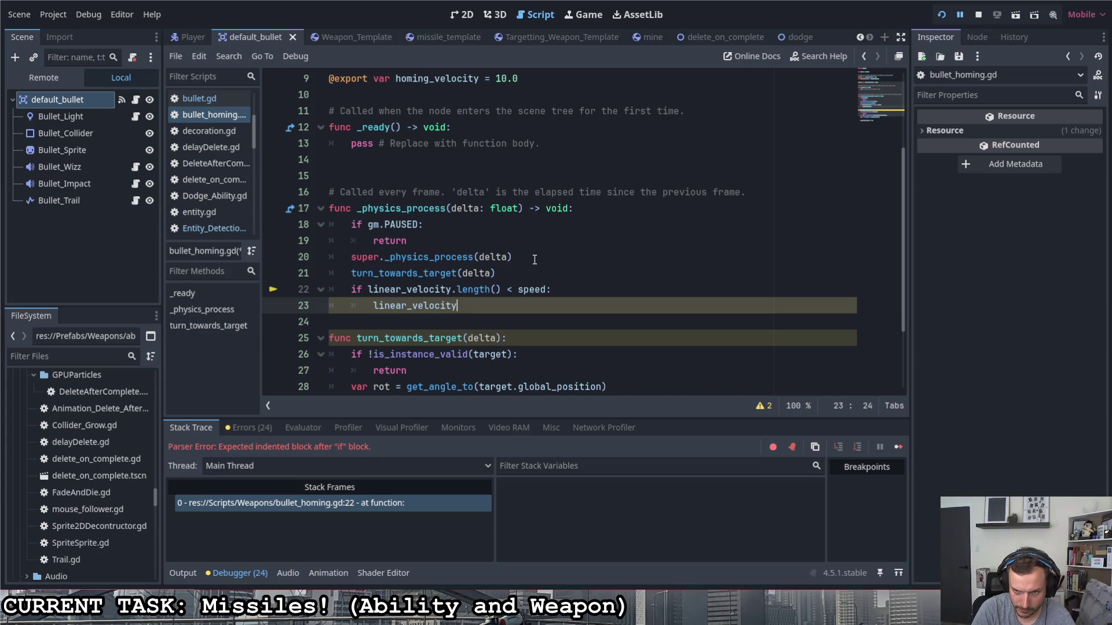
text(.norm)
key(Return)
text(* )
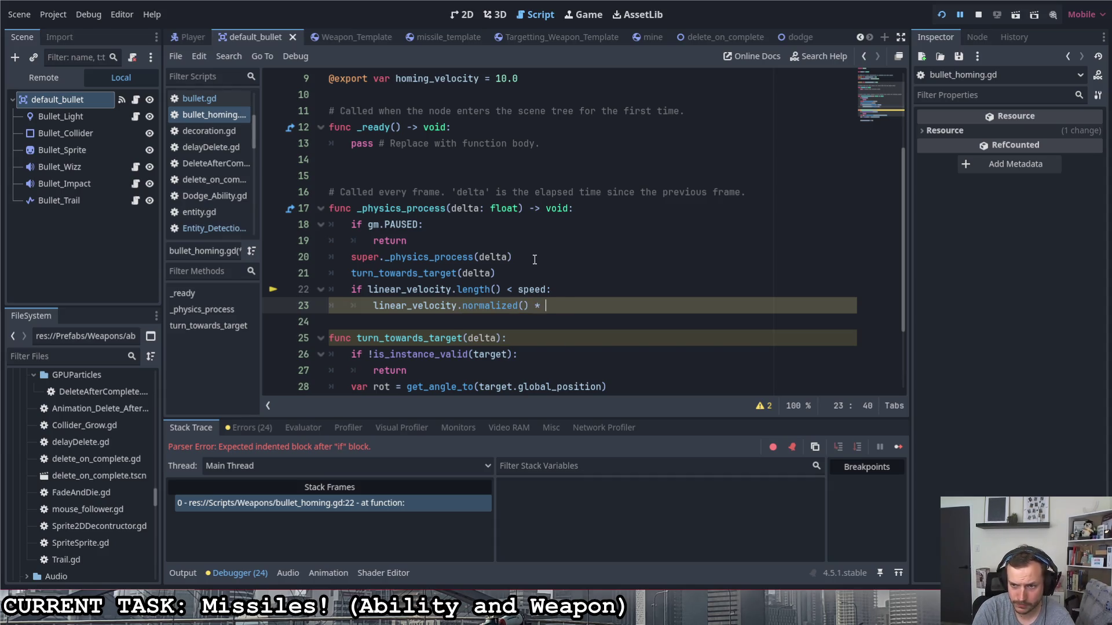
text(speed)
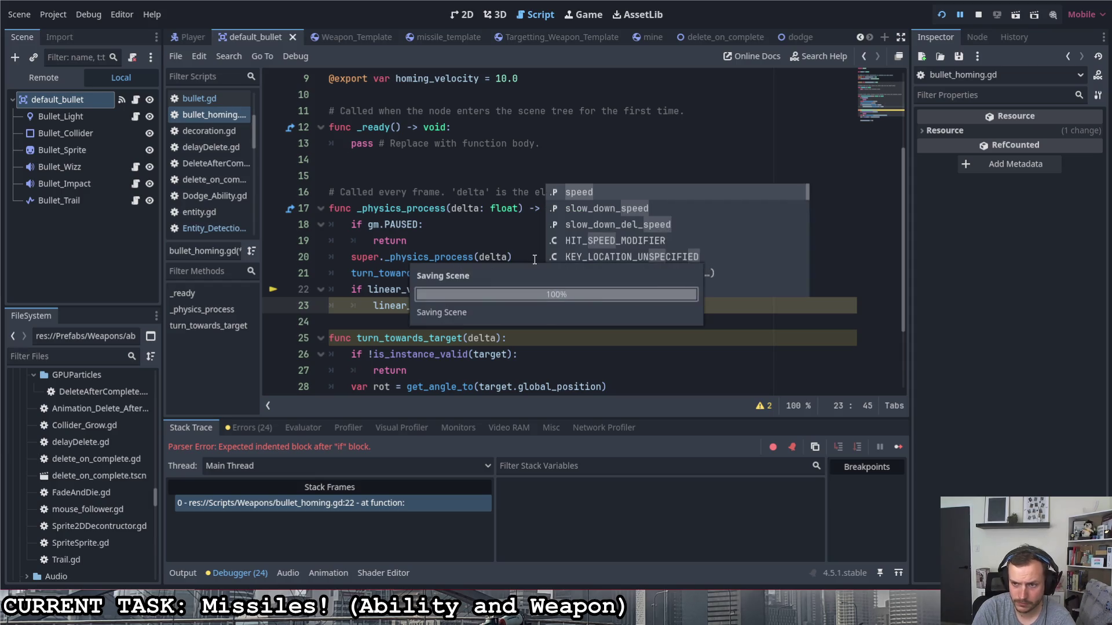
- Make line 23 read 'linear_velocity = linear_velocity.normalized() * speed' by prefixing the assignment
click(379, 247)
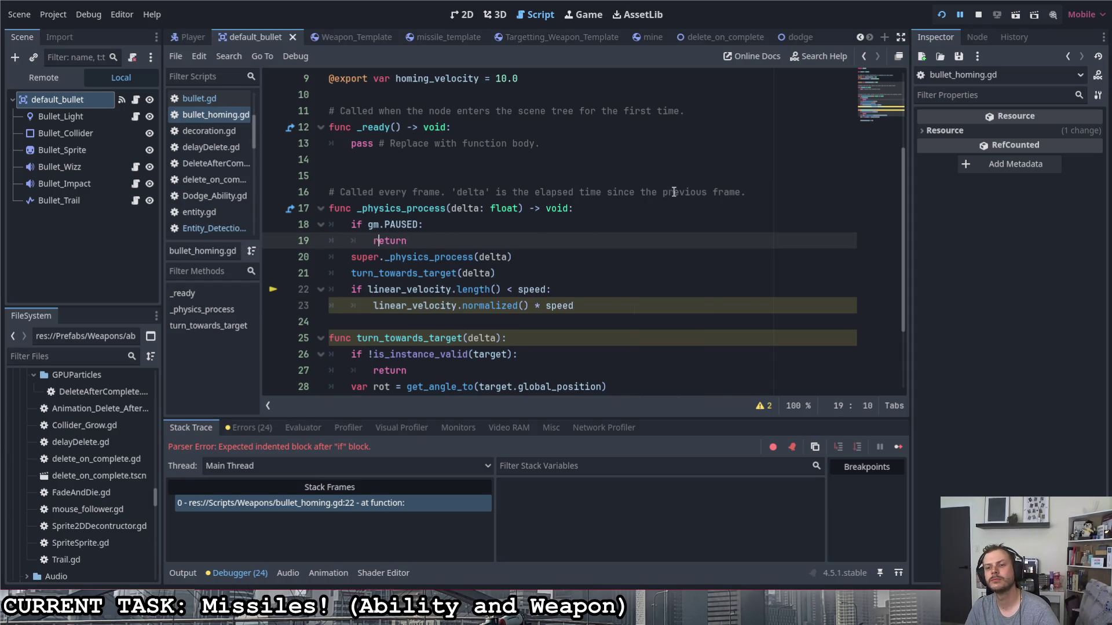
click(583, 309)
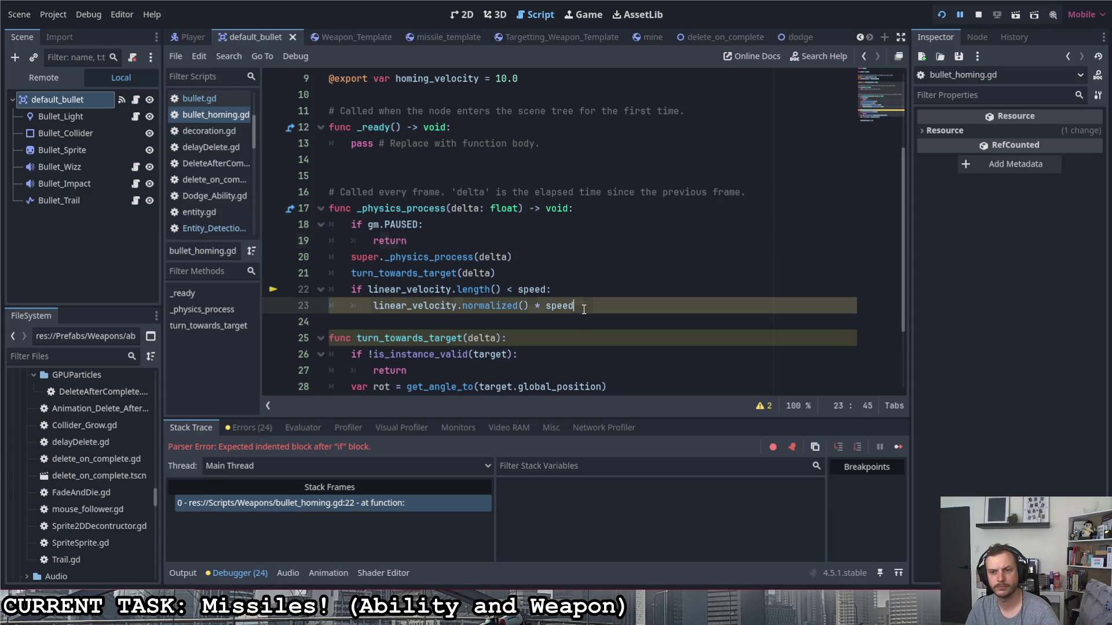
double_click(368, 307)
key(ctrl+c)
key(Left)
key(ctrl+v)
text(=)
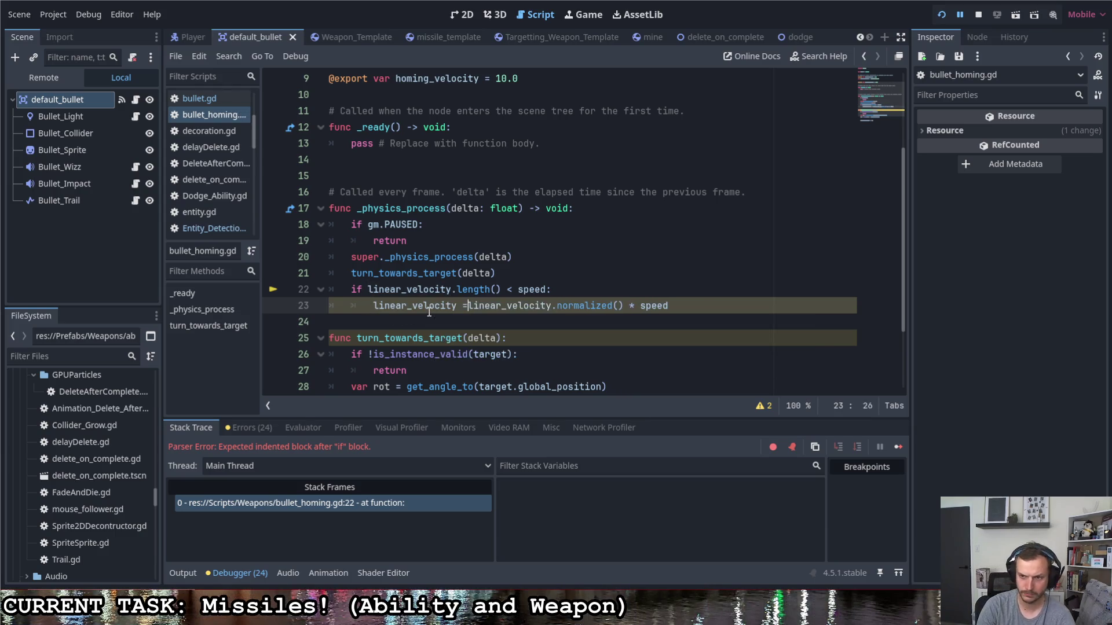
click(452, 232)
- Reload the running game, fire three homing missiles toward the right, and pause with Escape
click(941, 14)
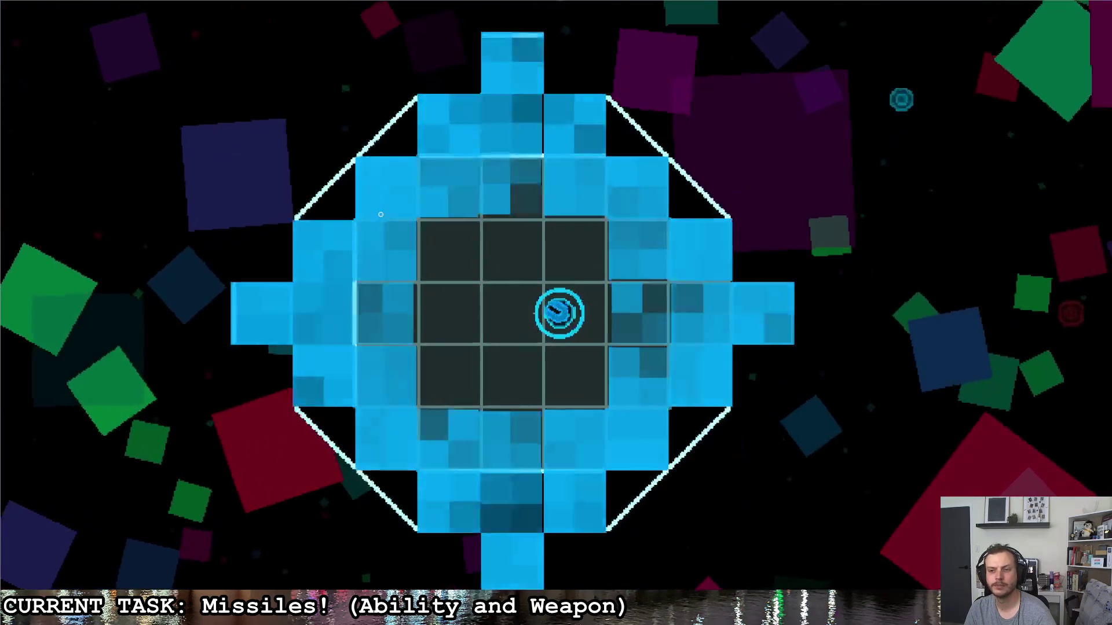
click(509, 186)
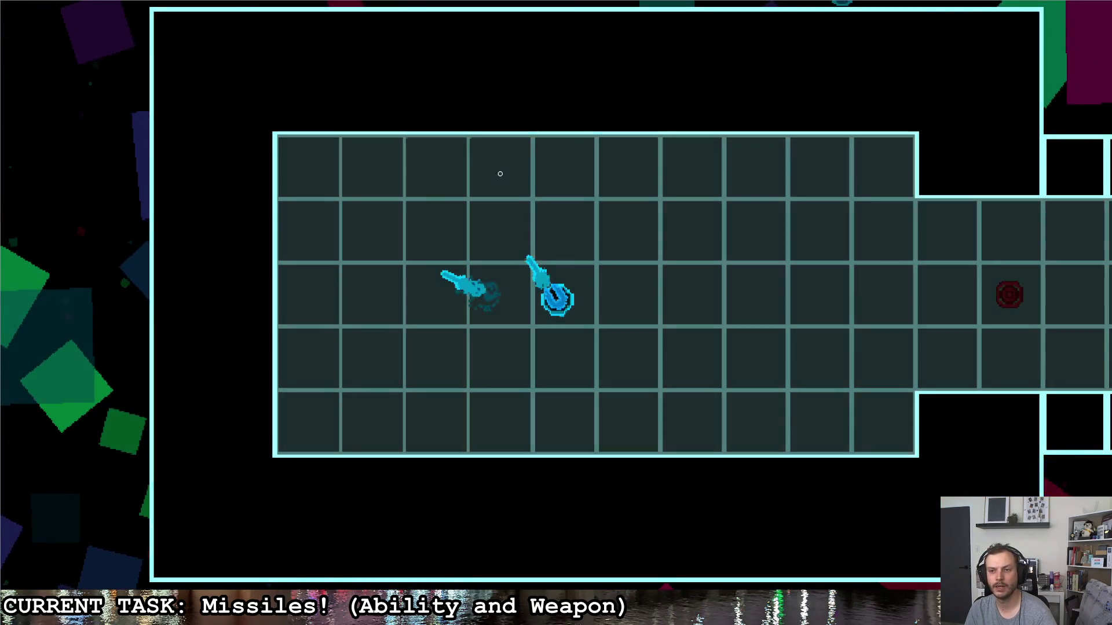
click(637, 185)
click(718, 220)
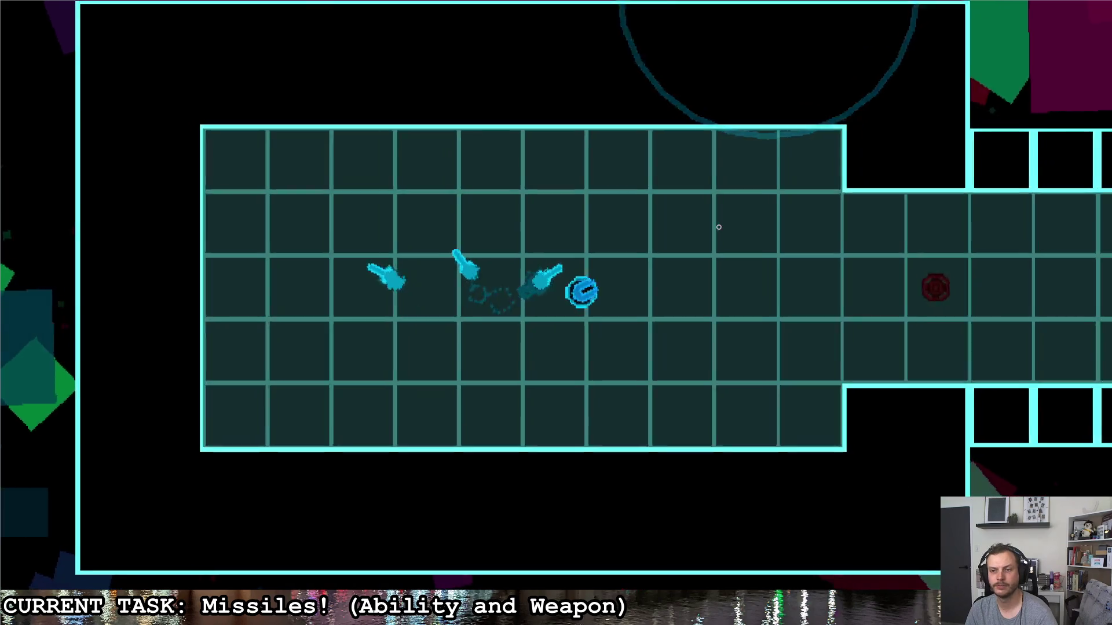
key(Escape)
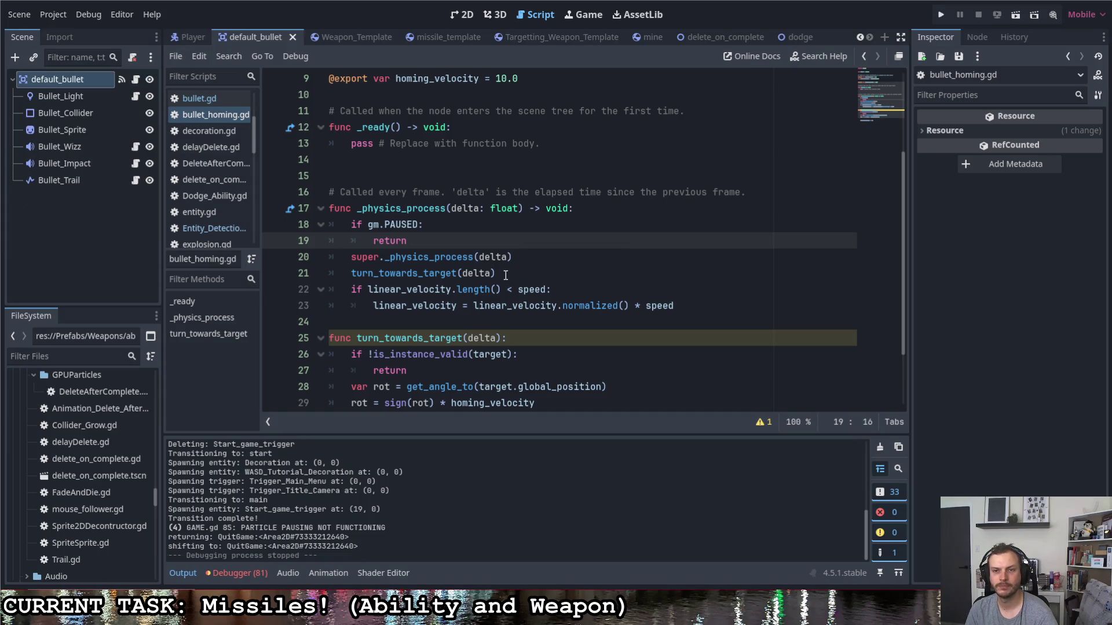
- Replace the placeholder pass in bullet_homing.gd's _ready with super._ready()
scroll(506, 275, up, 2)
drag(541, 241, 353, 242)
text(super)
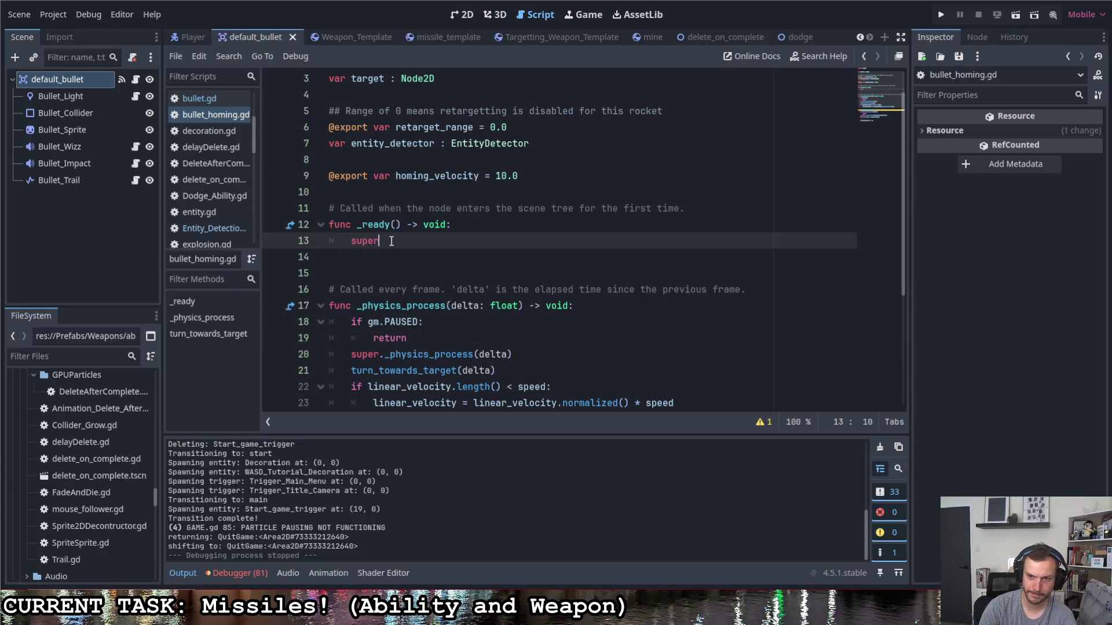
text(._re)
key(Return)
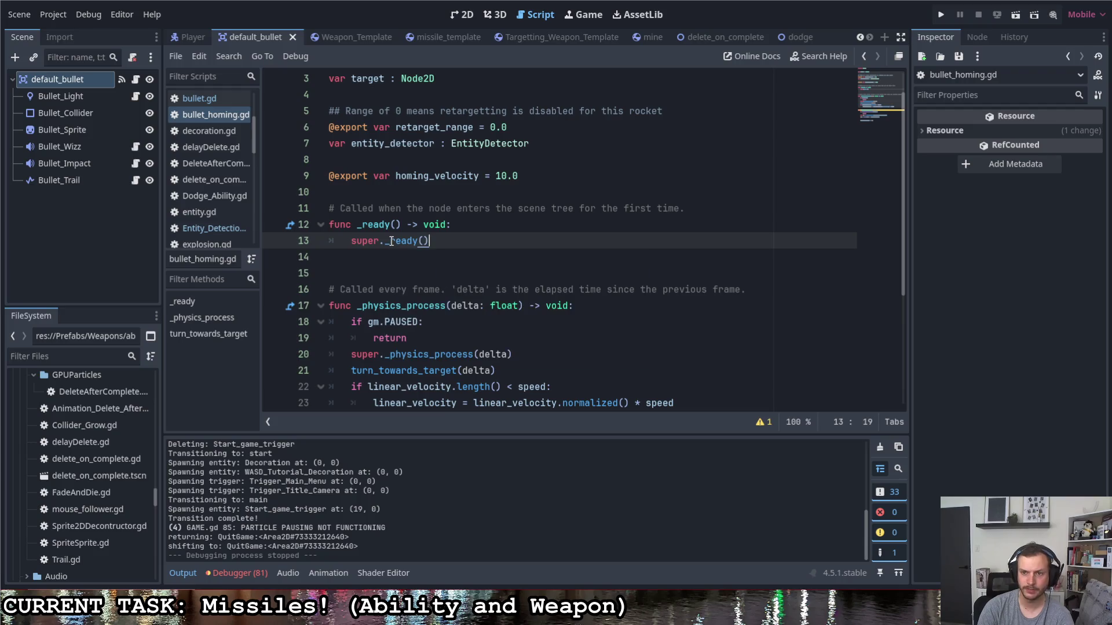
- Review bullet.gd's _ready, then relaunch the game with Run Project
click(197, 99)
scroll(375, 195, up, 6)
scroll(375, 195, up, 7)
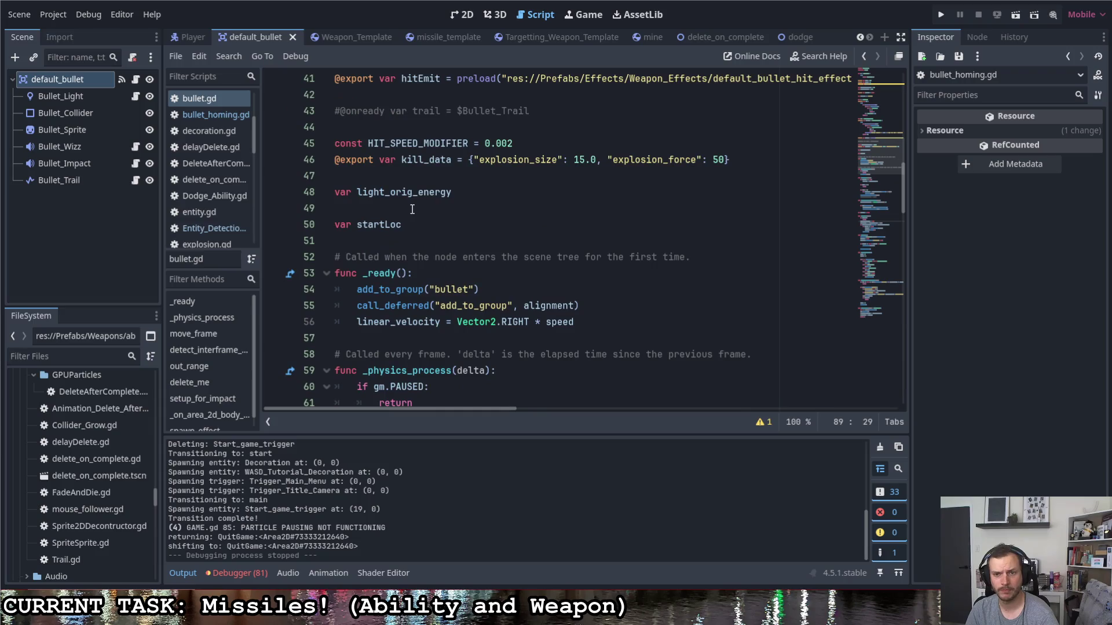
scroll(415, 212, down, 1)
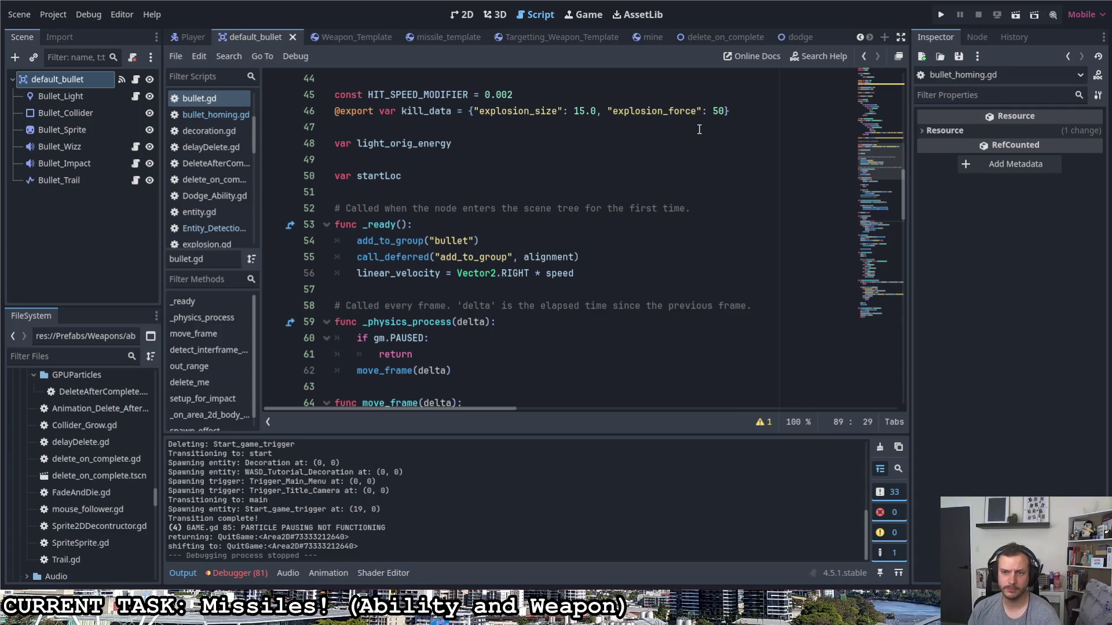
click(942, 14)
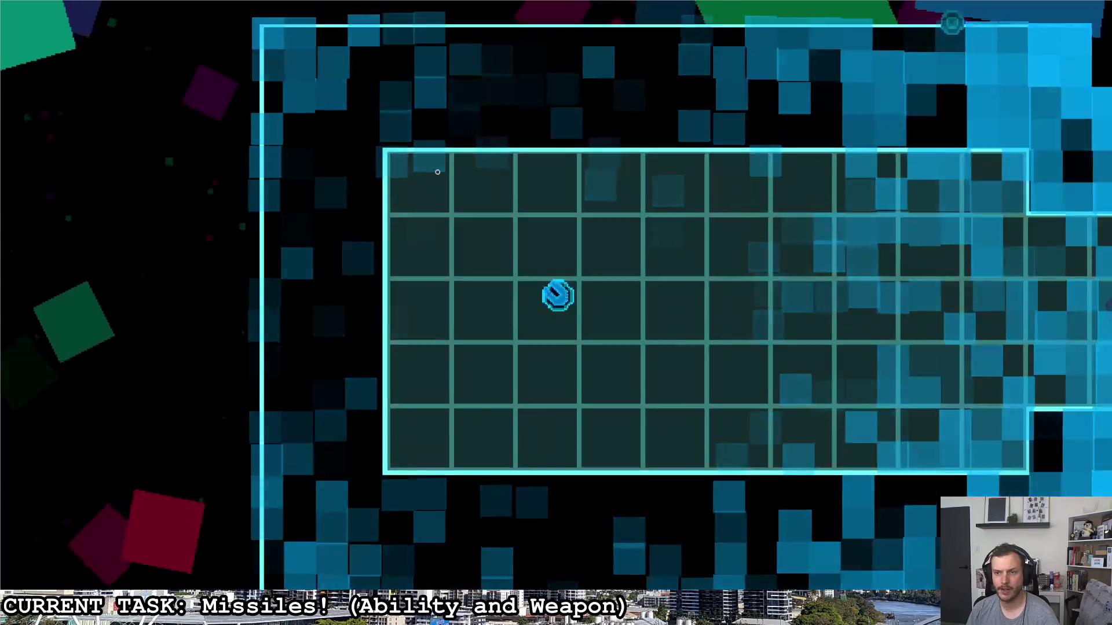
- Fire a homing missile and steer the ship with WASD through the first rooms and corridor
click(463, 200)
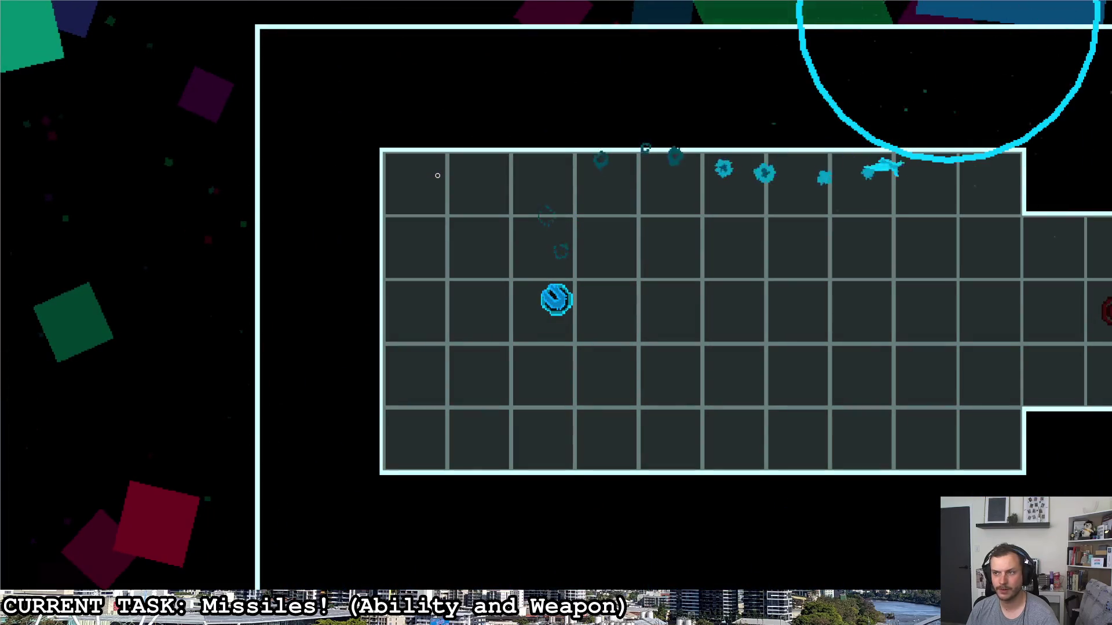
key(d)
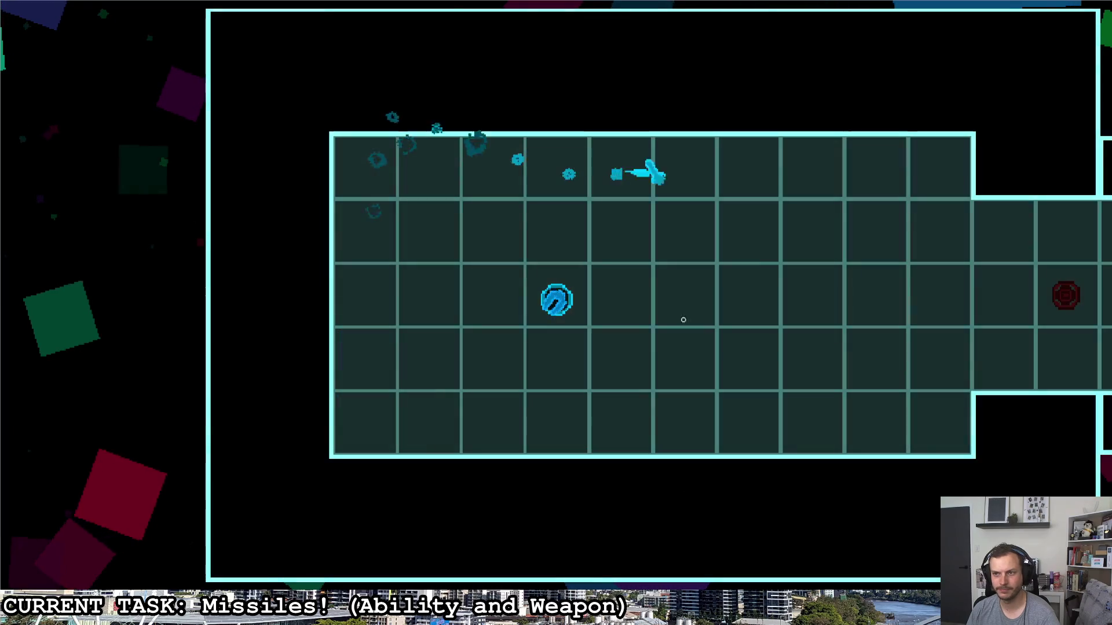
key(d)
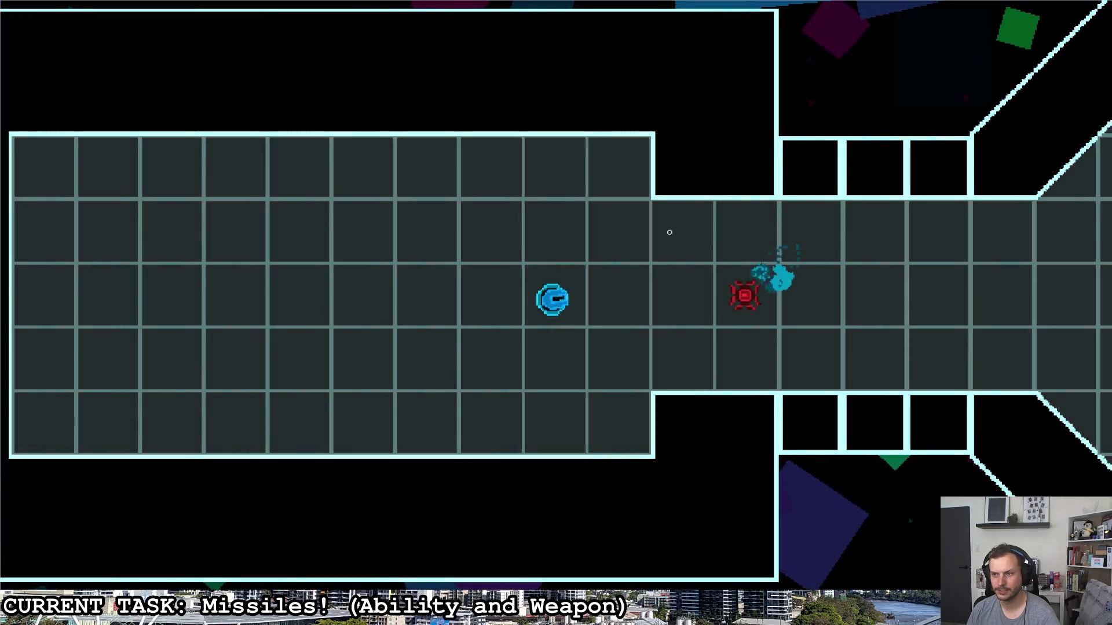
key(a)
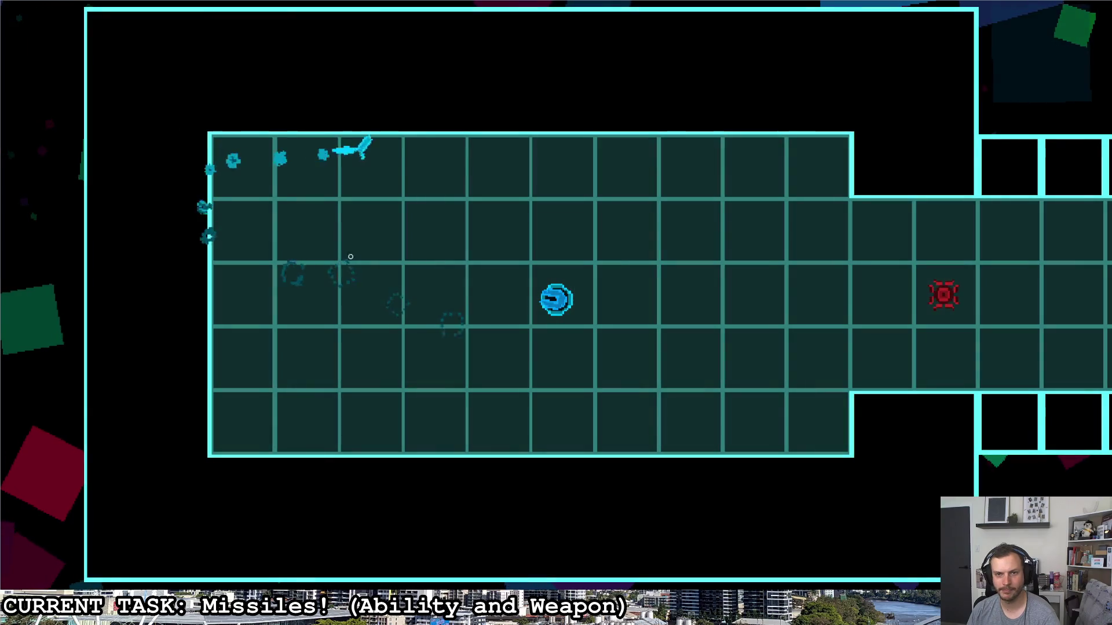
key(d)
key(s)
key(a)
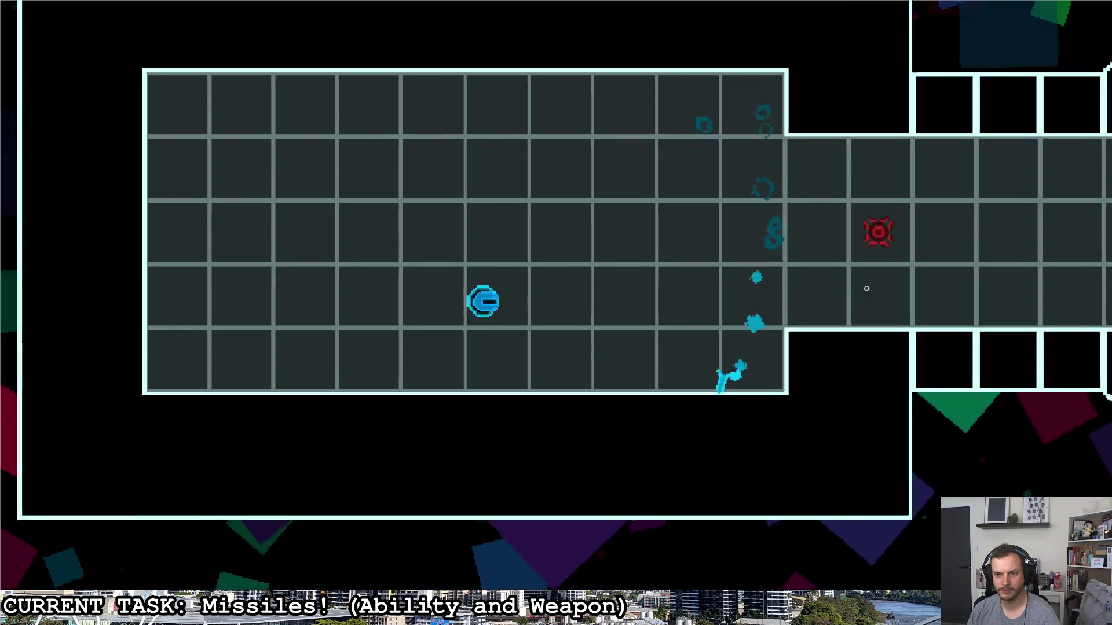
key(d)
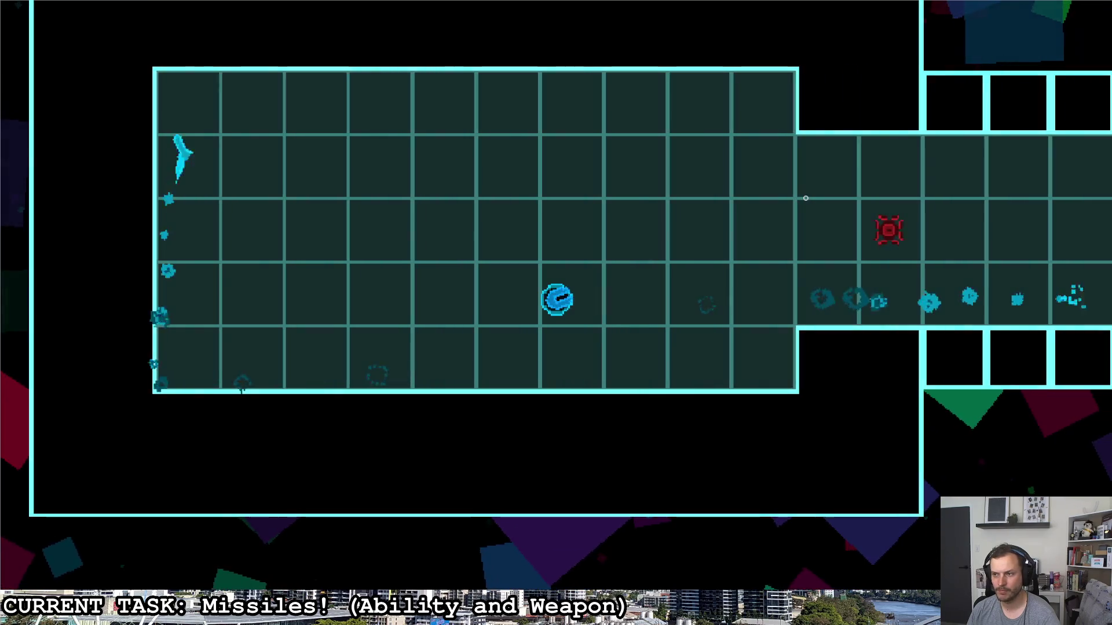
key(d)
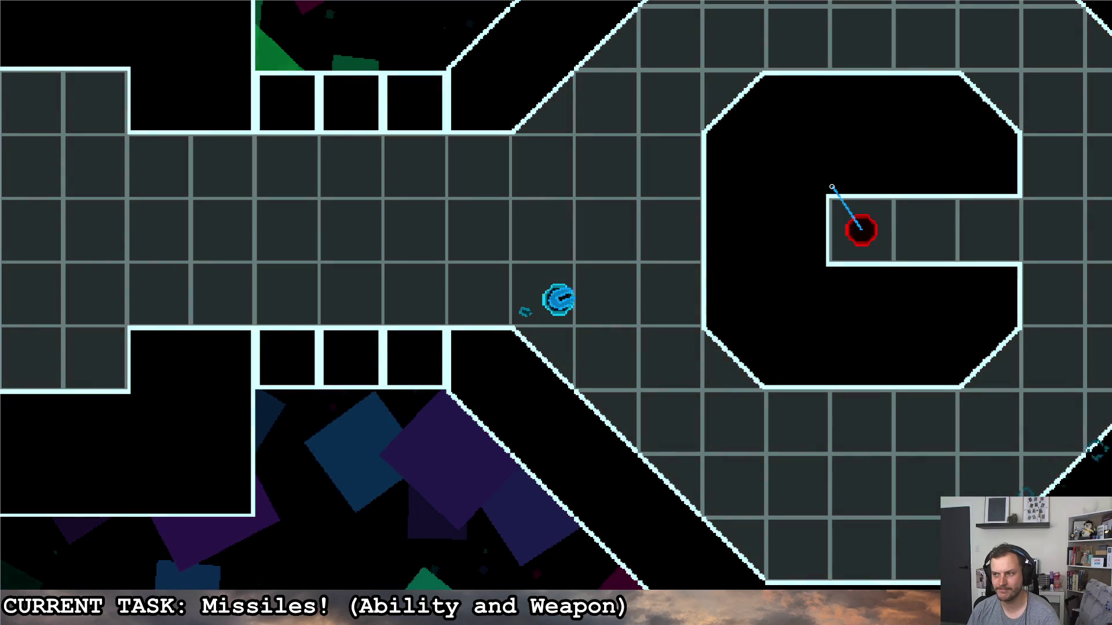
- Fly through the large arena around the C-shaped structure, then quit to the menu room
key(d)
key(a)
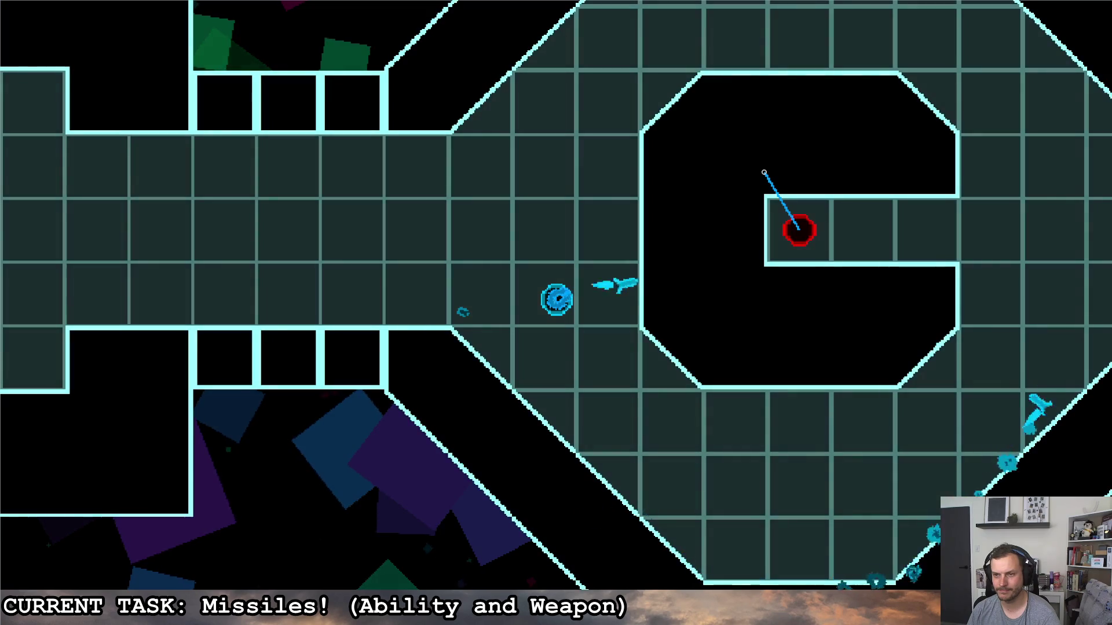
key(s)
key(d)
key(d)
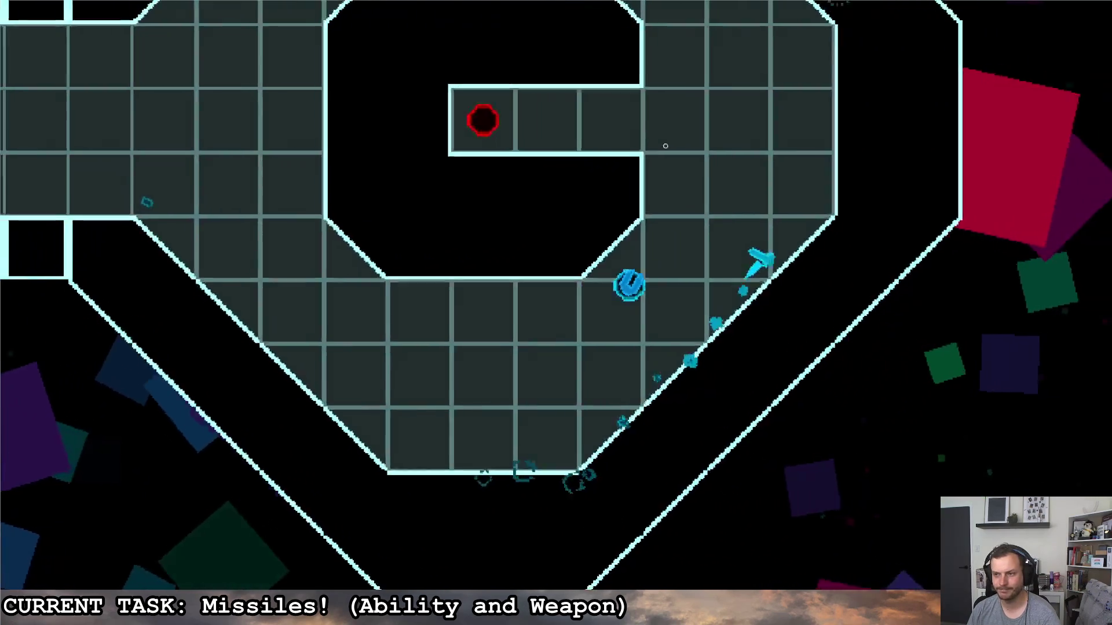
key(w)
key(Escape)
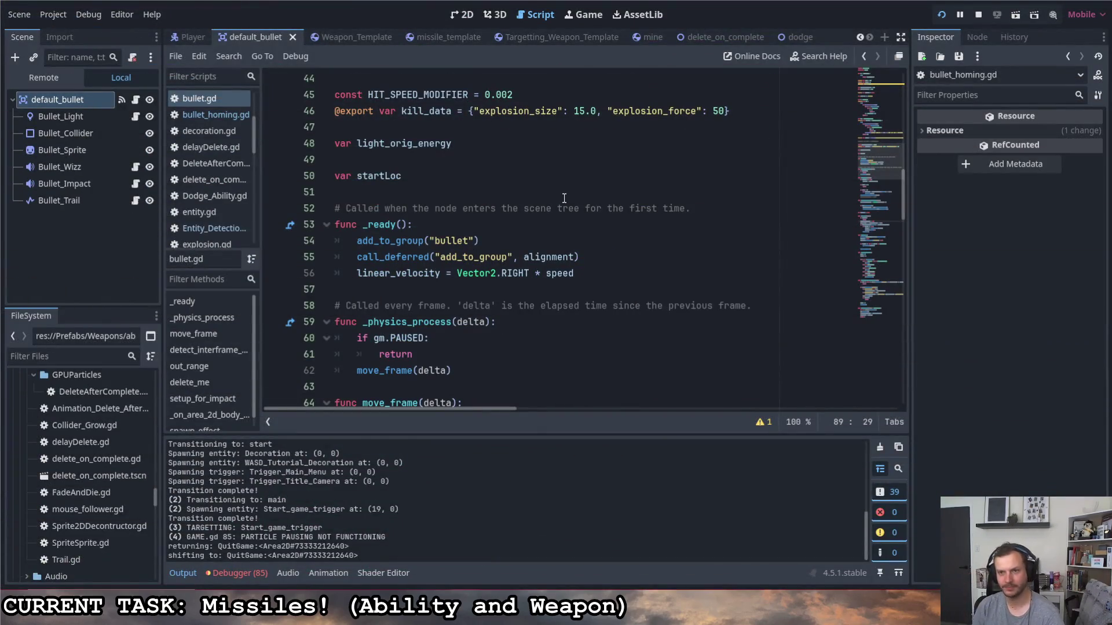
- Find line 56's linear_velocity assignment in _ready and wrap Vector2.RIGHT * speed in parentheses
scroll(556, 209, down, 2)
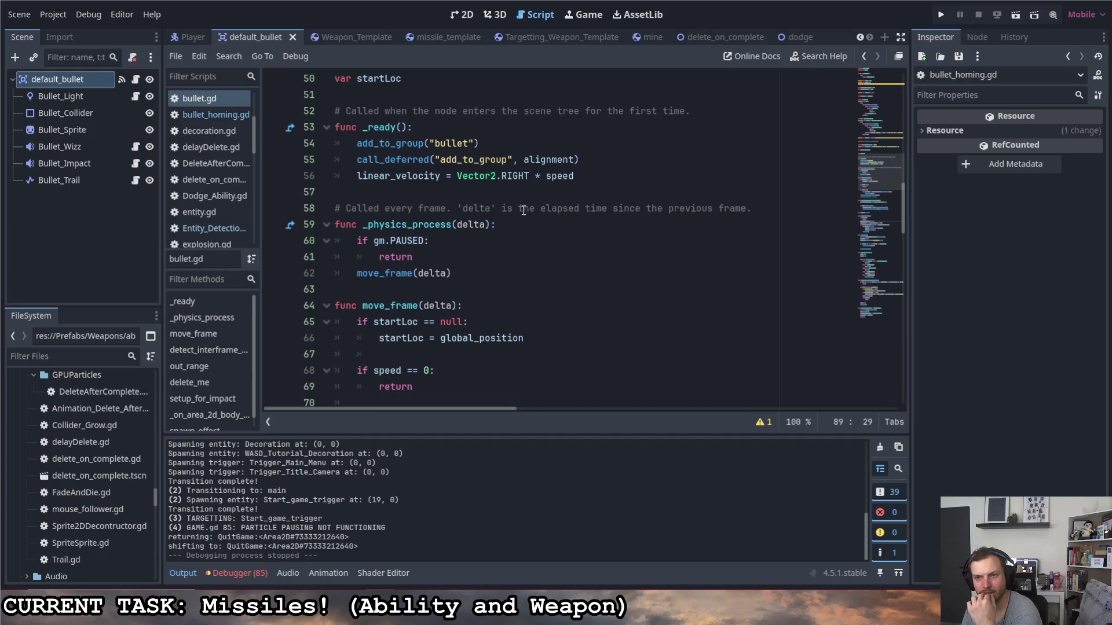
scroll(546, 216, up, 1)
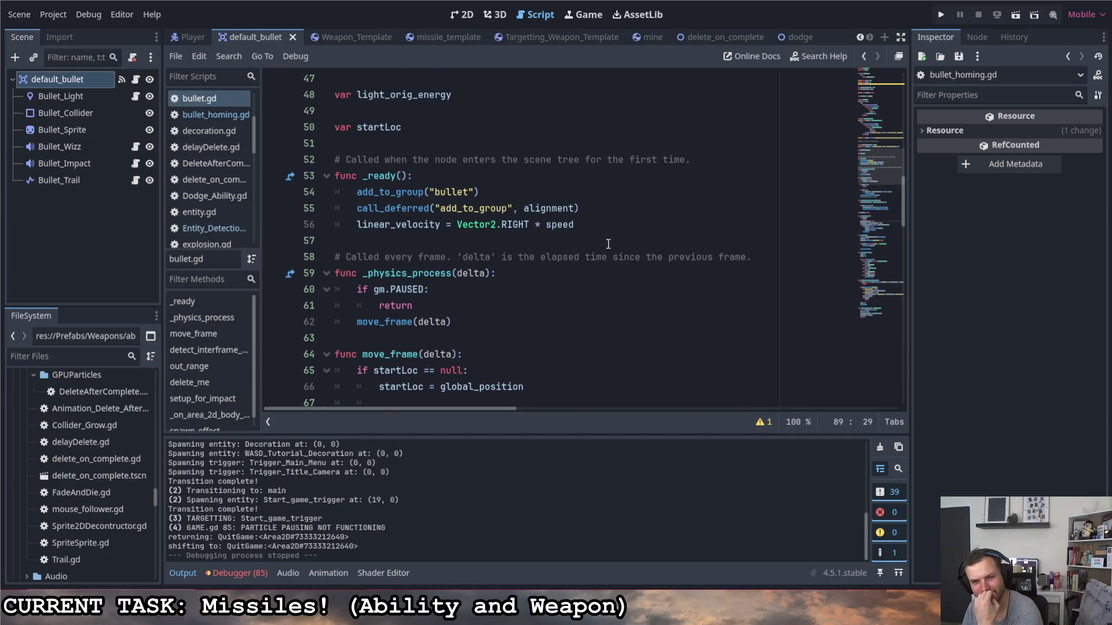
scroll(578, 224, down, 7)
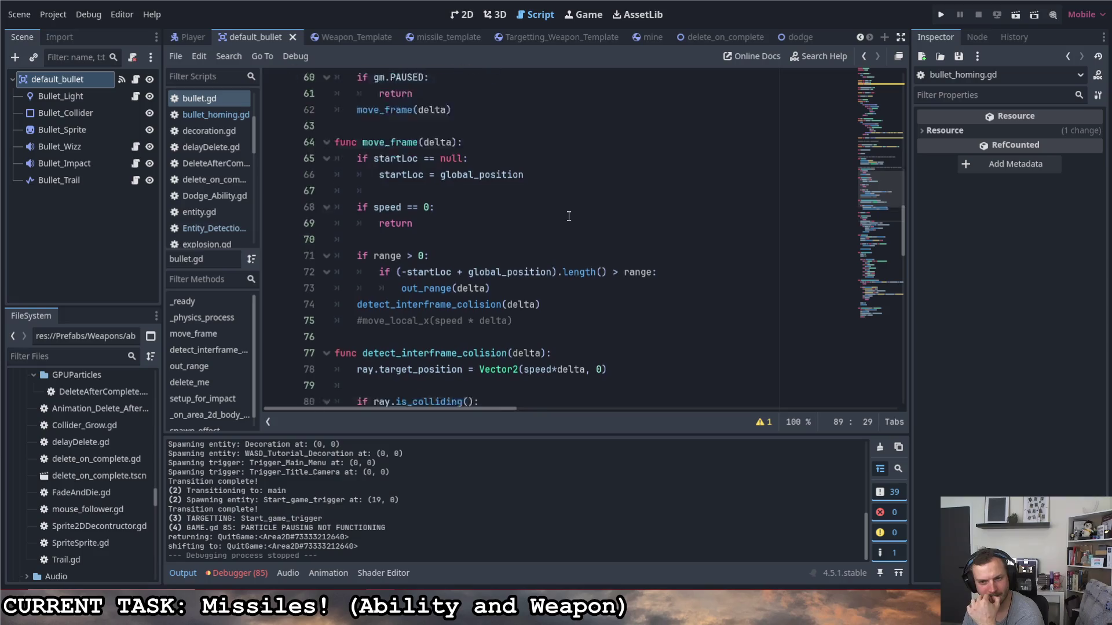
scroll(564, 214, down, 5)
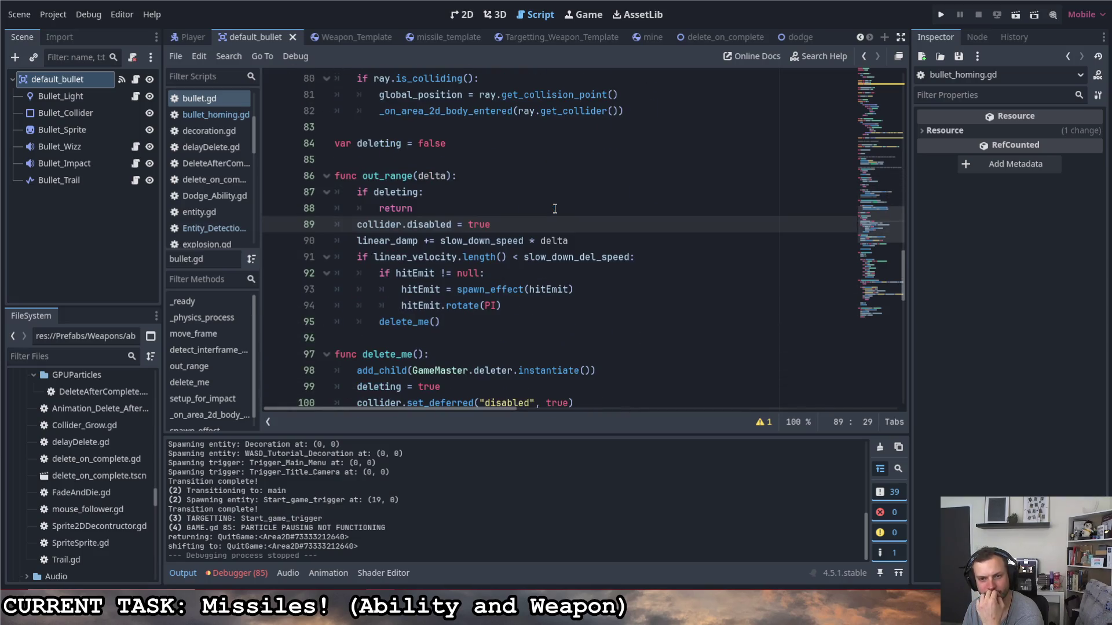
scroll(546, 204, down, 6)
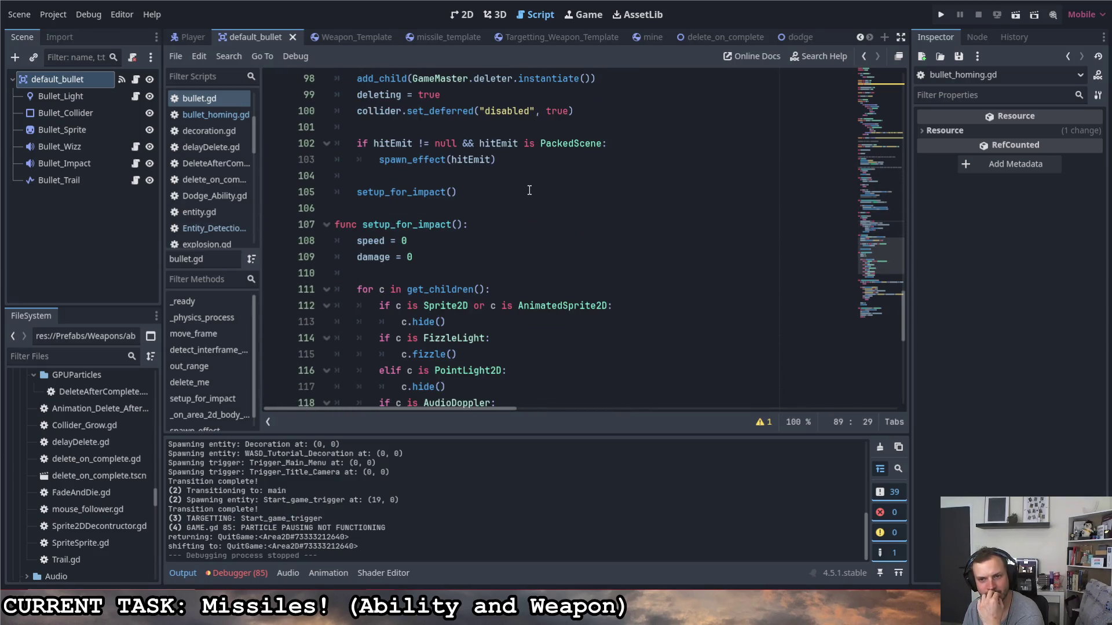
scroll(529, 191, down, 4)
scroll(529, 188, up, 13)
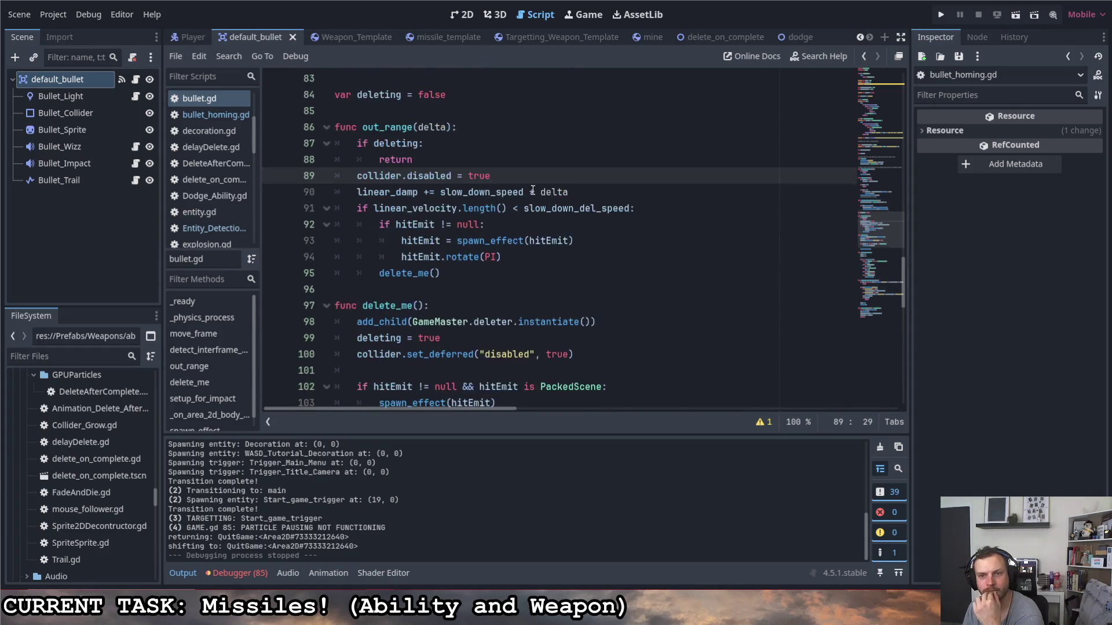
scroll(533, 191, up, 4)
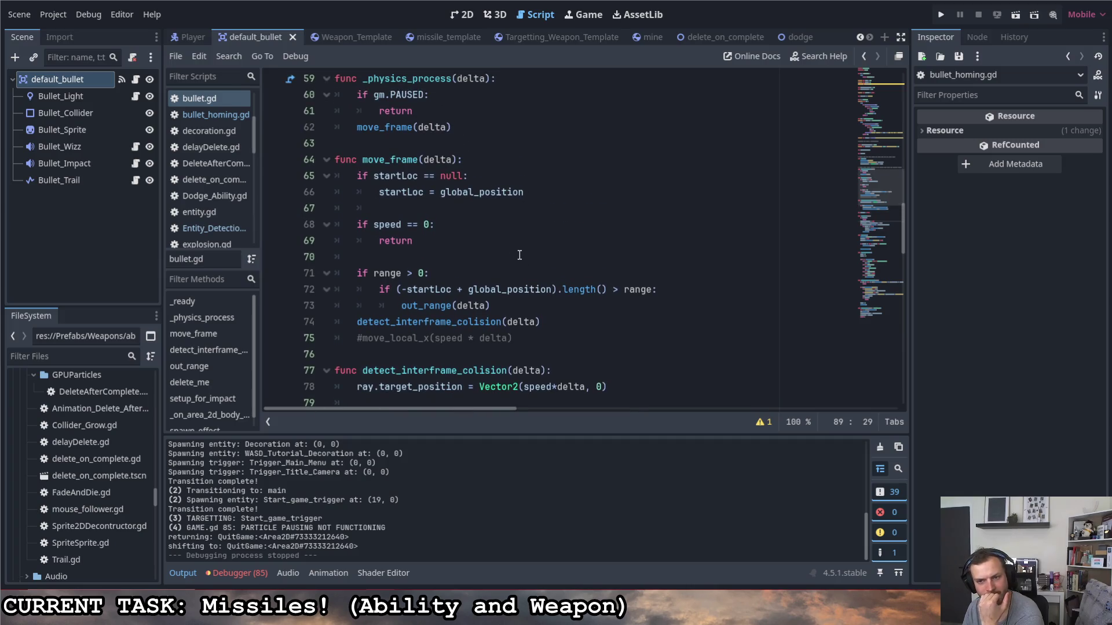
scroll(518, 255, up, 2)
scroll(519, 249, up, 1)
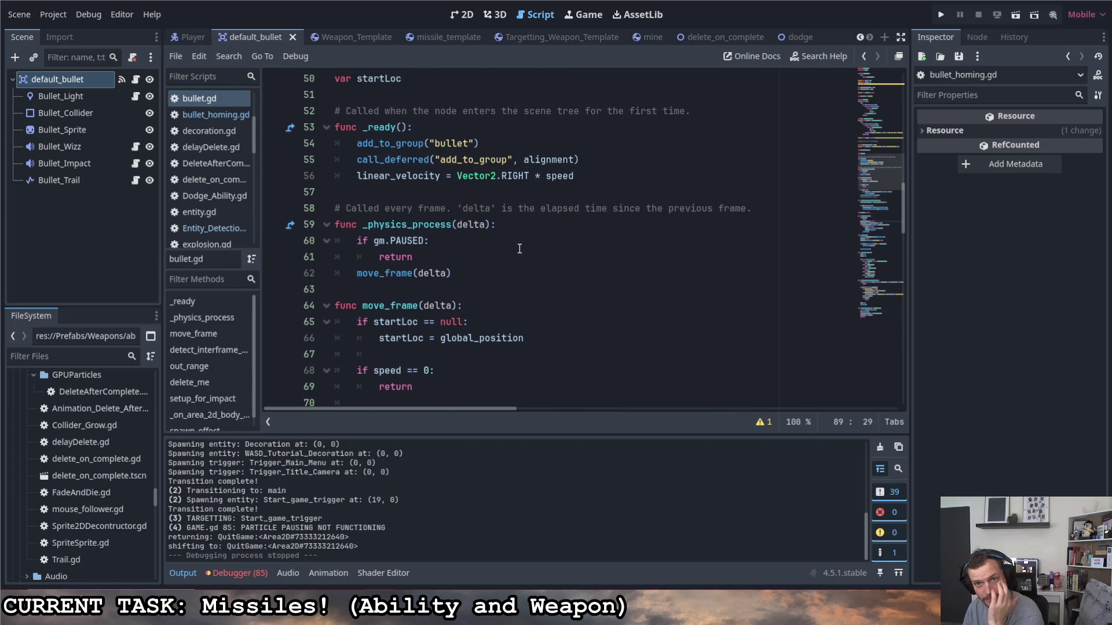
click(529, 176)
drag(528, 177, 456, 176)
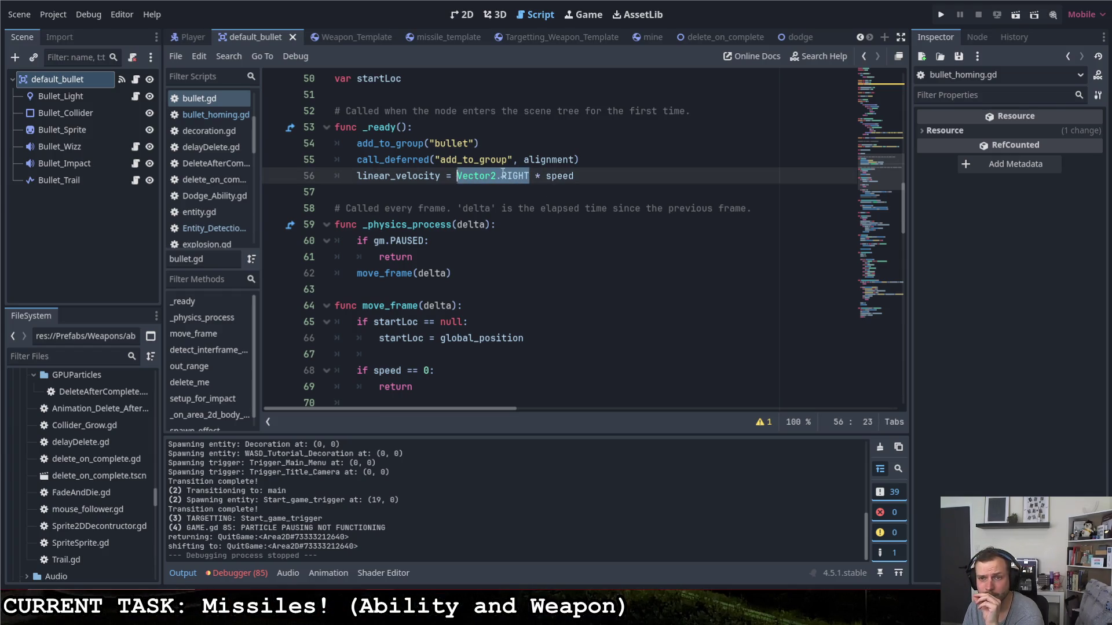
drag(529, 177, 502, 177)
drag(573, 177, 457, 176)
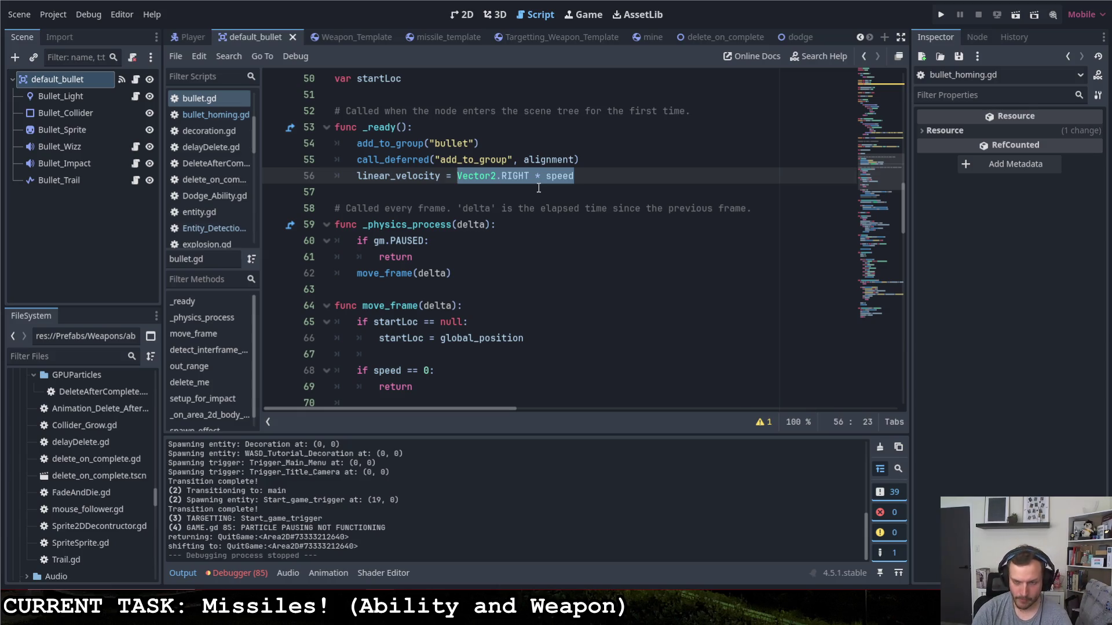
click(581, 172)
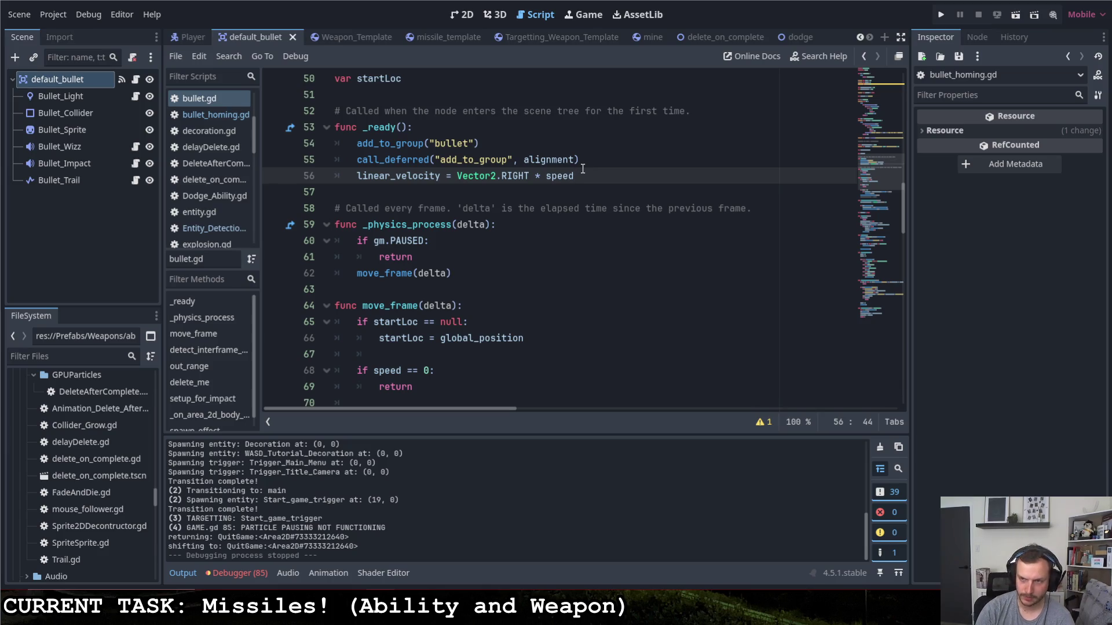
text(()
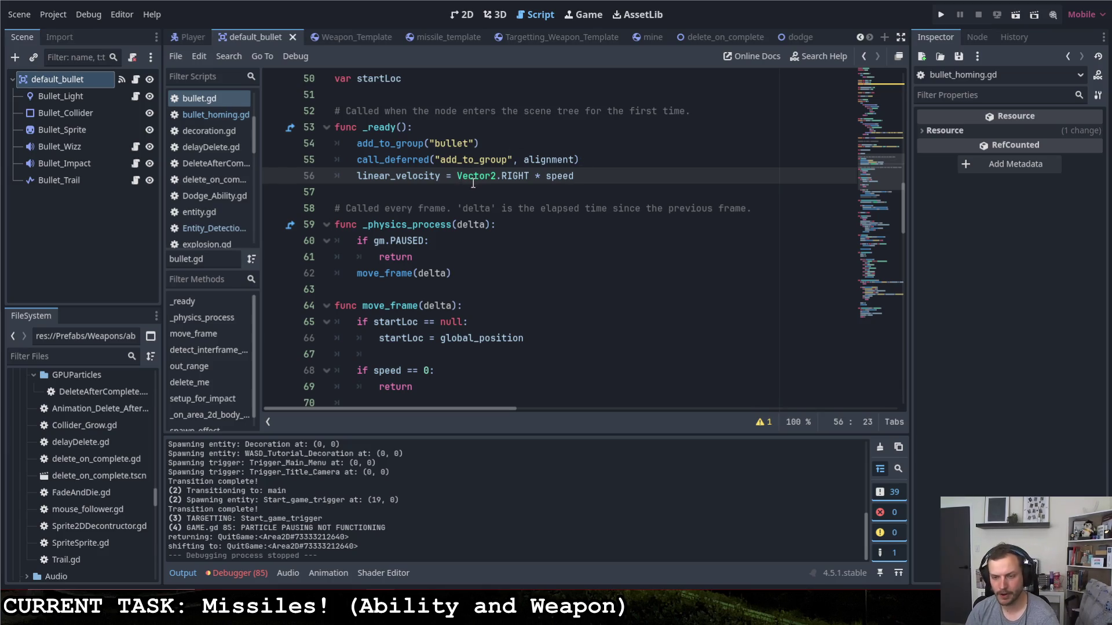
- Append .rotated(global_rotation) so the launch velocity follows the bullet's heading
click(604, 170)
text().)
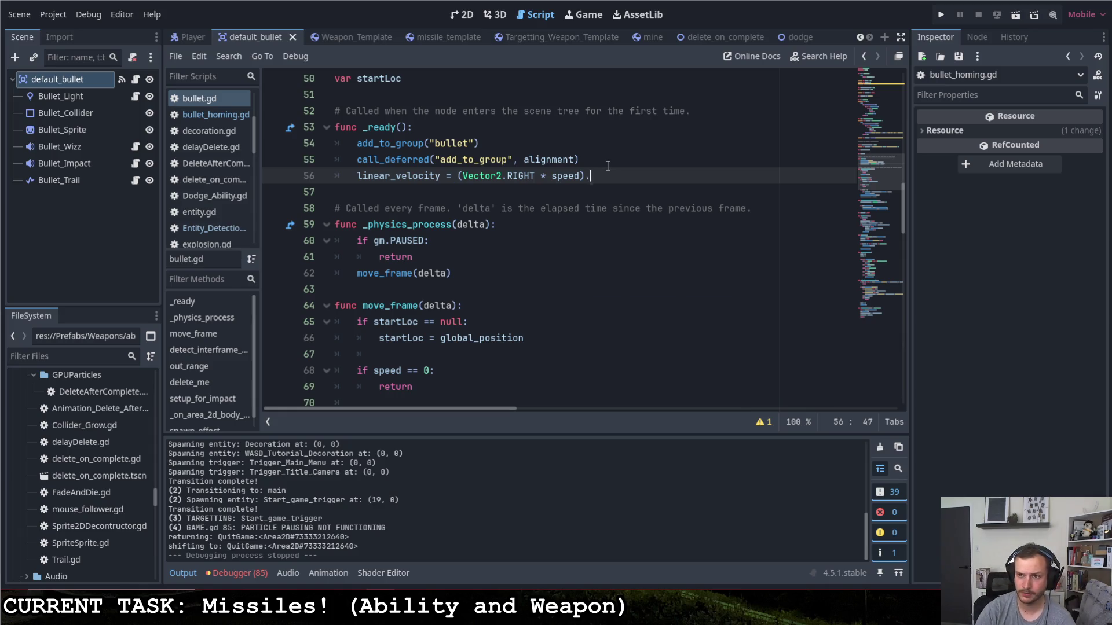
text(ro)
key(Return)
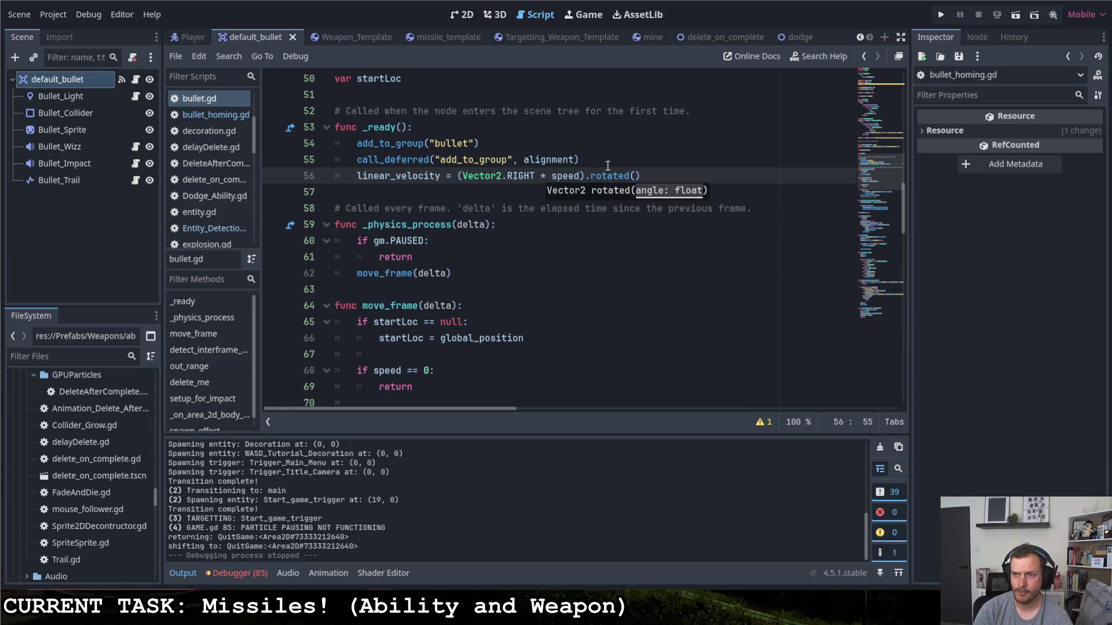
text(rotation)
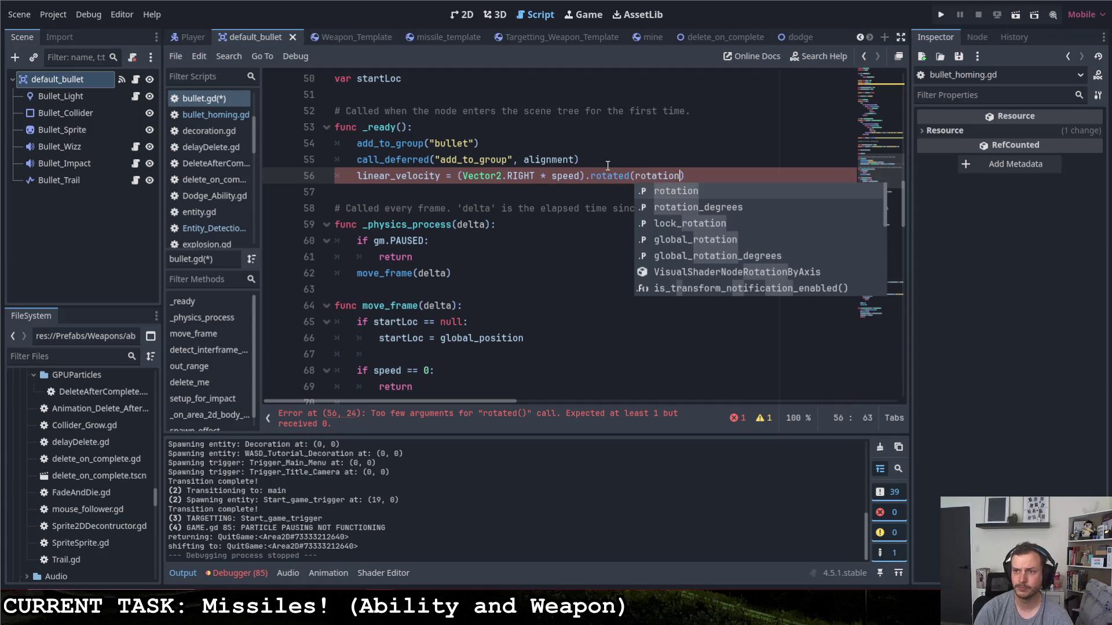
click(633, 177)
text(global)
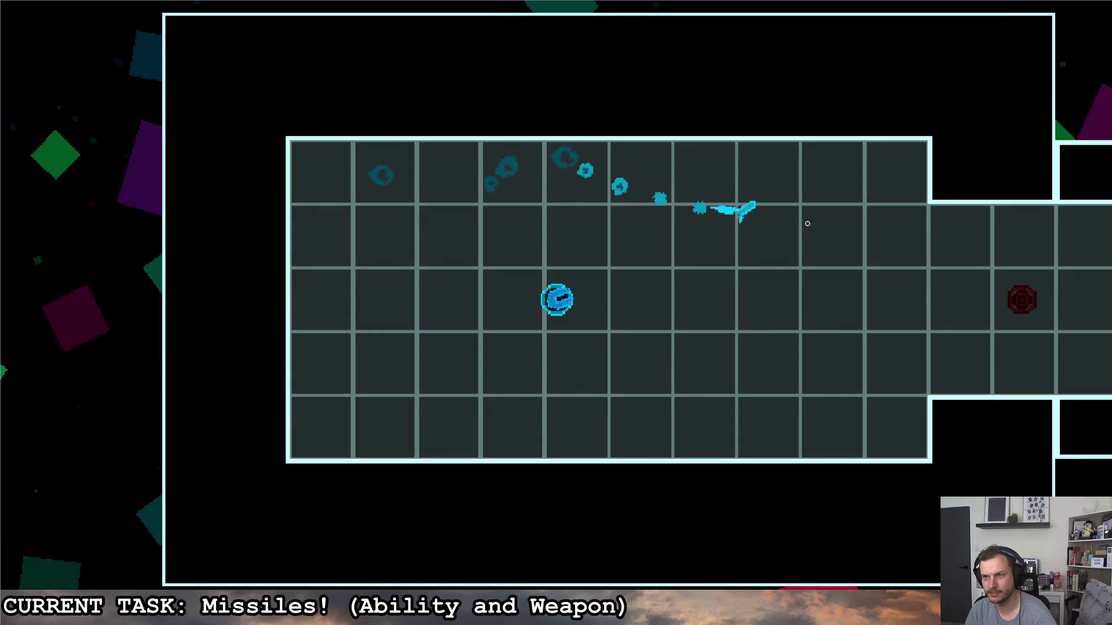
- Fire a missile in the running game to check its launch direction, then return to the editor
click(934, 206)
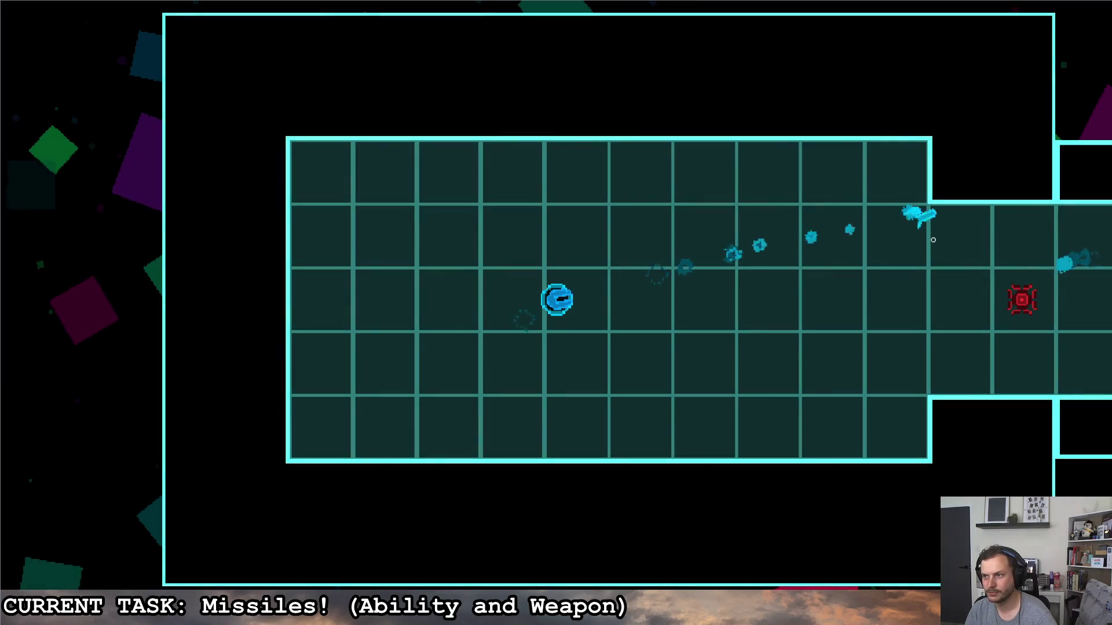
key(alt+Tab)
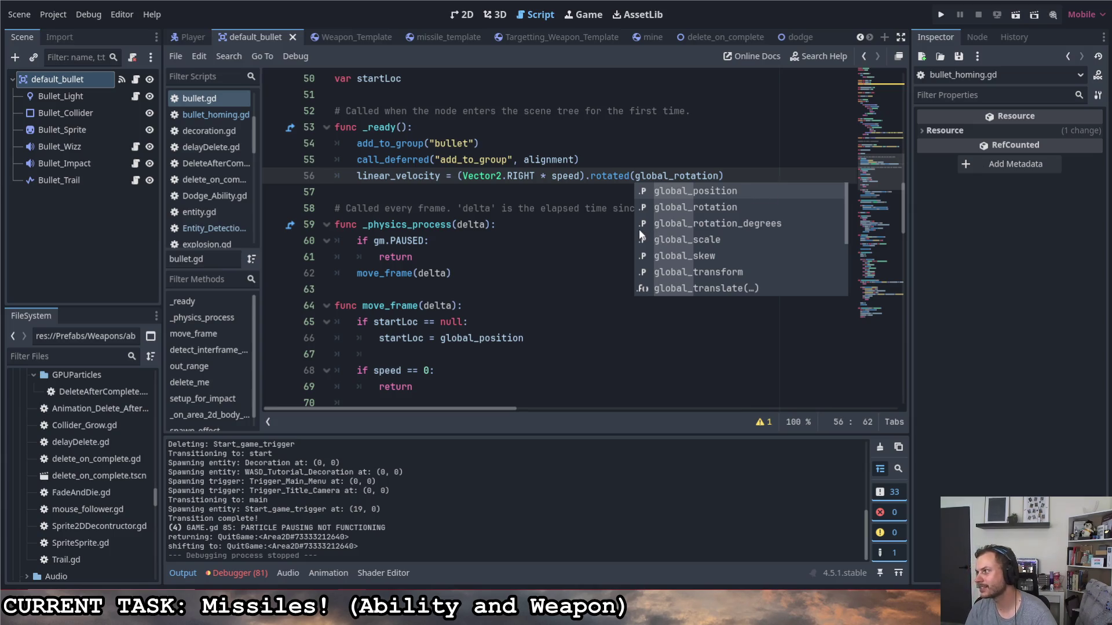
- Dismiss the autocomplete suggestions and return the caret to the end of line 56
click(750, 175)
click(577, 207)
click(590, 193)
click(744, 182)
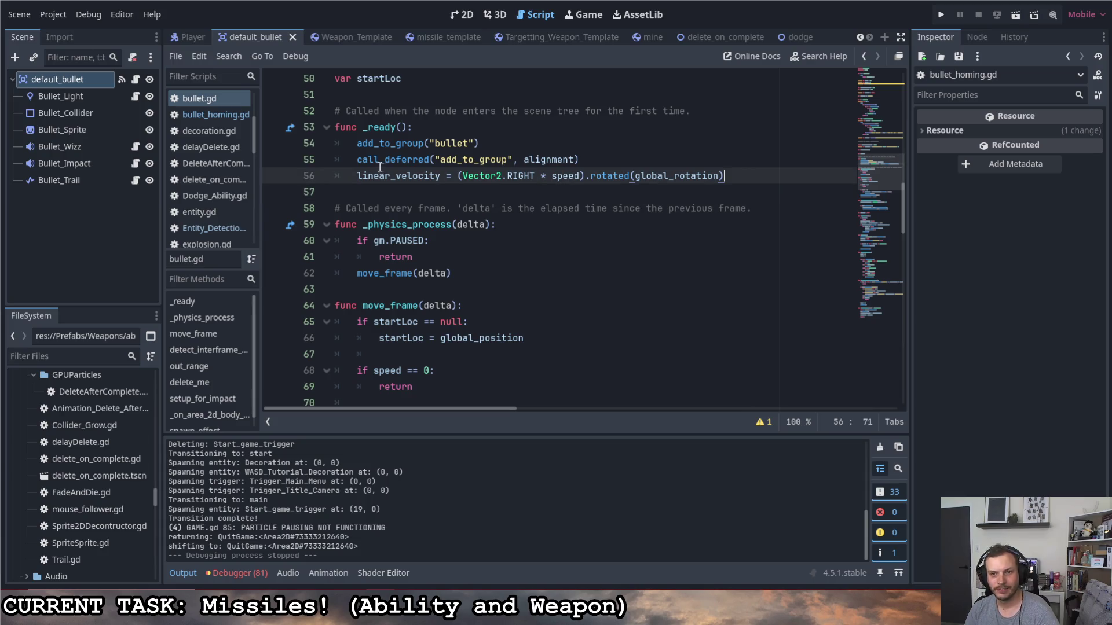
- Scroll through the rest of bullet.gd, then switch to bullet_homing.gd
scroll(458, 272, down, 8)
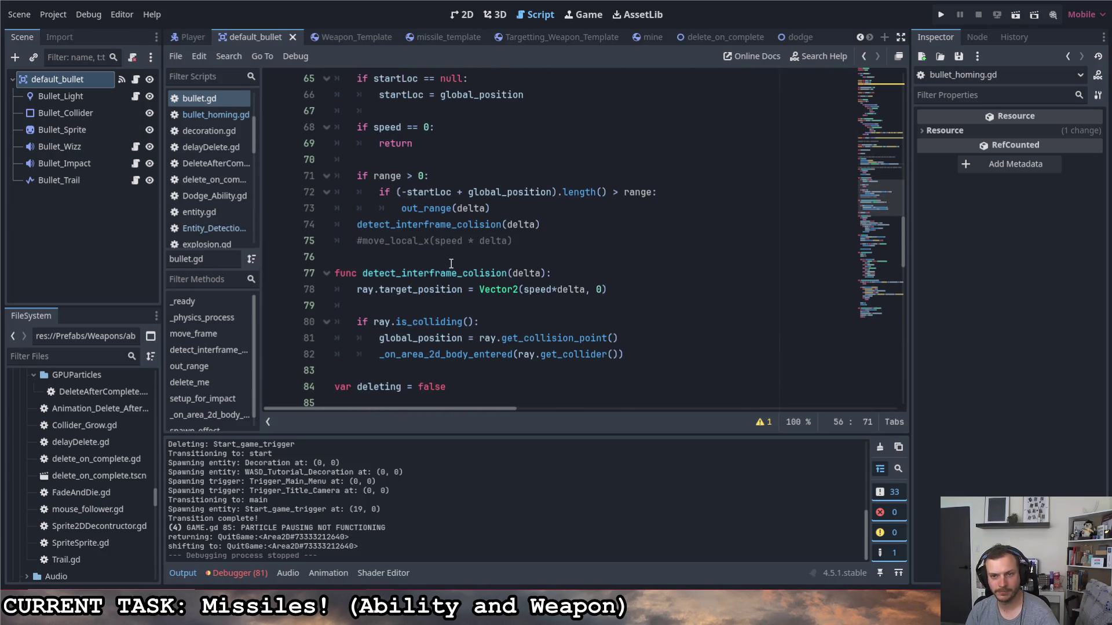
scroll(449, 263, down, 5)
scroll(405, 231, up, 10)
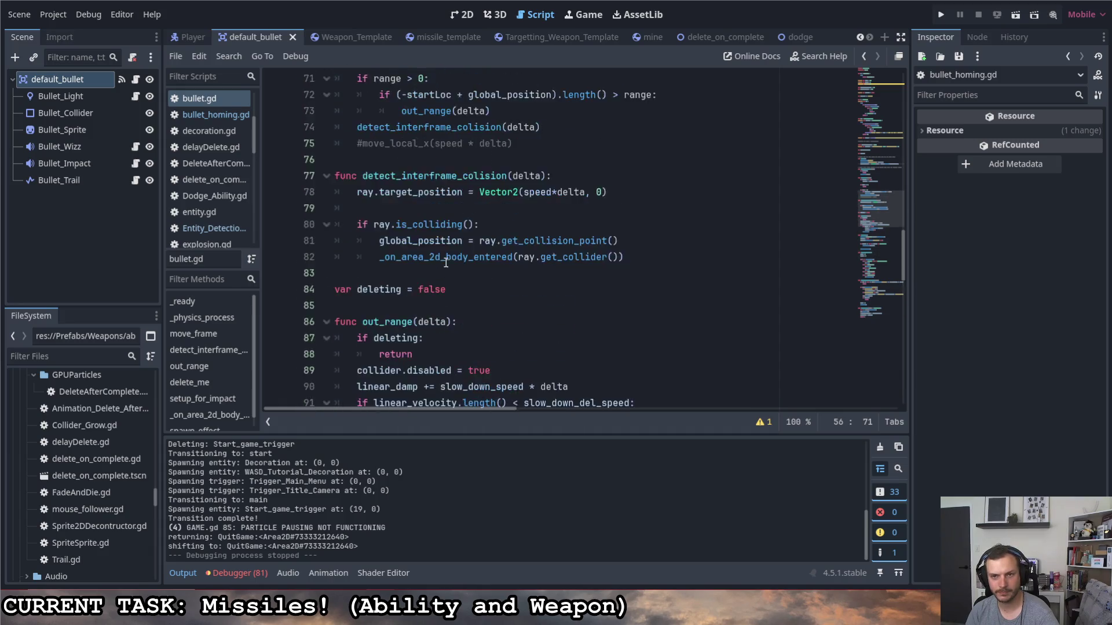
click(213, 114)
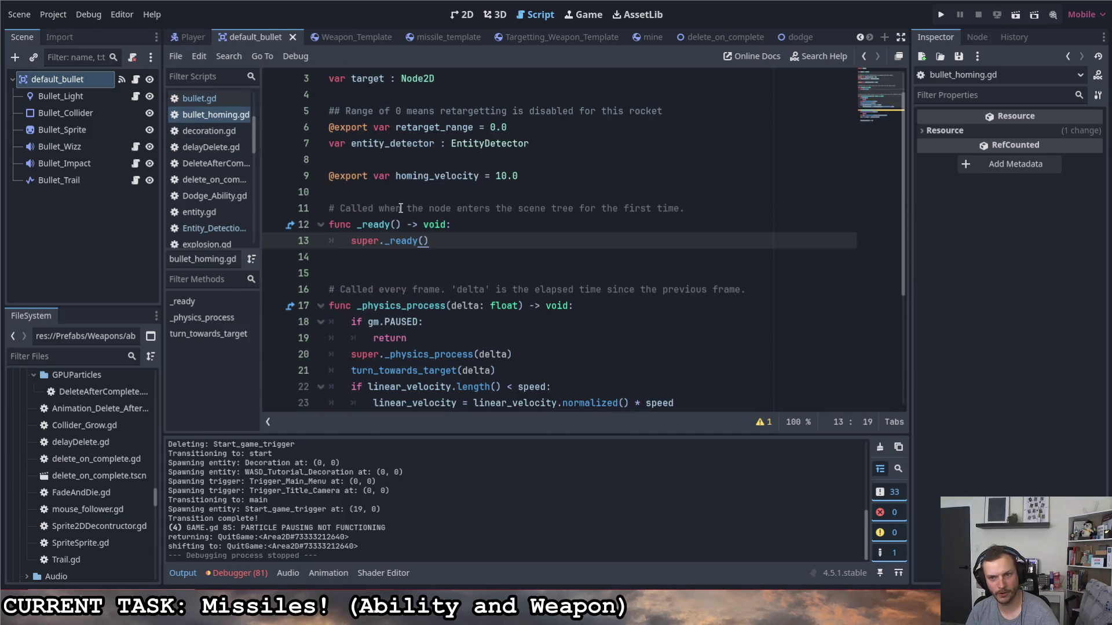
scroll(450, 255, down, 2)
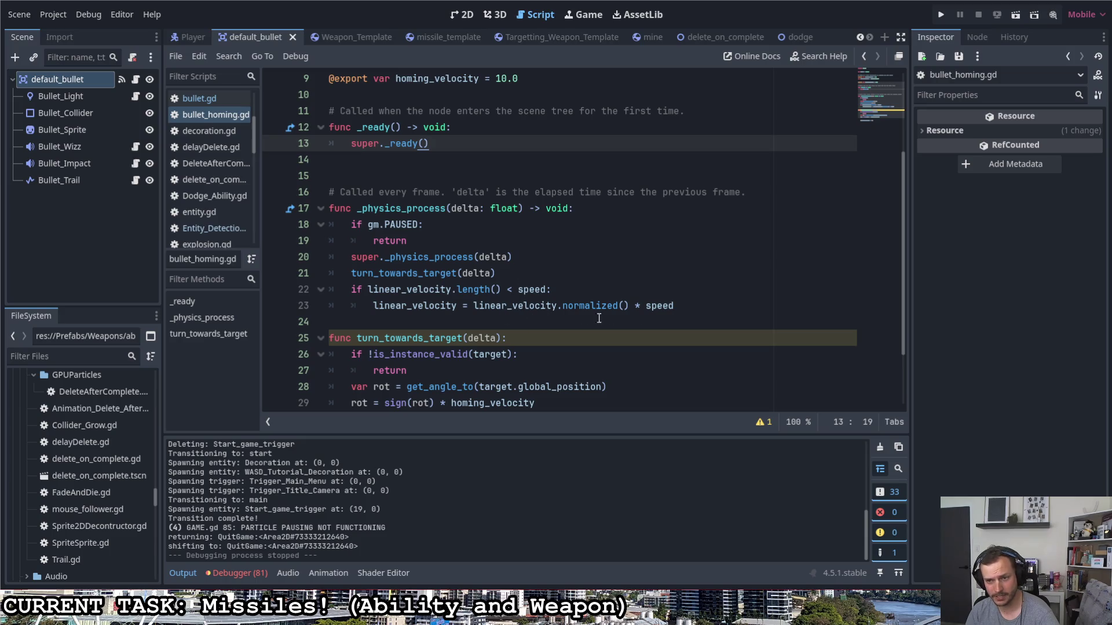
drag(687, 305, 369, 305)
scroll(439, 317, up, 3)
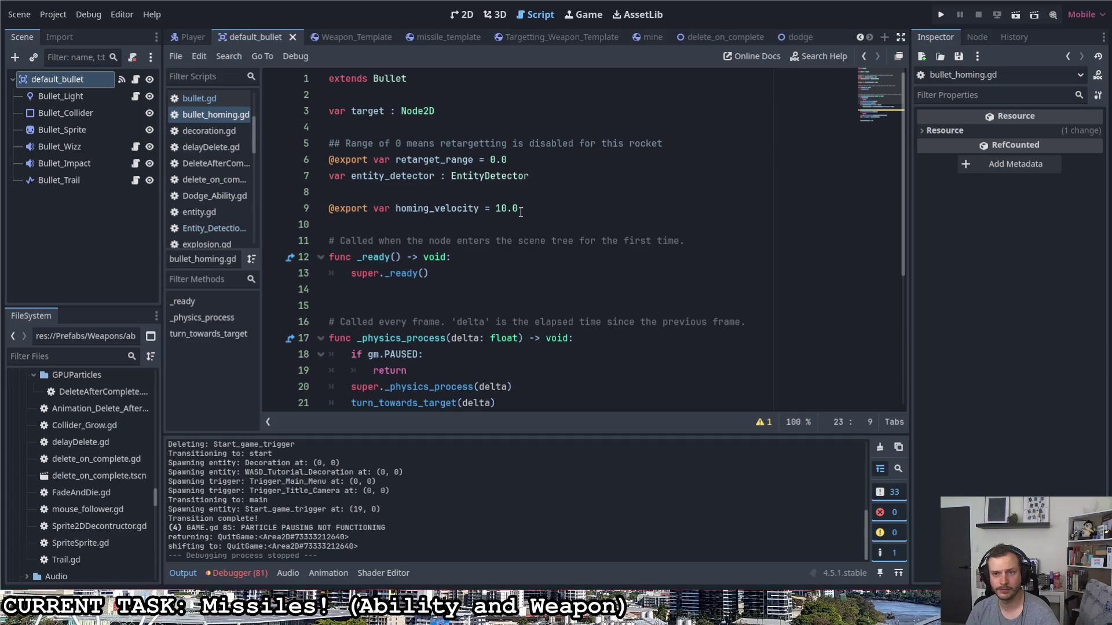
scroll(541, 209, down, 3)
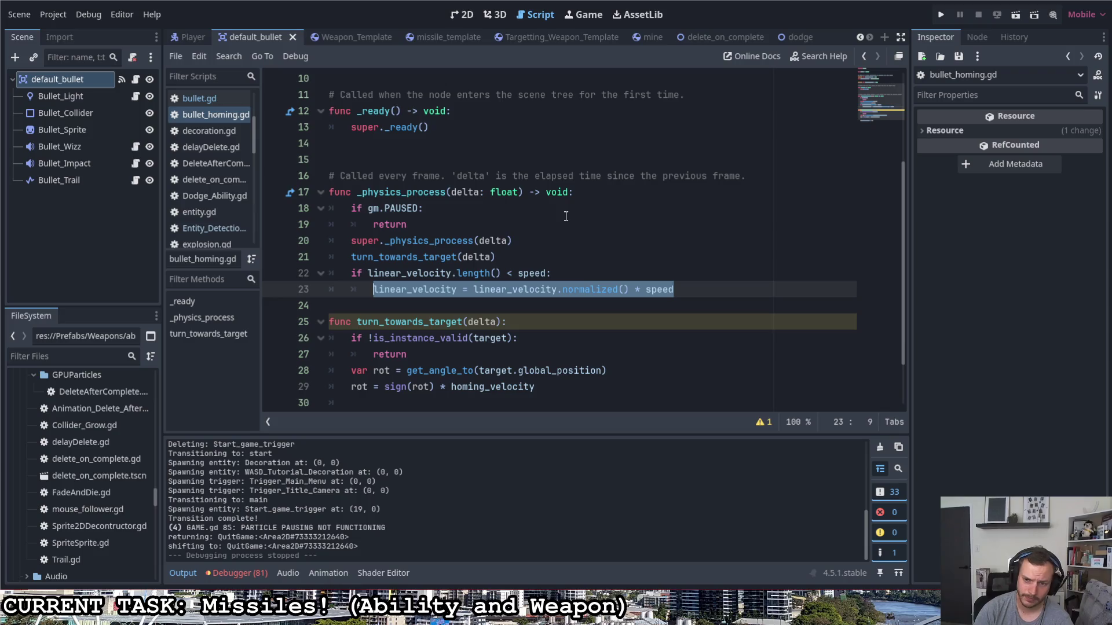
scroll(566, 216, down, 2)
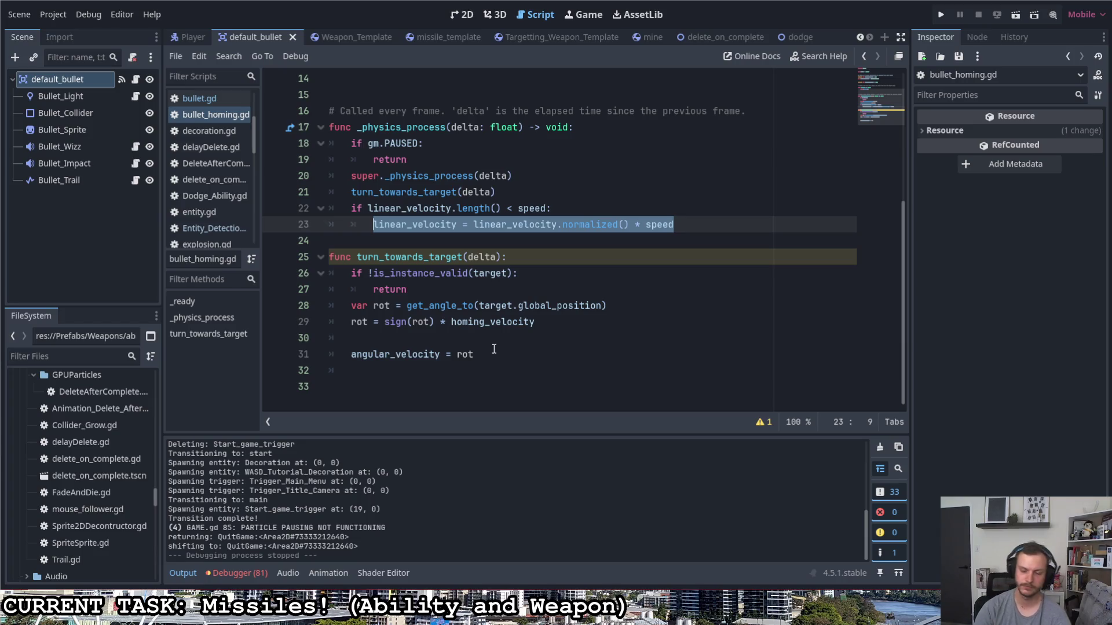
- Remove the 'if linear_velocity.length() < speed' check and normalized reset, leaving only 'line' on line 23
text(line)
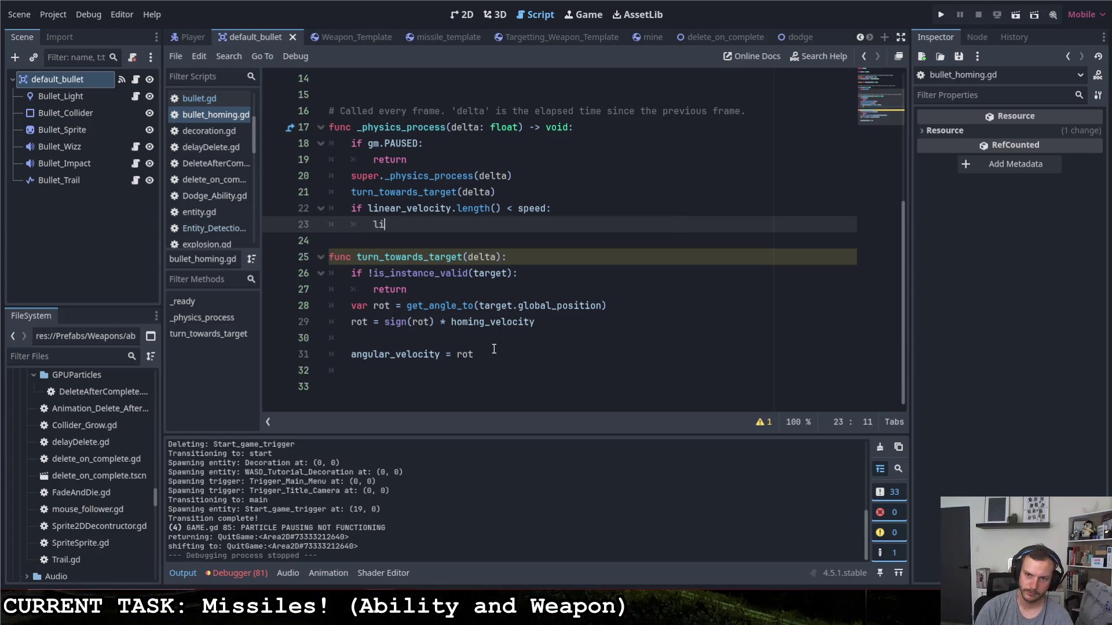
key(Down)
key(Down)
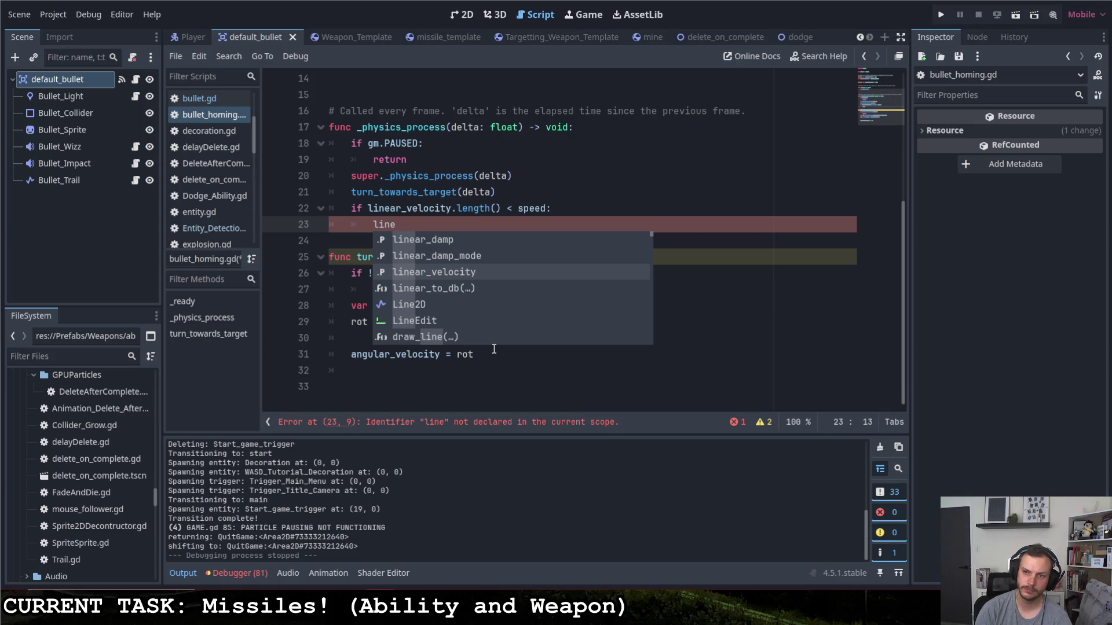
key(Return)
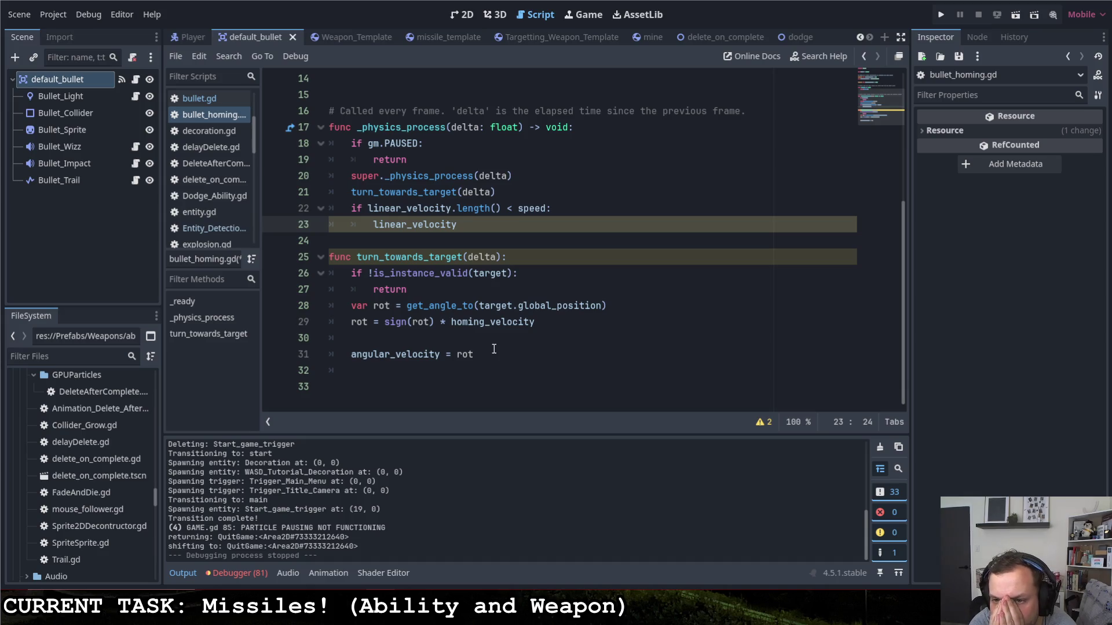
key(Home)
key(BackSpace)
drag(351, 208, 558, 206)
key(BackSpace)
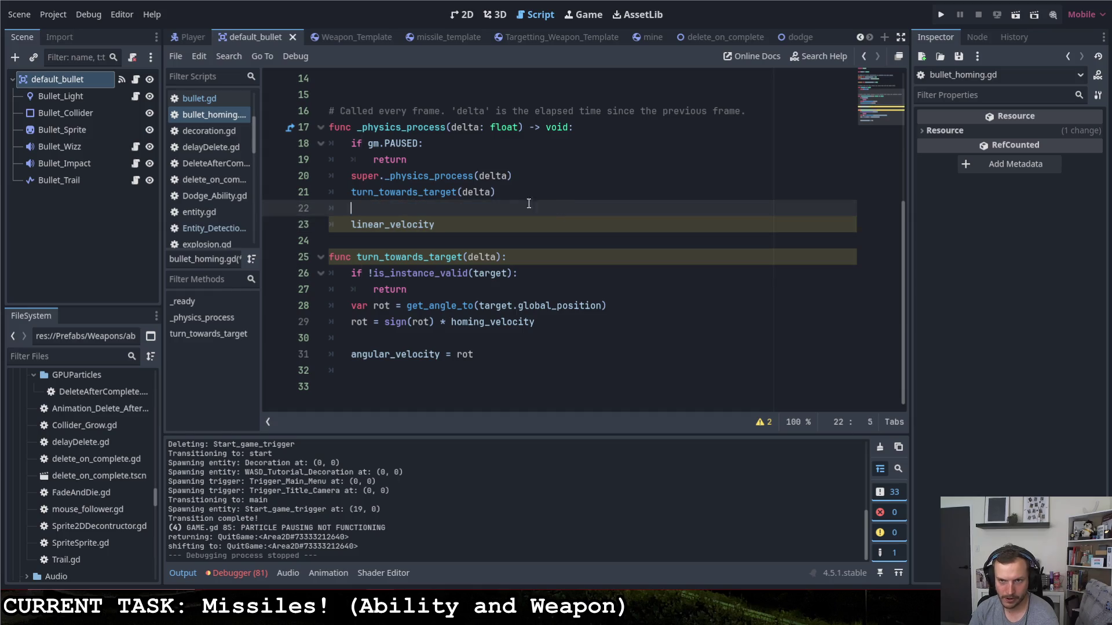
click(508, 228)
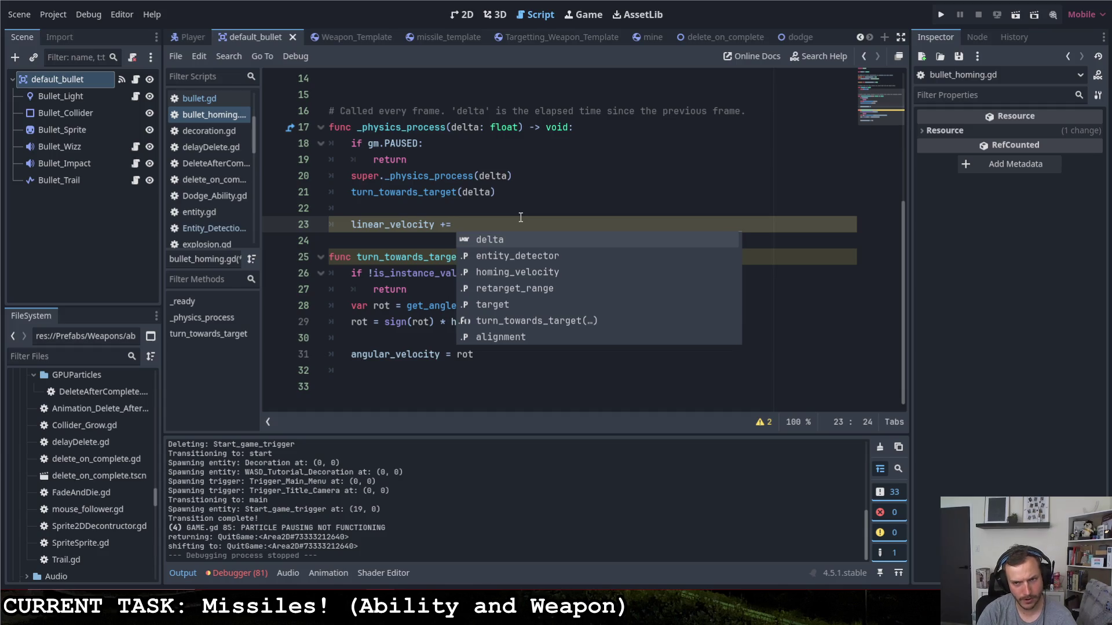
key(BackSpace)
key(BackSpace)
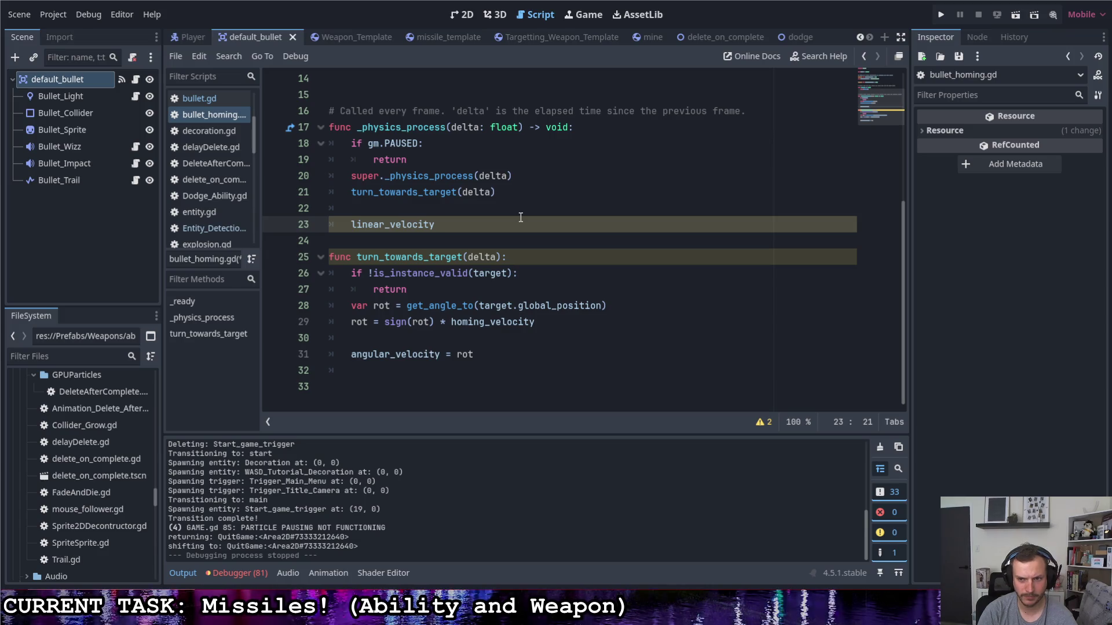
key(BackSpace)
key(BackSpace)
key(BackSpace)
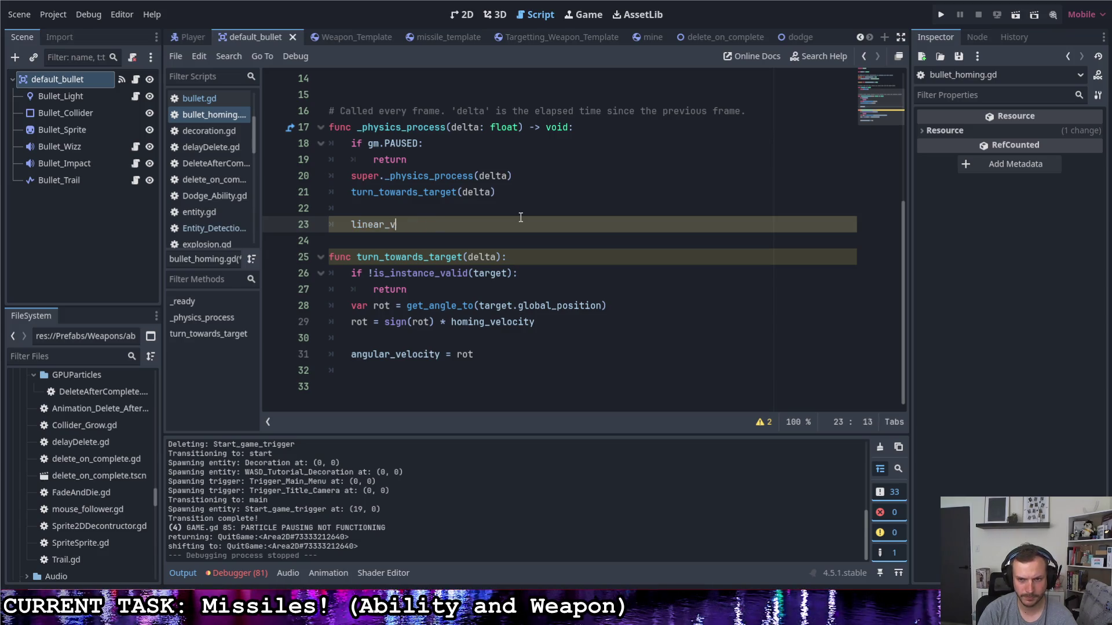
- Write the condition 'if linear_velocity.length() < speed:' in _physics_process
text(linear)
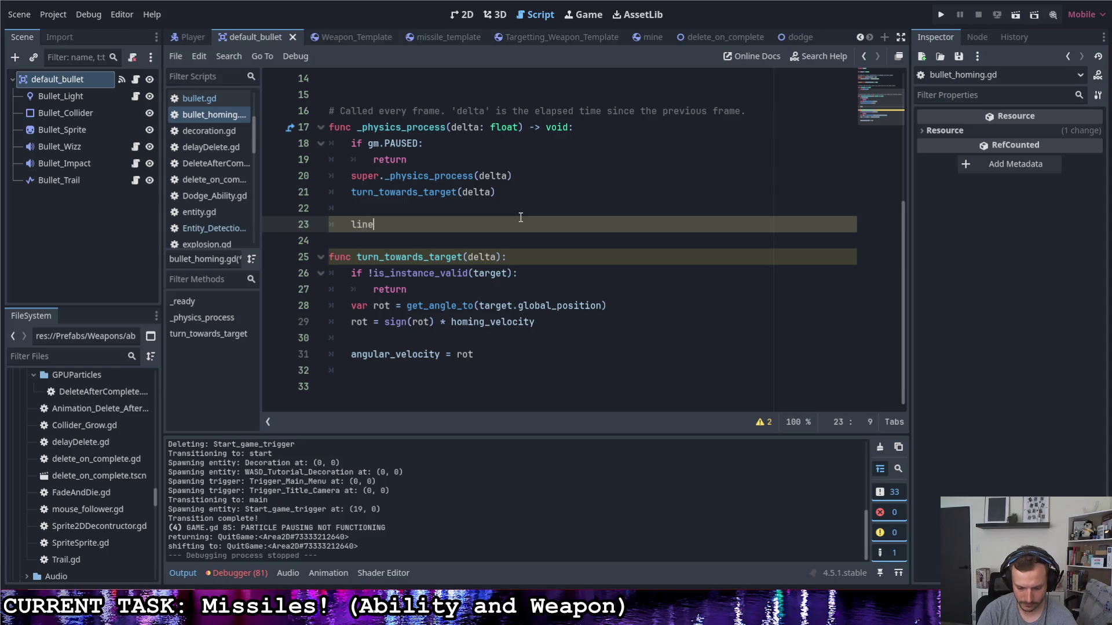
key(BackSpace)
key(BackSpace)
key(BackSpace)
text(if )
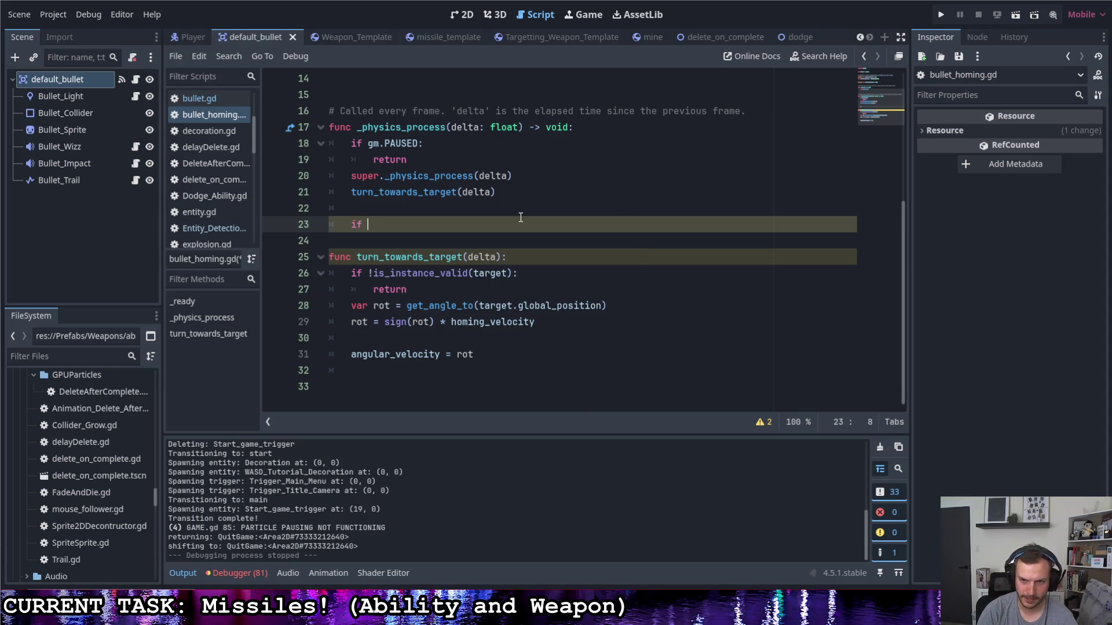
text(line)
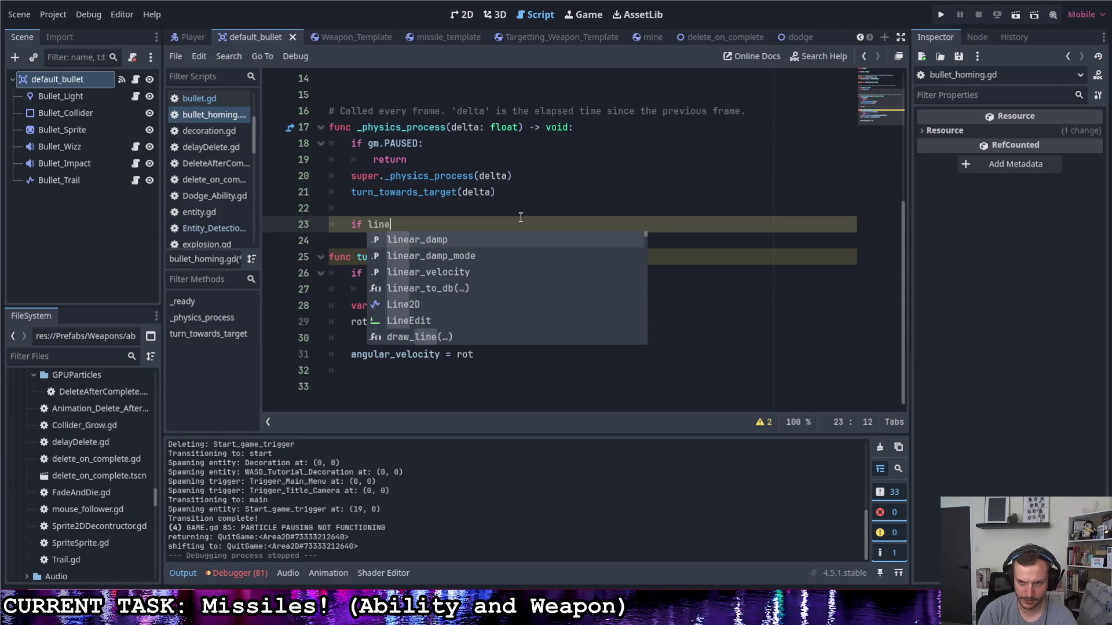
text(ar_)
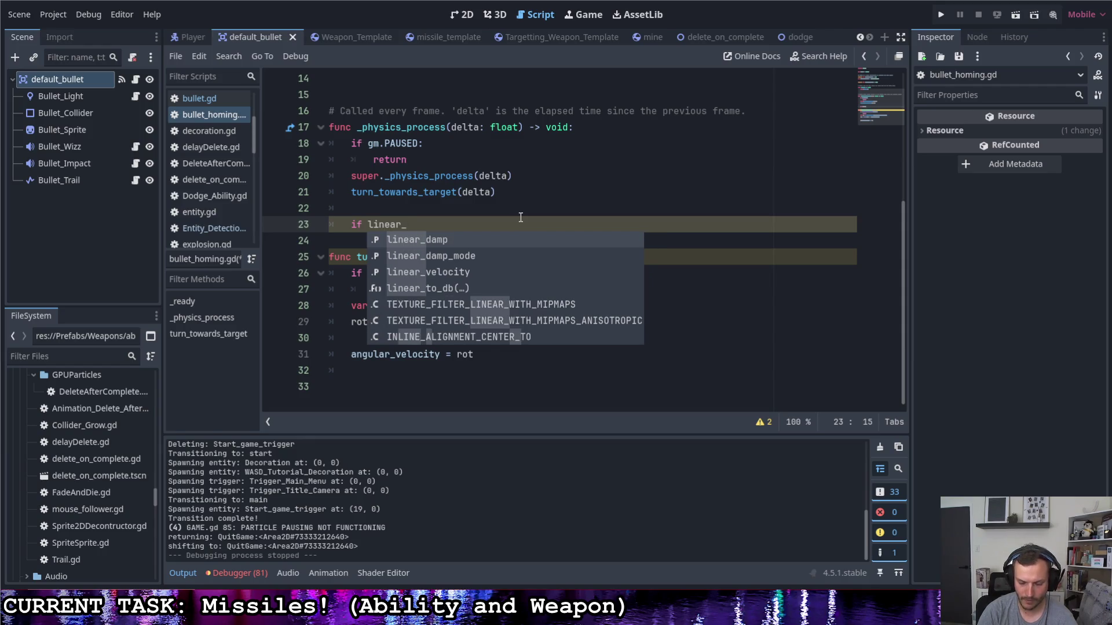
text(vel)
key(Return)
text(len)
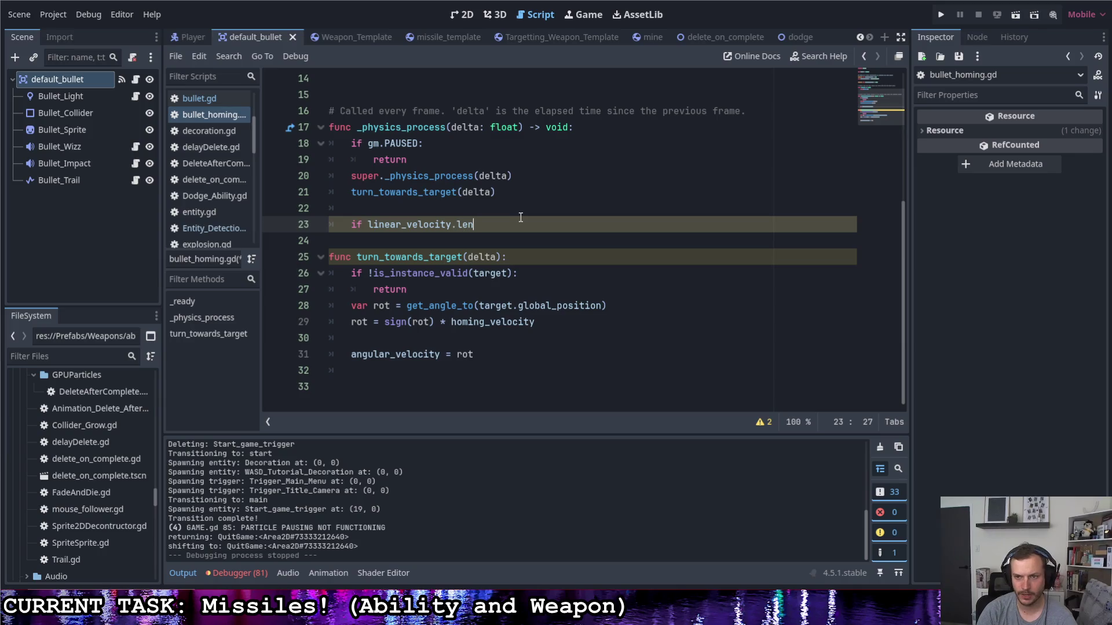
key(Return)
text(< speed:)
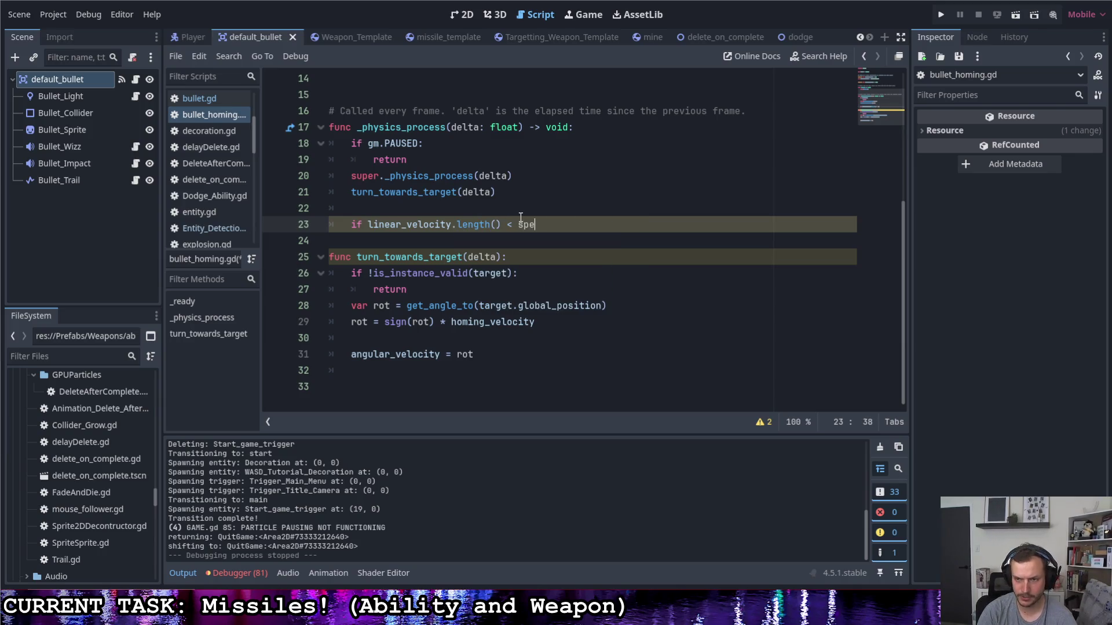
key(Return)
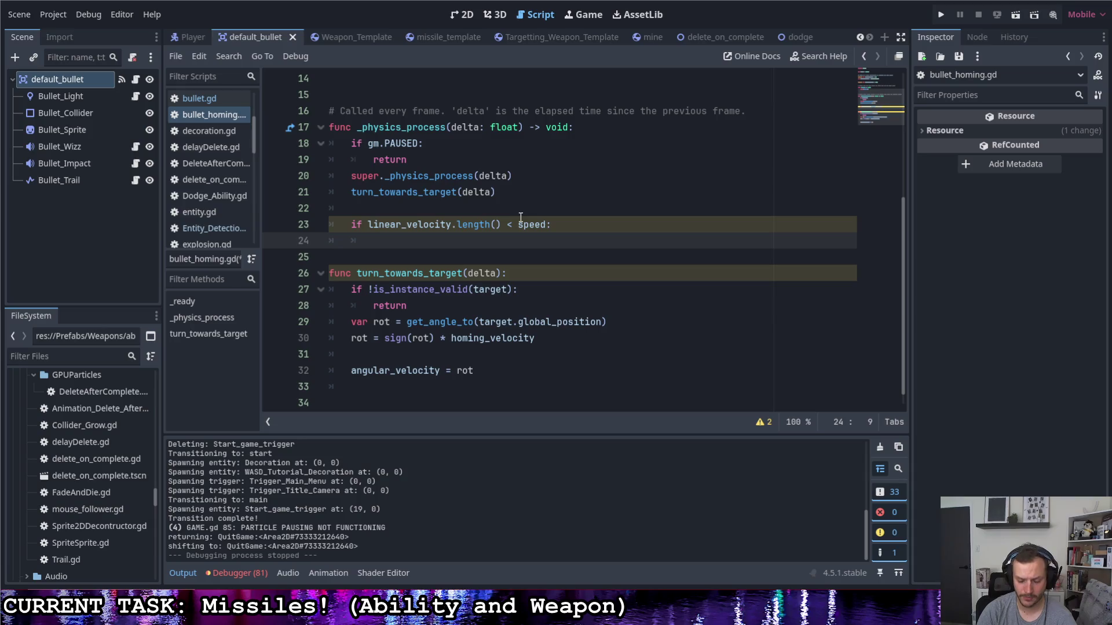
- Inside it, add 'linear_velocity += Vector2.RIGHT.rotated(global_rotation) * speed * delta'
text(linear)
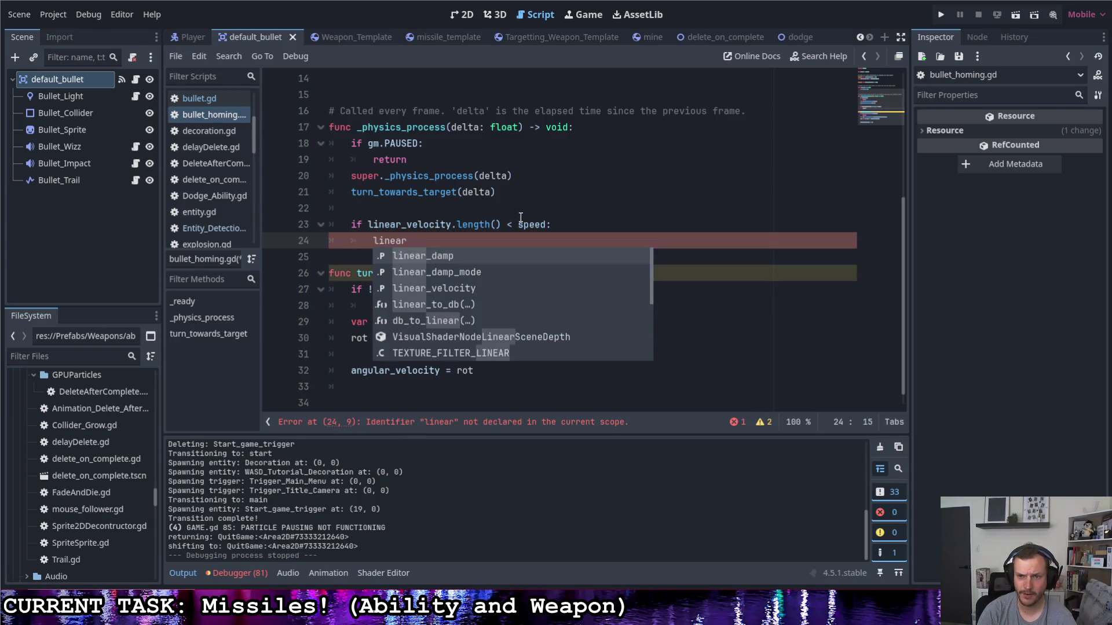
key(Down)
key(Down)
key(Return)
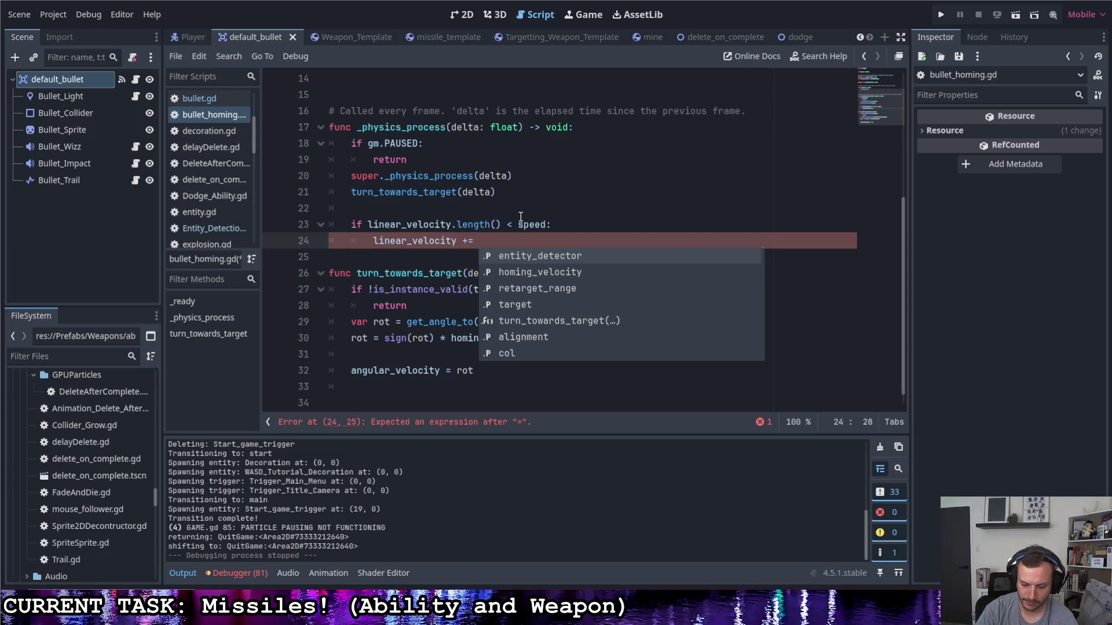
text(Vector2.)
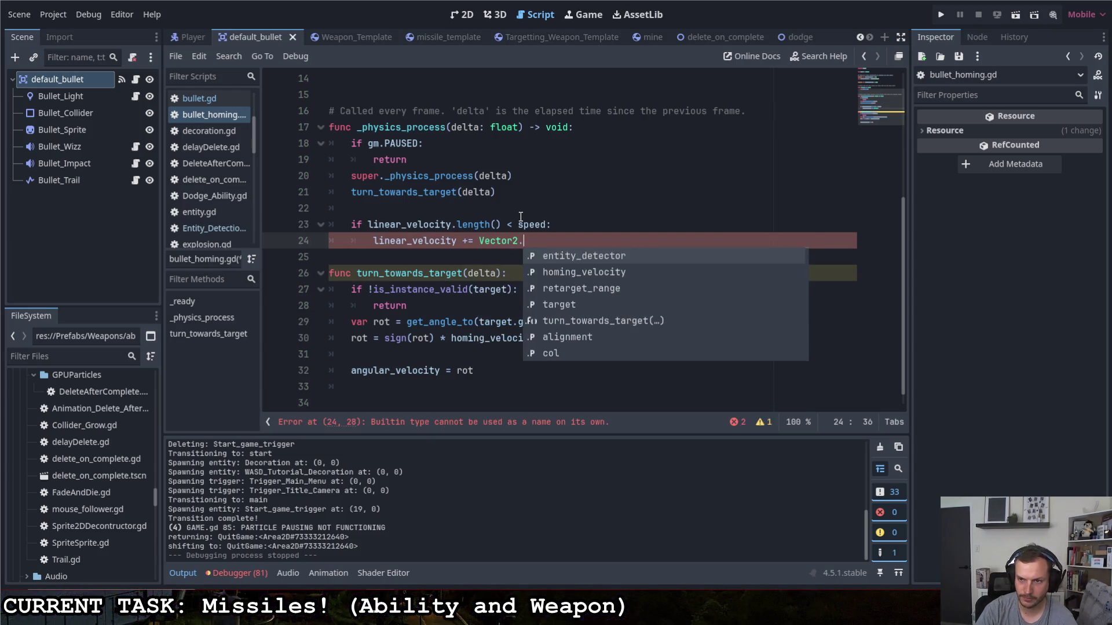
text(R)
key(Return)
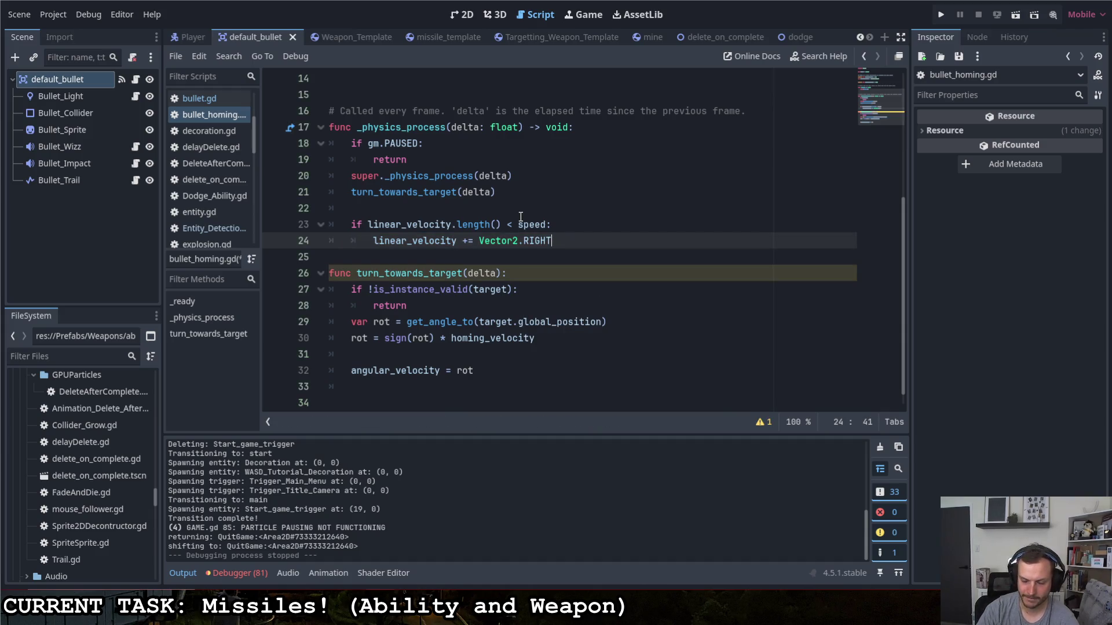
text(.rot)
key(Return)
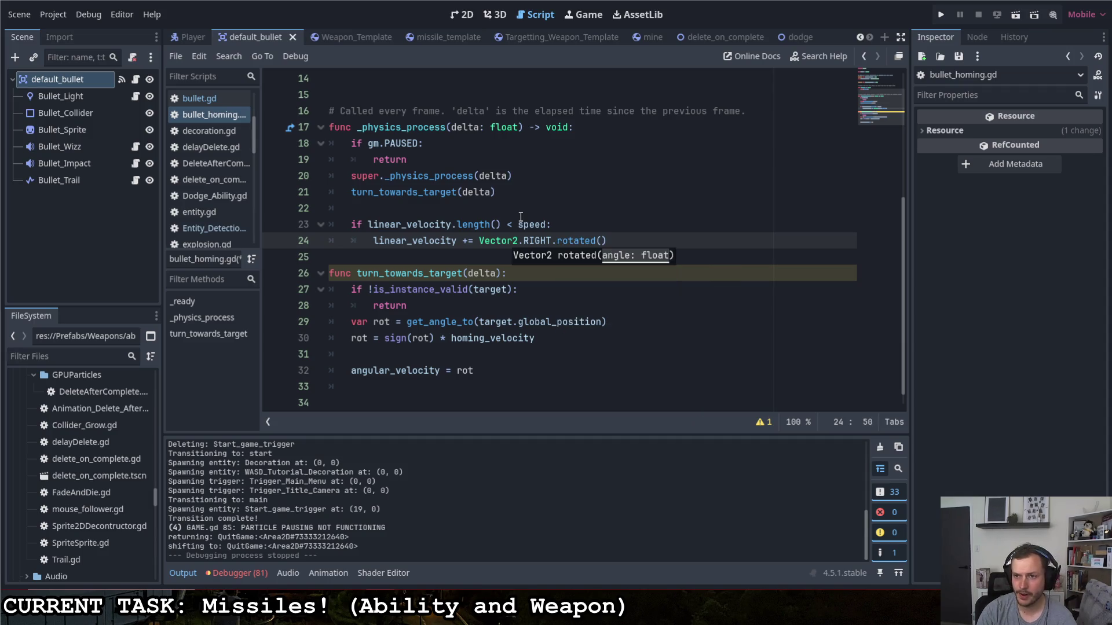
scroll(521, 217, up, 1)
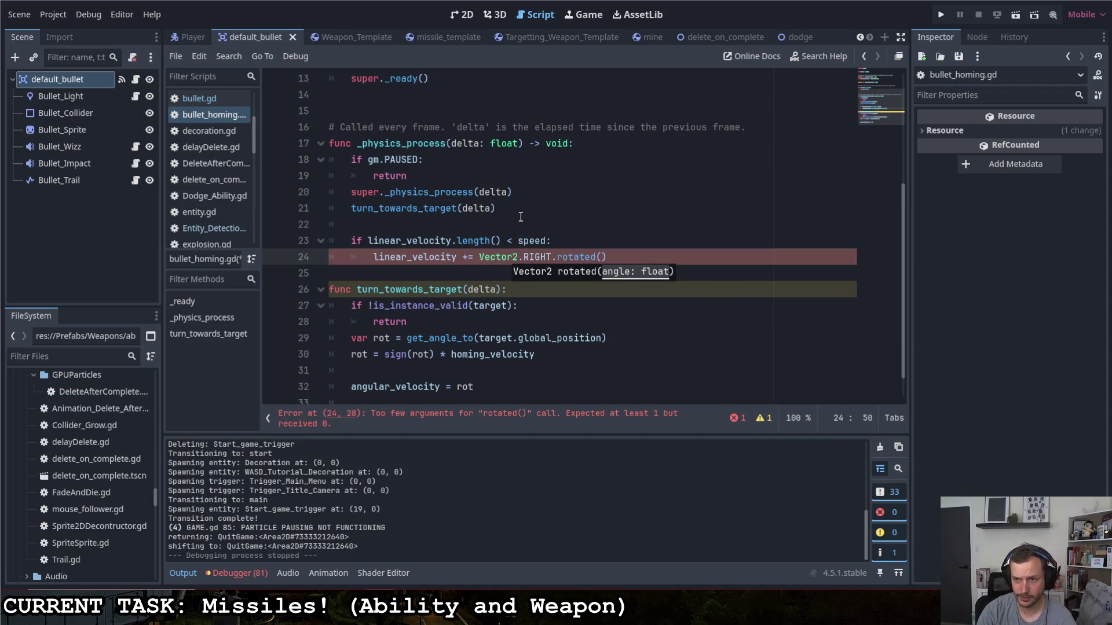
text(global_rotation)
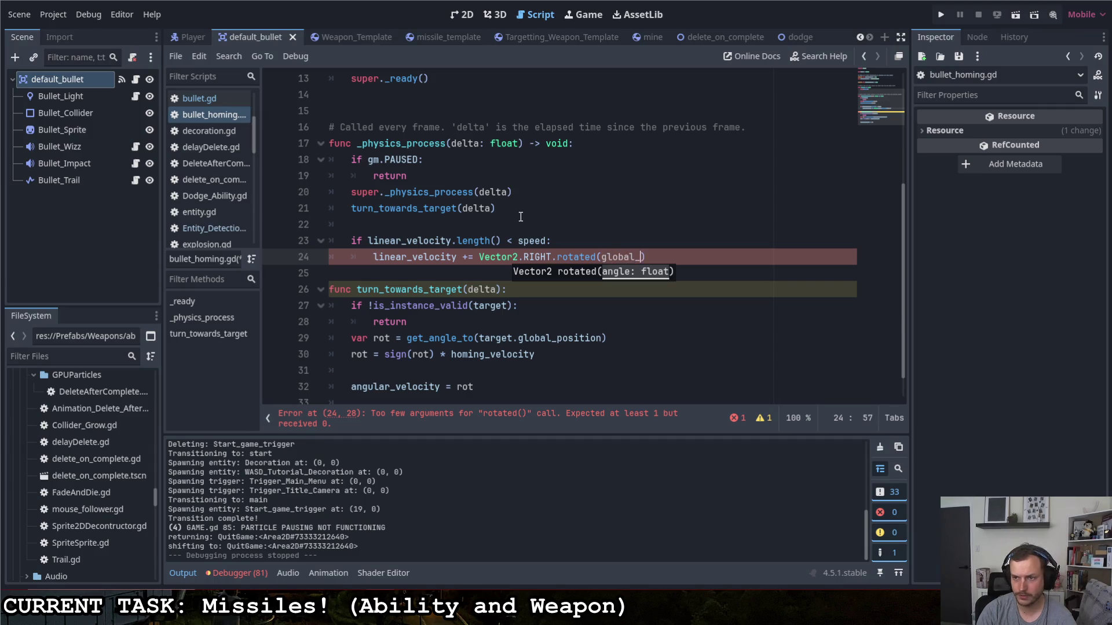
text())
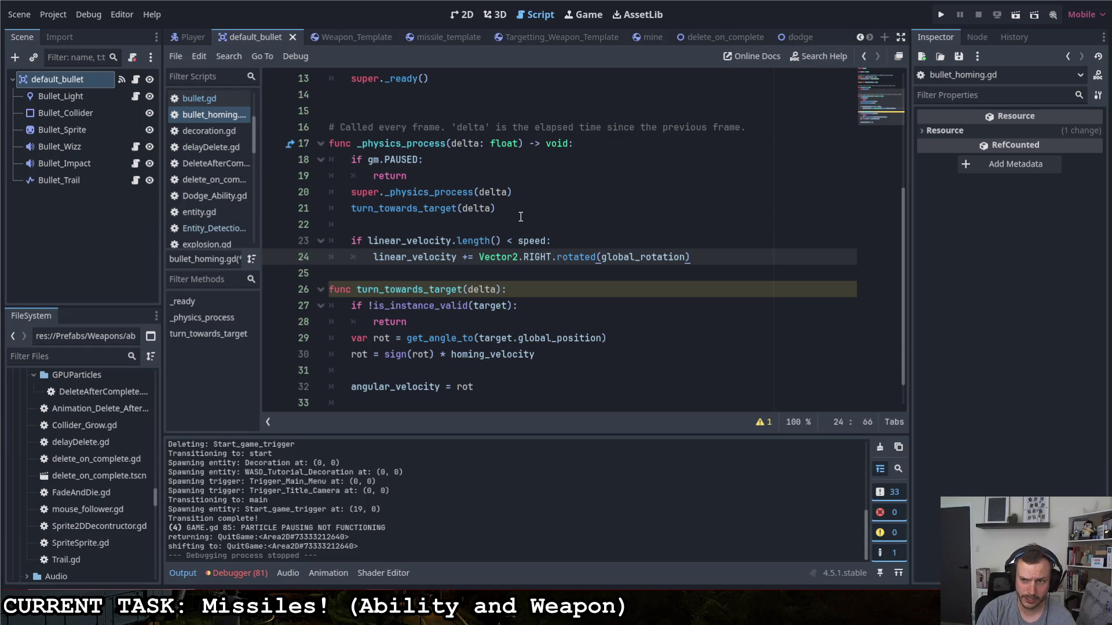
text( * )
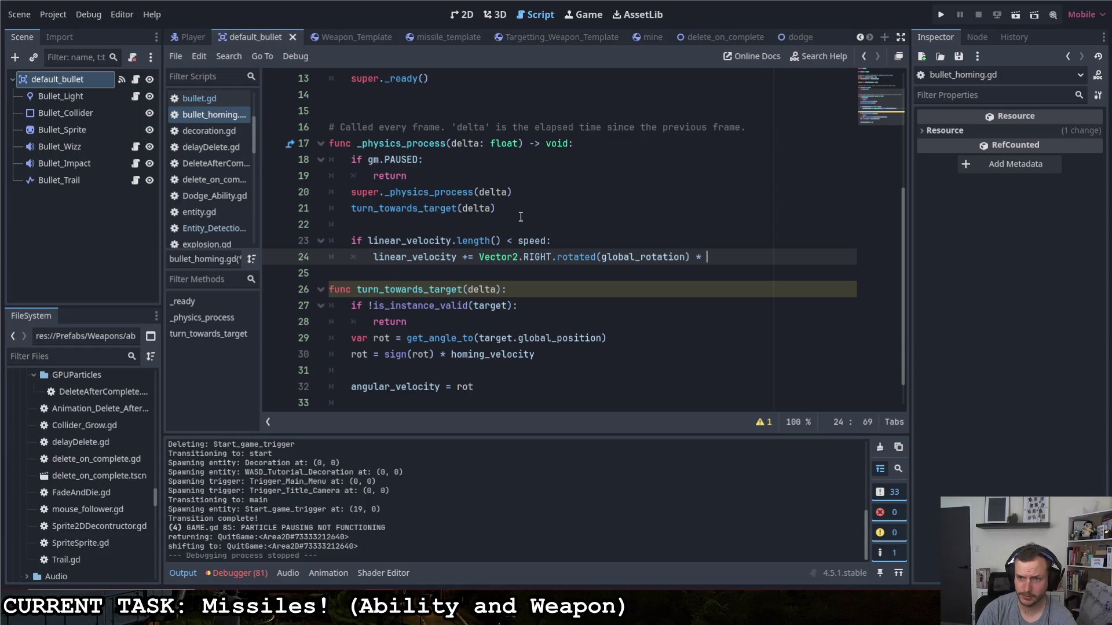
text(sp)
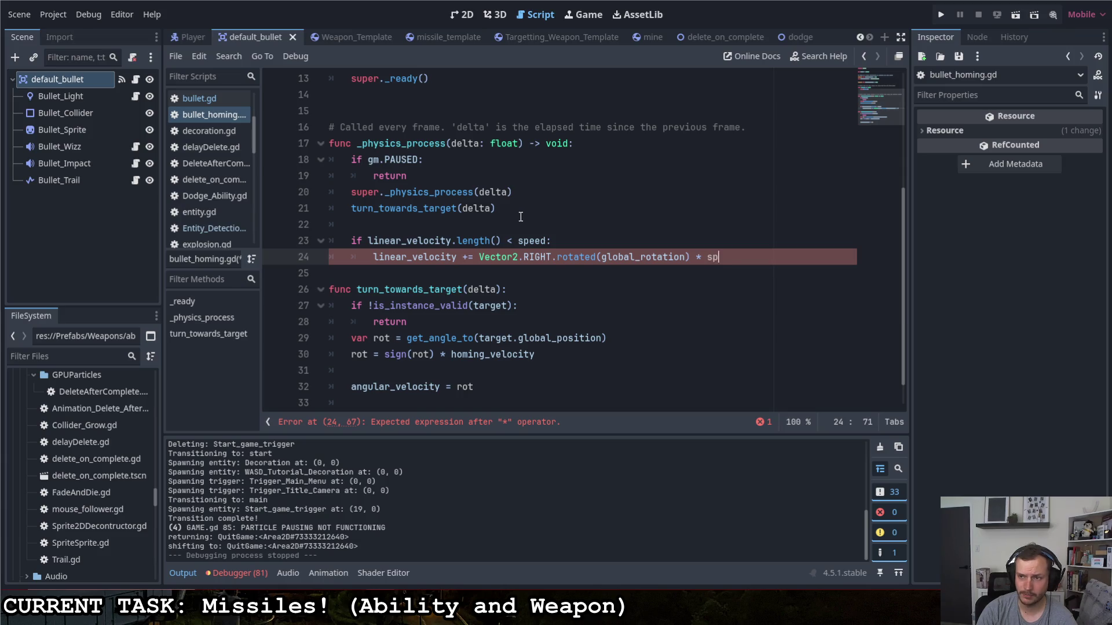
text(eed * delta)
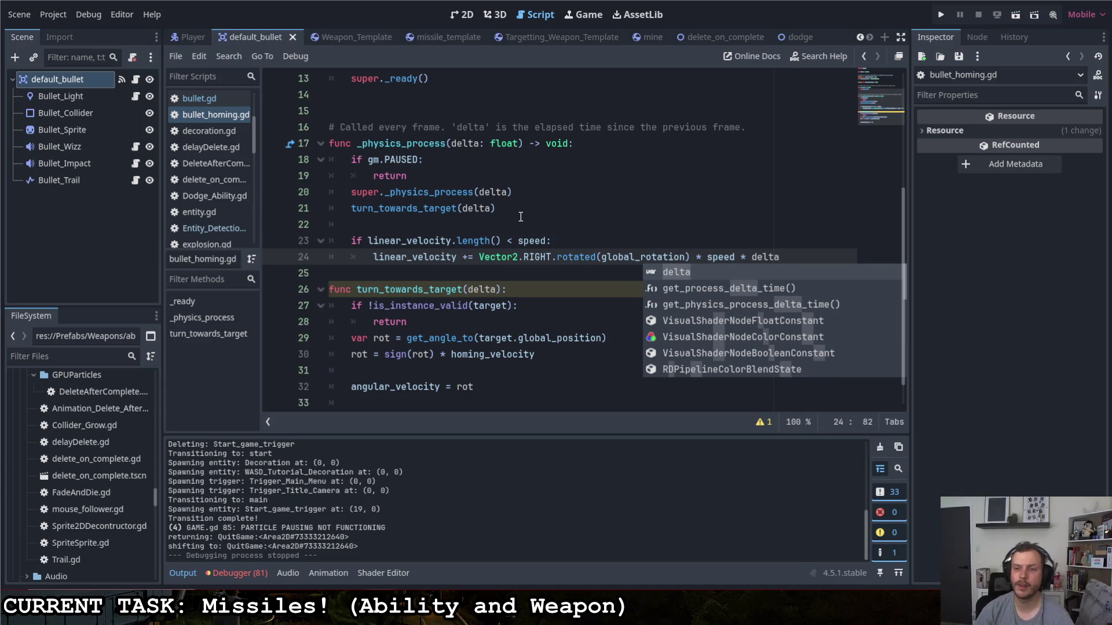
click(542, 239)
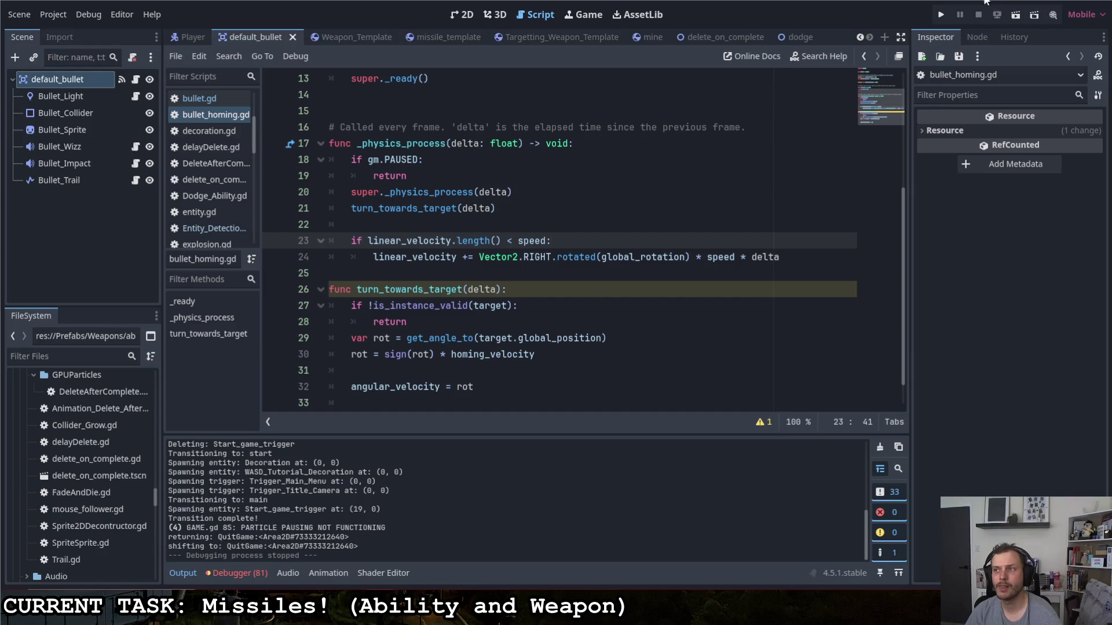
key(F5)
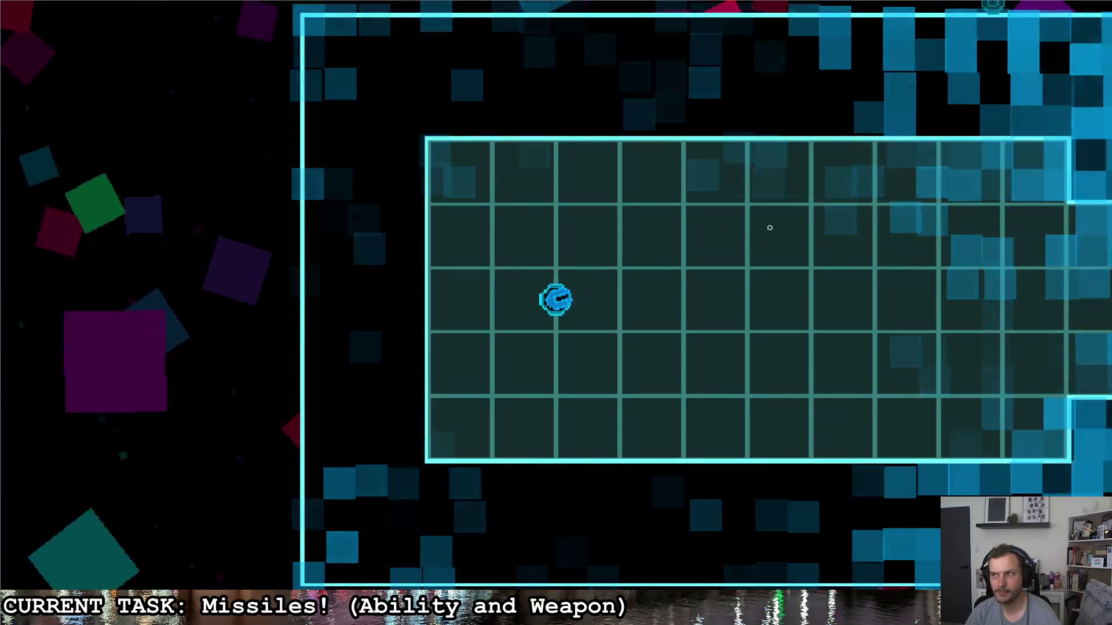
click(773, 221)
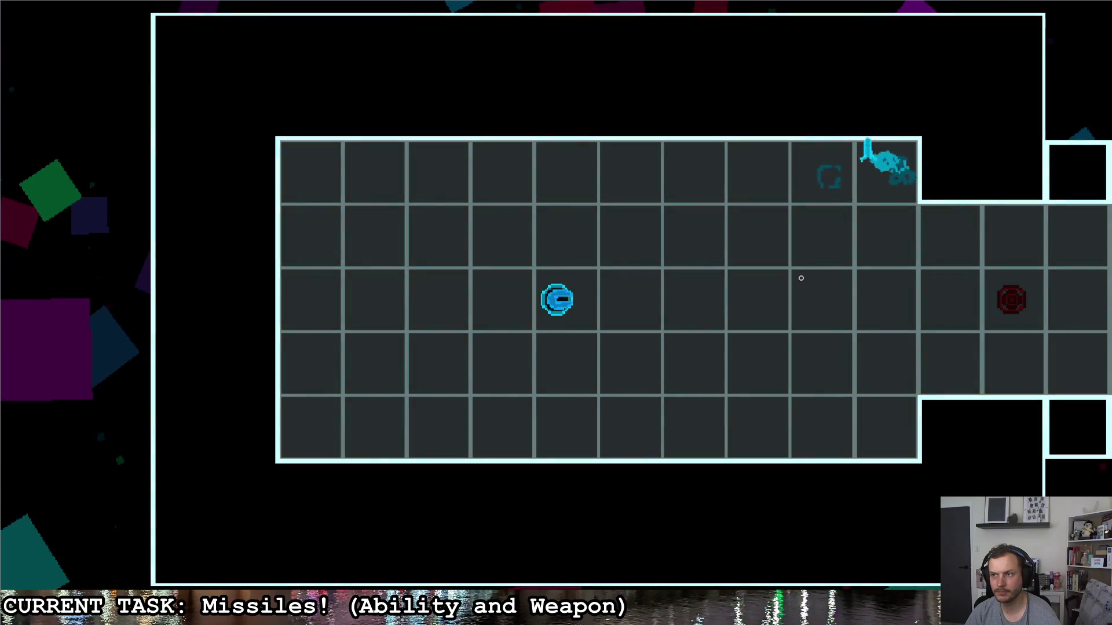
click(586, 197)
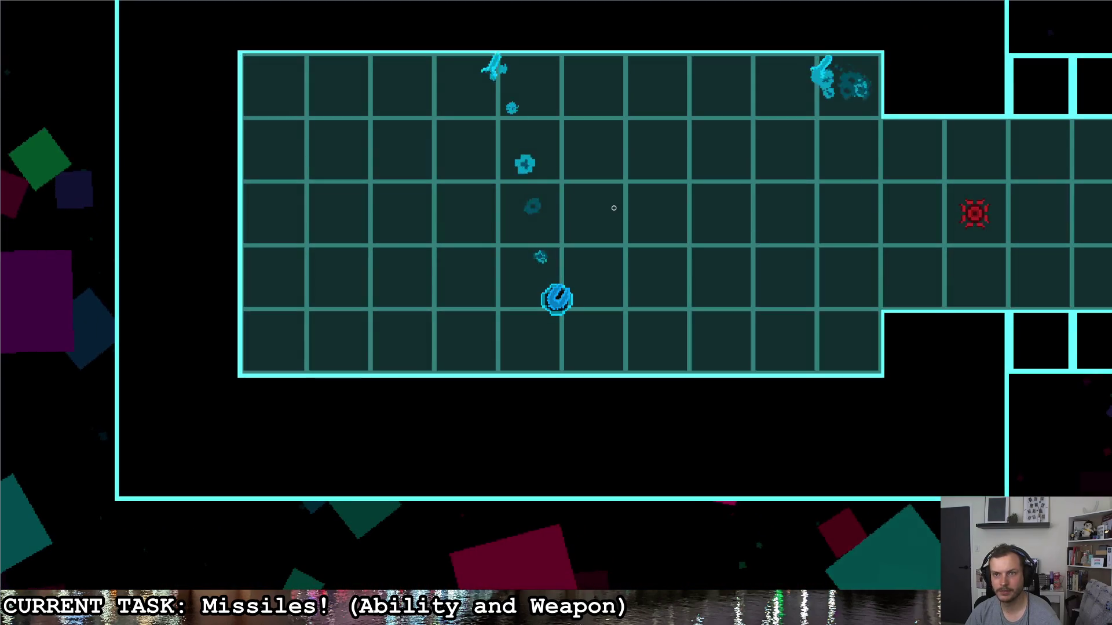
key(d)
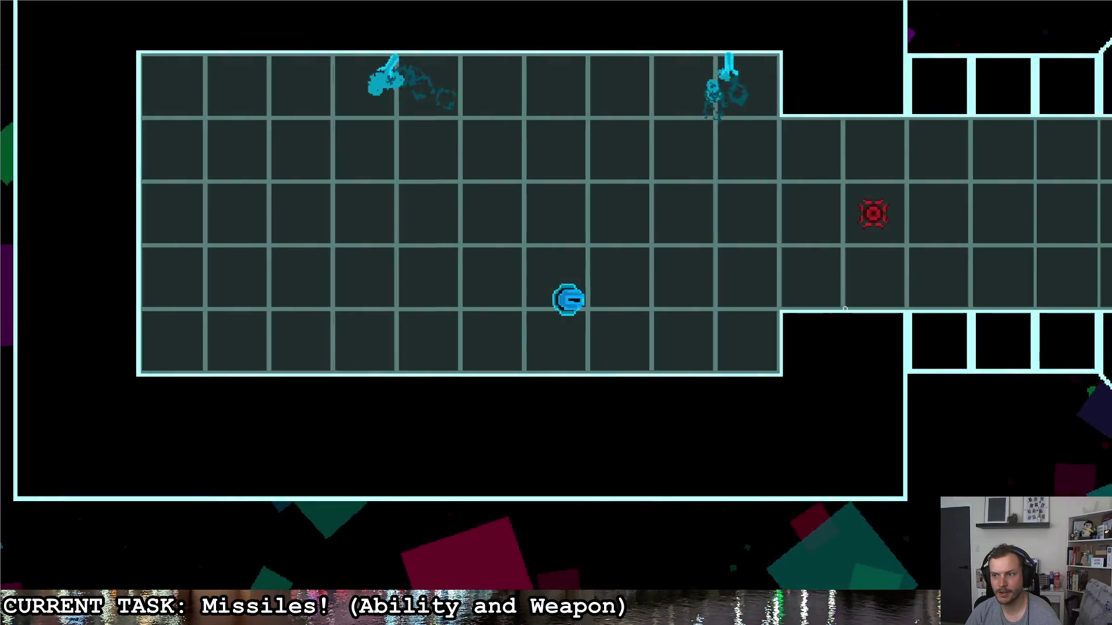
click(839, 306)
click(848, 297)
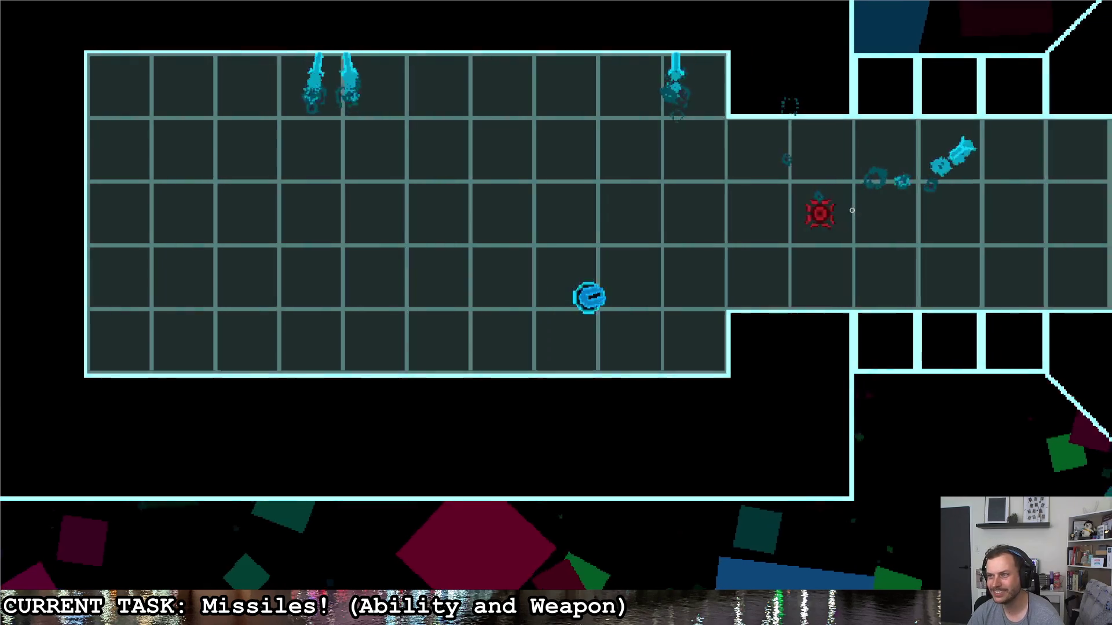
key(w)
key(d)
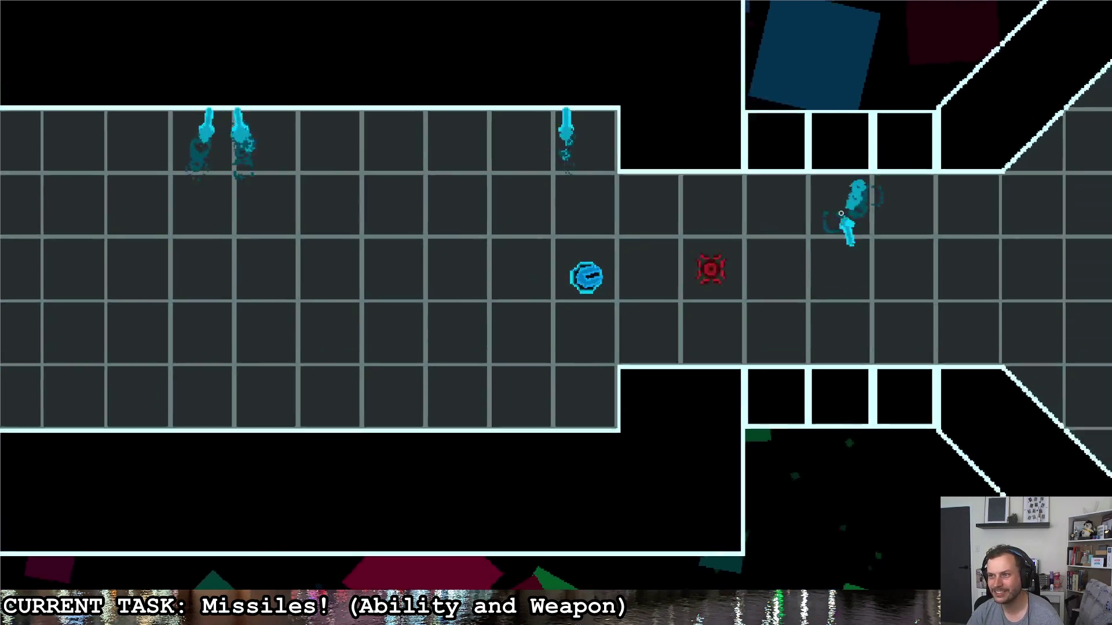
click(871, 297)
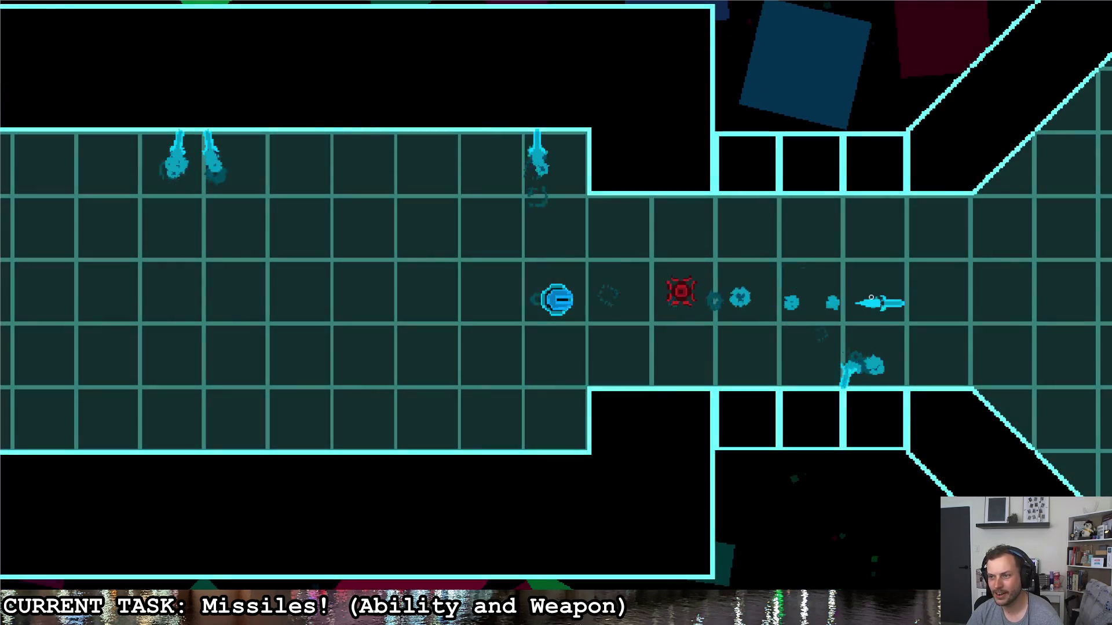
key(d)
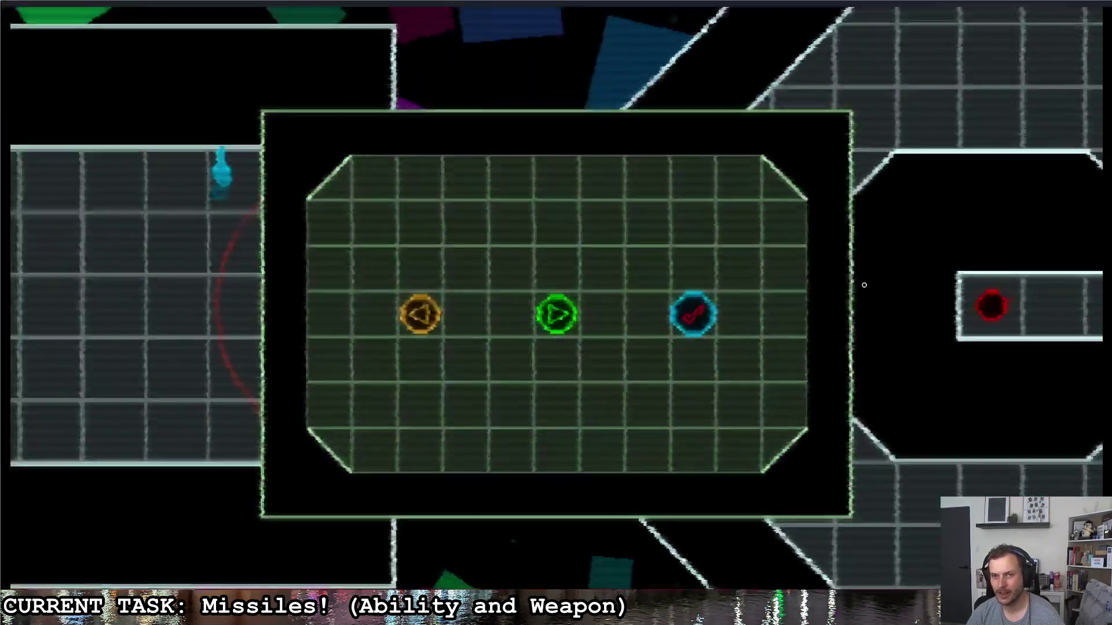
key(F8)
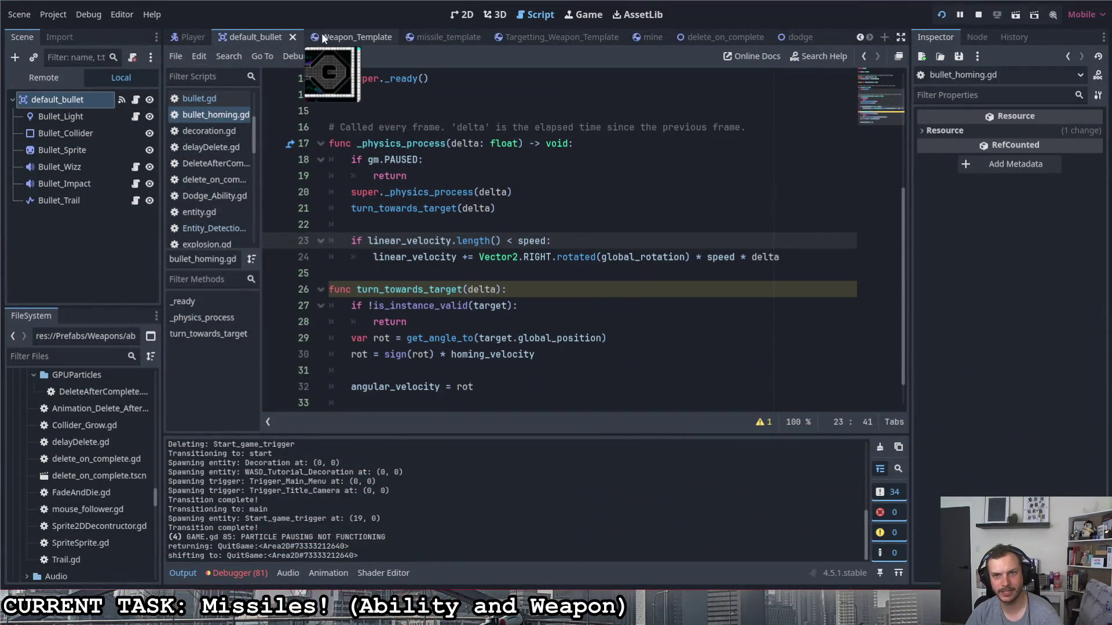
- Give the Missile in missile_template an angular damp of 2.0, then start a test run
click(433, 37)
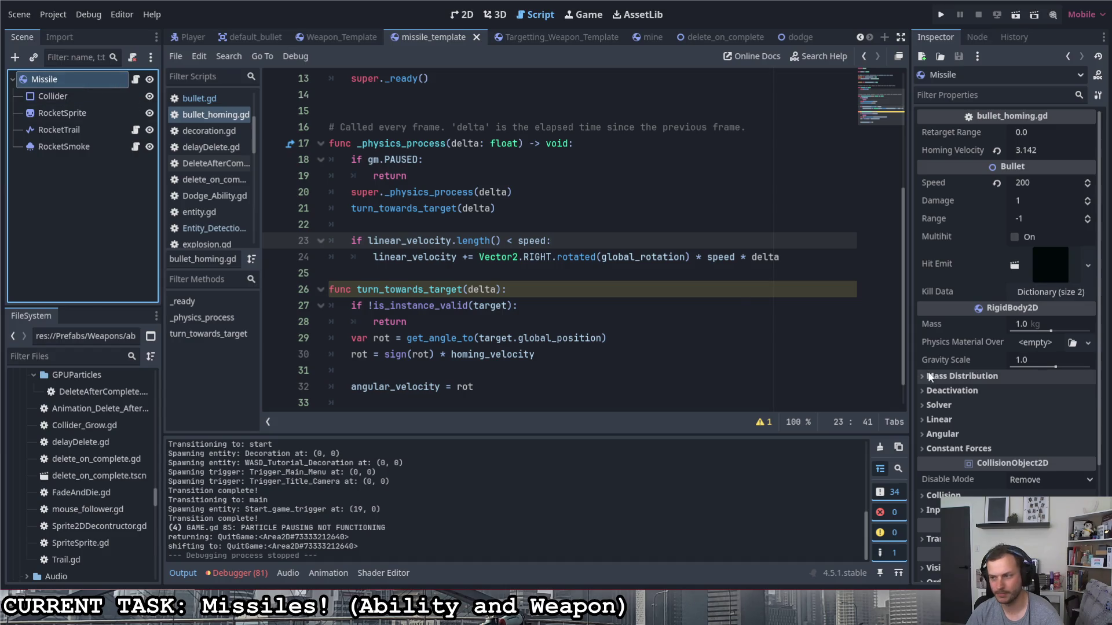
click(943, 434)
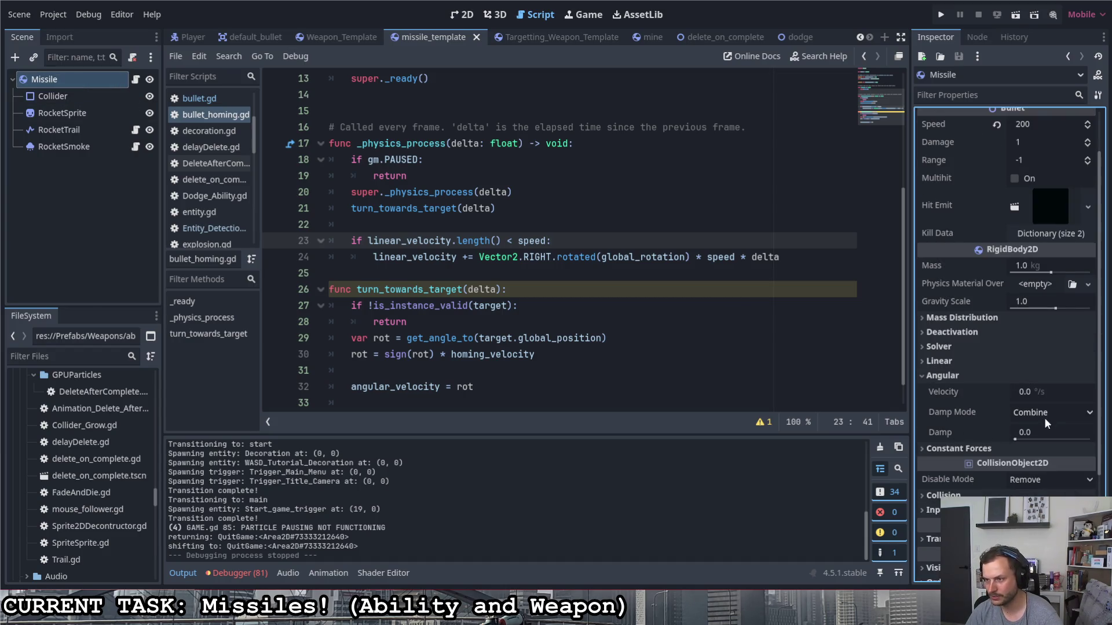
drag(1014, 440, 1017, 442)
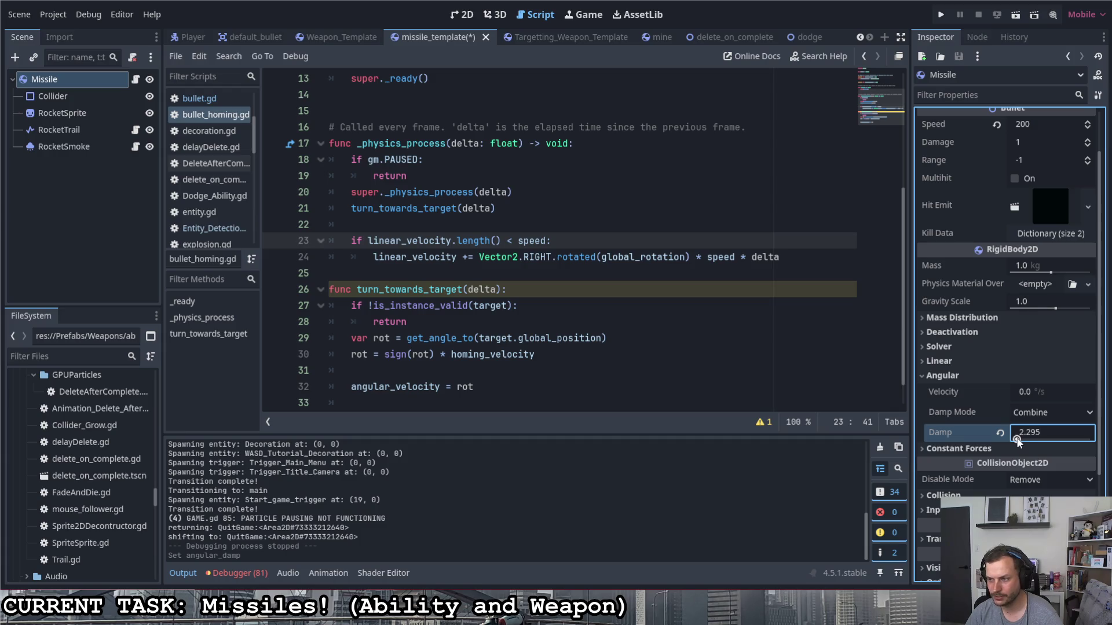
double_click(1028, 439)
text(2)
key(Return)
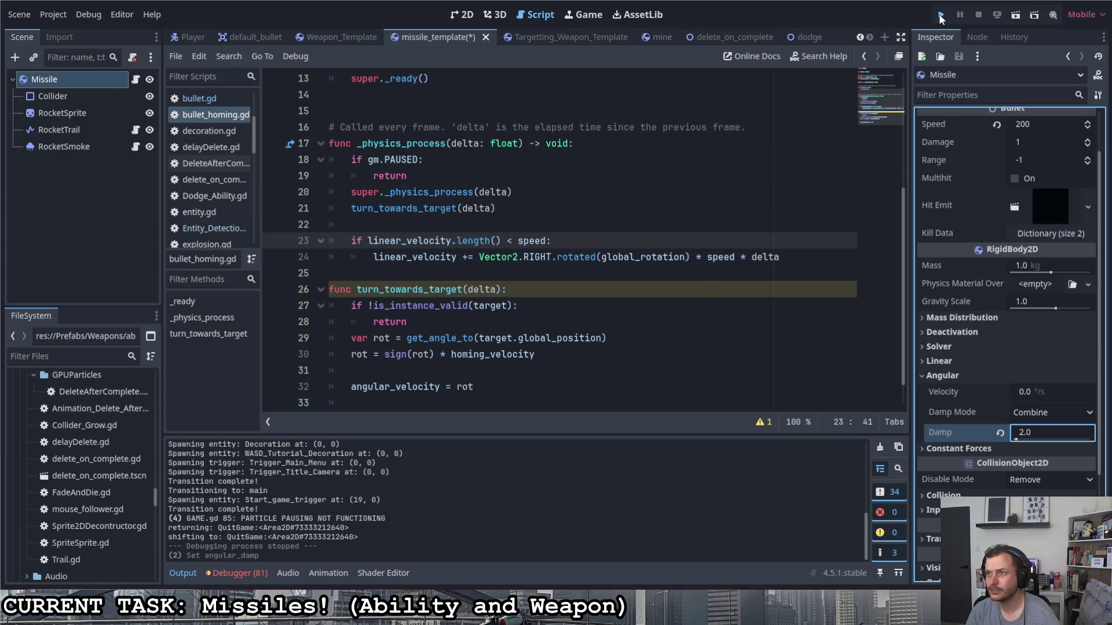
click(940, 16)
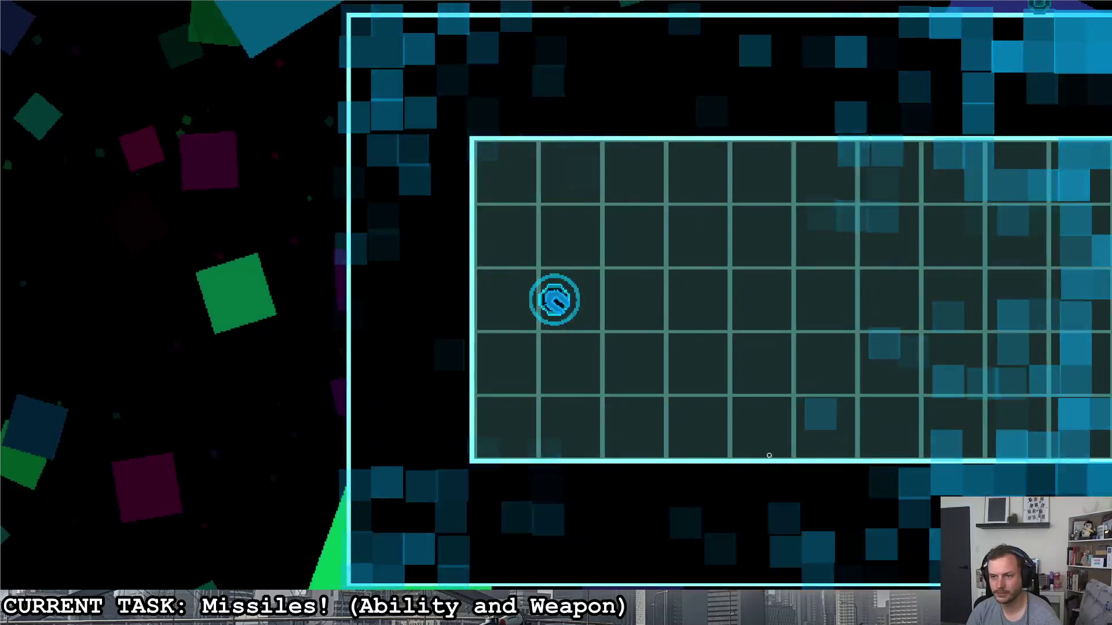
- Playtest the damped missiles by moving with WASD and firing at red enemies, then exit
click(764, 455)
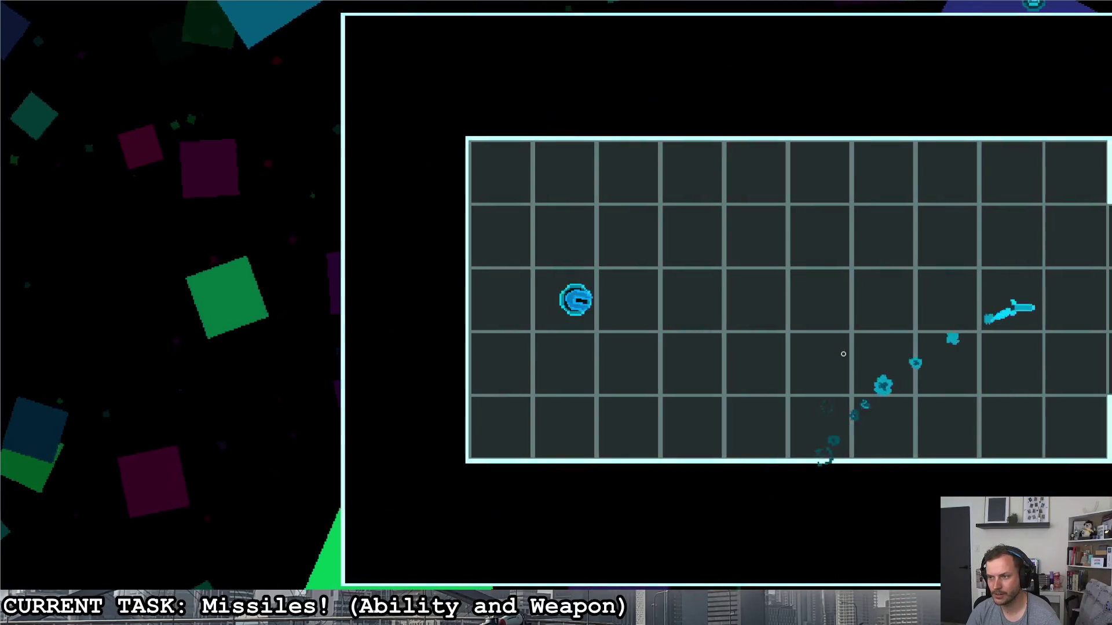
key(d)
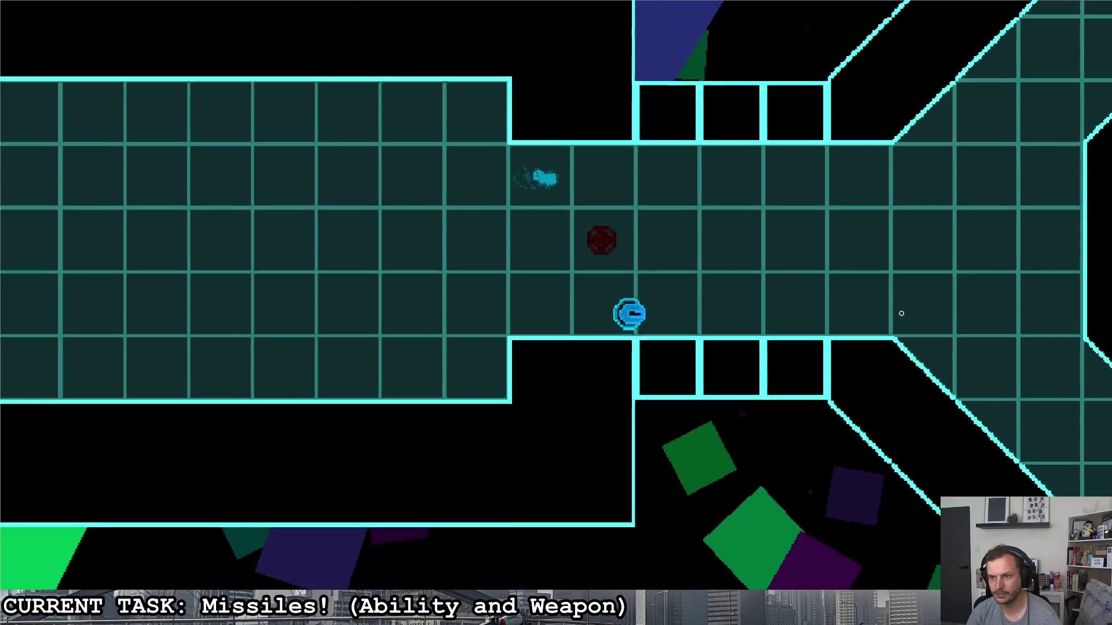
click(926, 270)
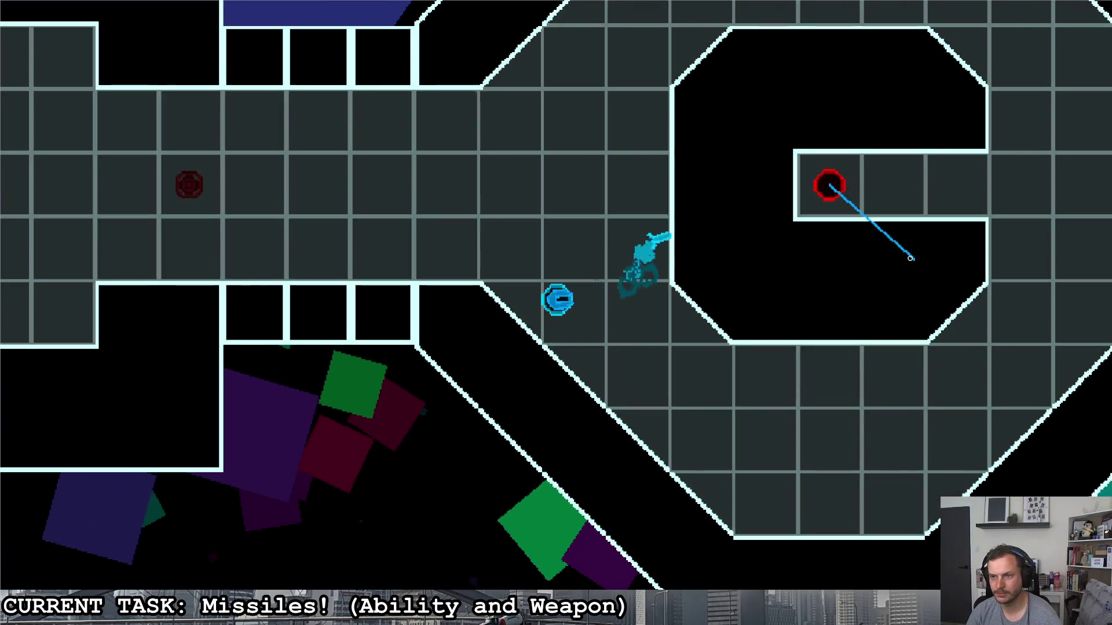
key(d)
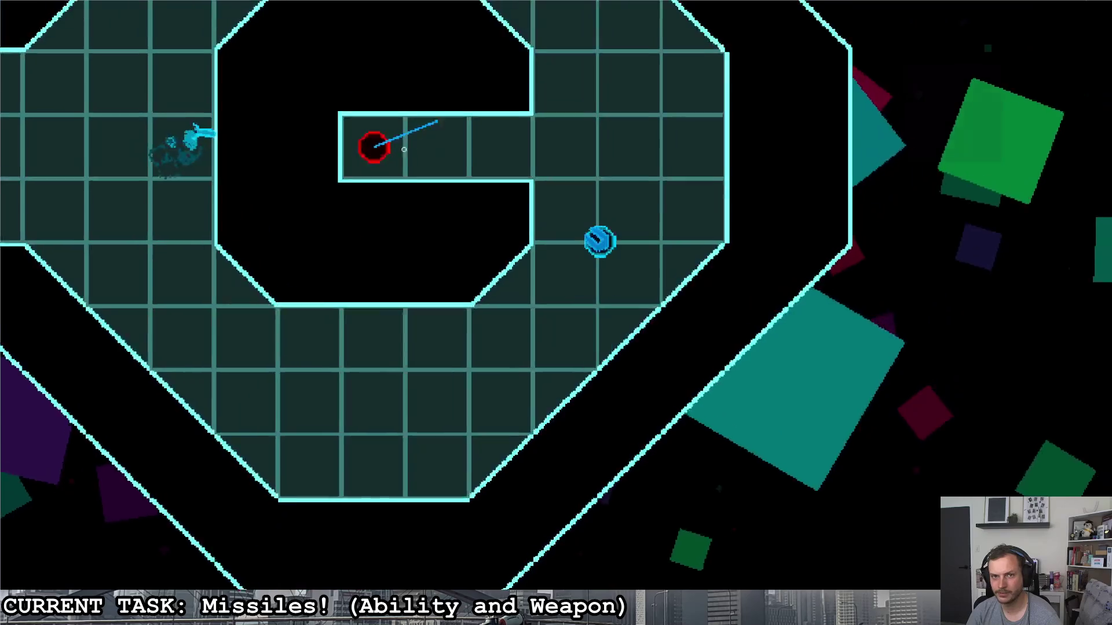
key(w)
click(342, 256)
key(w)
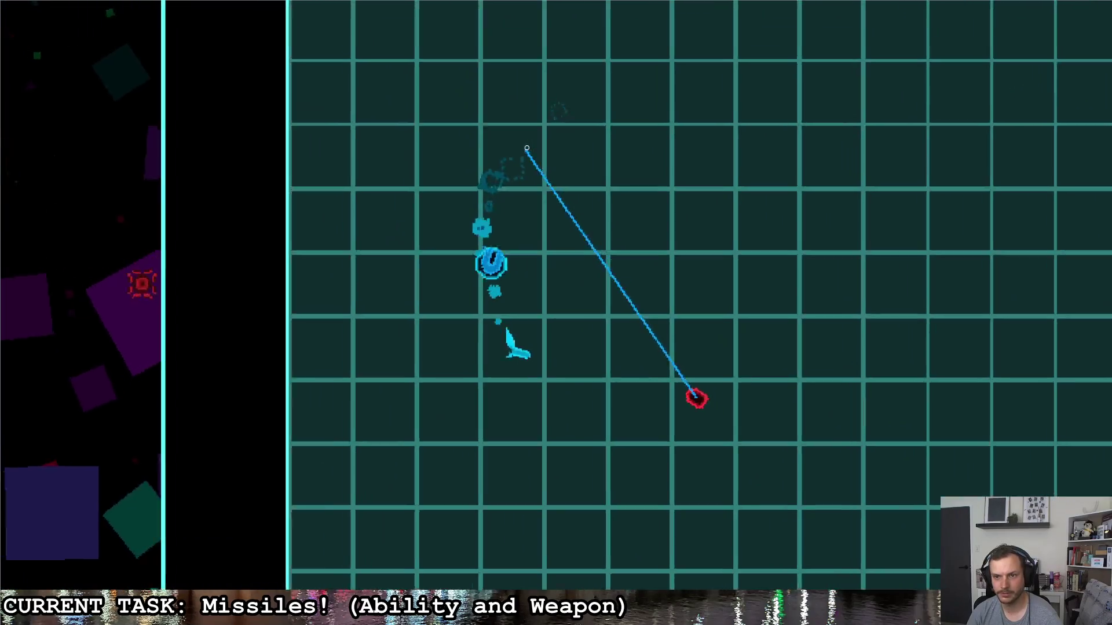
key(a)
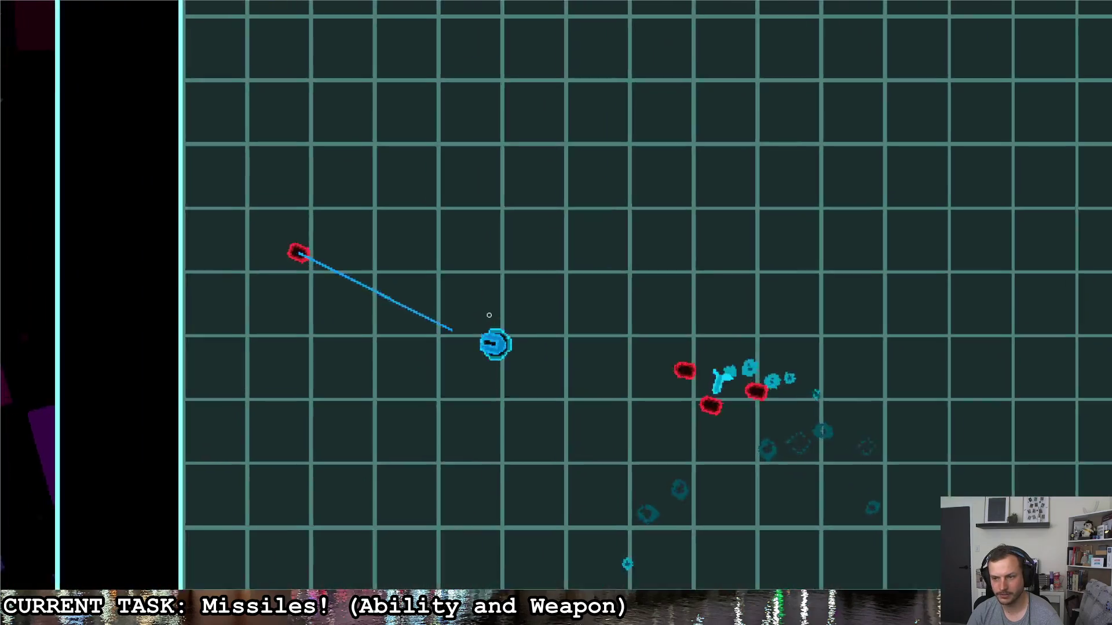
key(d)
key(a)
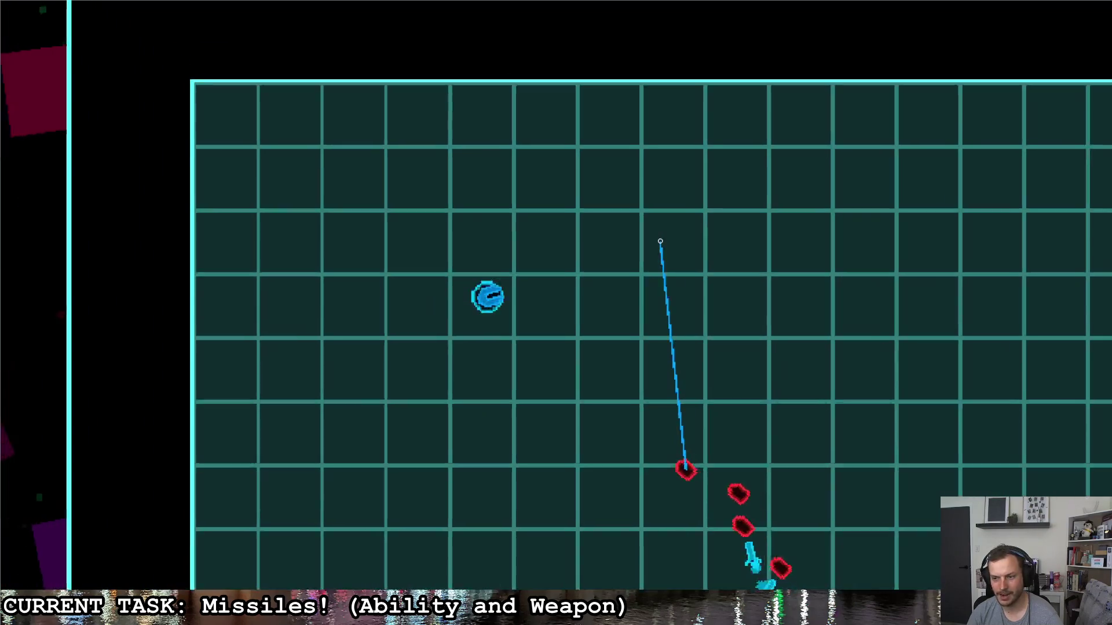
key(Escape)
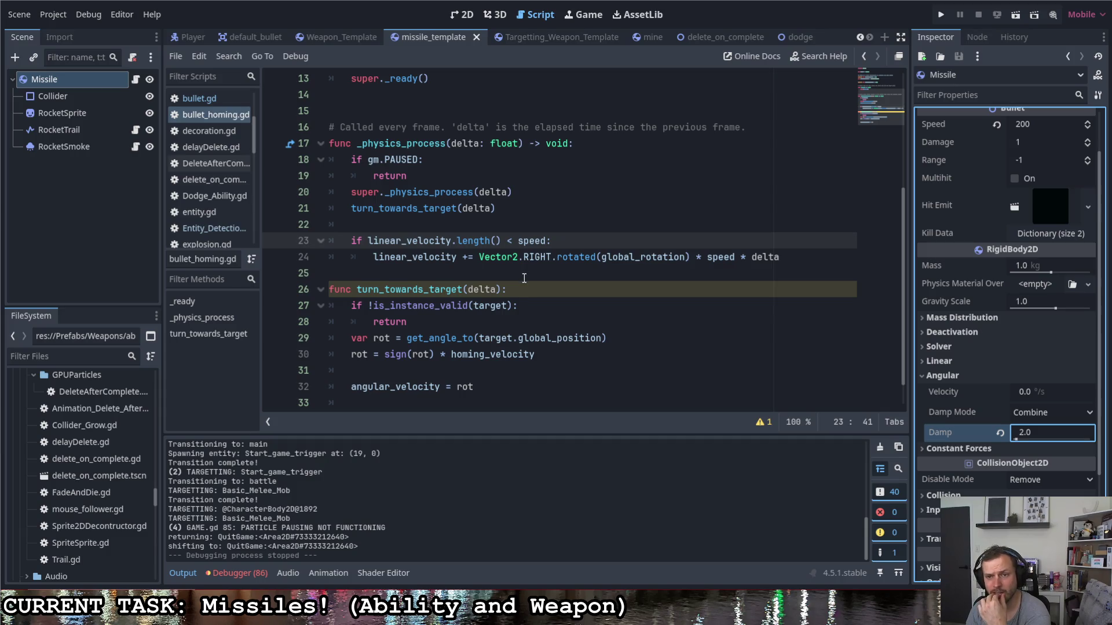
- Declare an acceleration variable of 200.0 after the homing_velocity declaration
scroll(533, 283, up, 4)
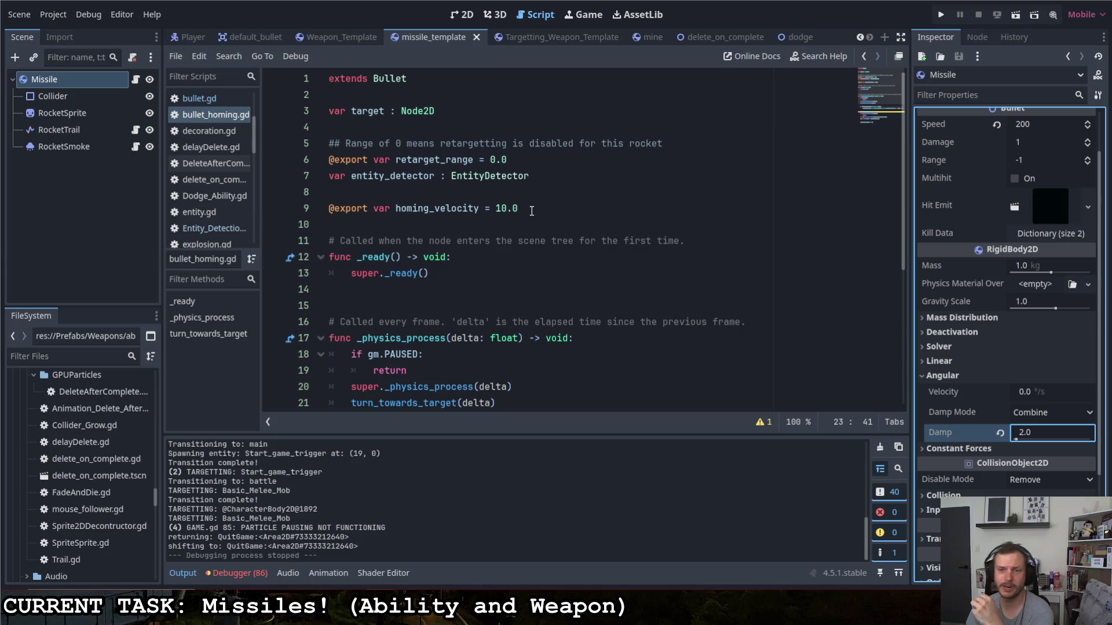
click(531, 209)
key(Return)
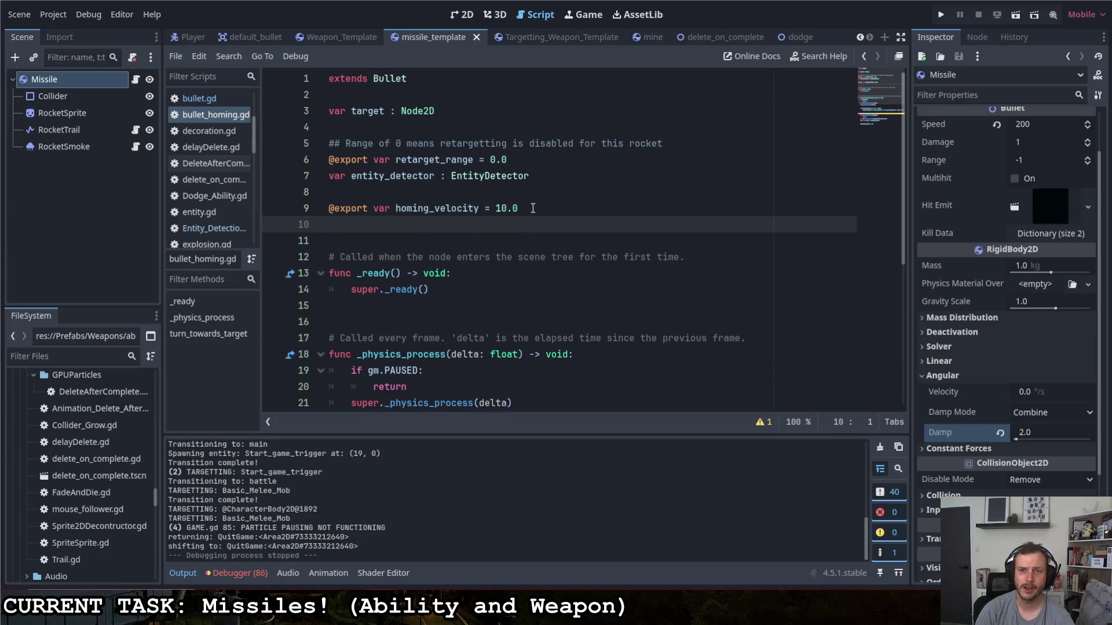
text(var ac)
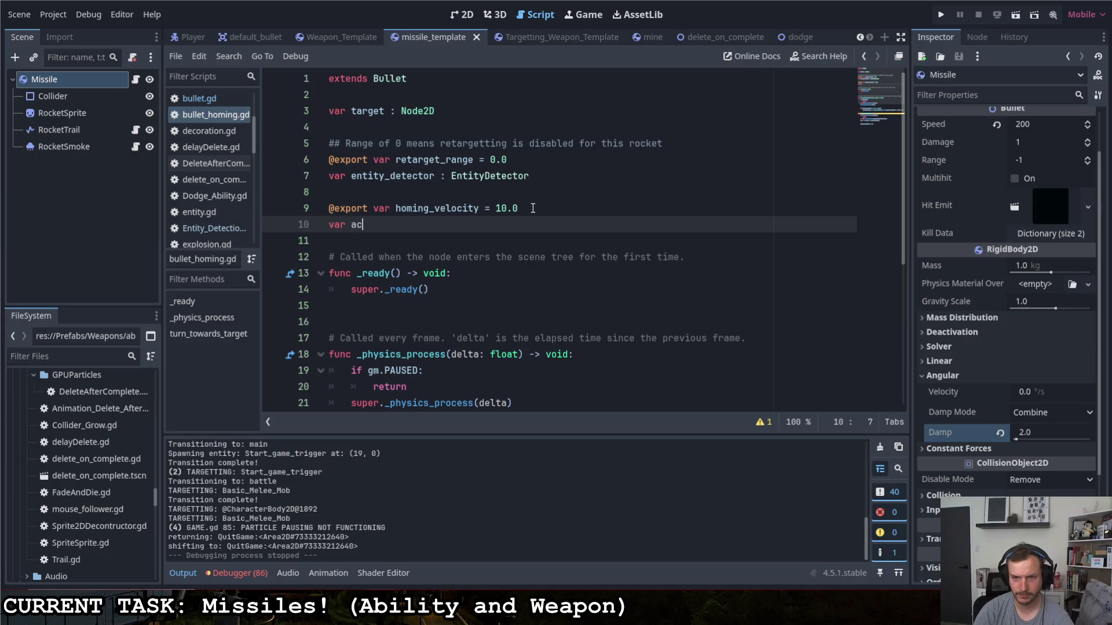
text(ellration = )
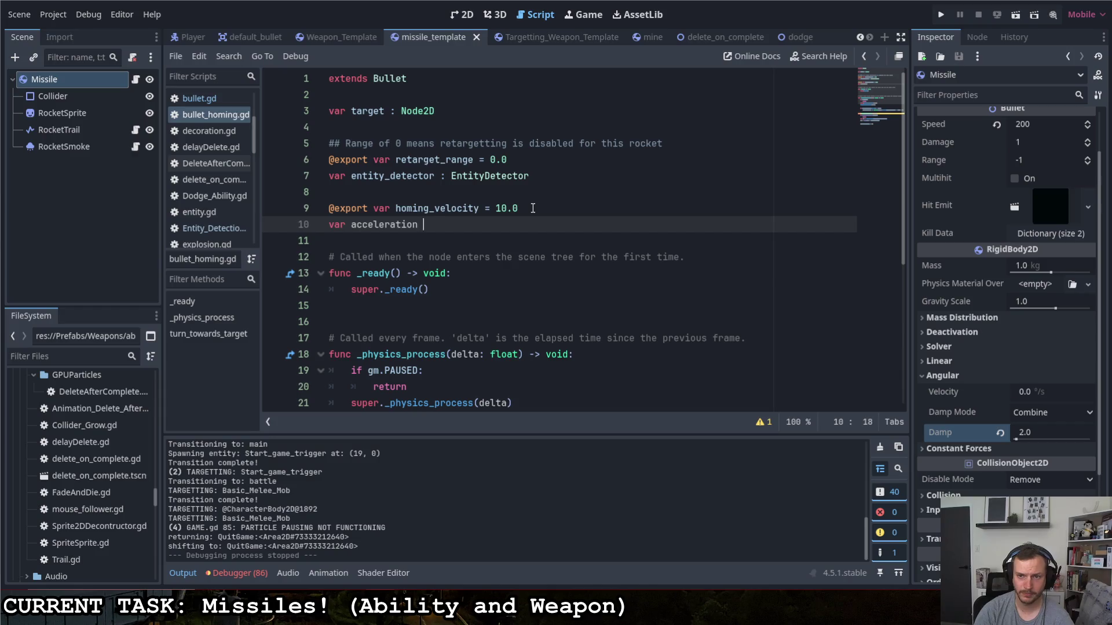
text(200.0)
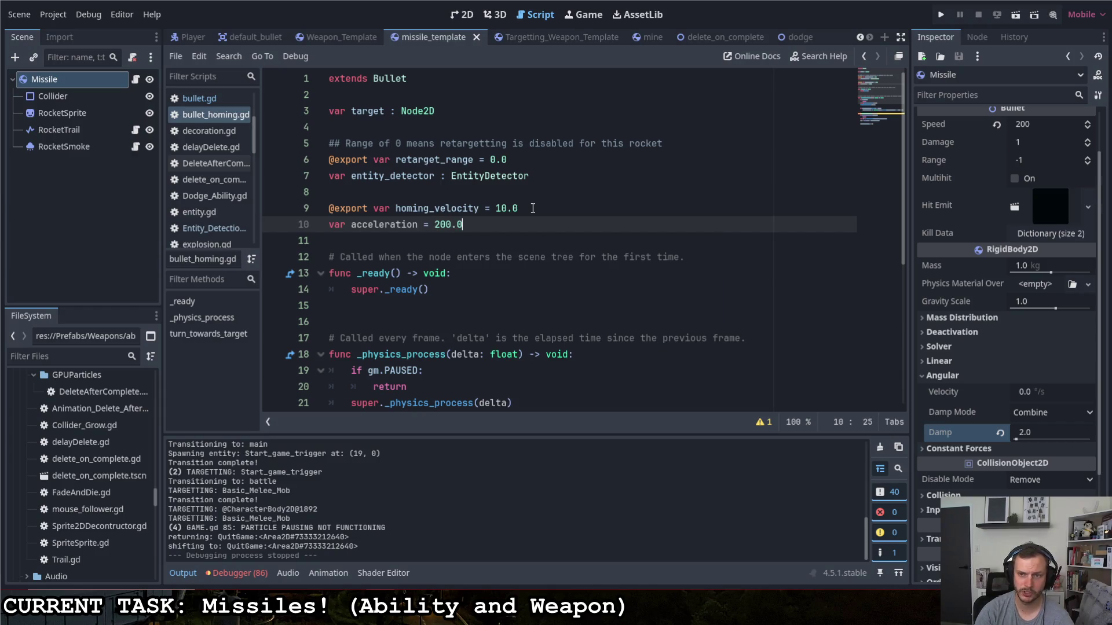
scroll(580, 192, down, 5)
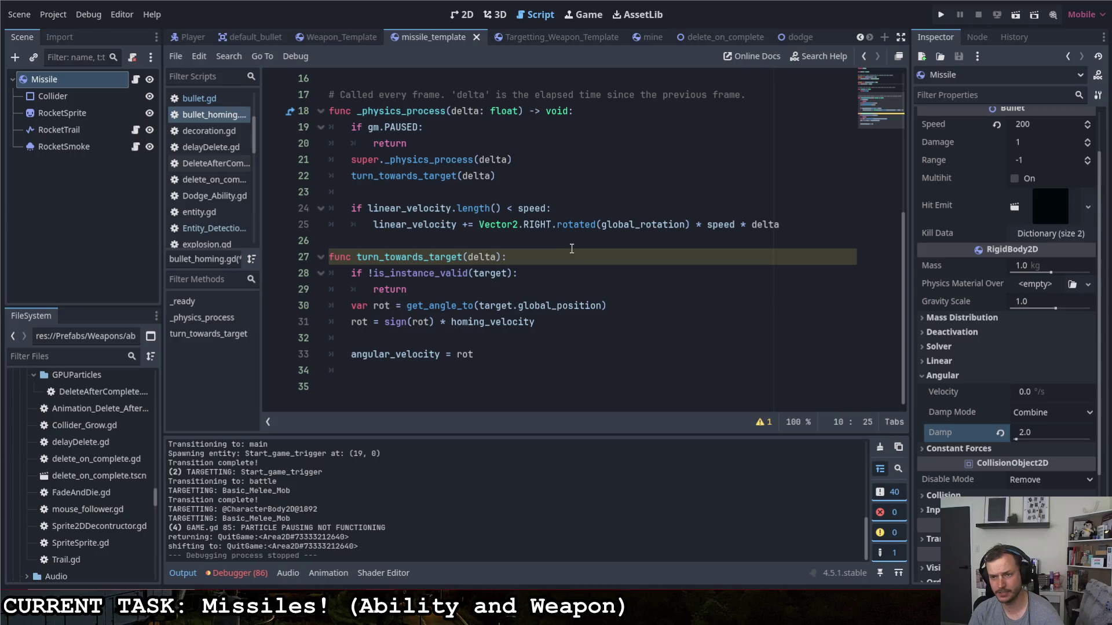
scroll(568, 250, up, 1)
- Scale the thrust line by acceleration instead of speed and save bullet_homing.gd
double_click(735, 271)
text(ac)
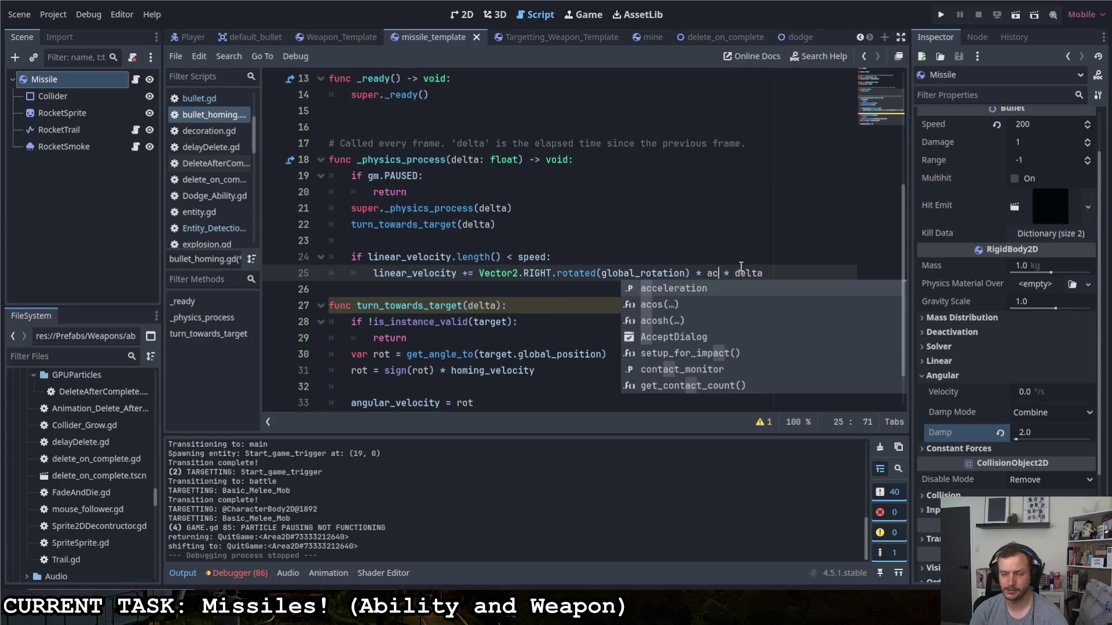
key(Return)
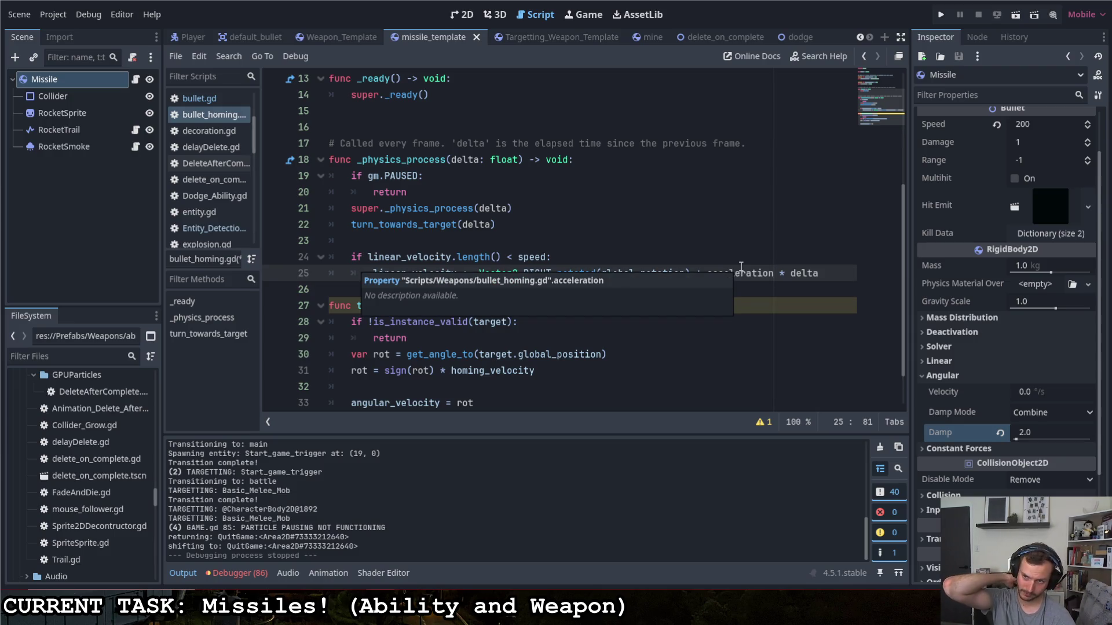
click(744, 256)
key(ctrl+s)
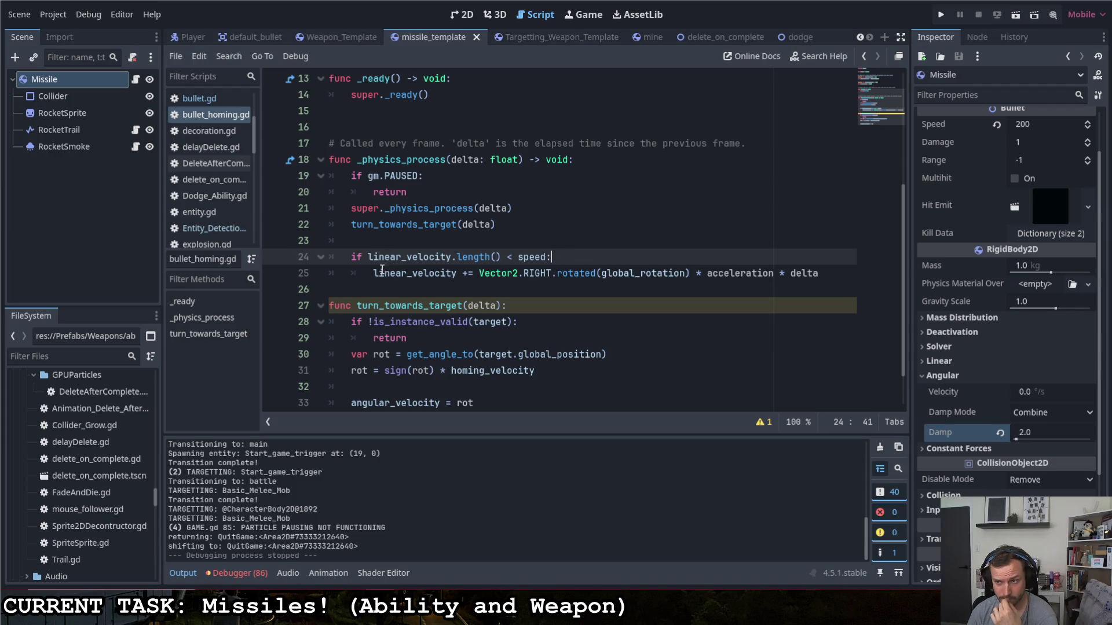
- Delete the speed-limit condition and change acceleration back to speed in the thrust line
drag(375, 277, 310, 256)
key(BackSpace)
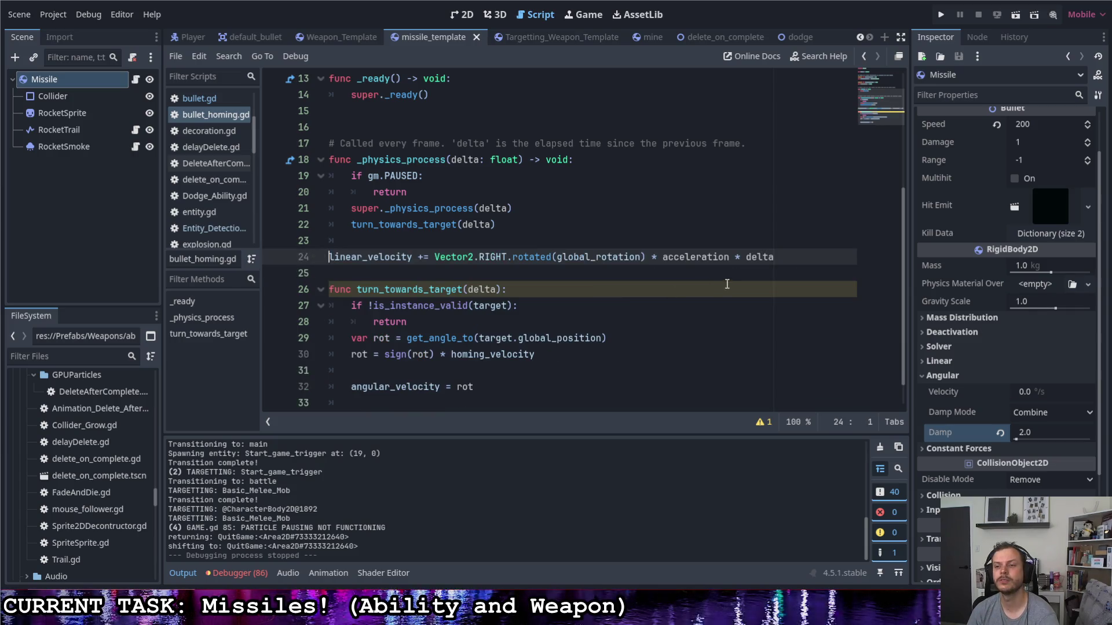
drag(730, 257, 663, 257)
text(speed)
click(584, 241)
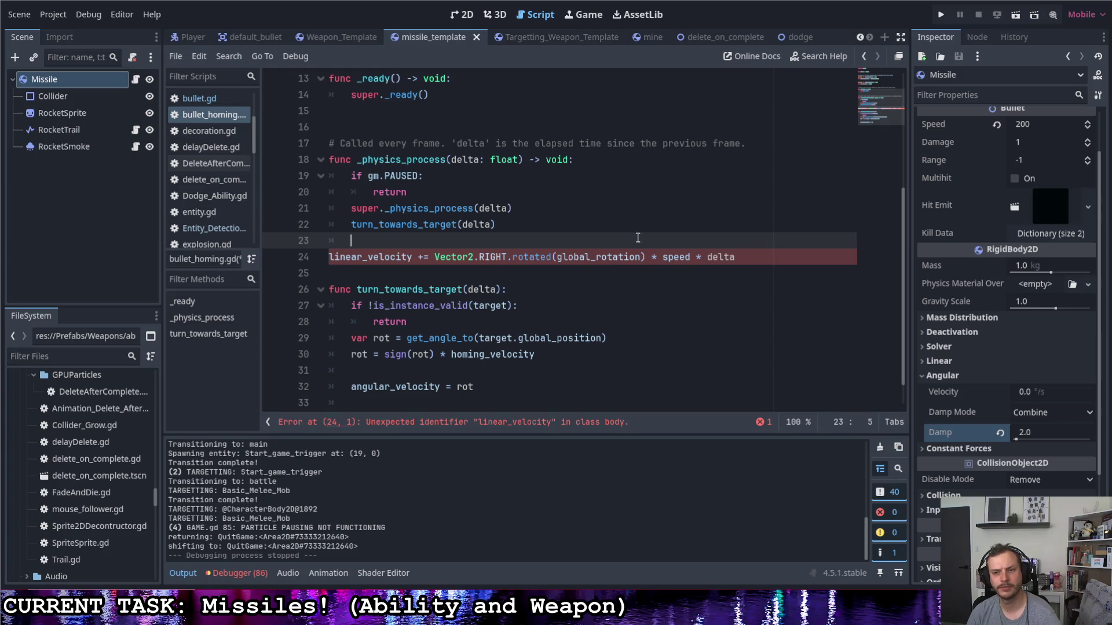
- Re-indent the thrust line into _physics_process and launch the game with F5
click(330, 257)
key(Tab)
key(Up)
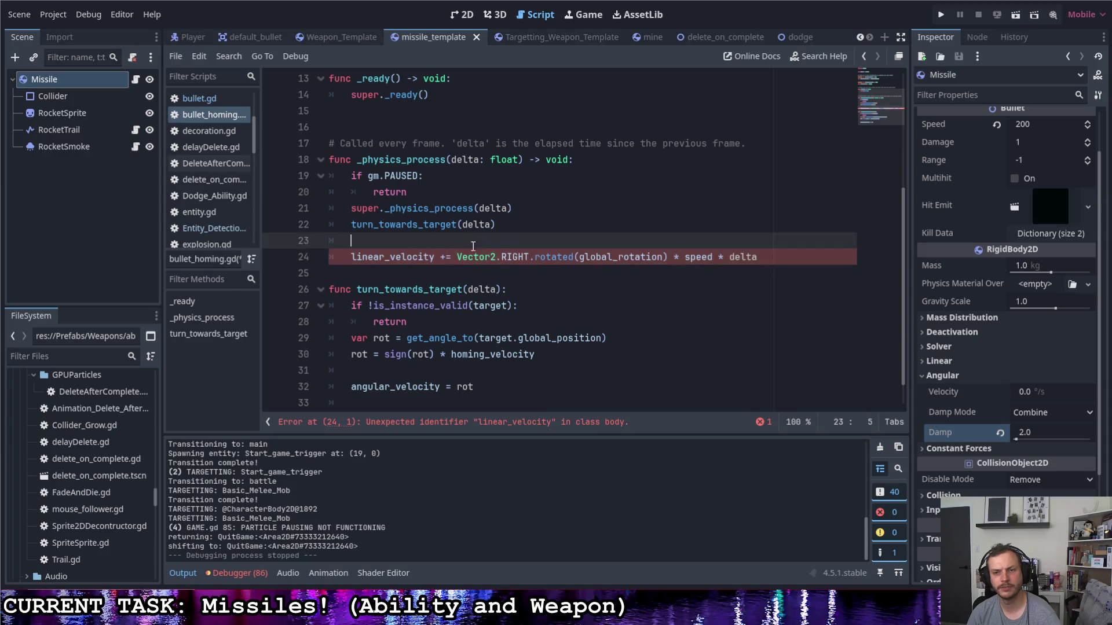
click(784, 263)
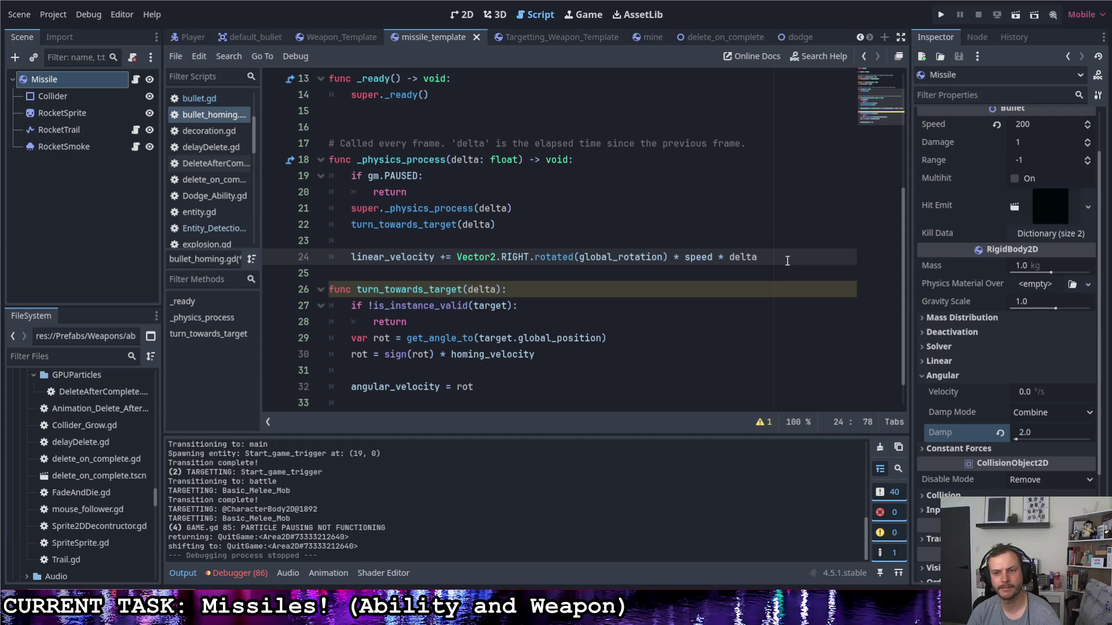
key(F5)
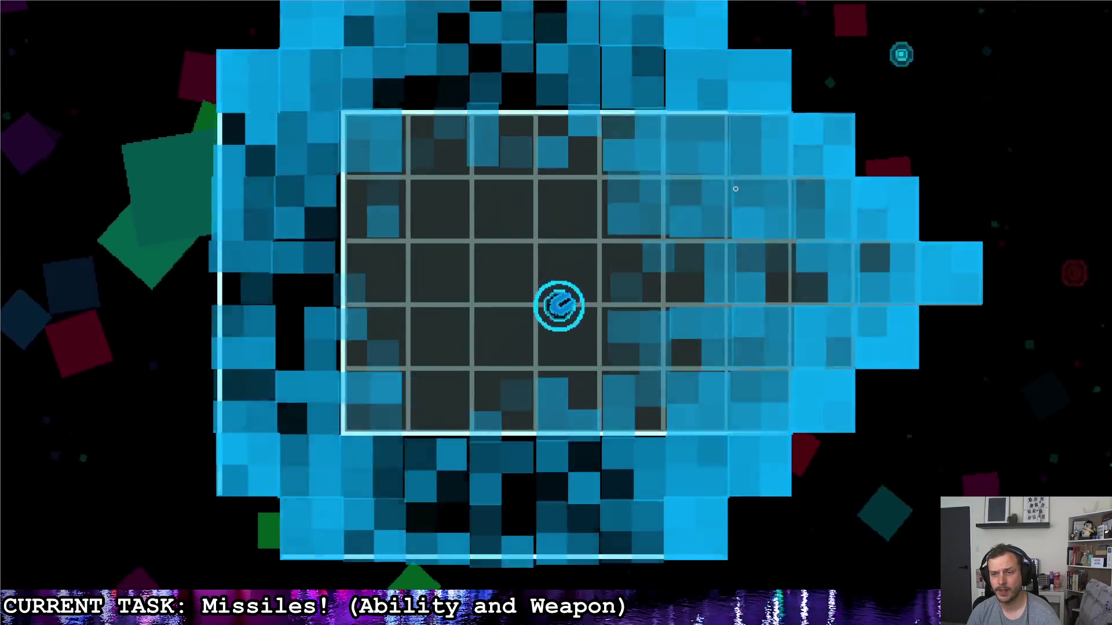
- Fly right into the octagon room, firing uncapped missiles until the red enemy is destroyed
click(752, 220)
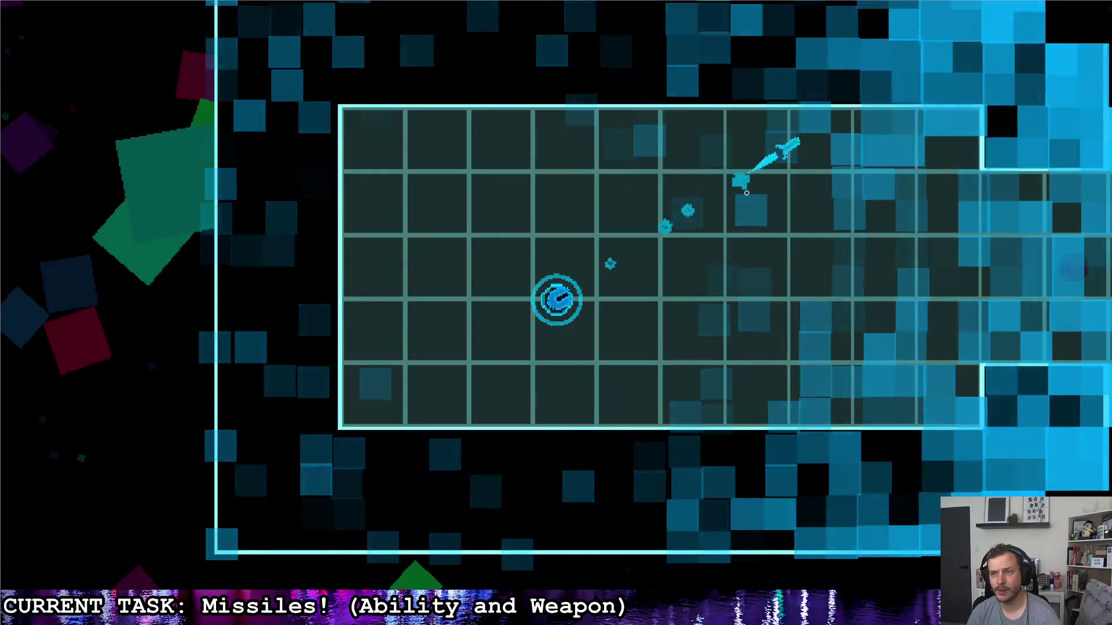
key(d)
click(1005, 266)
key(d)
click(215, 210)
key(d)
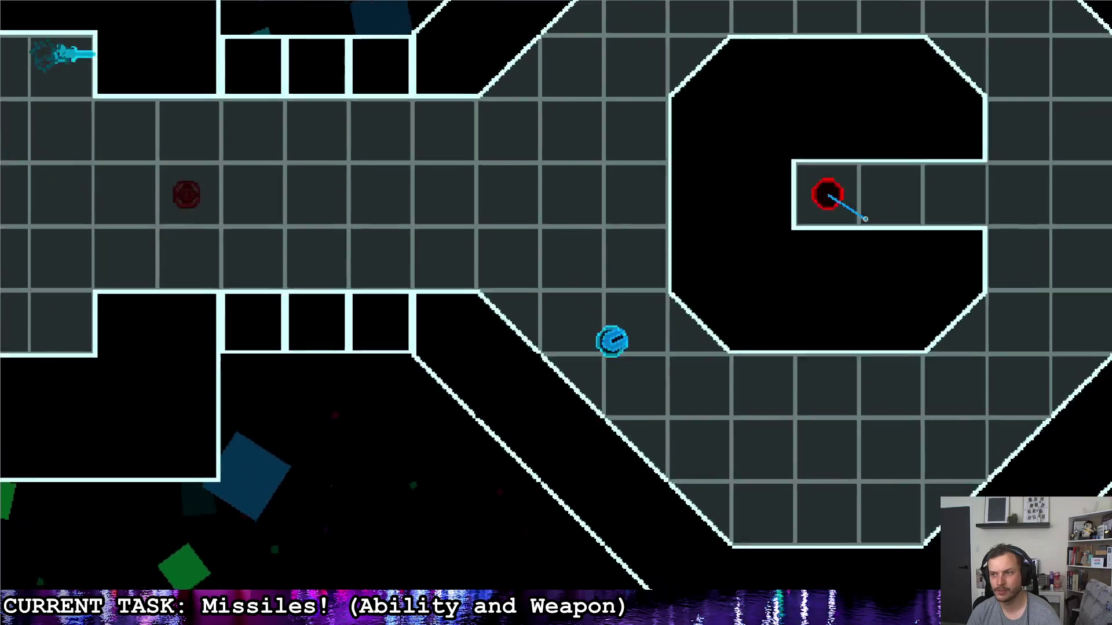
key(s)
click(619, 96)
key(w)
click(323, 269)
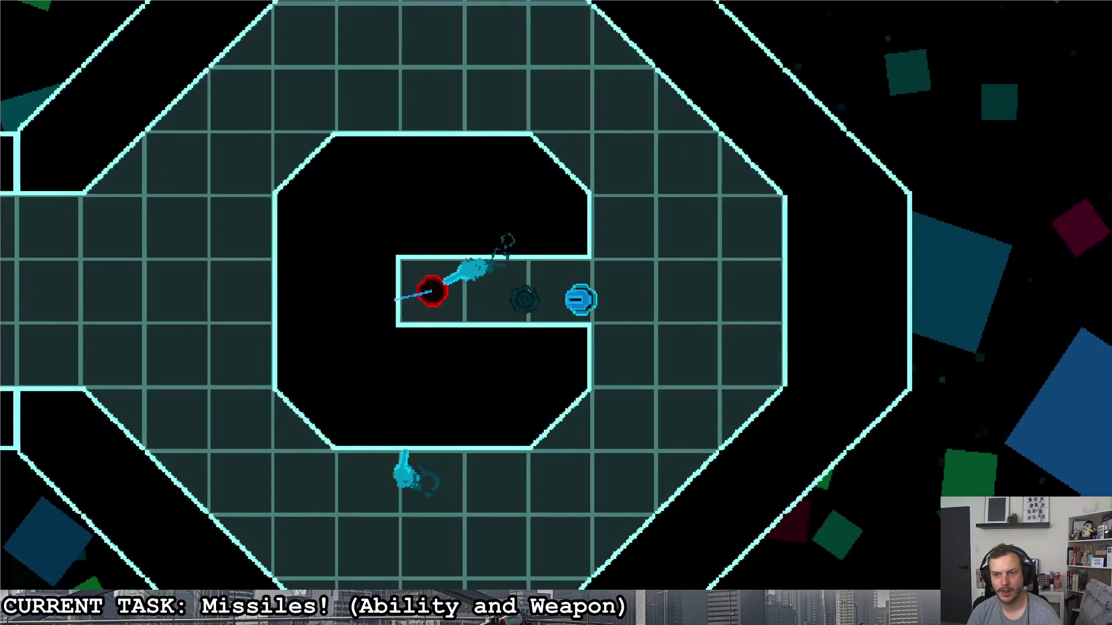
click(399, 297)
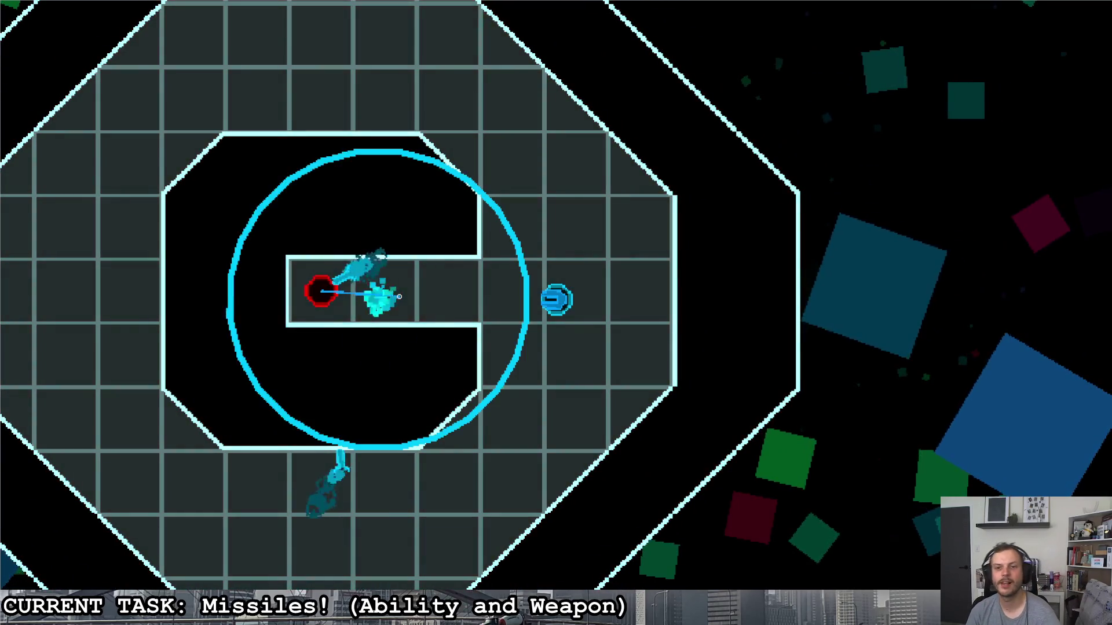
click(385, 297)
- Steer the ship around the arena with WASD, then quit back to the editor
key(d)
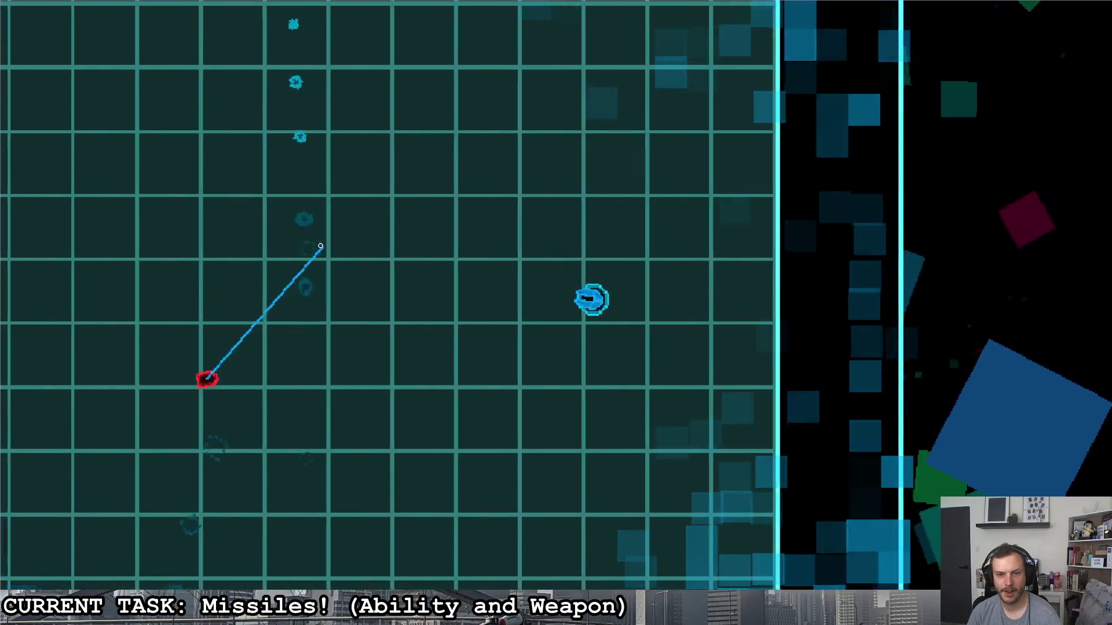
key(a)
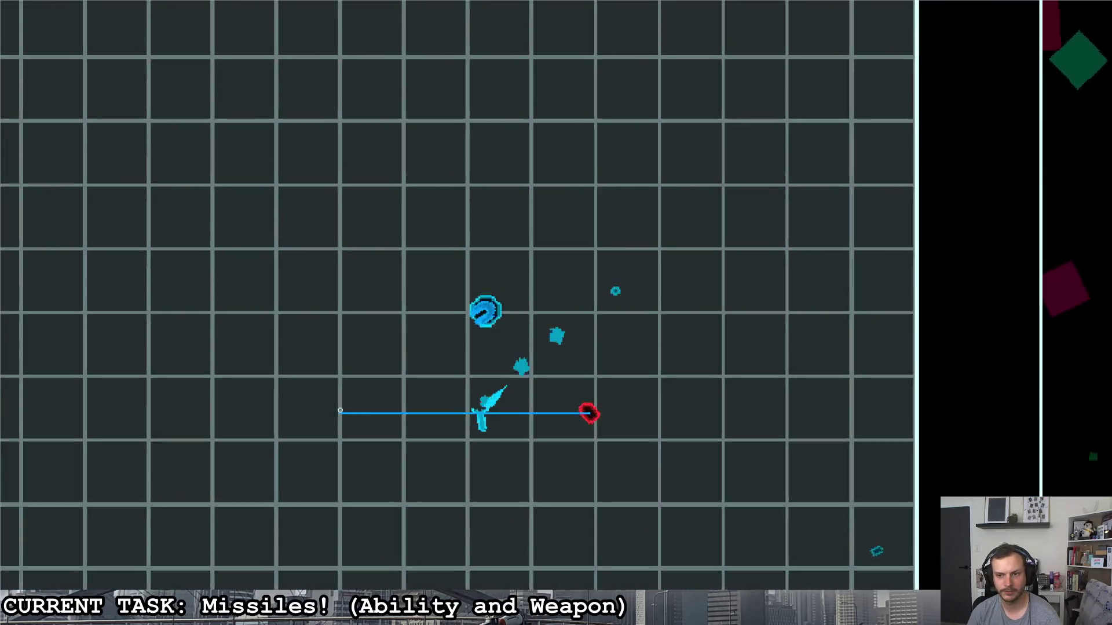
key(s)
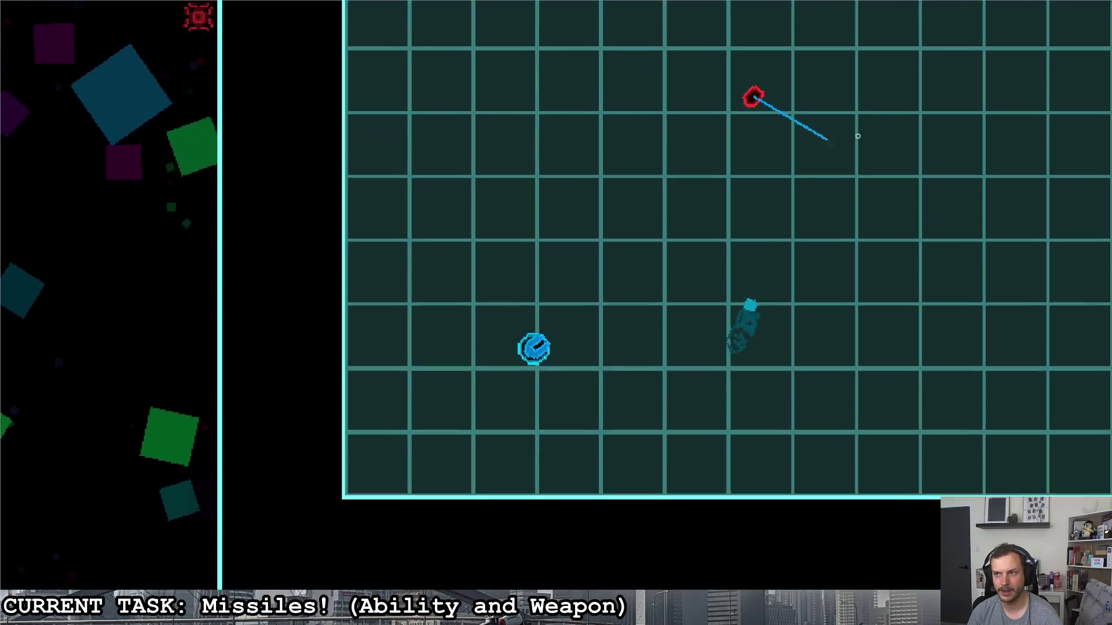
key(a)
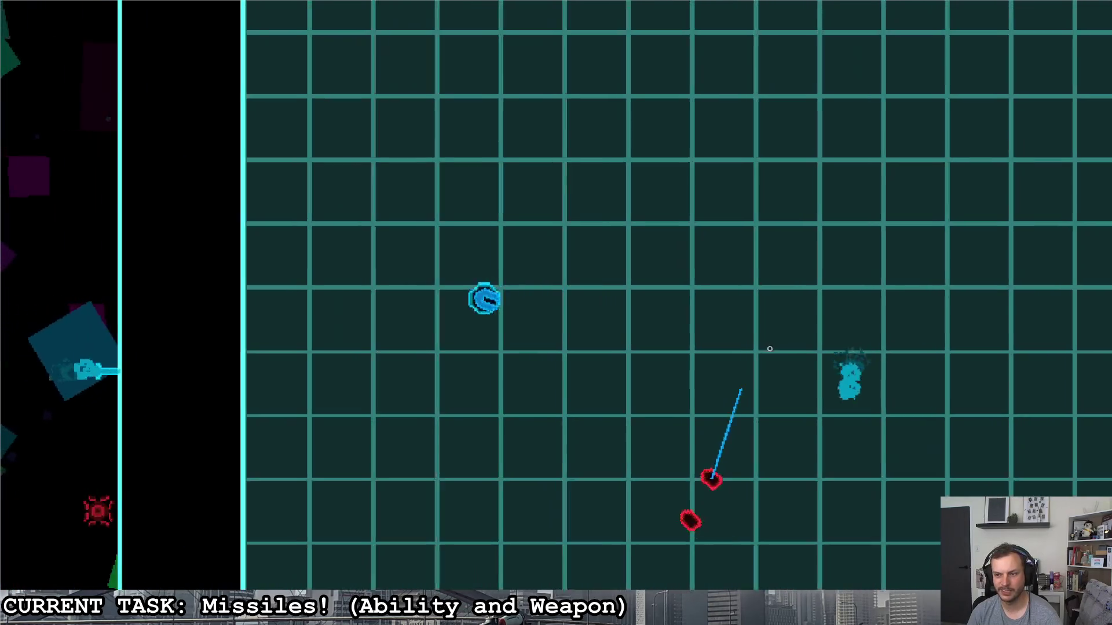
key(d)
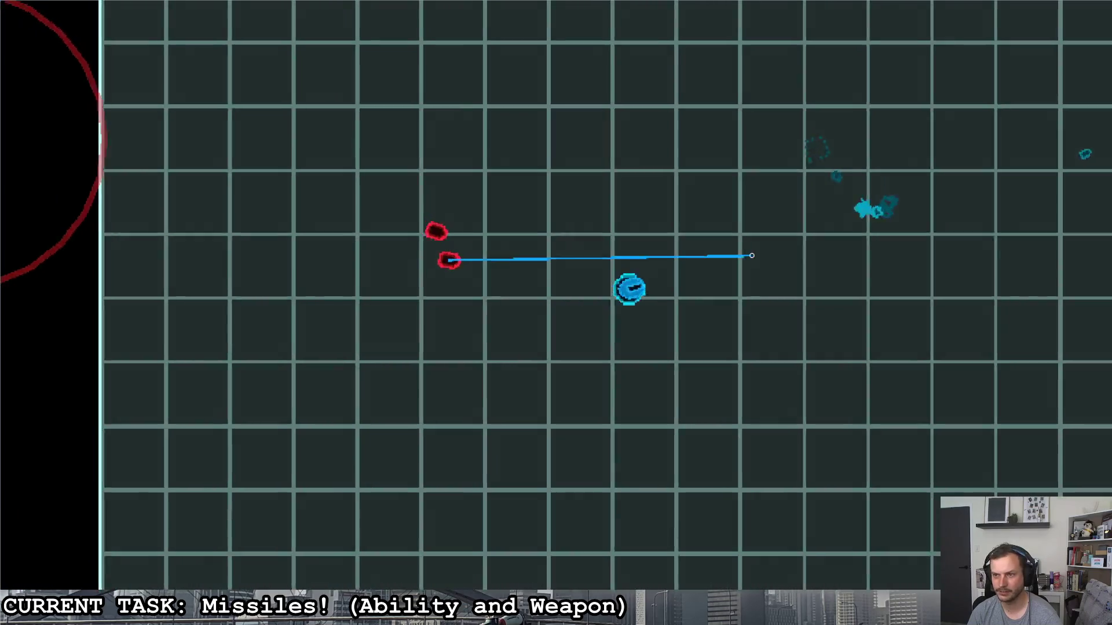
key(Escape)
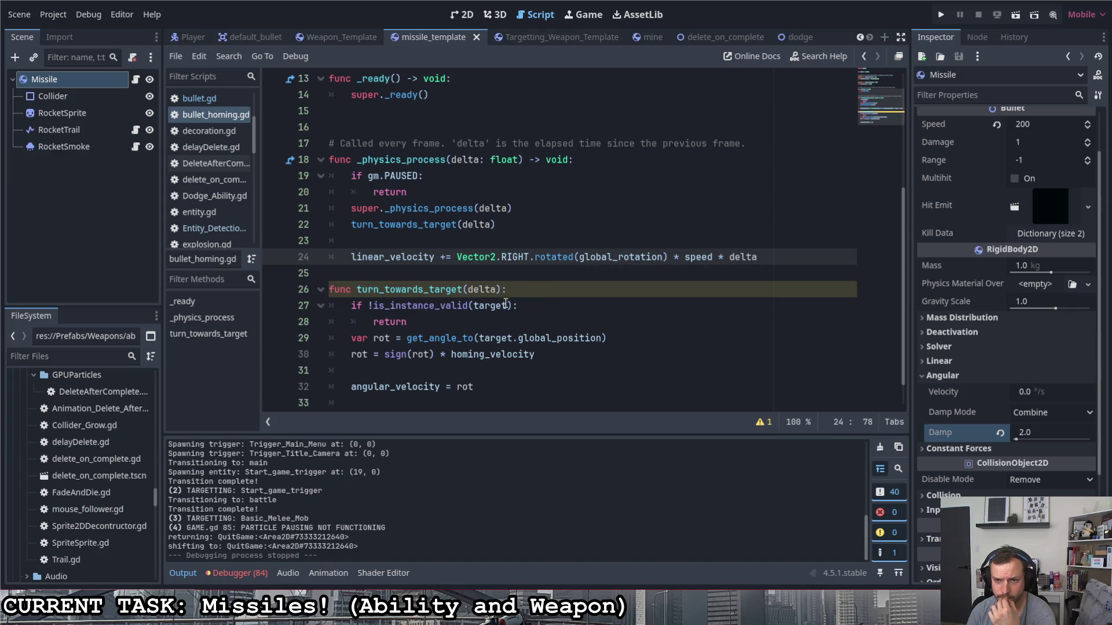
- Undo back to the speed-capped acceleration thrust line and relaunch the game with F5
click(518, 280)
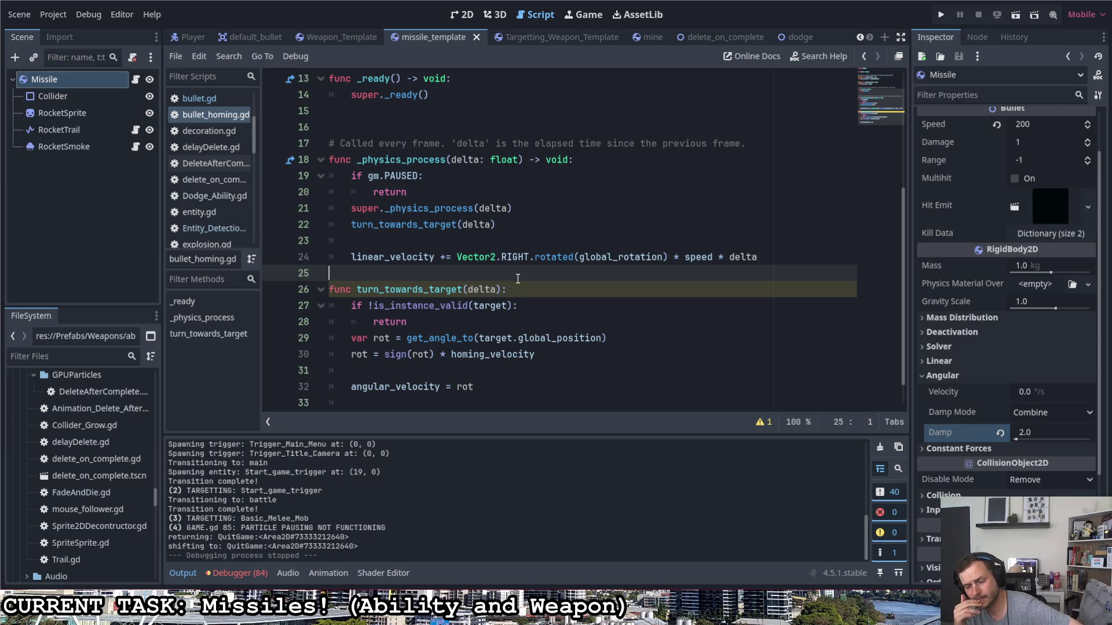
key(ctrl+z)
key(ctrl+z)
key(ctrl+z)
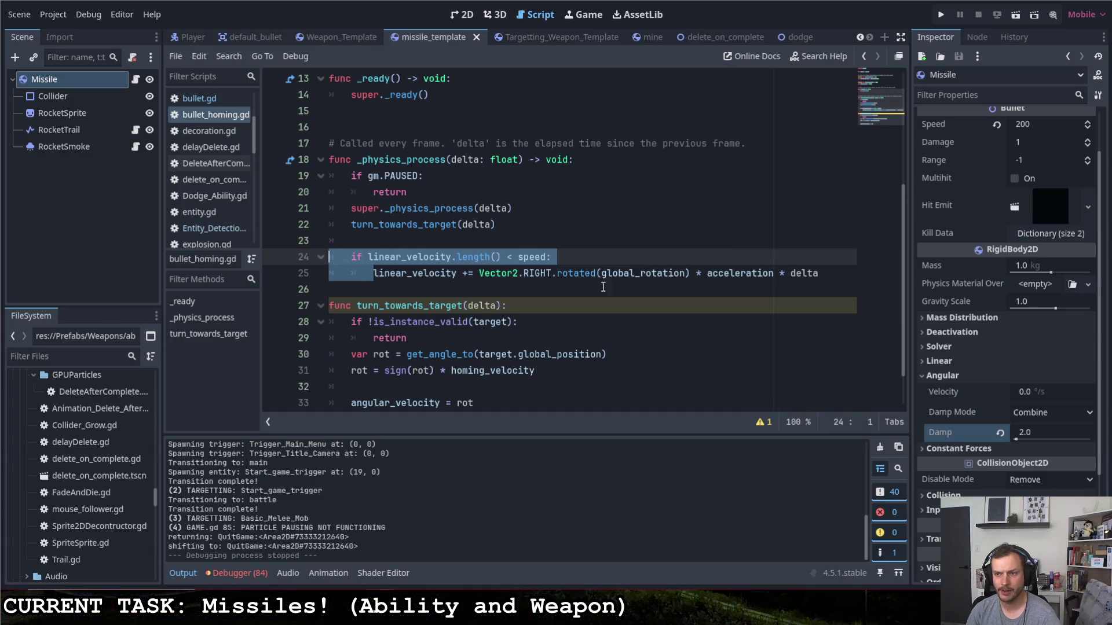
click(828, 273)
click(706, 273)
click(829, 275)
key(F5)
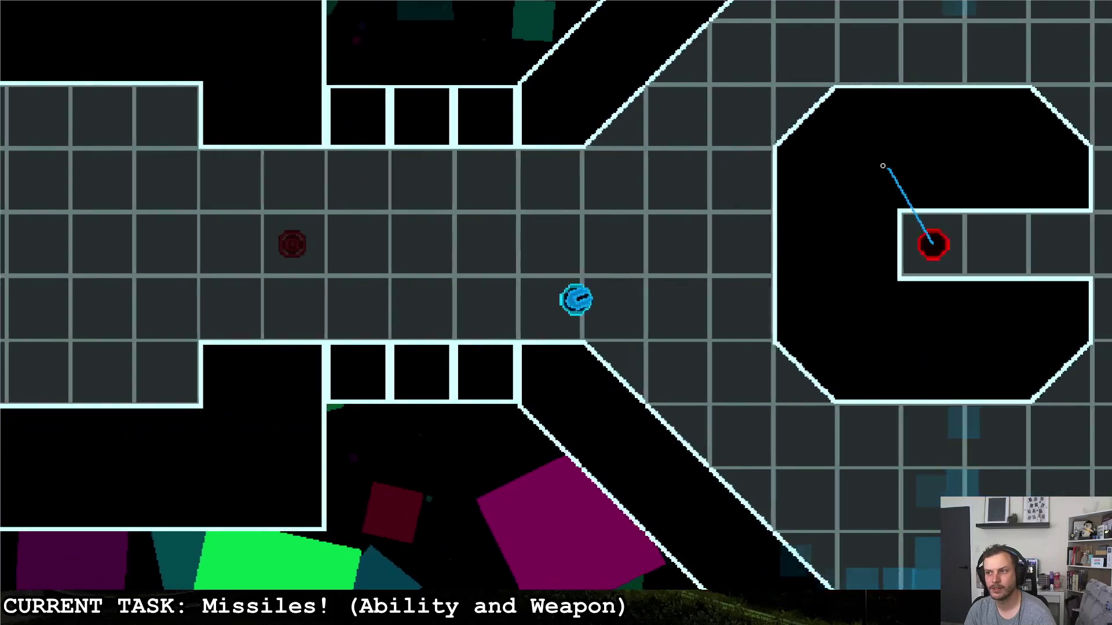
click(883, 165)
key(d)
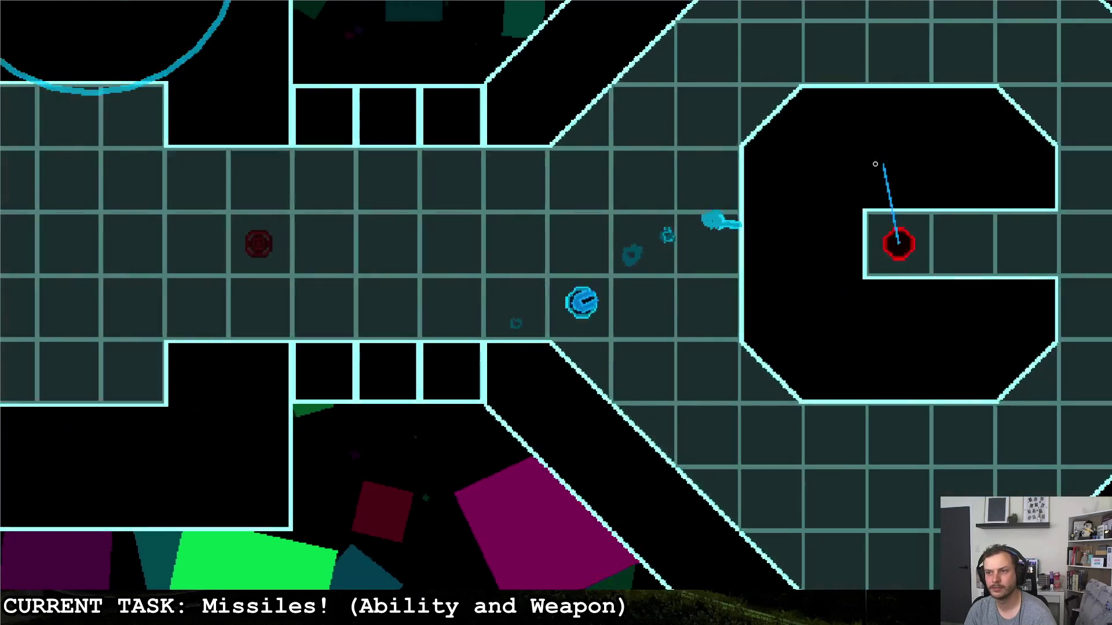
key(s)
key(w)
key(w)
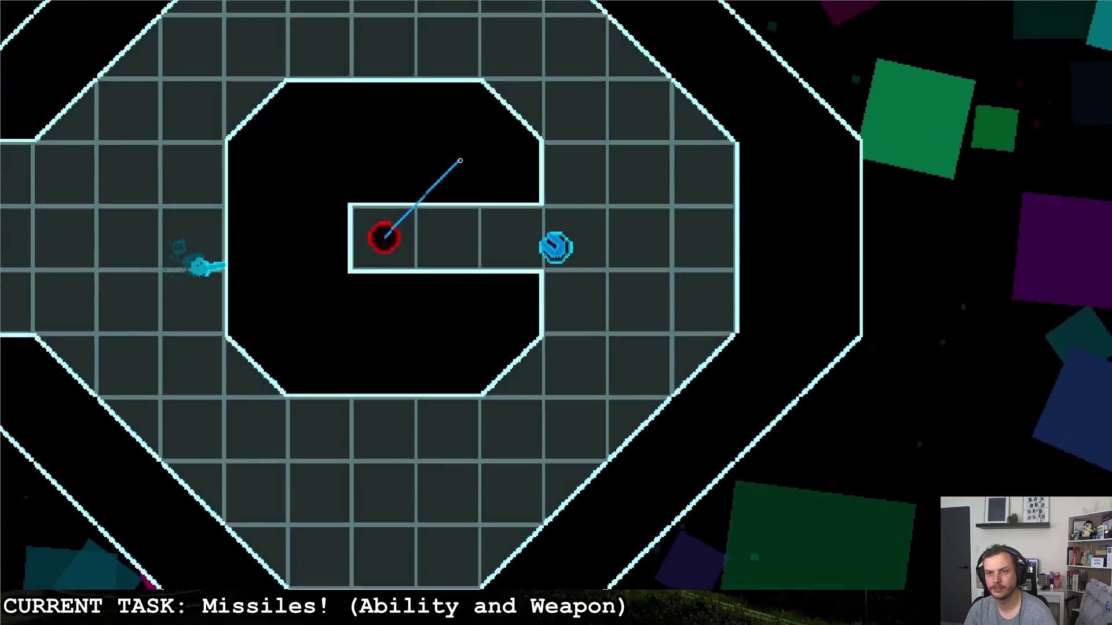
key(a)
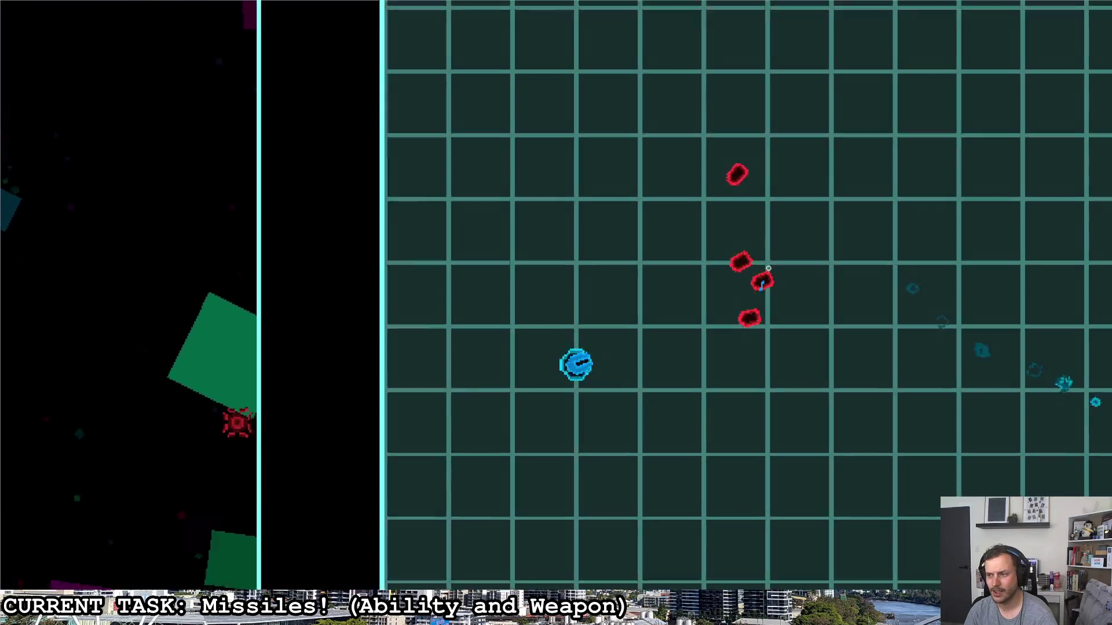
click(768, 268)
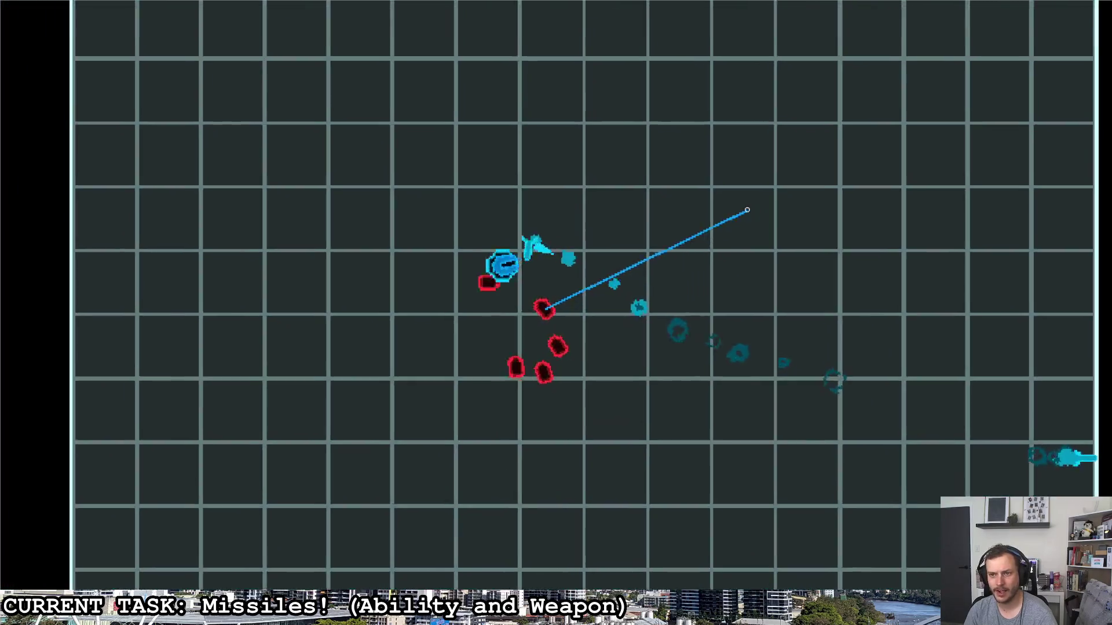
click(747, 210)
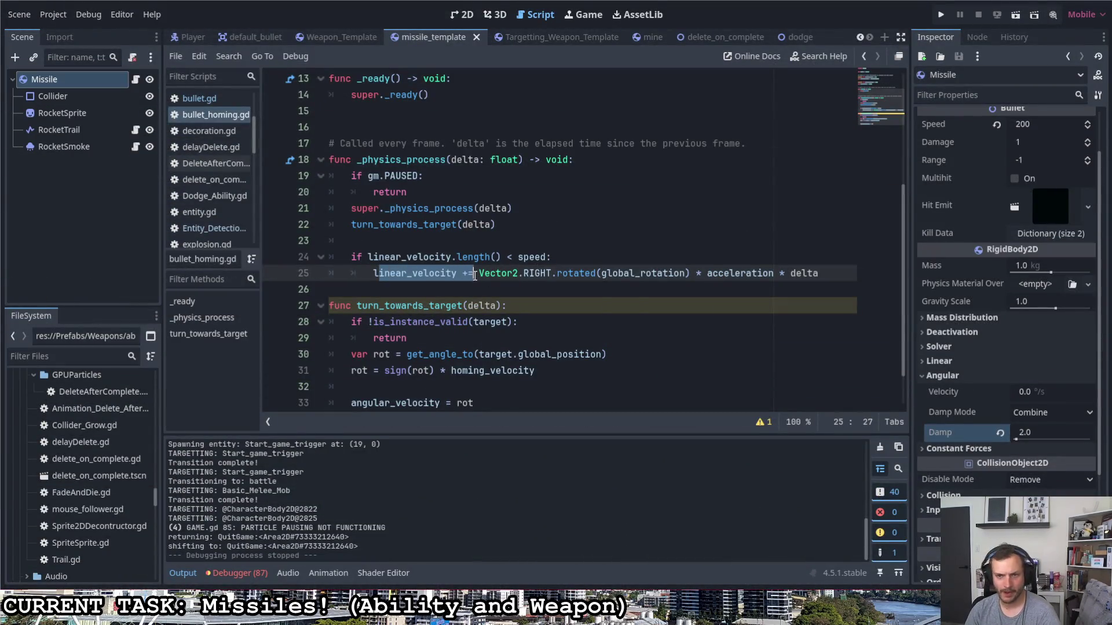
- Replace the velocity assignment with an apply_impulse call on the heading-times-acceleration vector
key(BackSpace)
text(im)
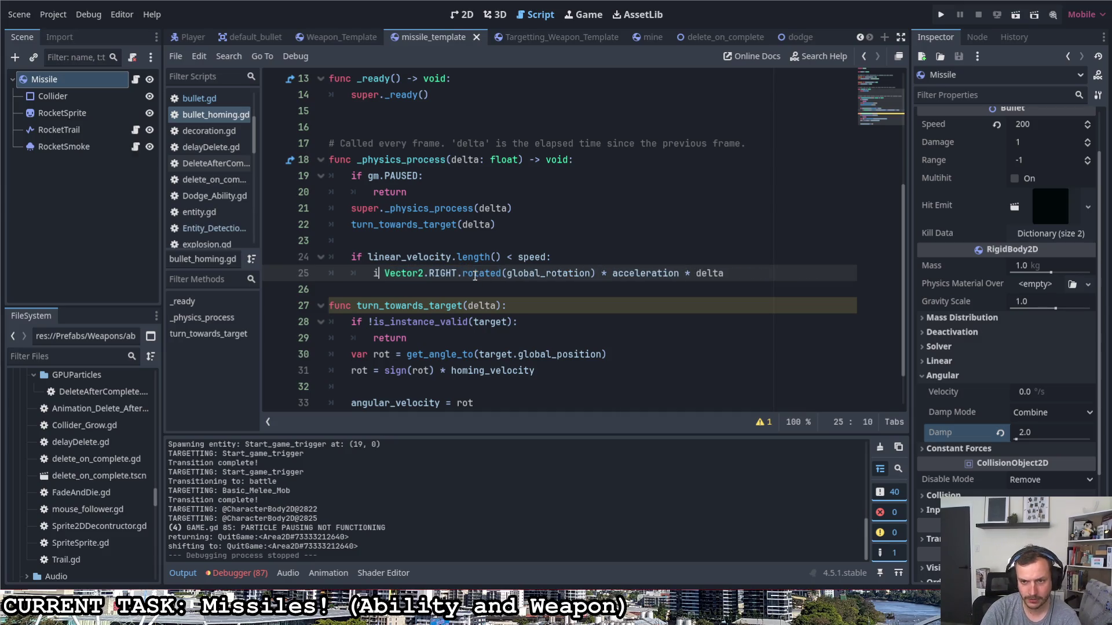
text(pul)
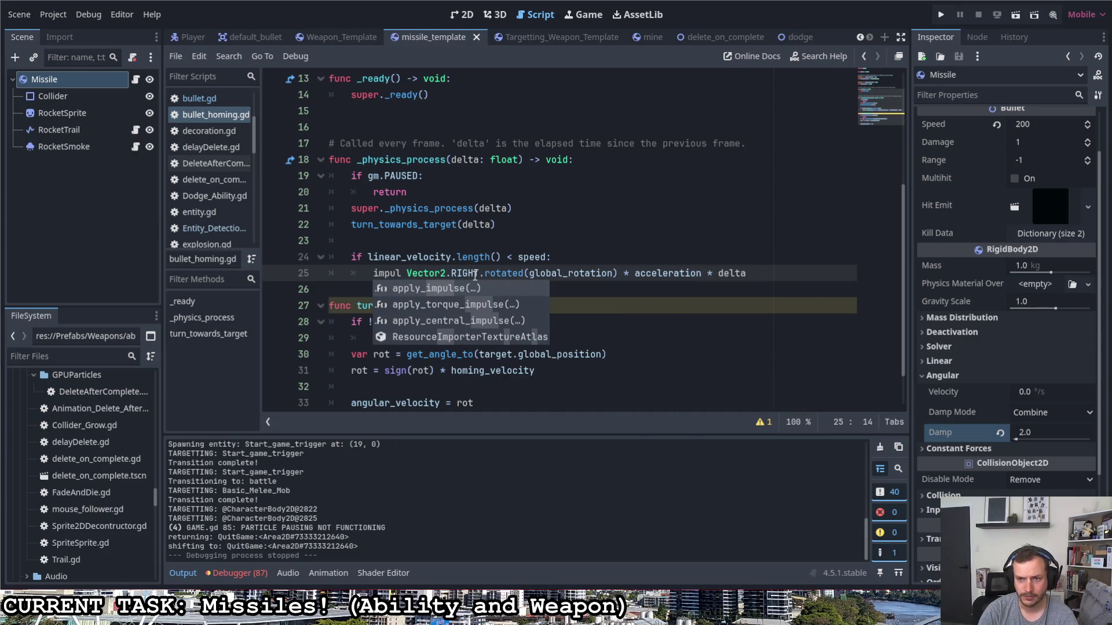
key(Return)
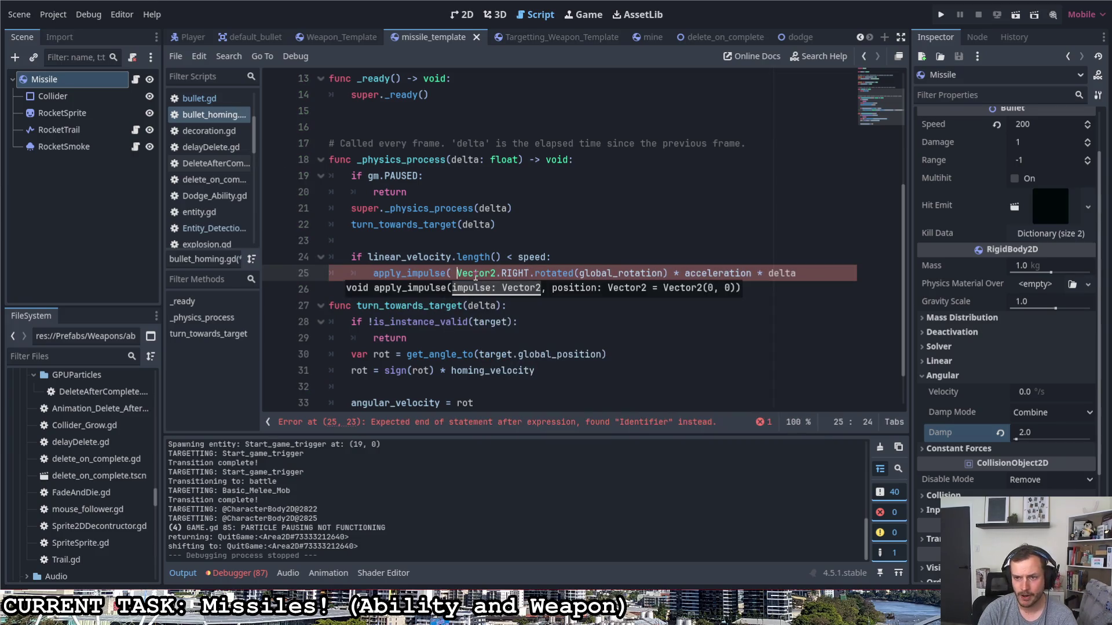
key(BackSpace)
key(Delete)
click(807, 272)
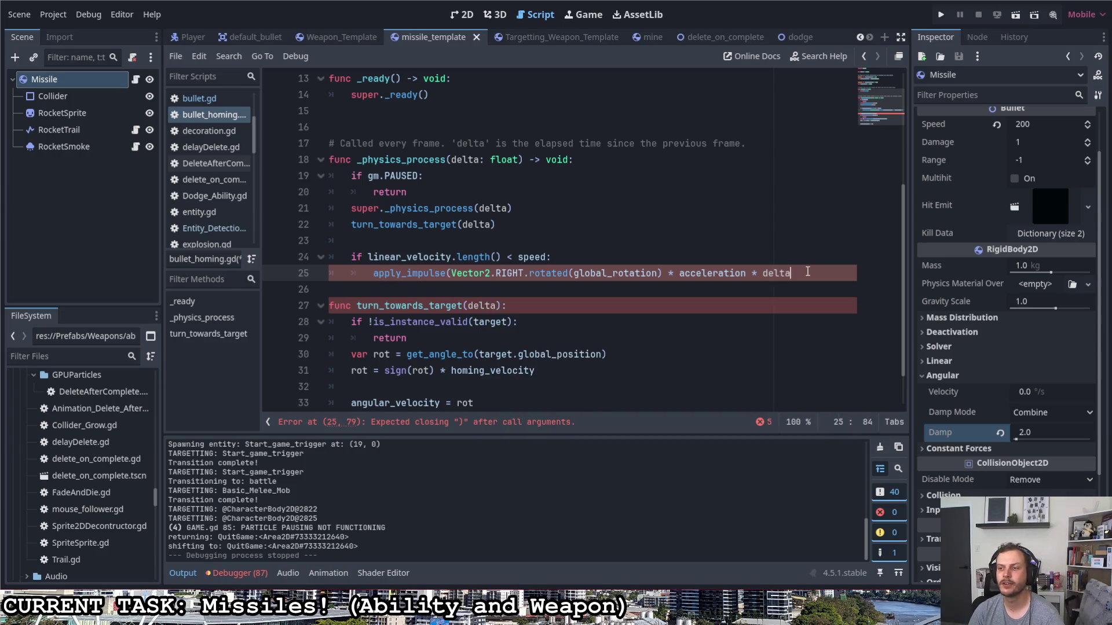
text())
- Drop the delta multiplier from the impulse and run the project
click(761, 272)
key(BackSpace)
key(BackSpace)
key(BackSpace)
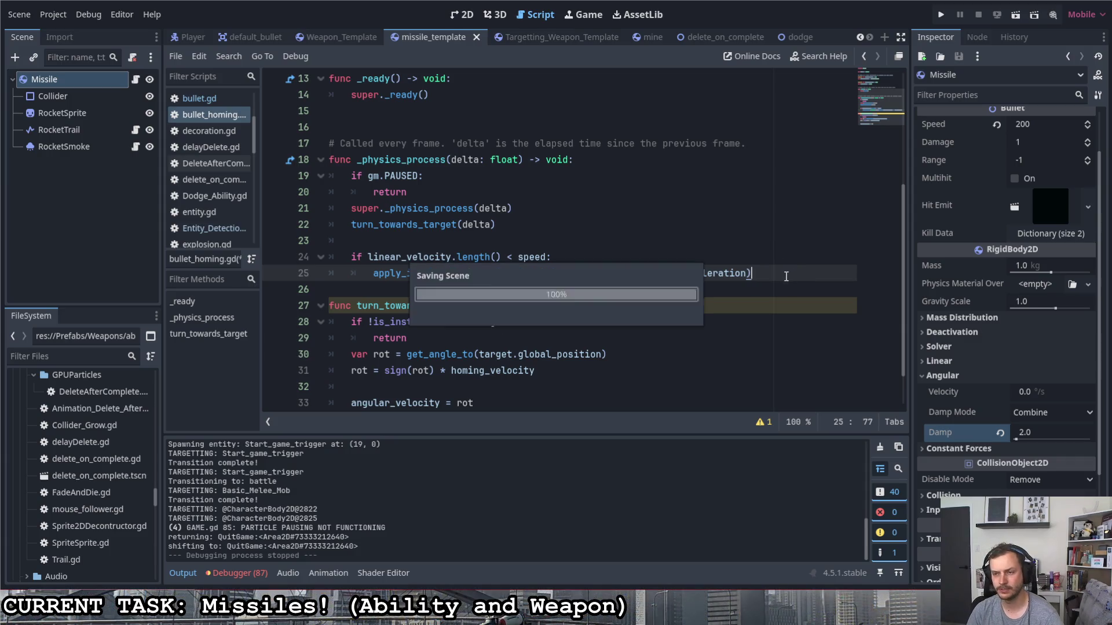
click(941, 15)
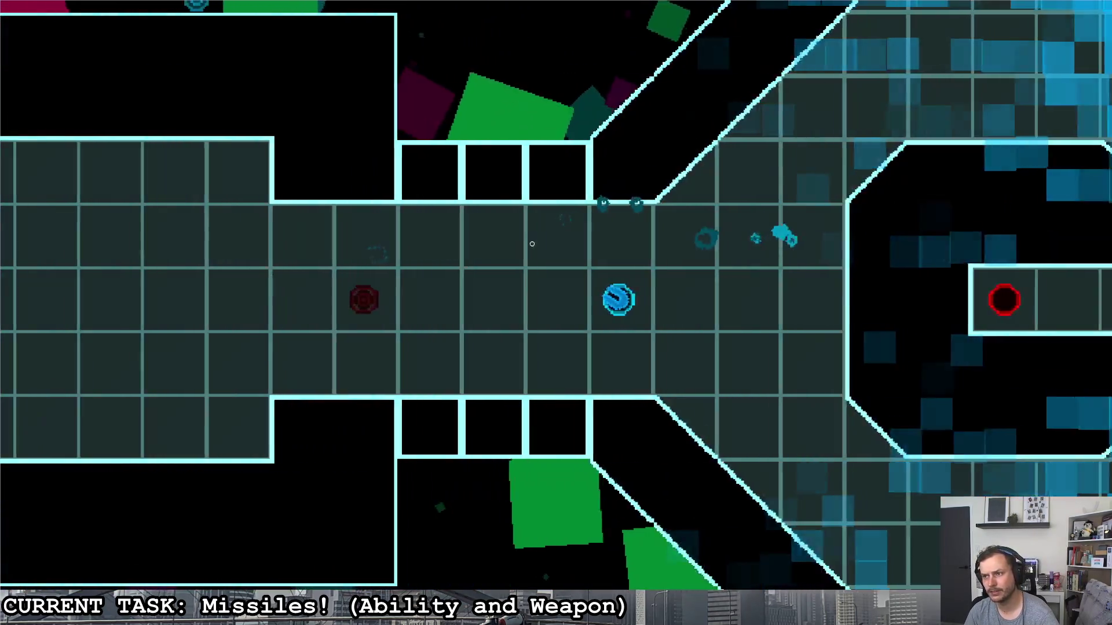
- Fly the ship right and fire impulse-driven homing missiles at the red enemy
click(405, 251)
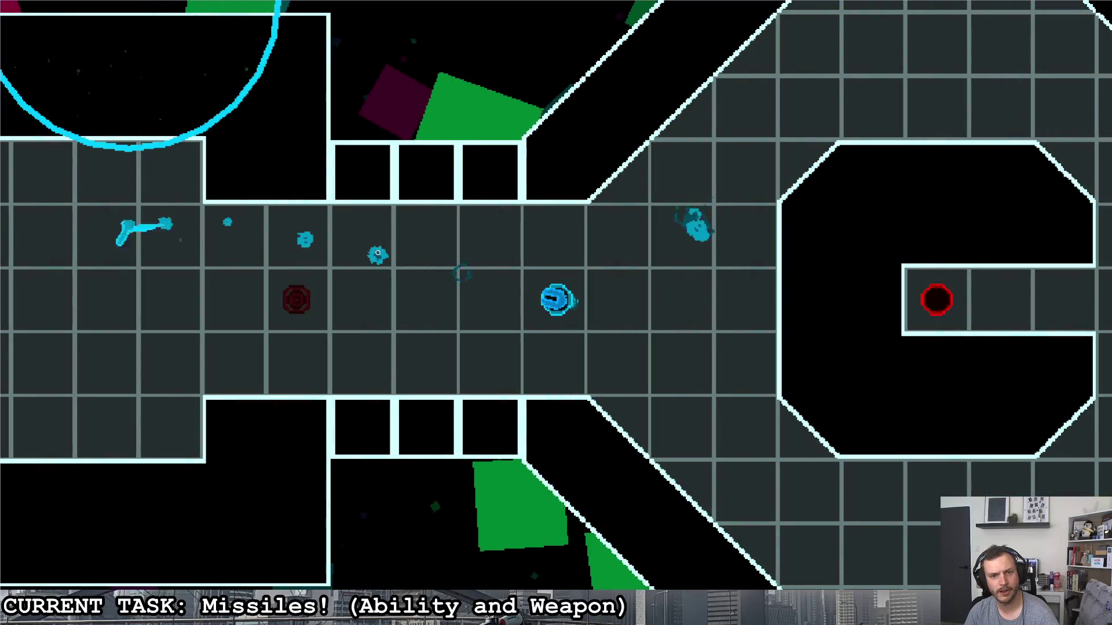
key(d)
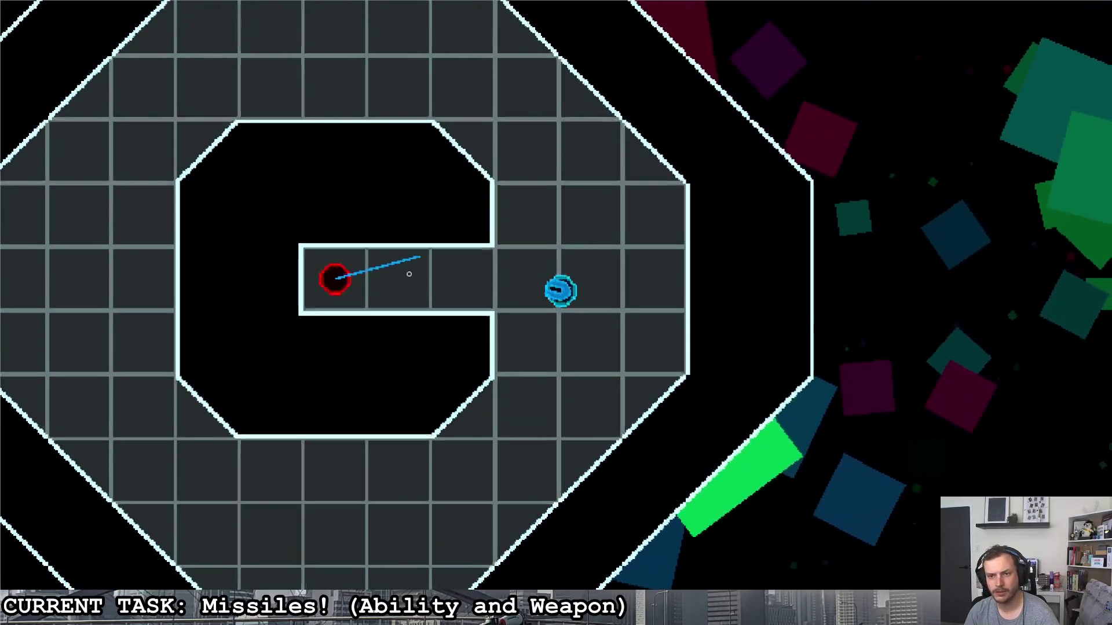
click(409, 273)
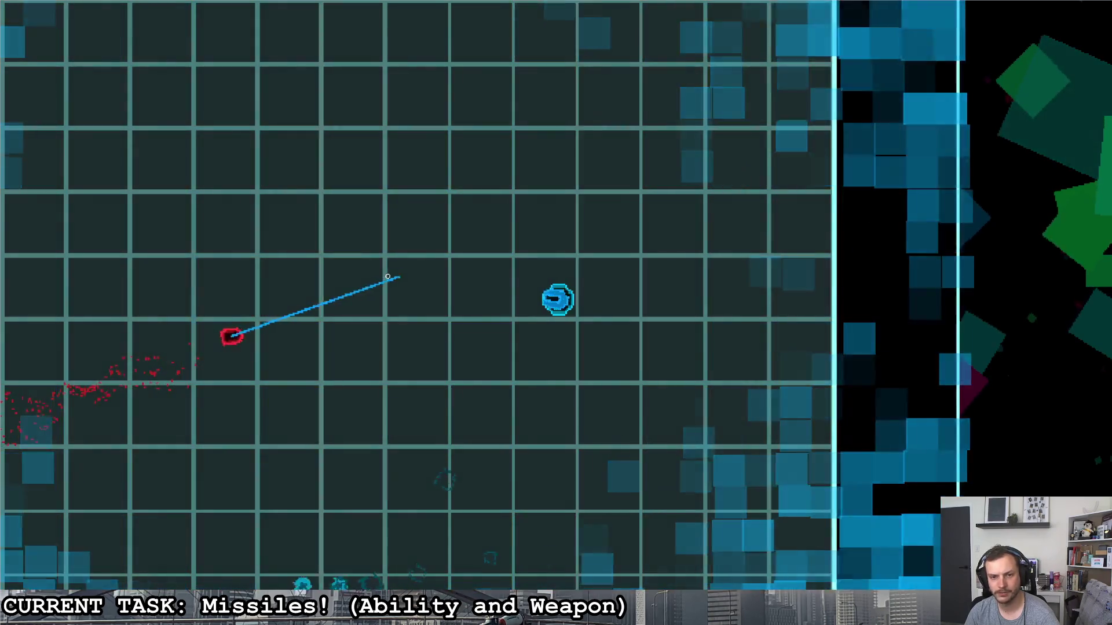
click(388, 275)
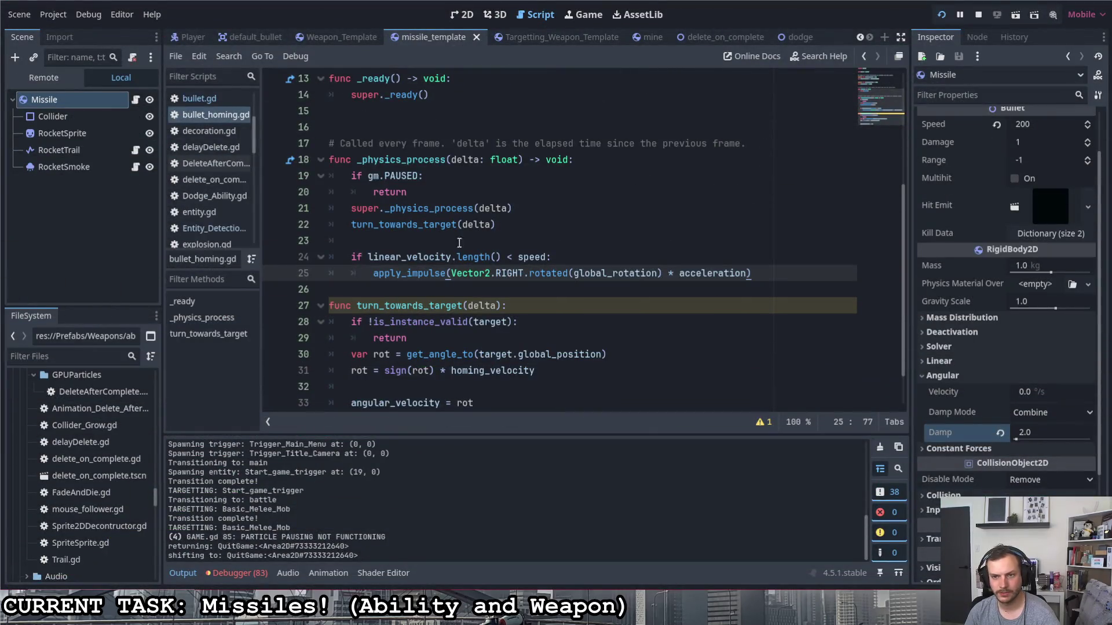
- Review line 24's linear_velocity.length() < speed check, ending with the caret after speed
click(550, 258)
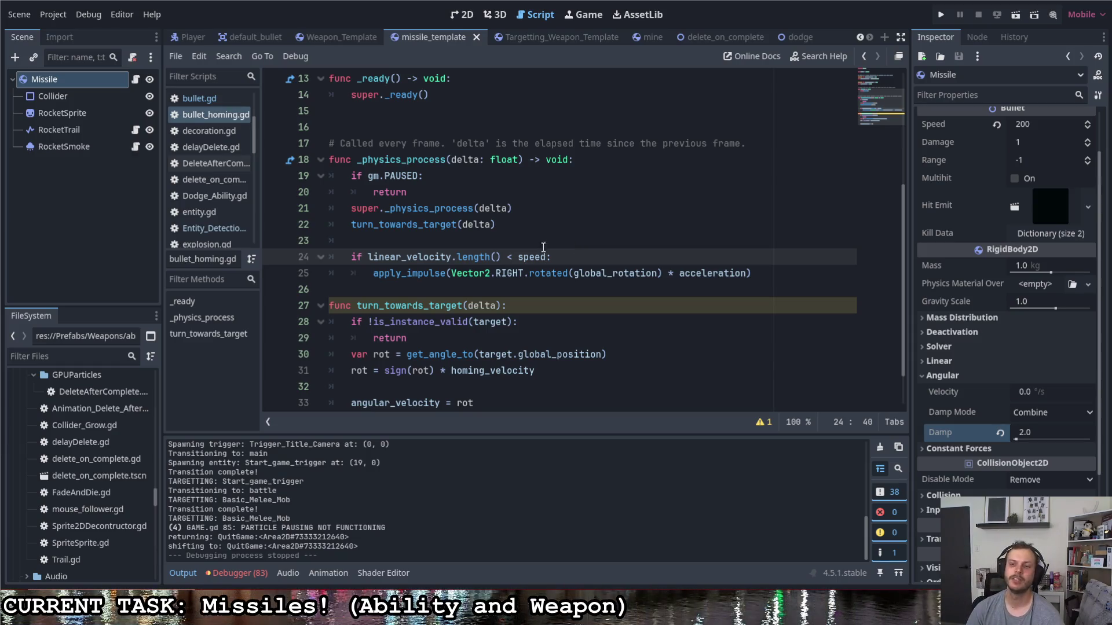
click(501, 258)
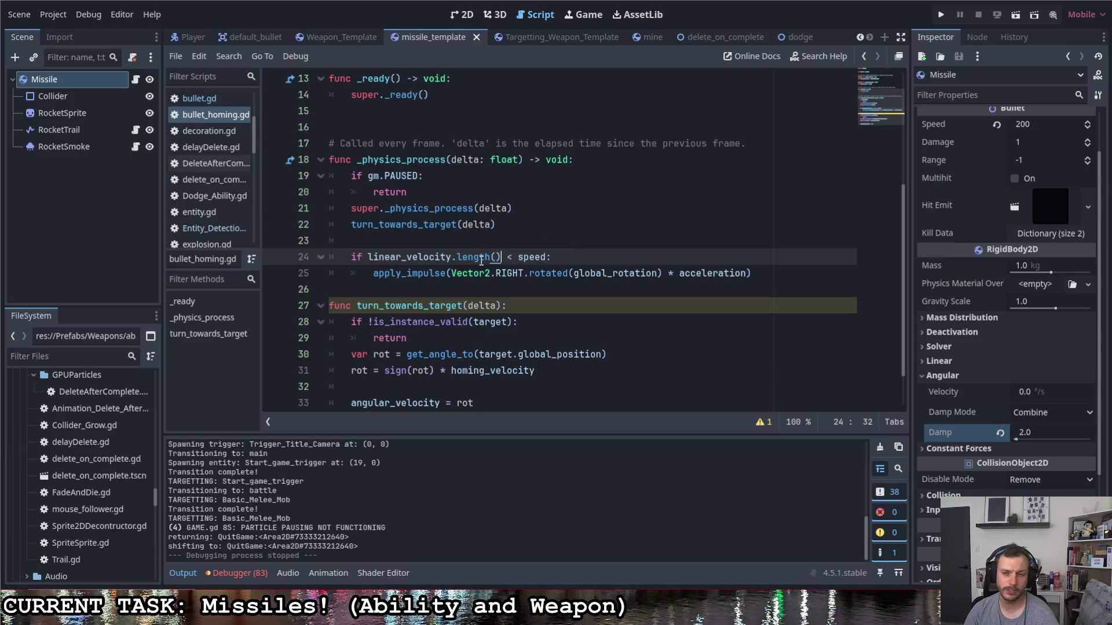
key(ctrl+Left)
key(ctrl+Left)
key(ctrl+Left)
click(372, 259)
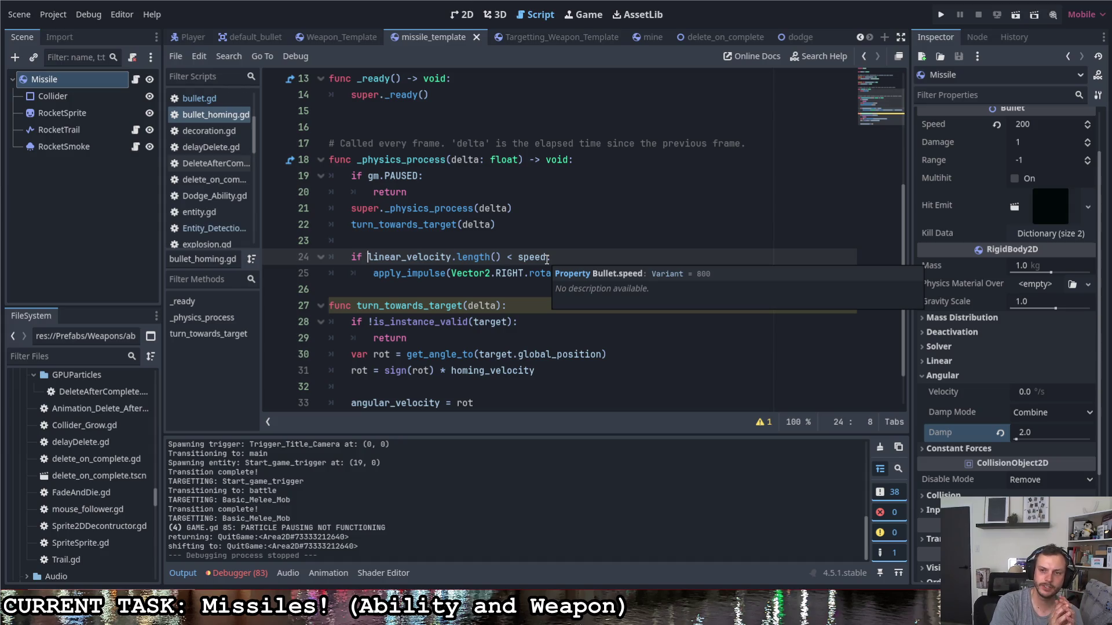
key(Up)
key(Up)
key(End)
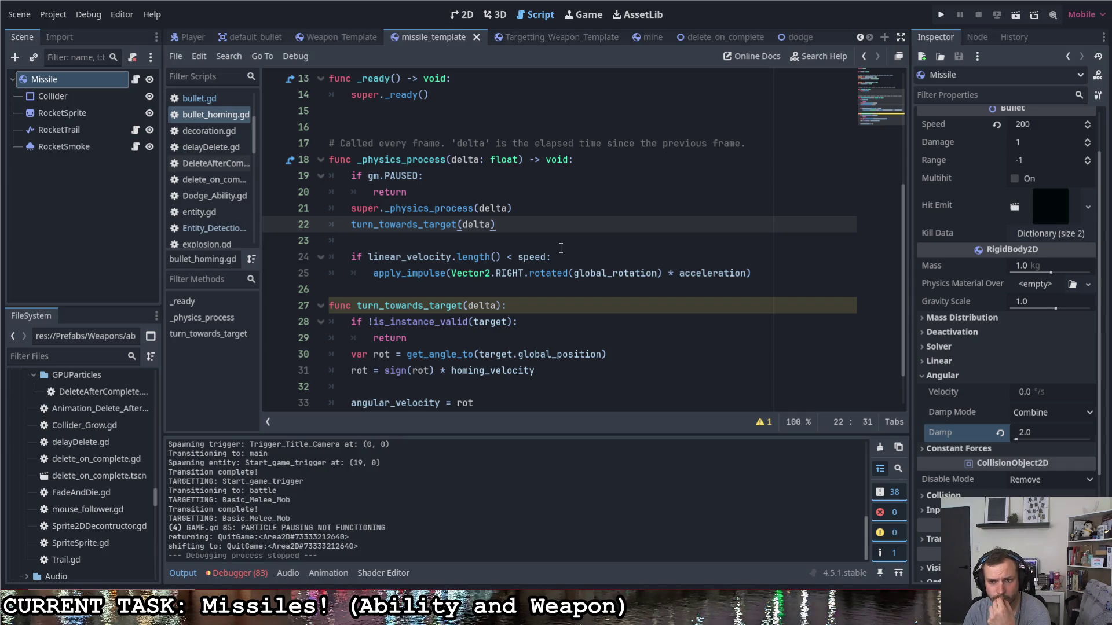
click(506, 255)
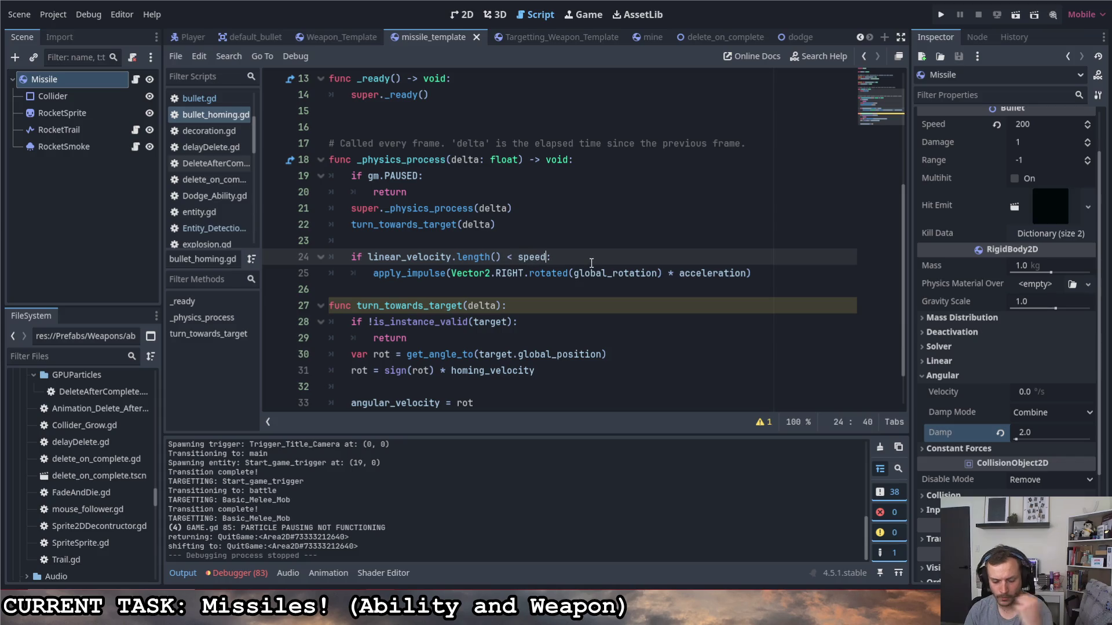
- Append an || clause to line 24 starting with (-global_position +
text(||)
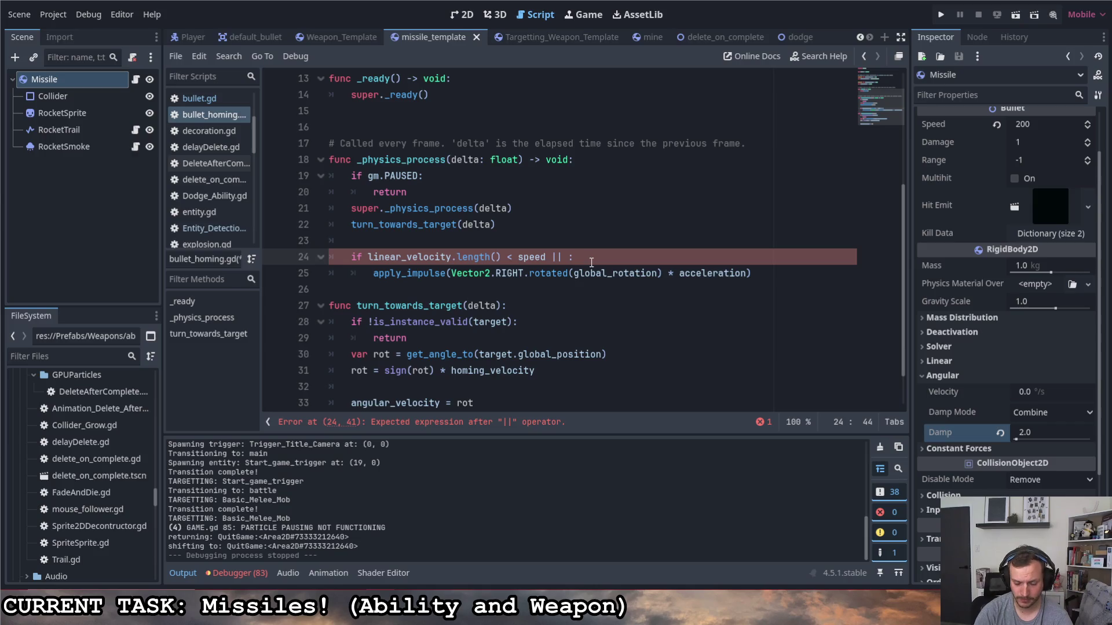
text((globna)
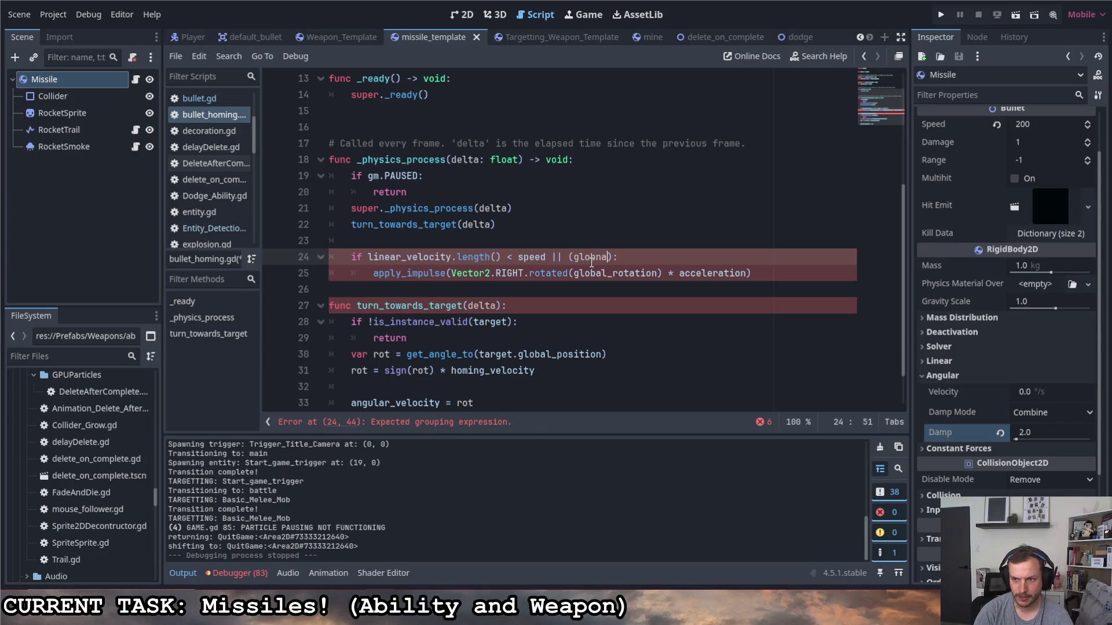
key(BackSpace)
key(BackSpace)
text(al)
key(Return)
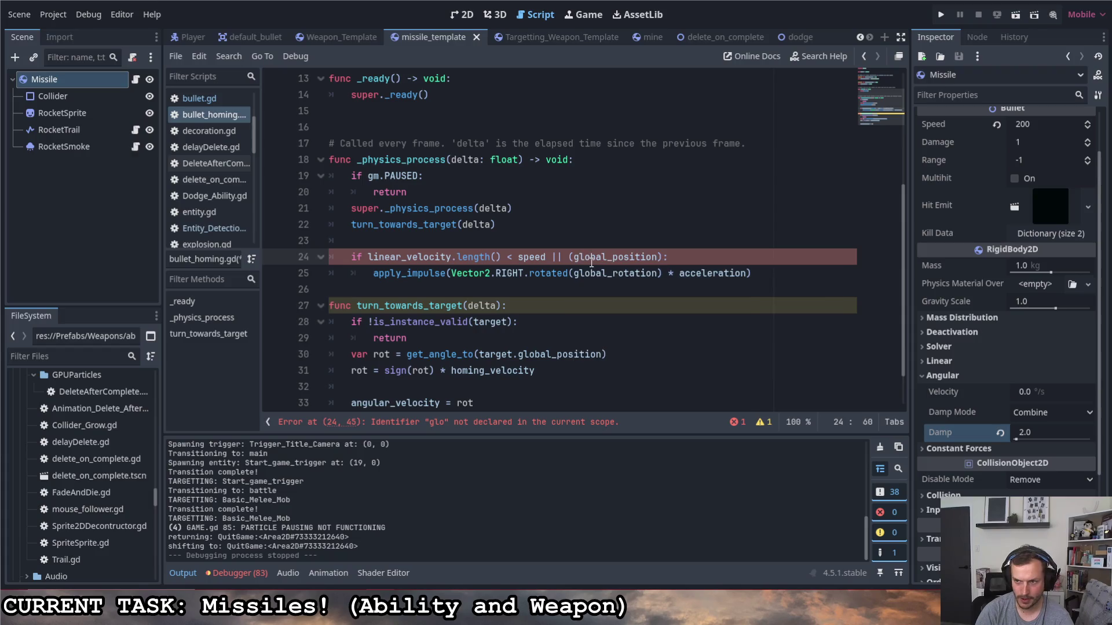
click(574, 256)
text(-)
key(ctrl+Right)
text(+)
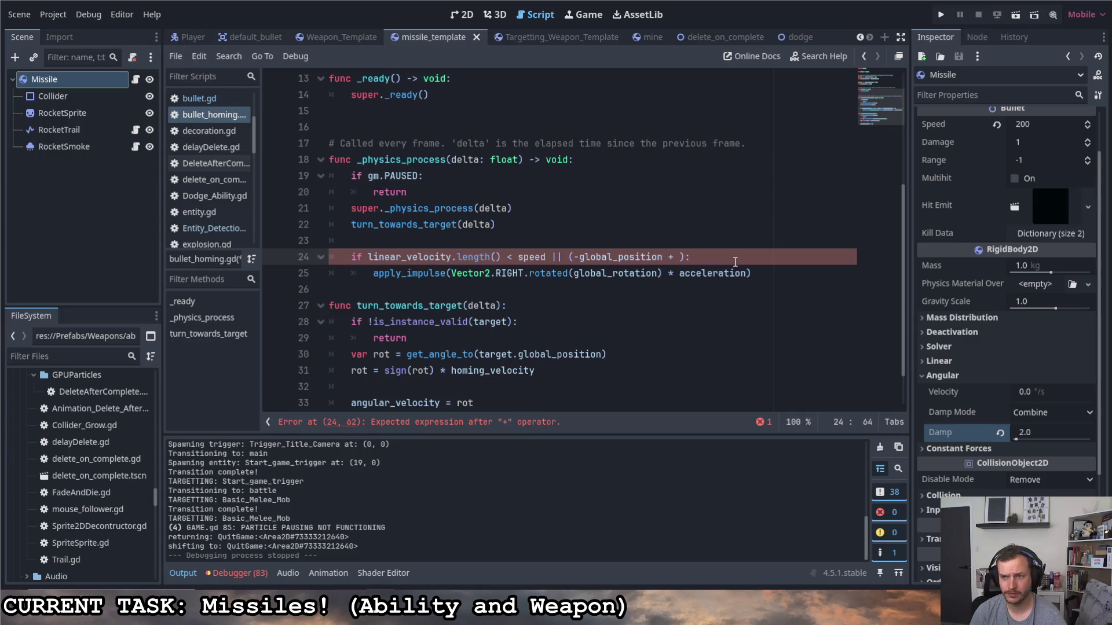
- Complete the clause with target.global_position and take the vector's angle()
text(target,)
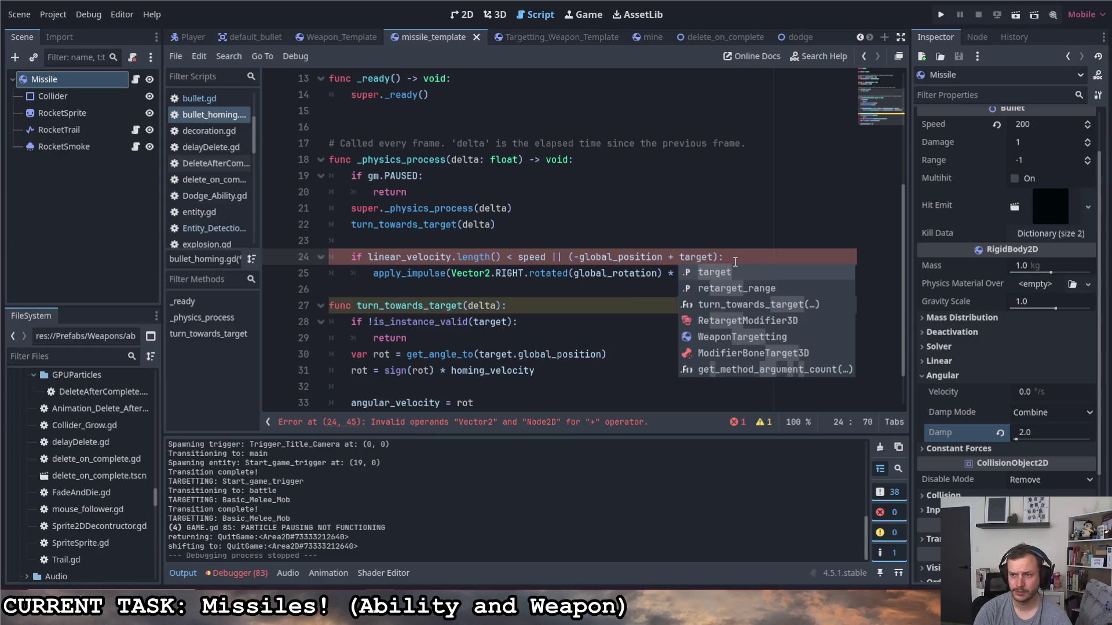
key(BackSpace)
text(.glo)
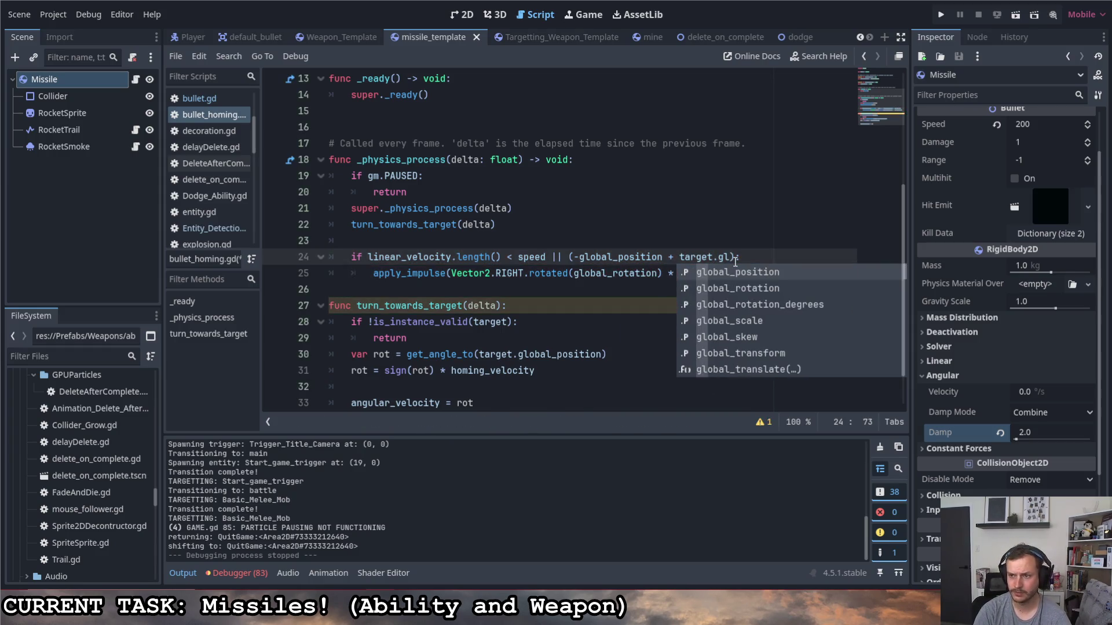
key(Return)
key(Right)
text(.an)
key(Return)
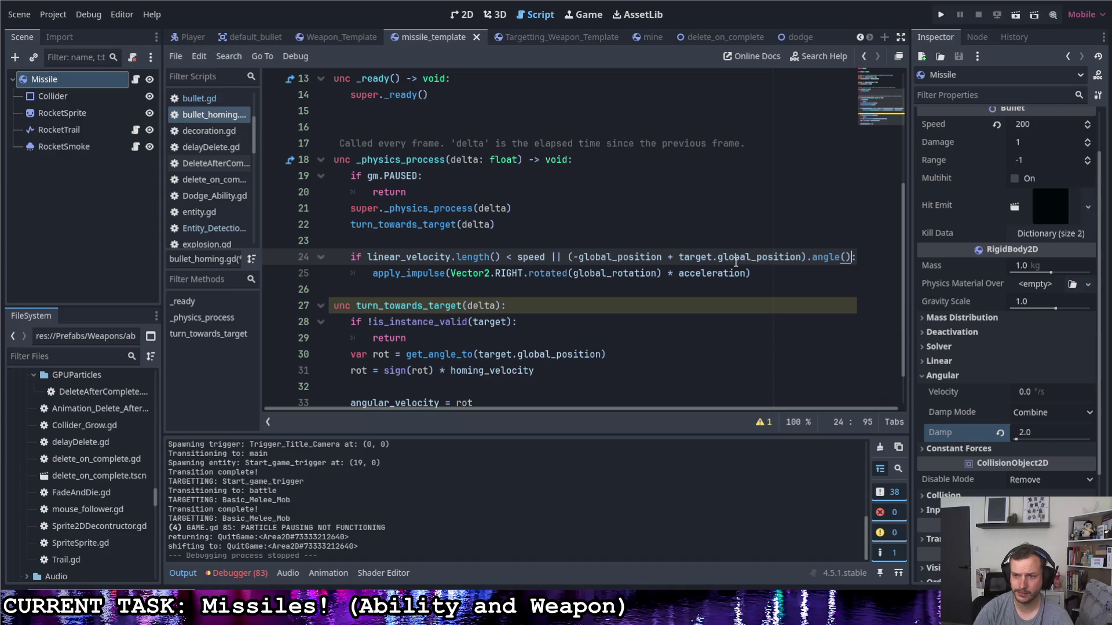
- Wrap the angle in abs(), require it to exceed 0.1, save, and run the game
click(567, 257)
text(abs)
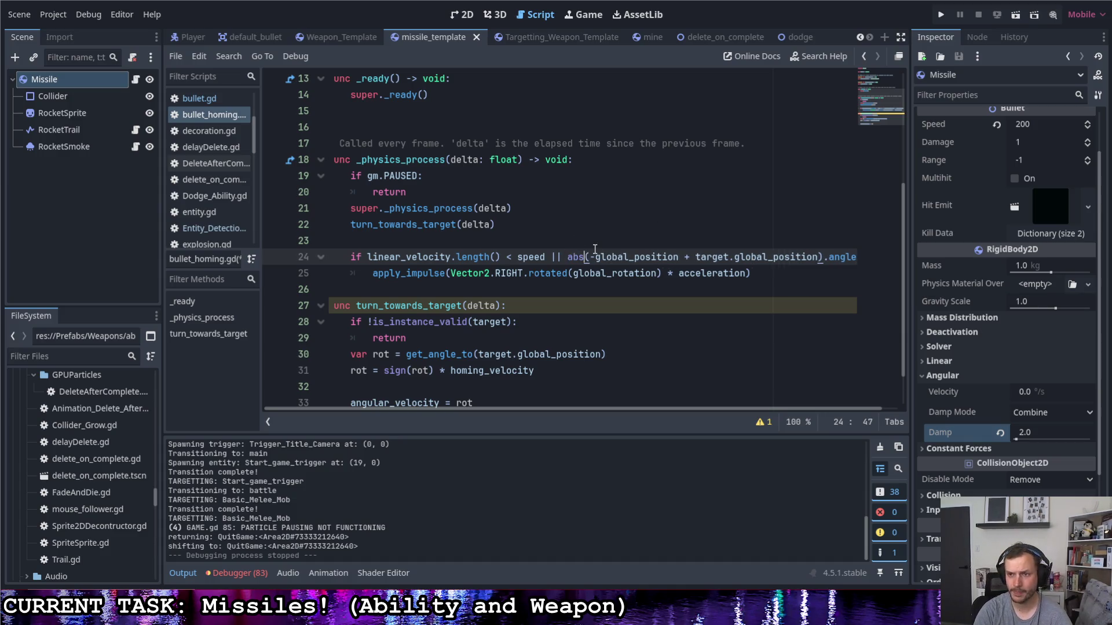
text(()
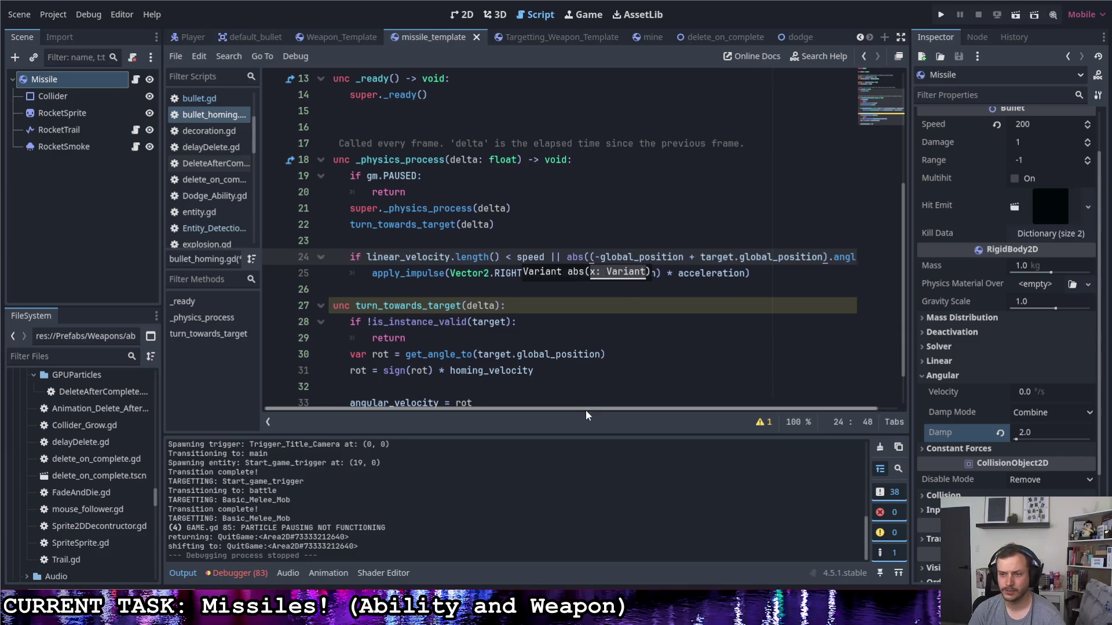
click(857, 257)
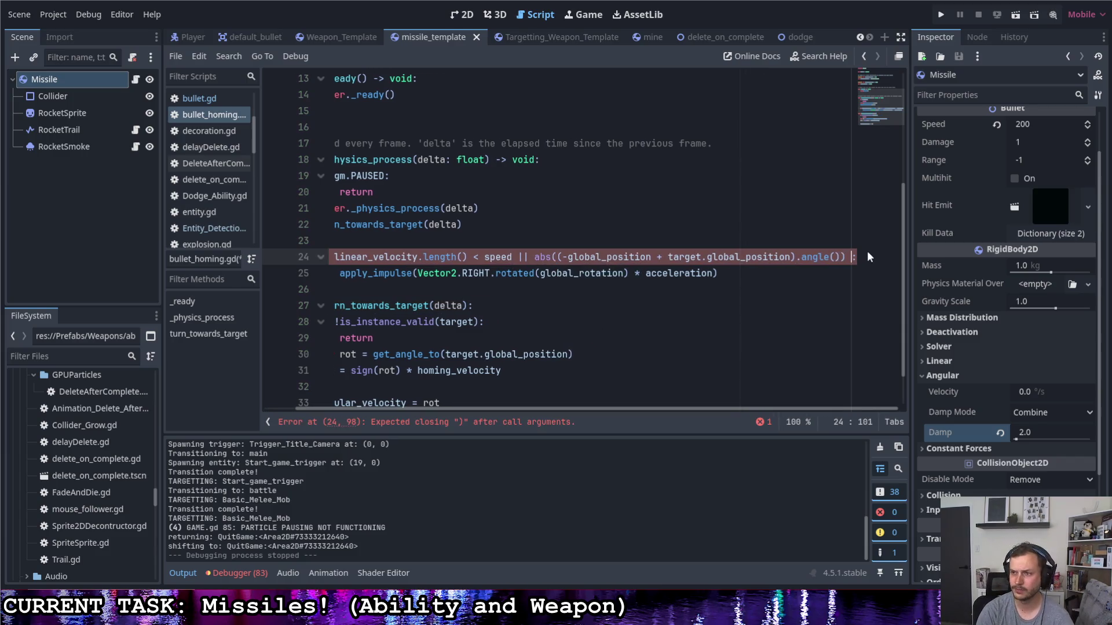
text(> 0.)
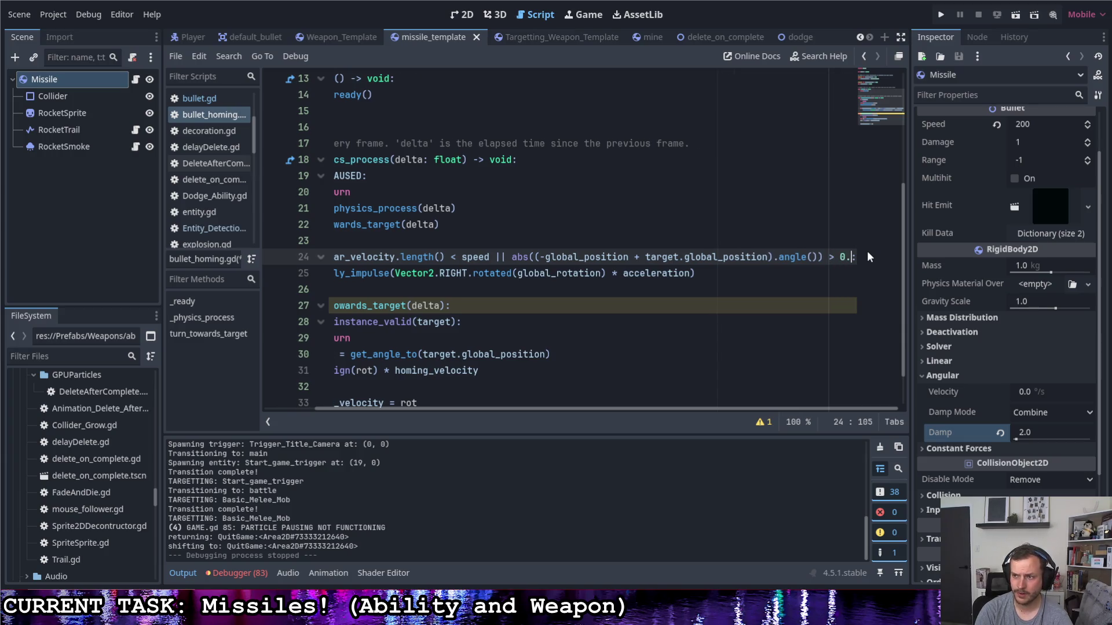
text(1)
key(ctrl+s)
drag(550, 409, 492, 408)
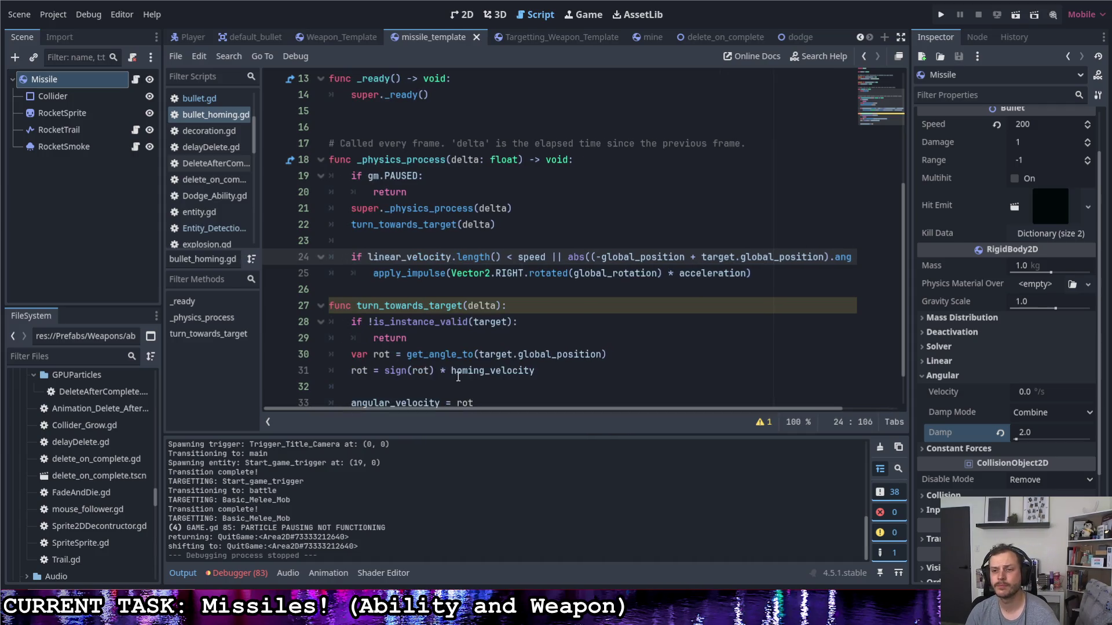
click(762, 276)
click(940, 15)
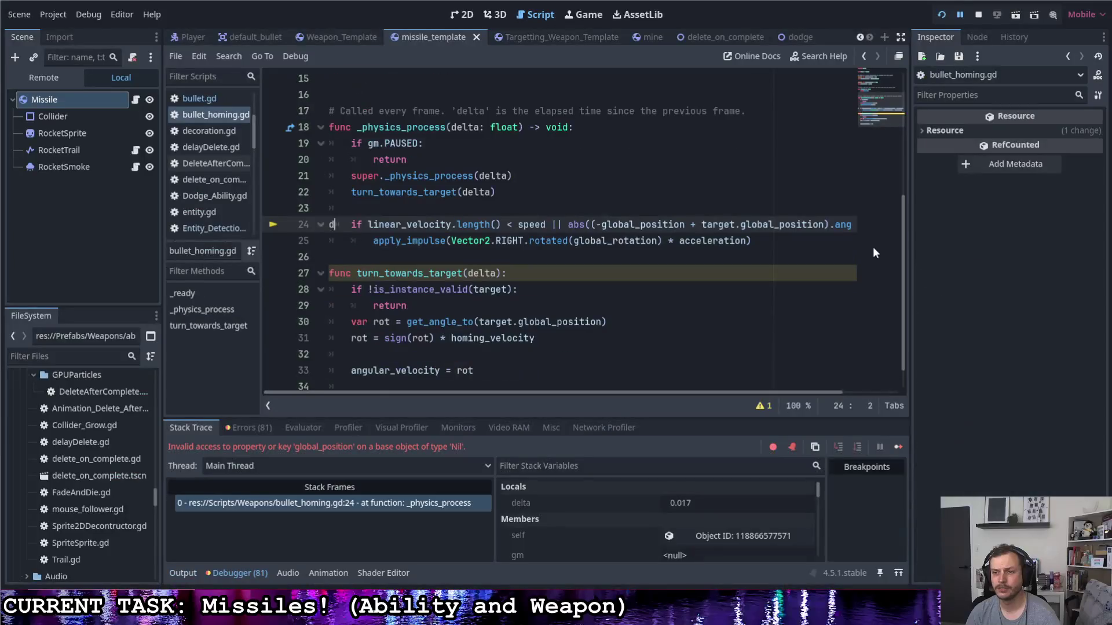
- Insert is_instance_valid(target) && before the abs angle check on line 24
text(d)
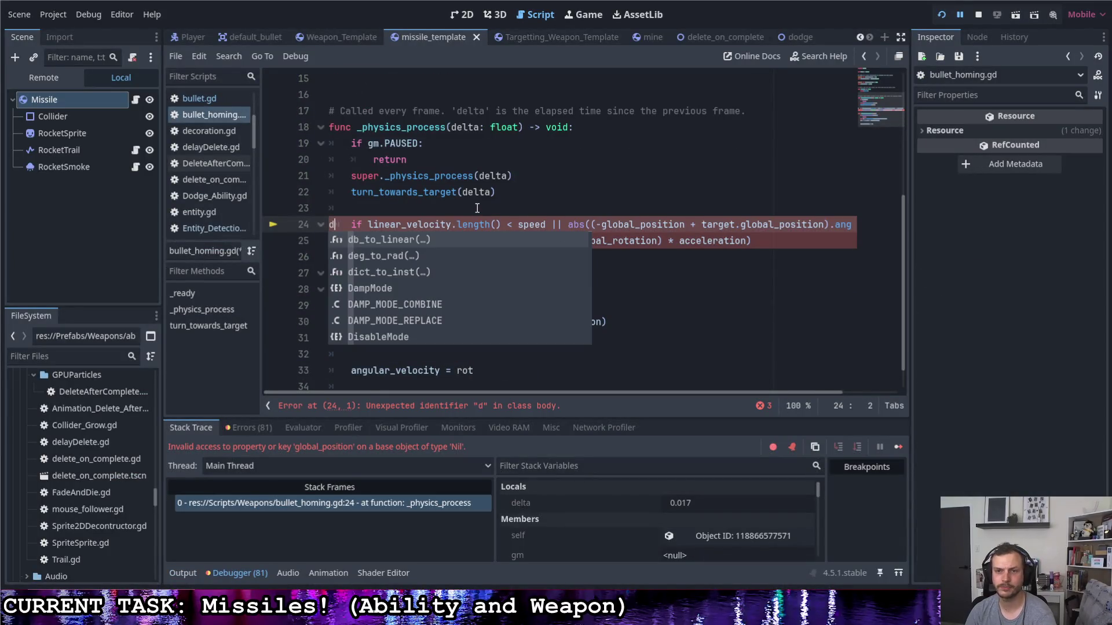
key(BackSpace)
click(568, 225)
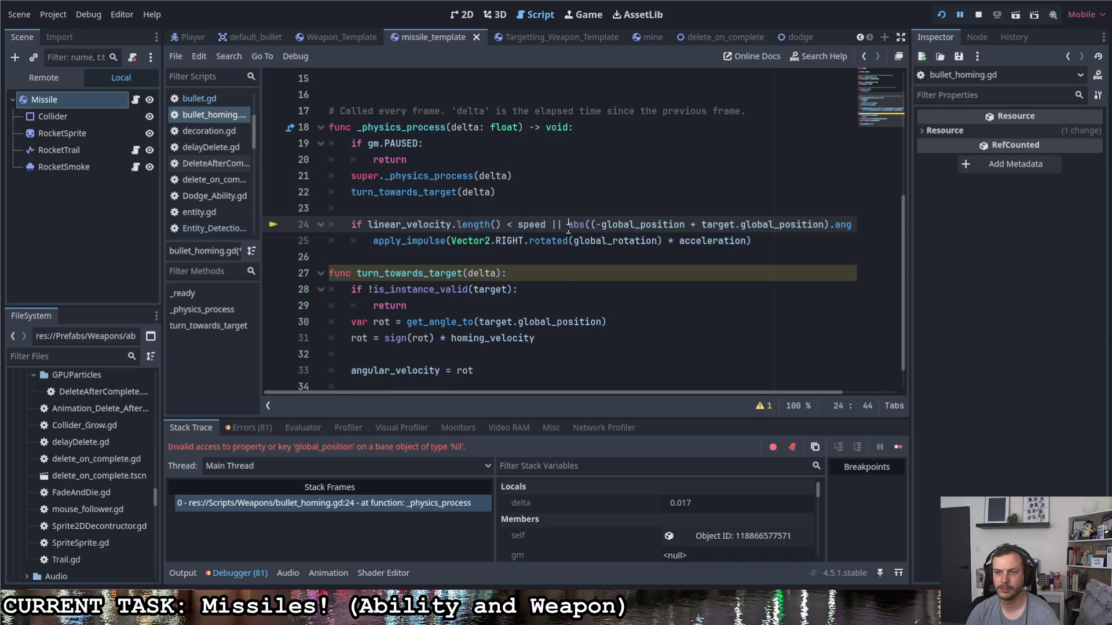
mouse_move(553, 392)
mouse_down()
mouse_move(684, 384)
mouse_move(451, 378)
mouse_move(642, 378)
mouse_up()
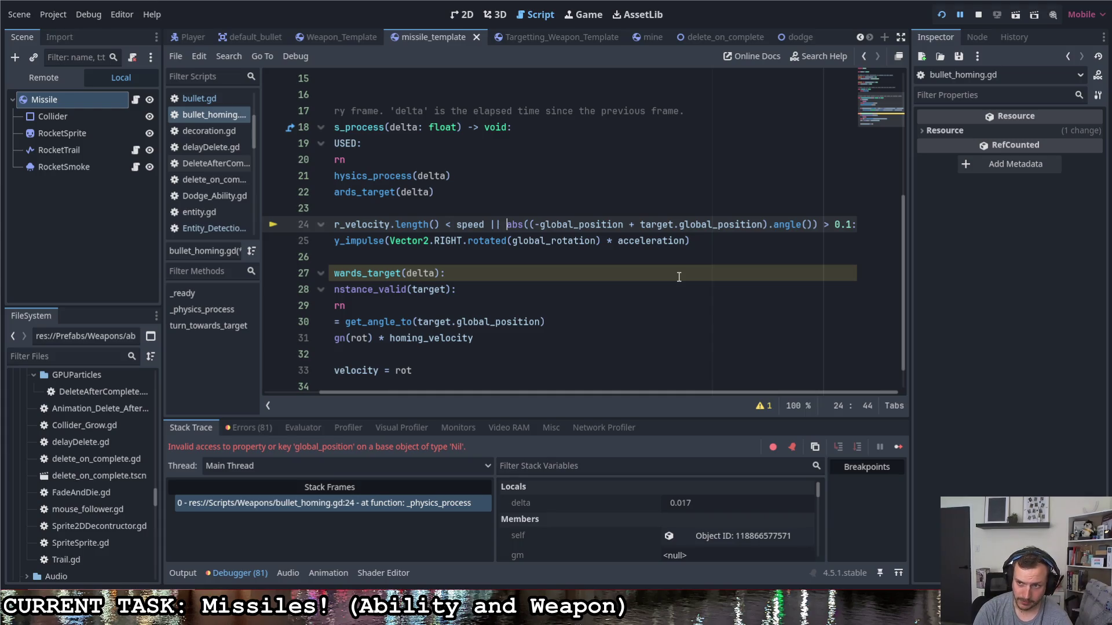
text(is))
key(BackSpace)
text(()
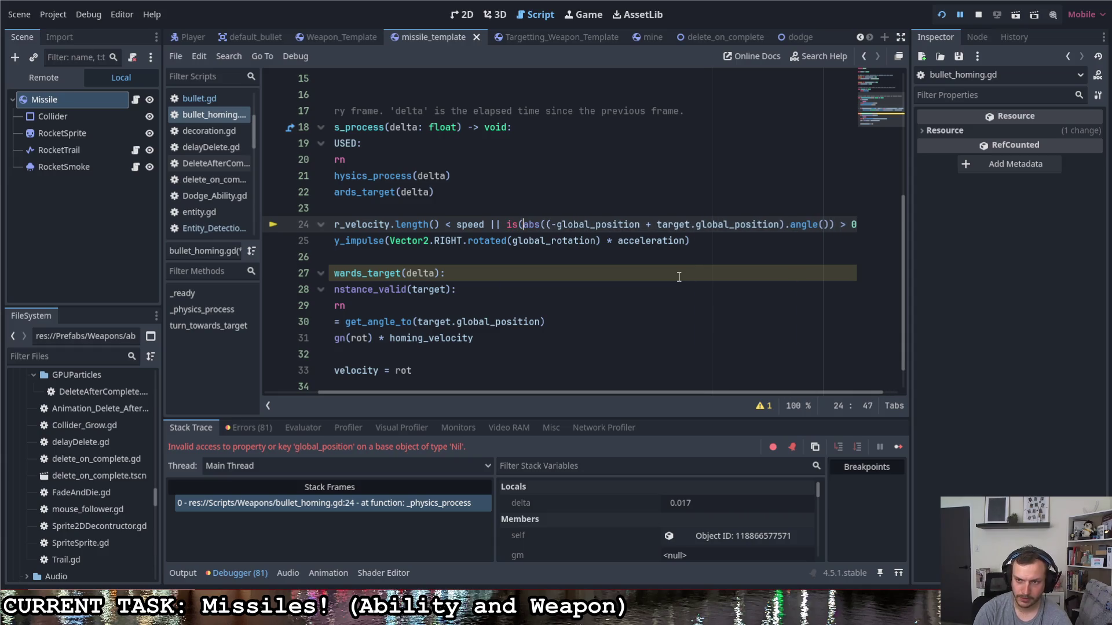
key(BackSpace)
text(_instan)
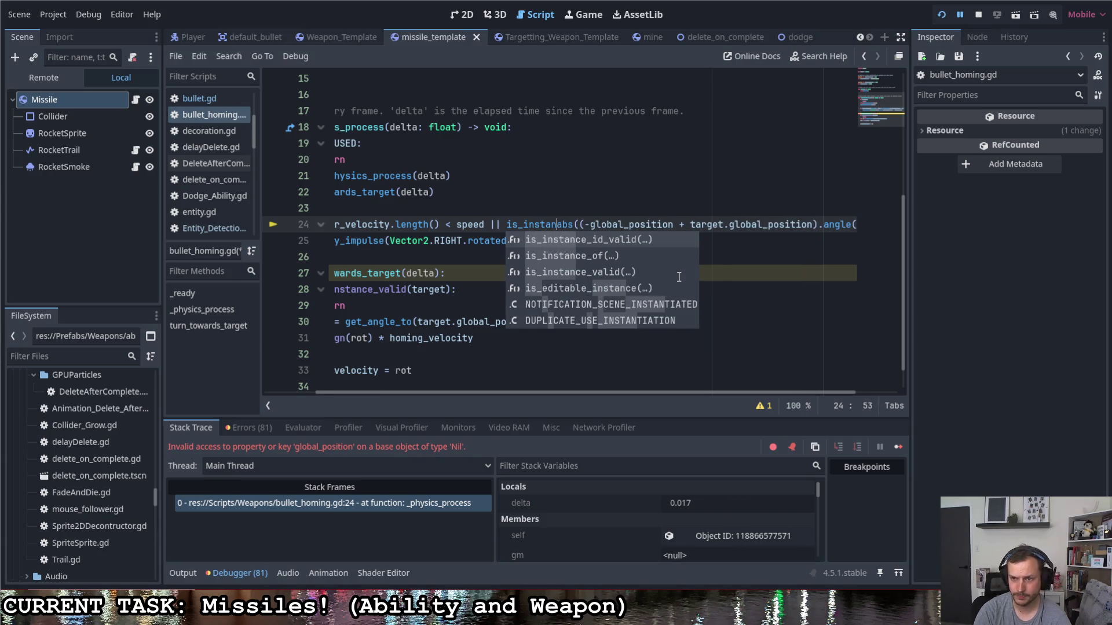
key(Return)
text(target) )
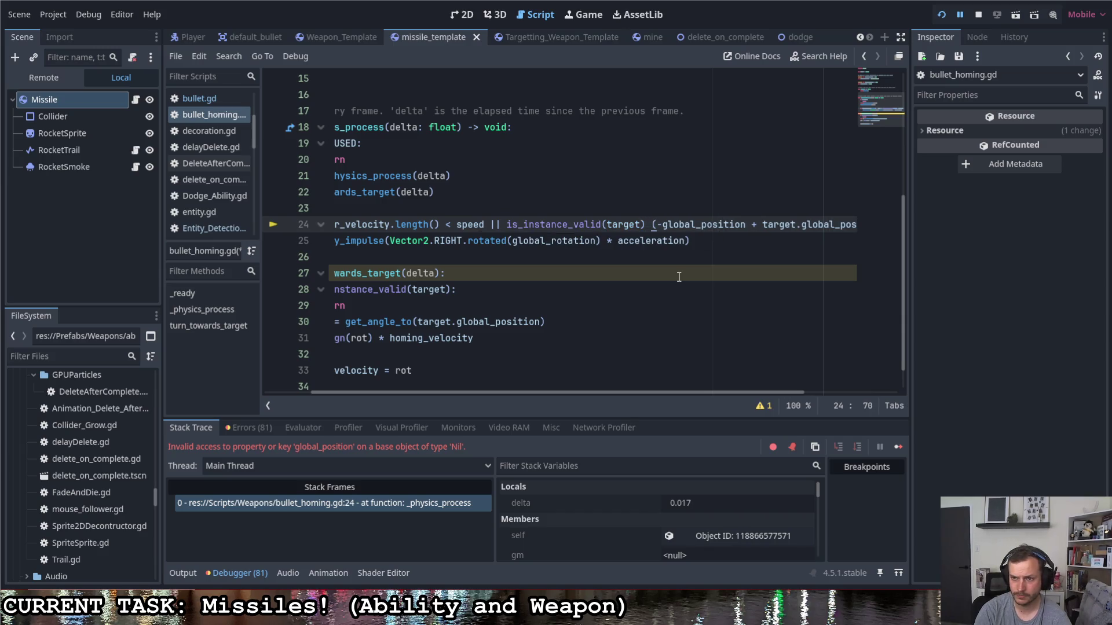
text(&&)
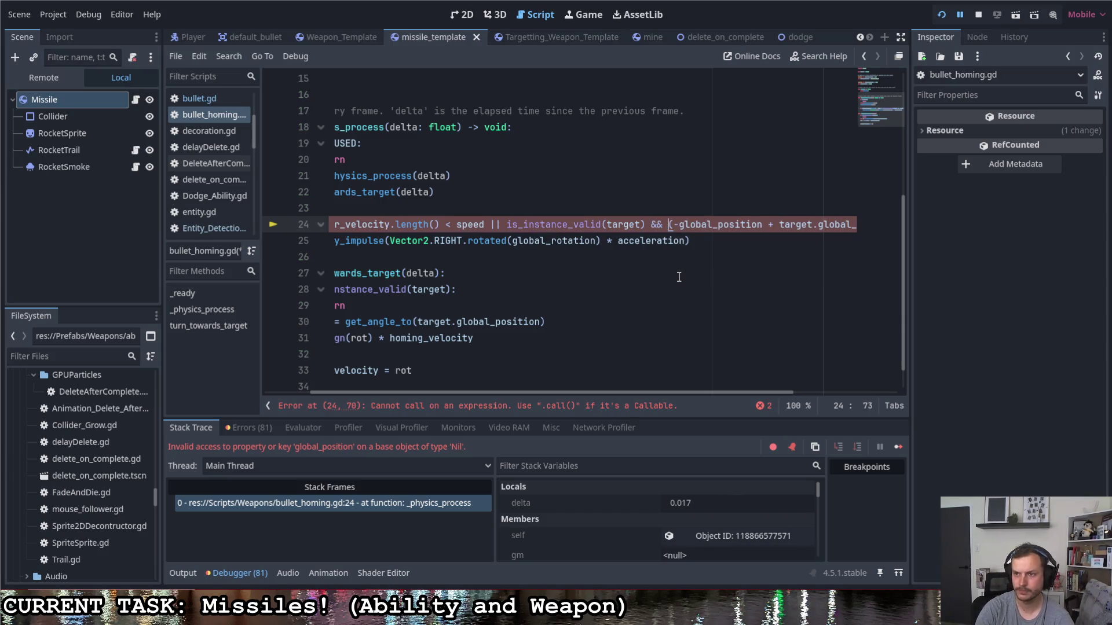
- Wrap the angle check through 0.1 in parentheses, remove the extra paren, and run the game
click(506, 226)
text(()
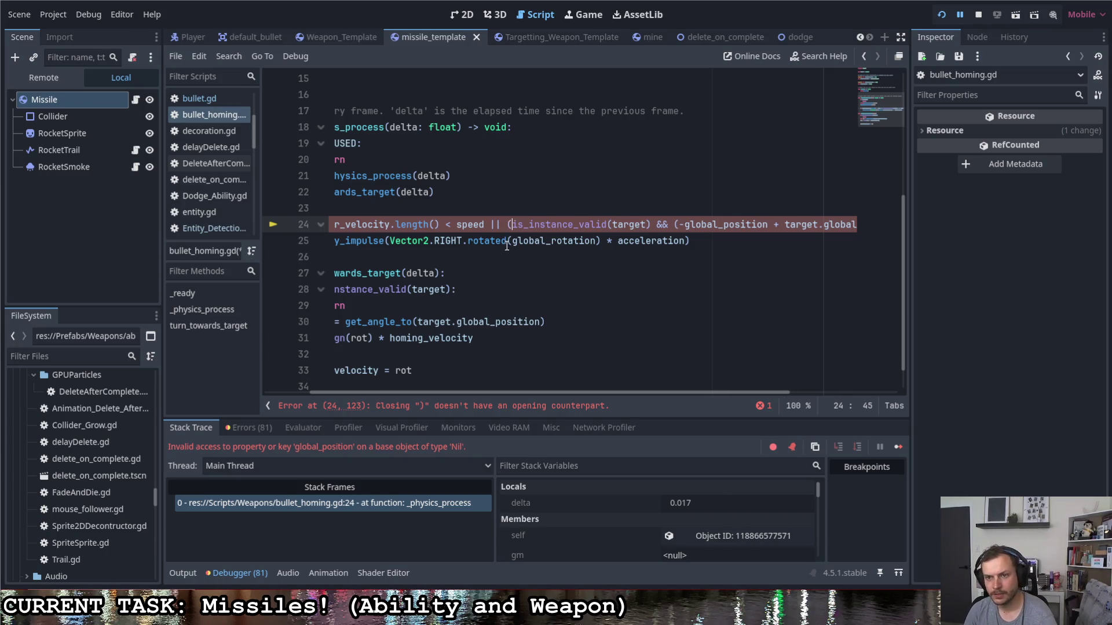
scroll(669, 389, right, 3)
click(849, 225)
text().angle()) > 0.1):)
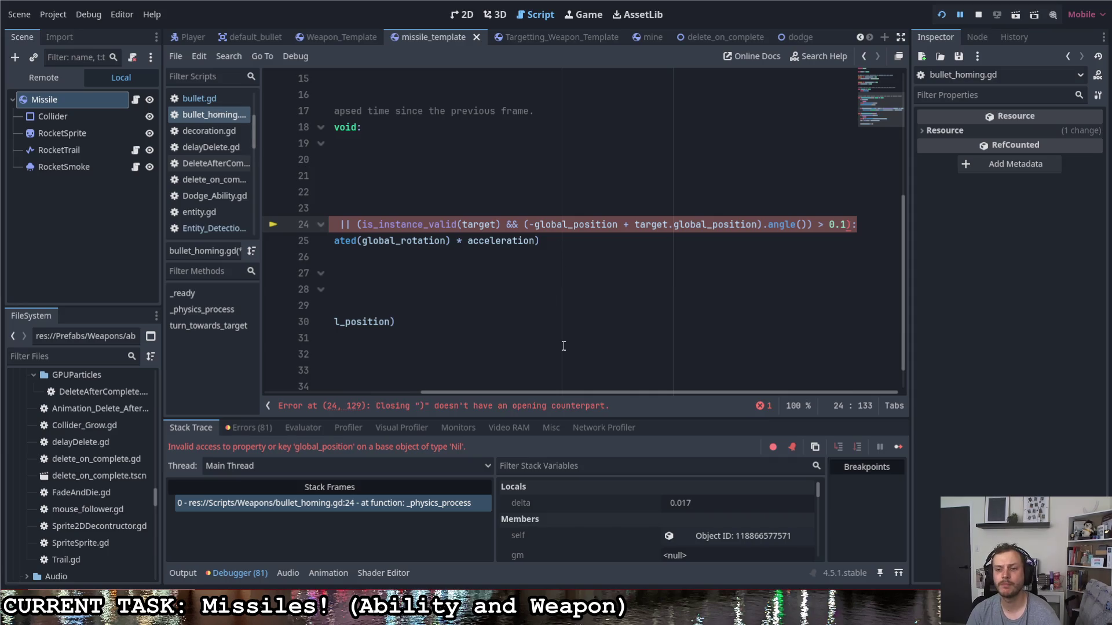
scroll(487, 390, left, 3)
scroll(487, 390, right, 3)
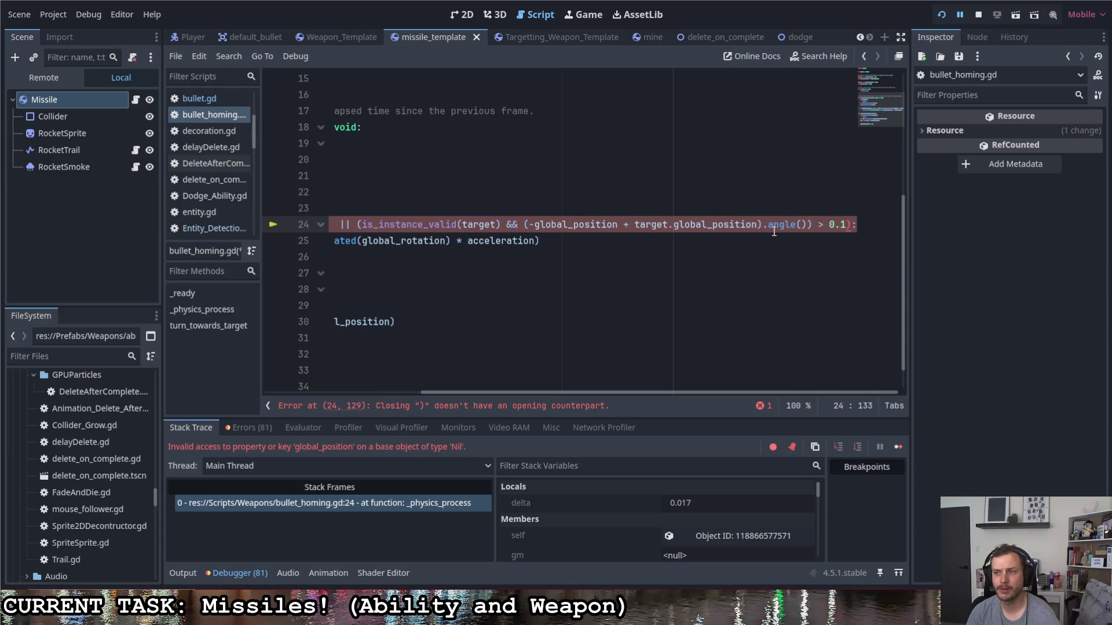
click(811, 225)
key(BackSpace)
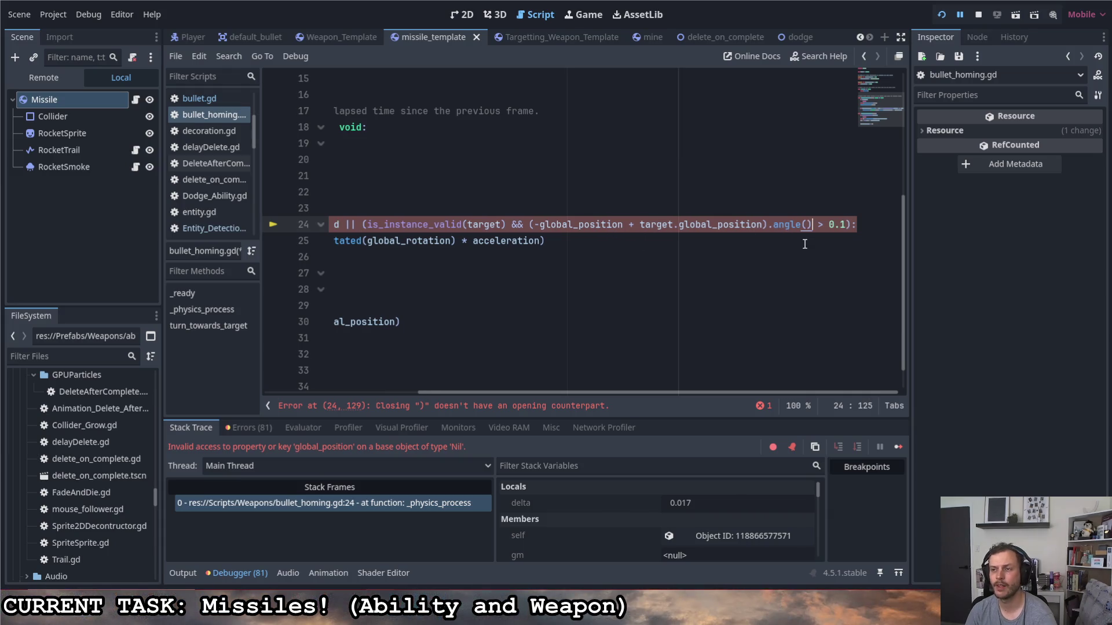
scroll(600, 393, left, 4)
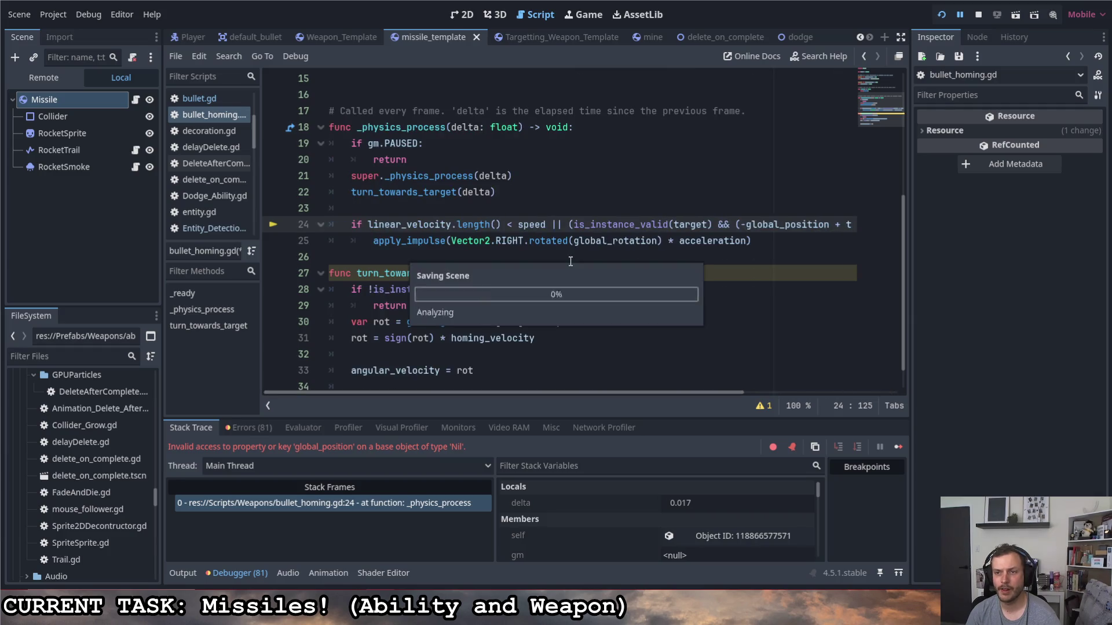
click(940, 20)
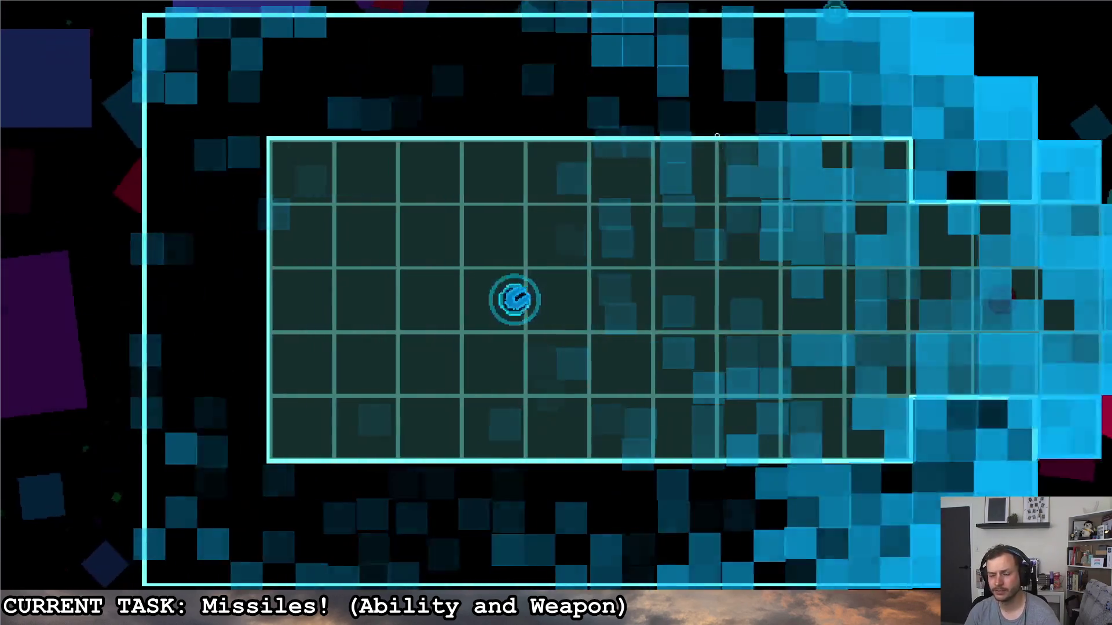
- Fire shots and missiles around the starting room, edging the ship toward the lower right
click(717, 136)
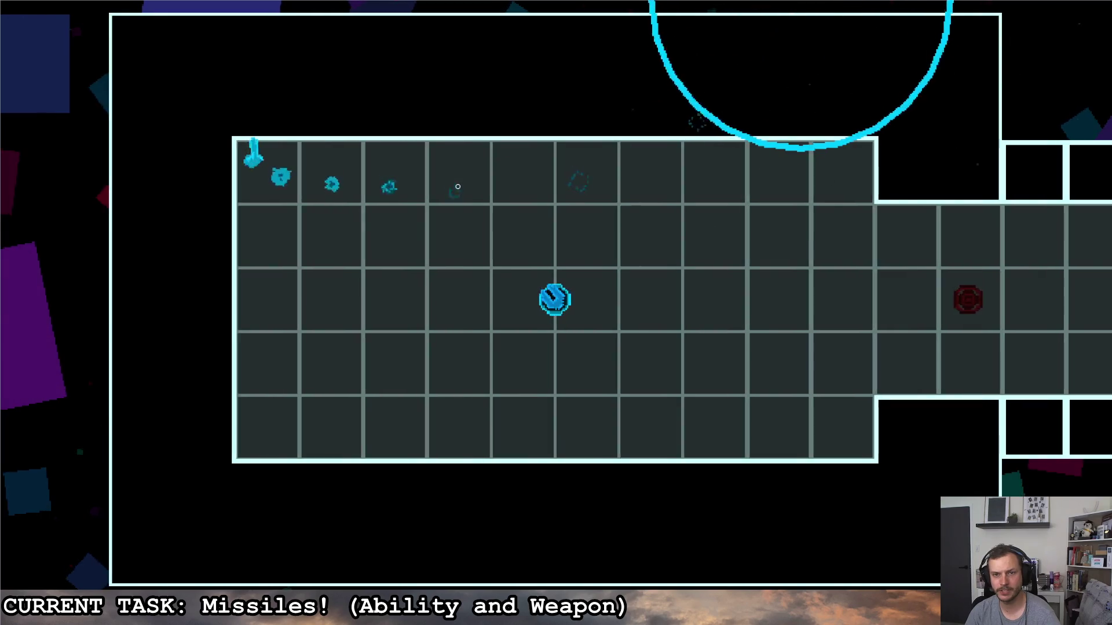
click(357, 176)
click(388, 145)
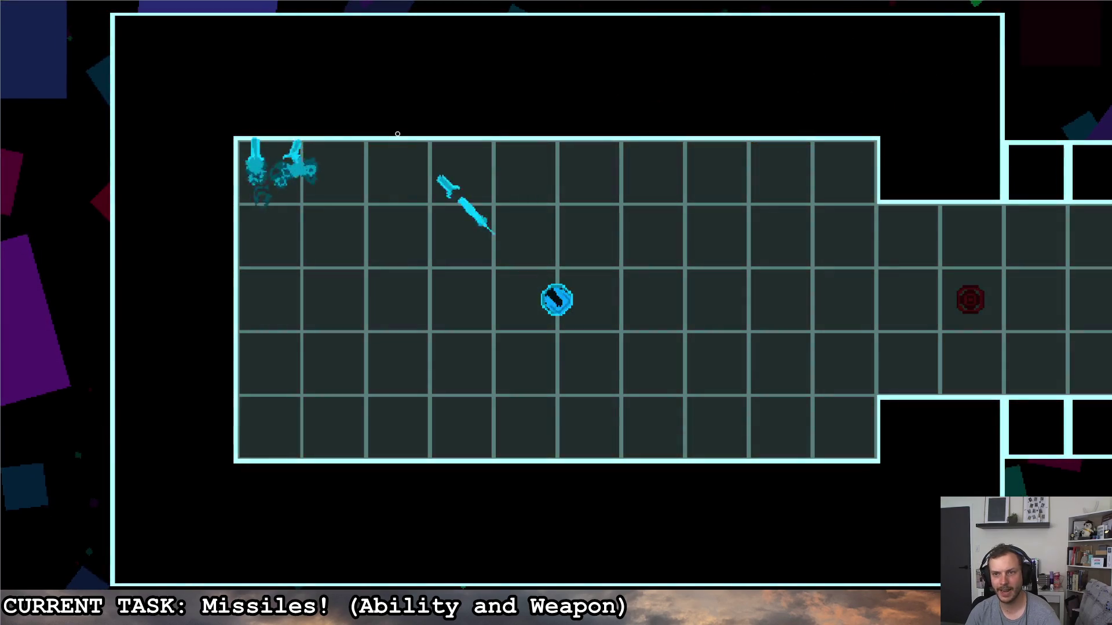
click(715, 169)
click(745, 150)
click(781, 426)
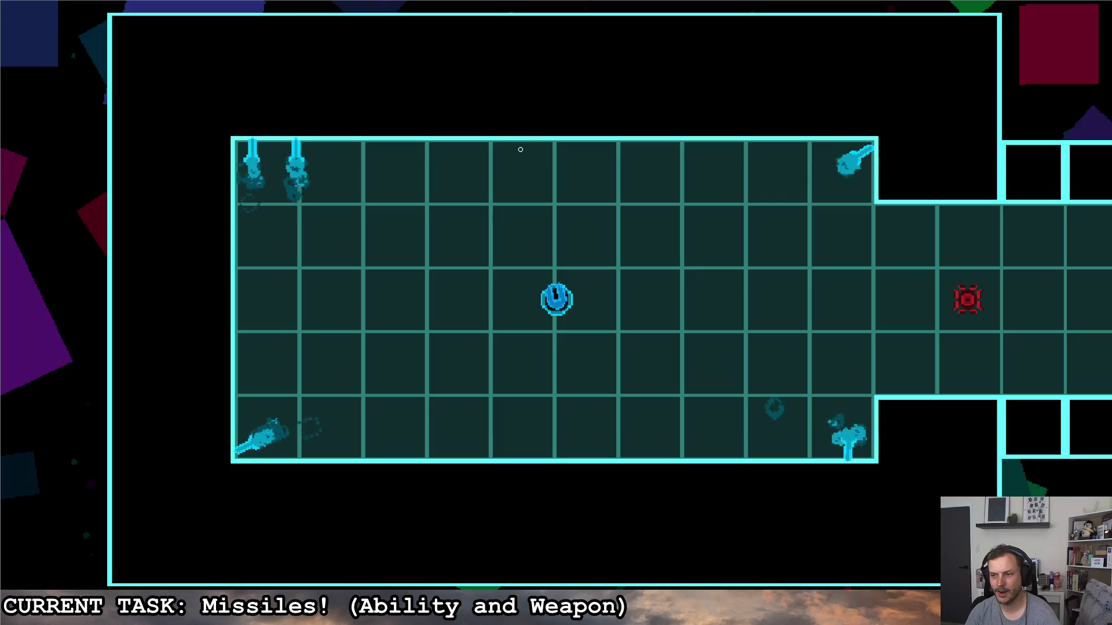
click(857, 452)
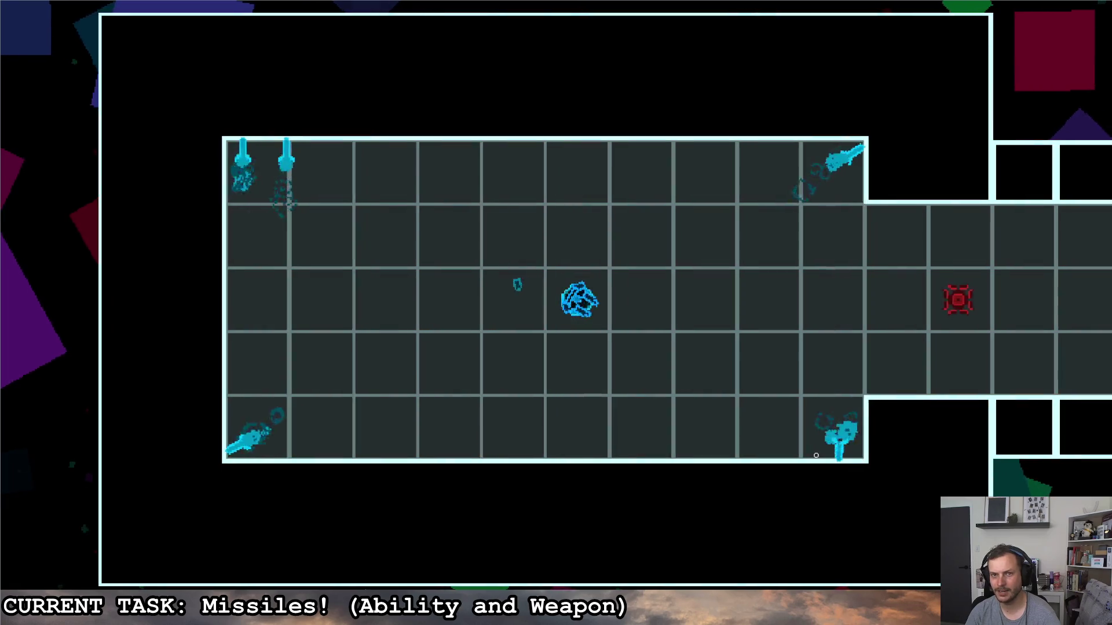
key(d)
click(857, 453)
- Steer through the octagonal room into the notch and unleash missiles on the red enemy there
key(d)
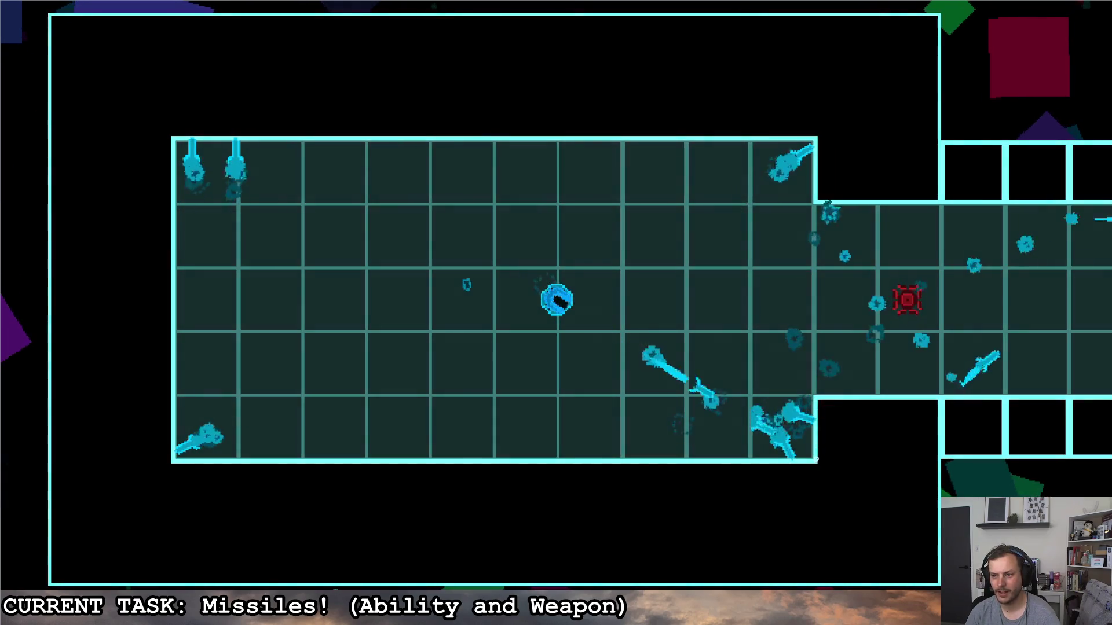
key(d)
key(s)
key(d)
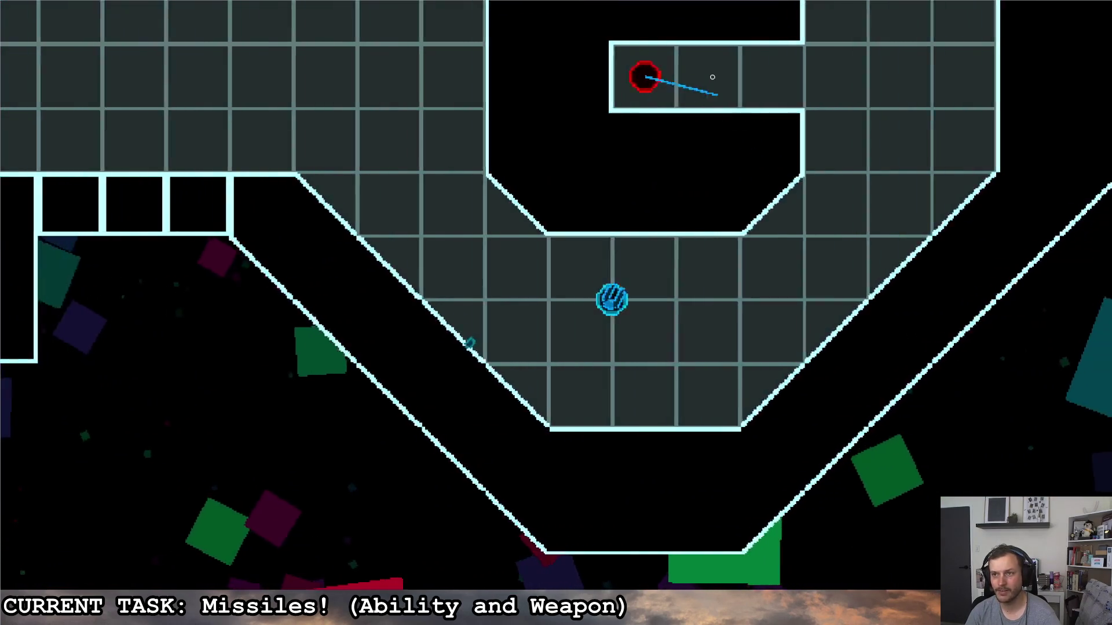
key(d)
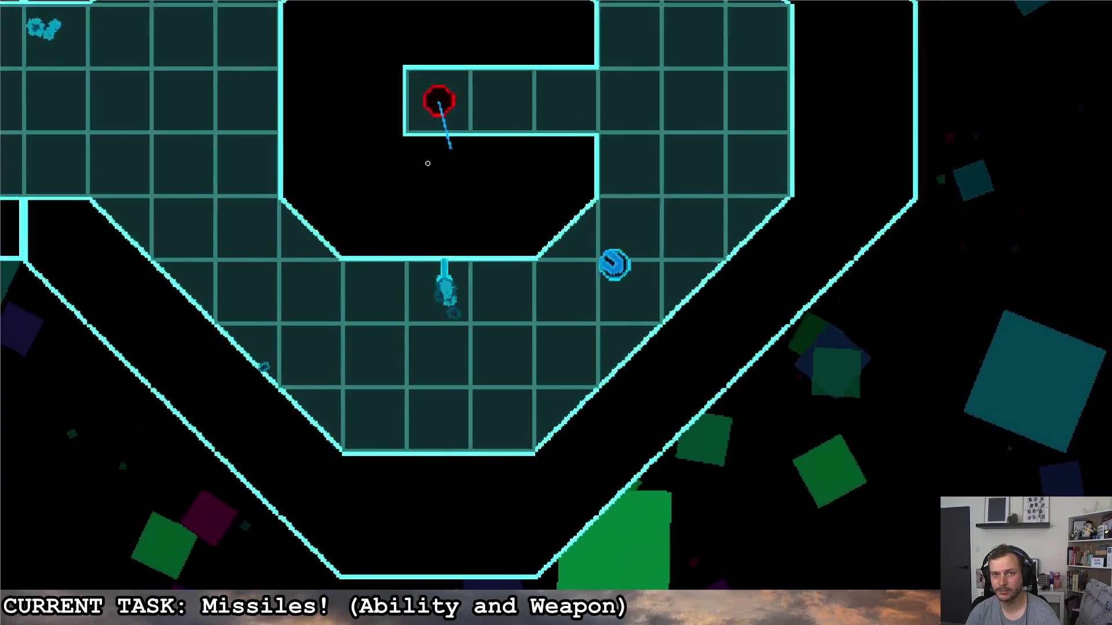
key(w)
key(a)
key(space)
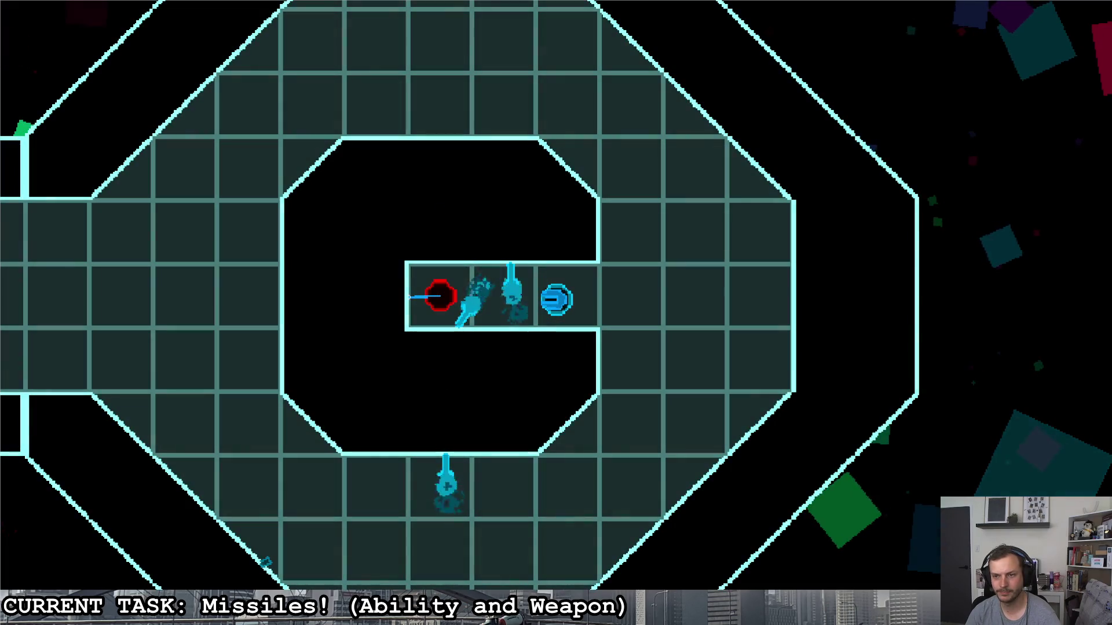
key(d)
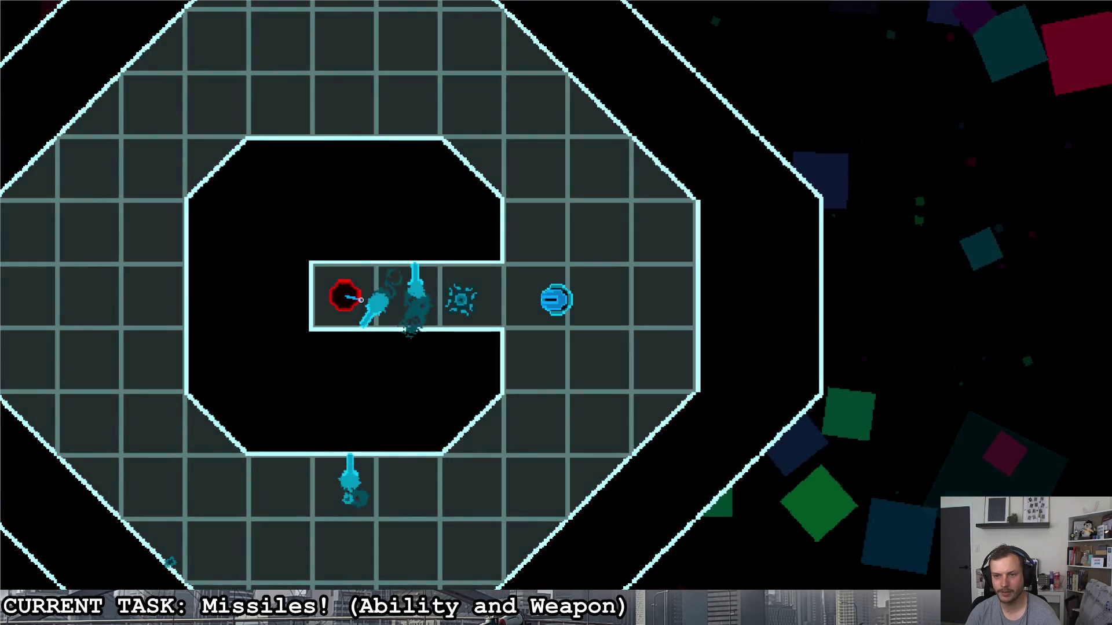
click(361, 299)
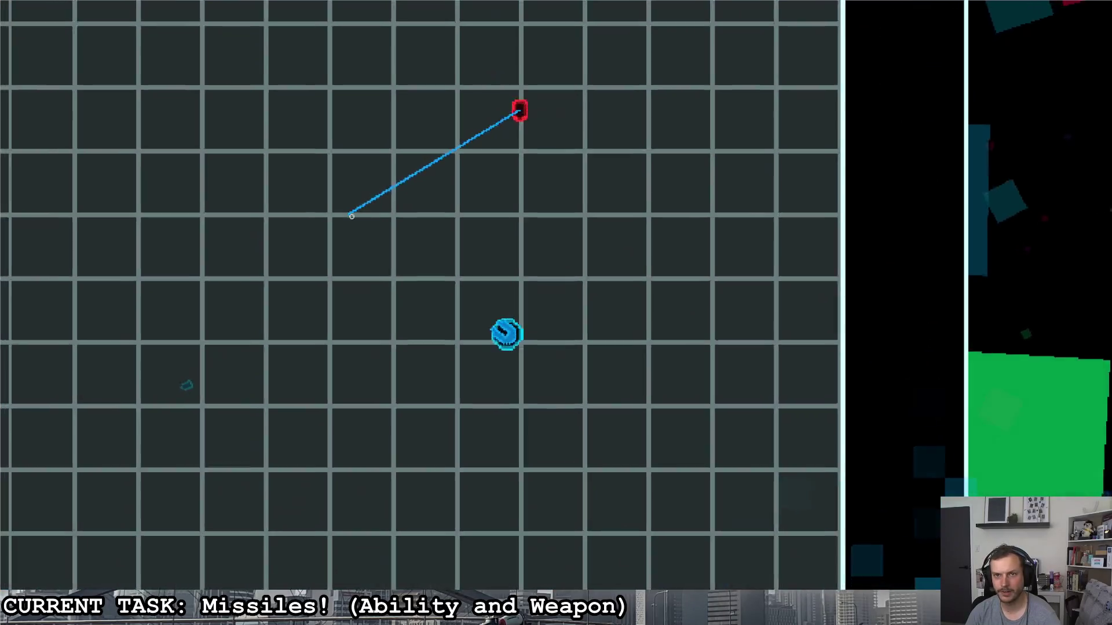
- Move into the next room and fire missiles at the red enemies
key(d)
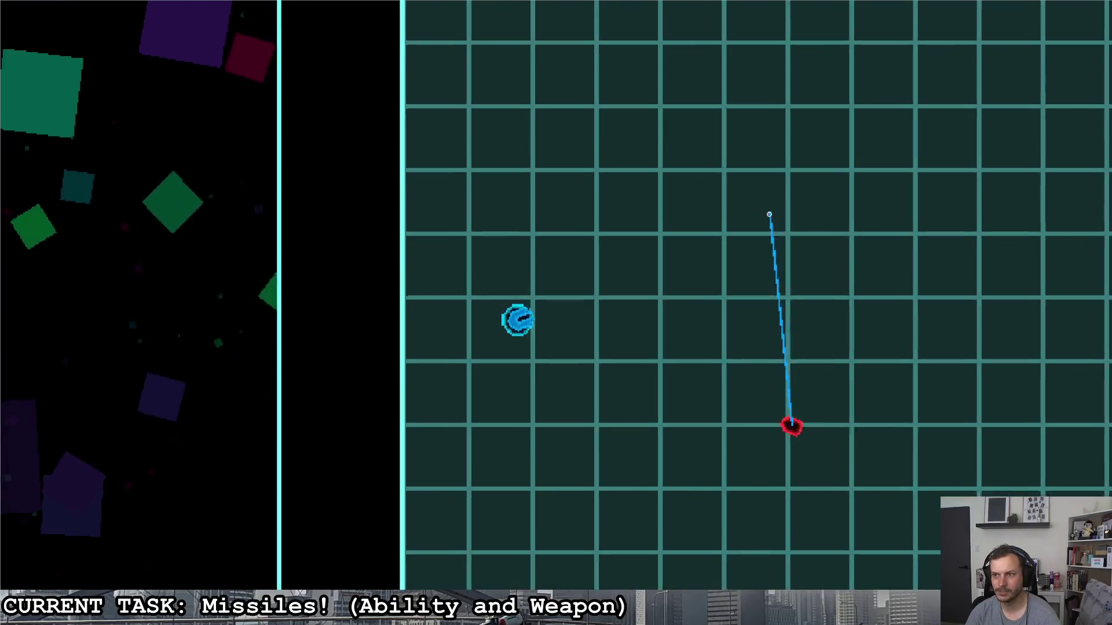
click(724, 197)
key(s)
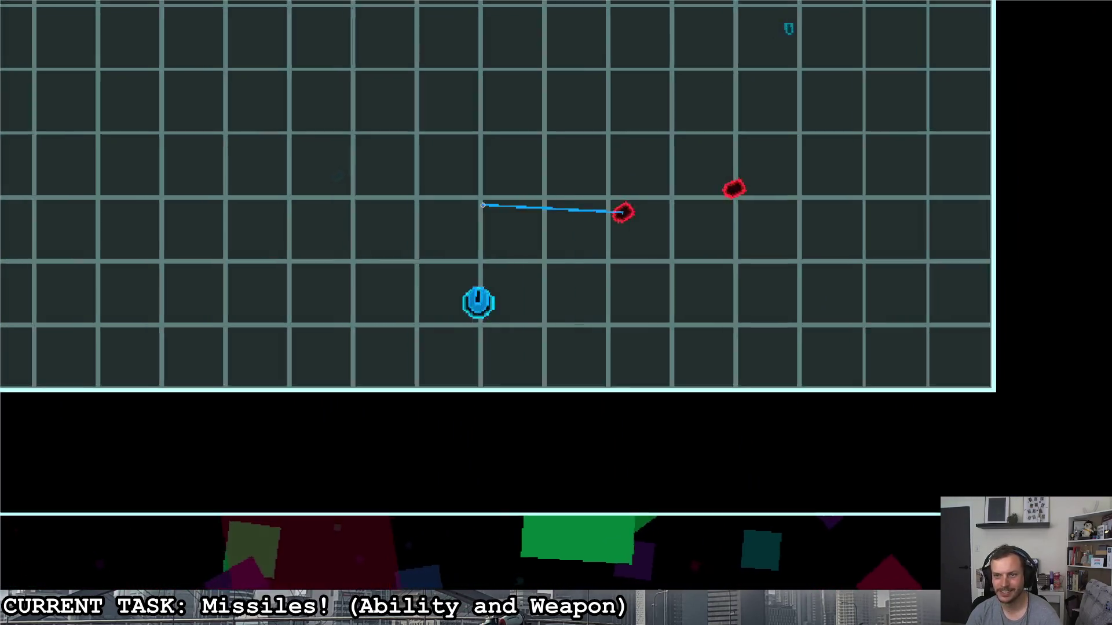
key(a)
key(w)
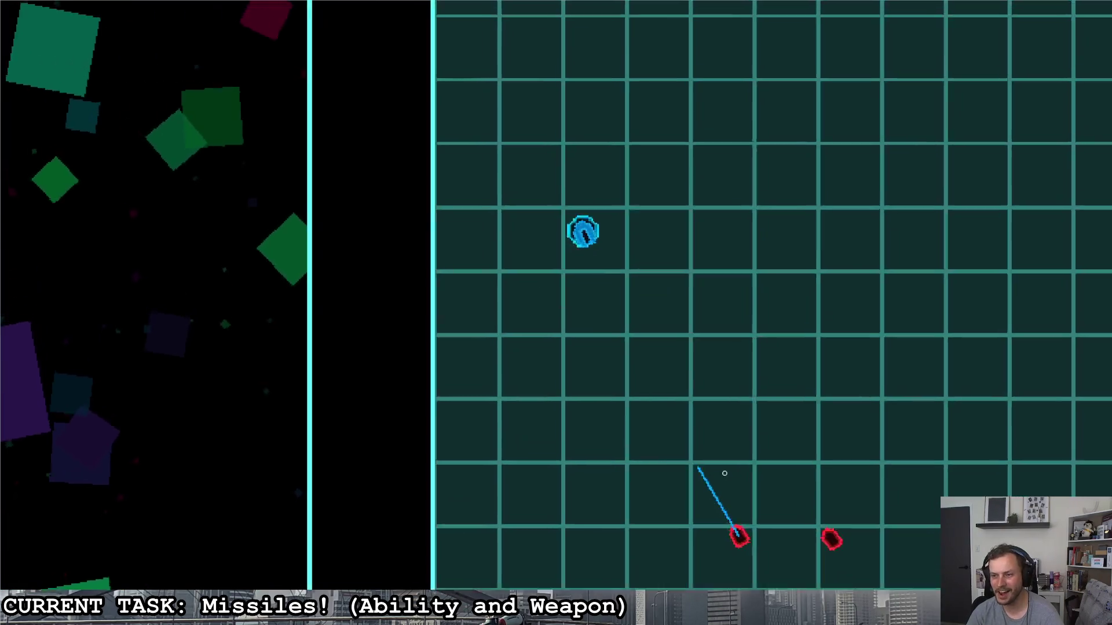
click(718, 473)
key(d)
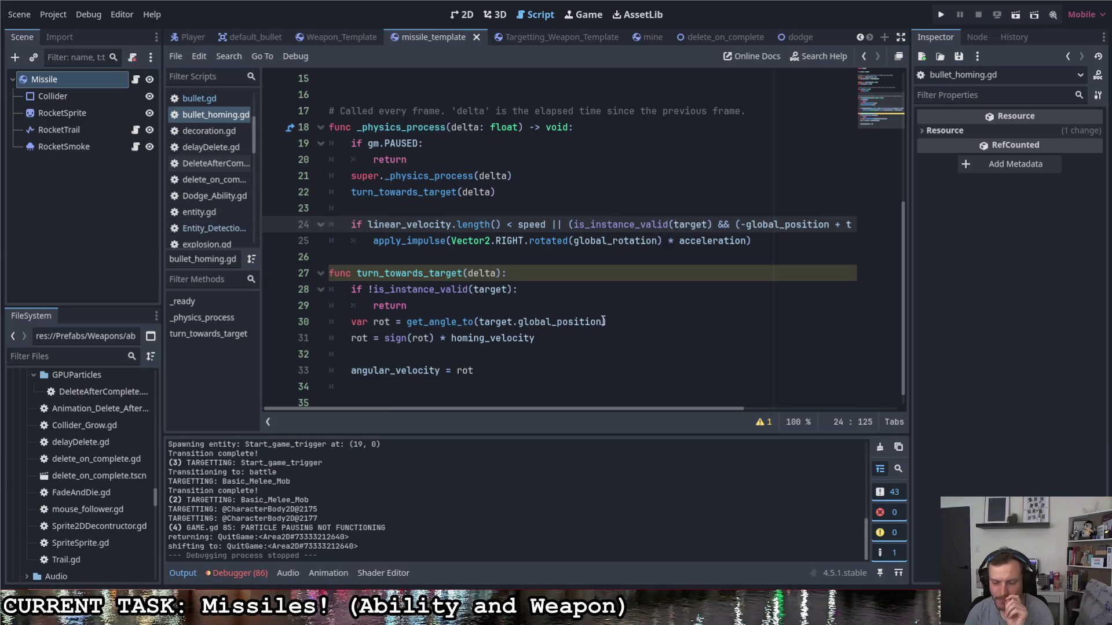
- Delete the target-angle check from line 24, leaving linear_velocity.length() < speed
drag(589, 409, 785, 388)
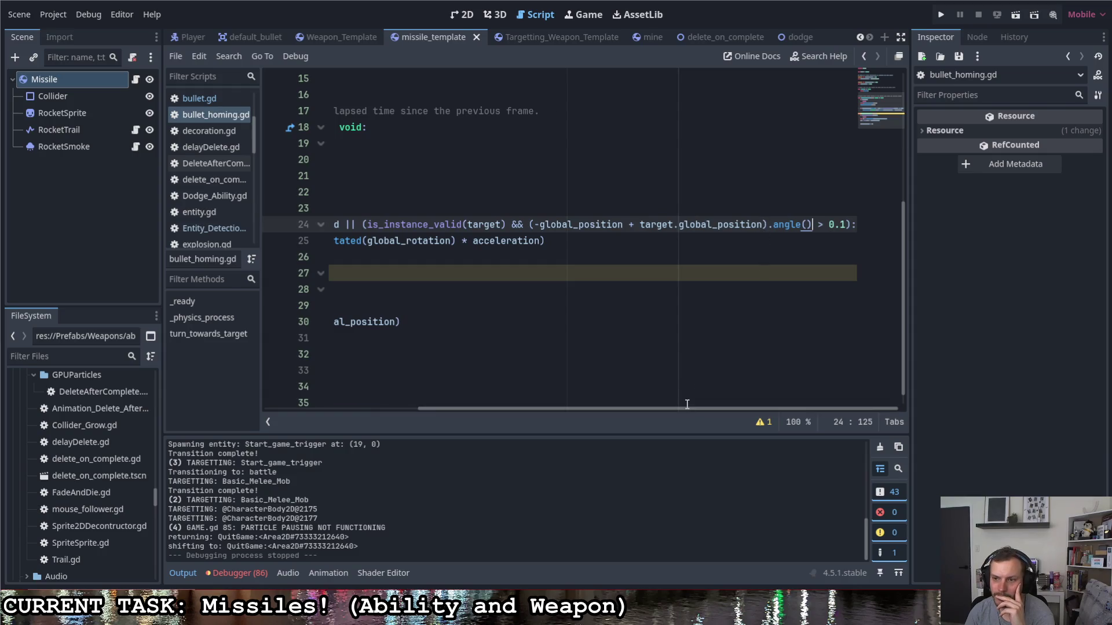
drag(686, 405, 517, 394)
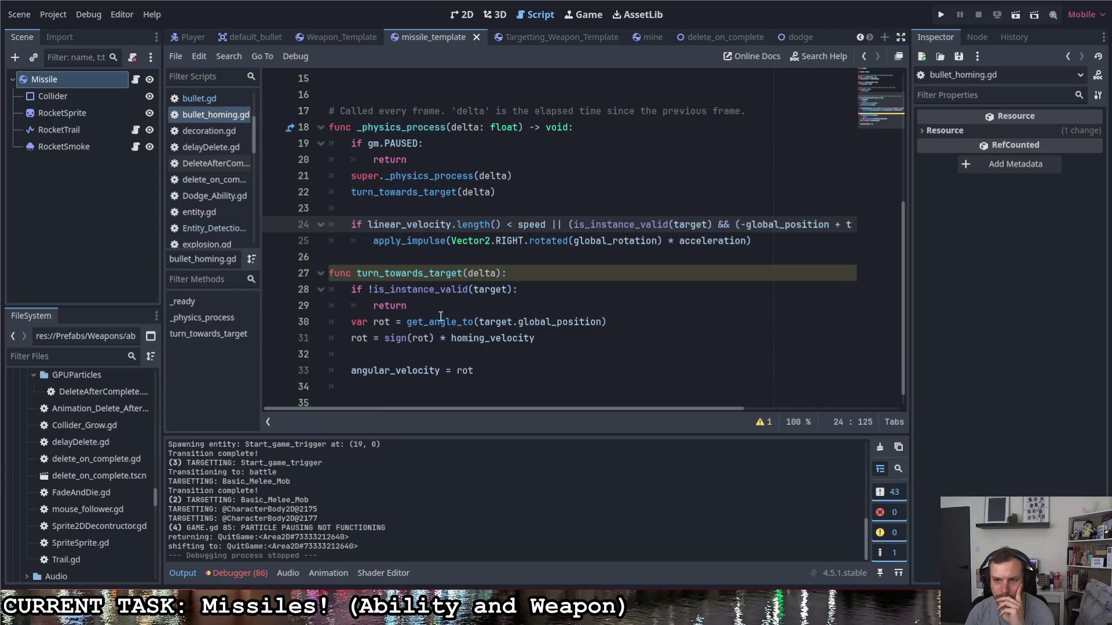
drag(408, 323, 608, 322)
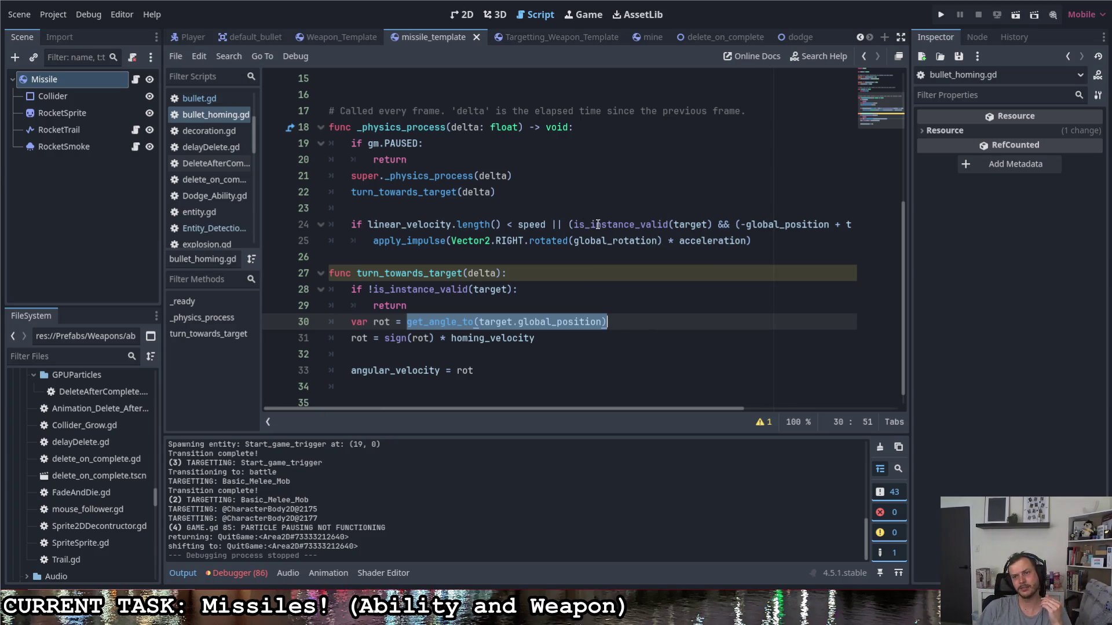
mouse_move(551, 225)
mouse_down()
mouse_move(854, 224)
mouse_move(839, 225)
mouse_up()
key(BackSpace)
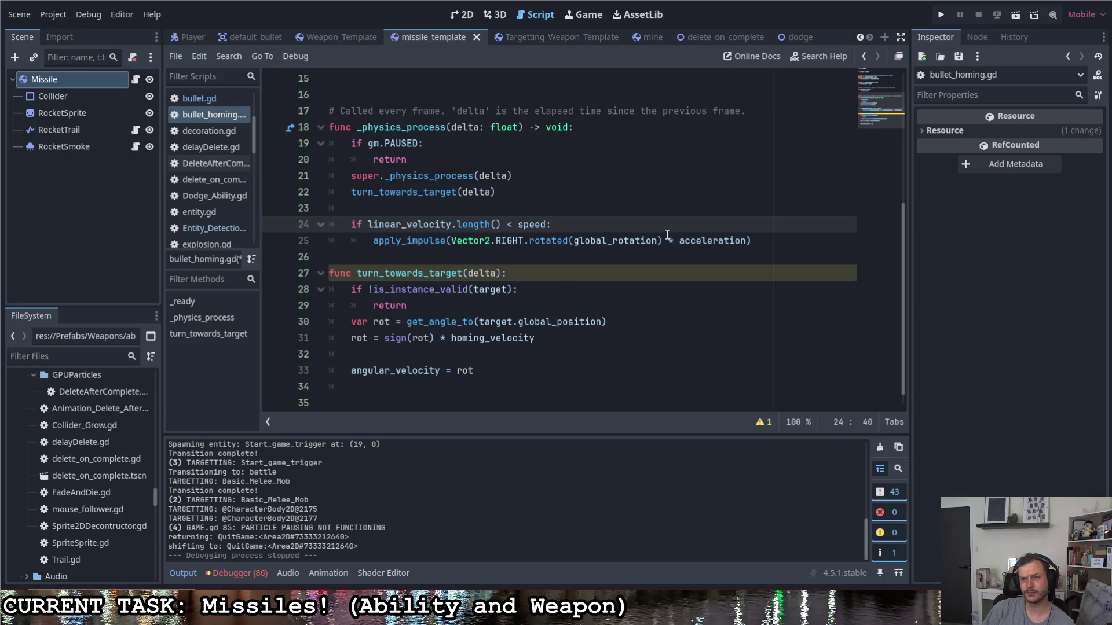
- Save, then change line 25's impulse multiplier from acceleration to speed
double_click(728, 242)
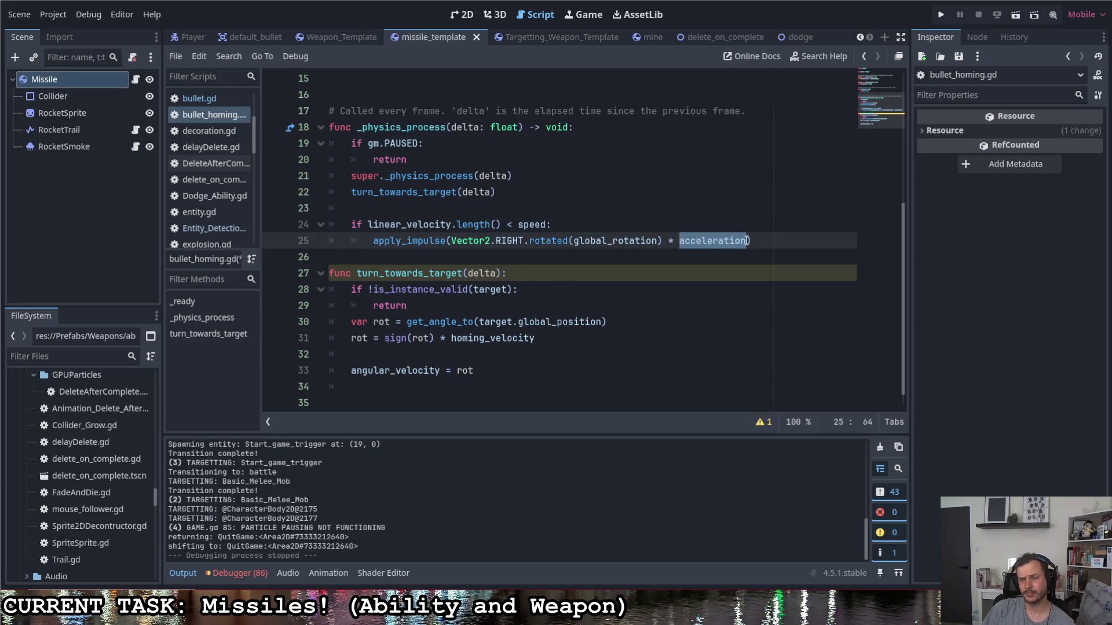
click(755, 241)
key(ctrl+s)
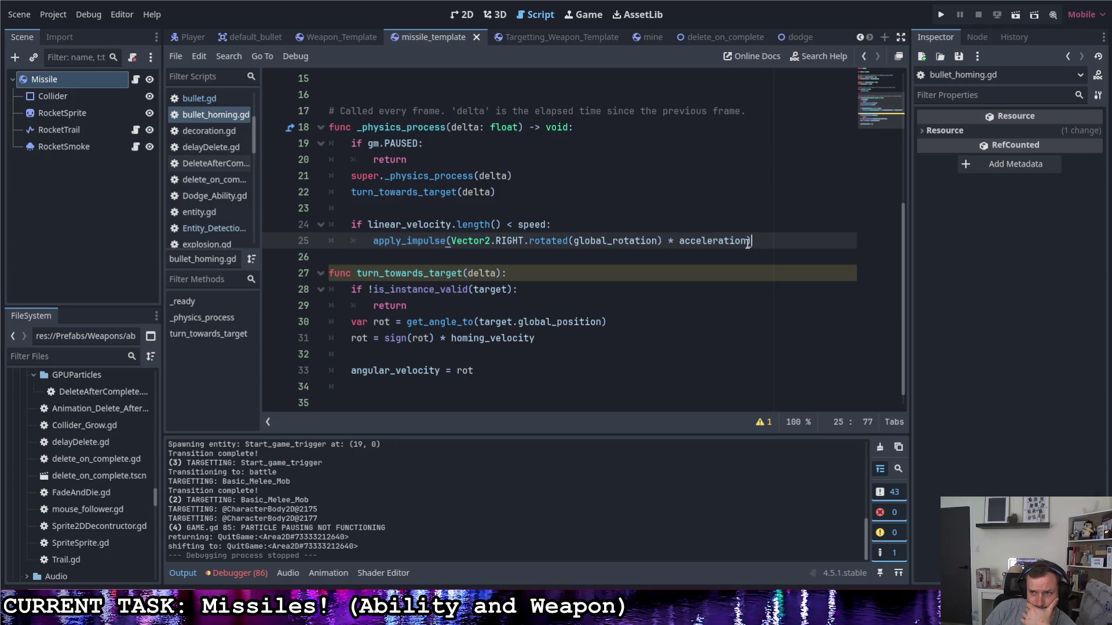
drag(747, 242, 679, 243)
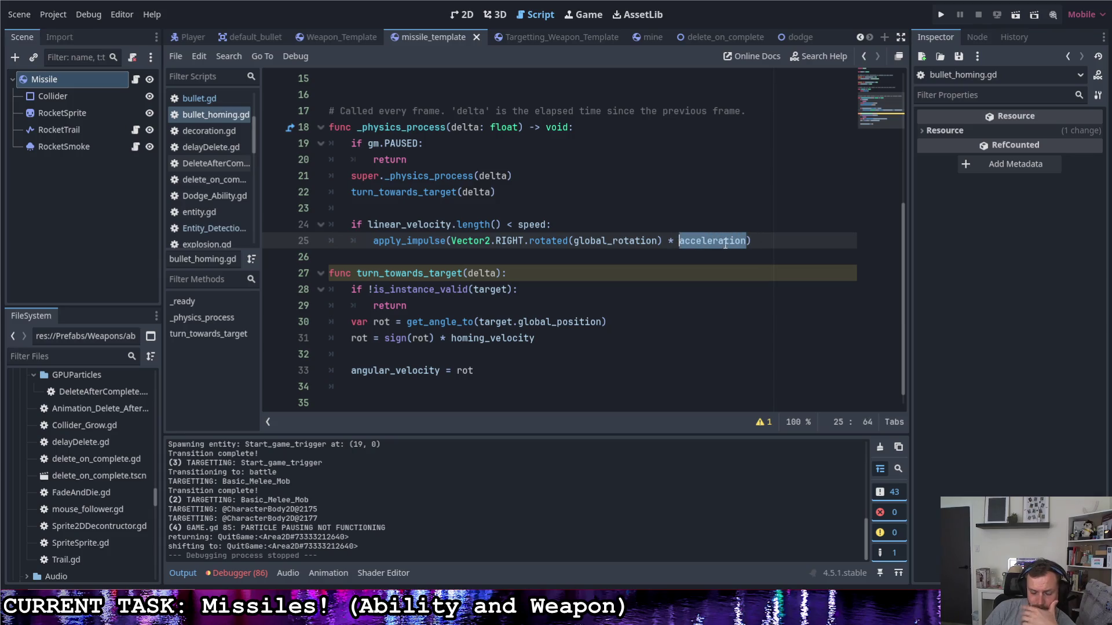
mouse_move(726, 242)
text(speed)
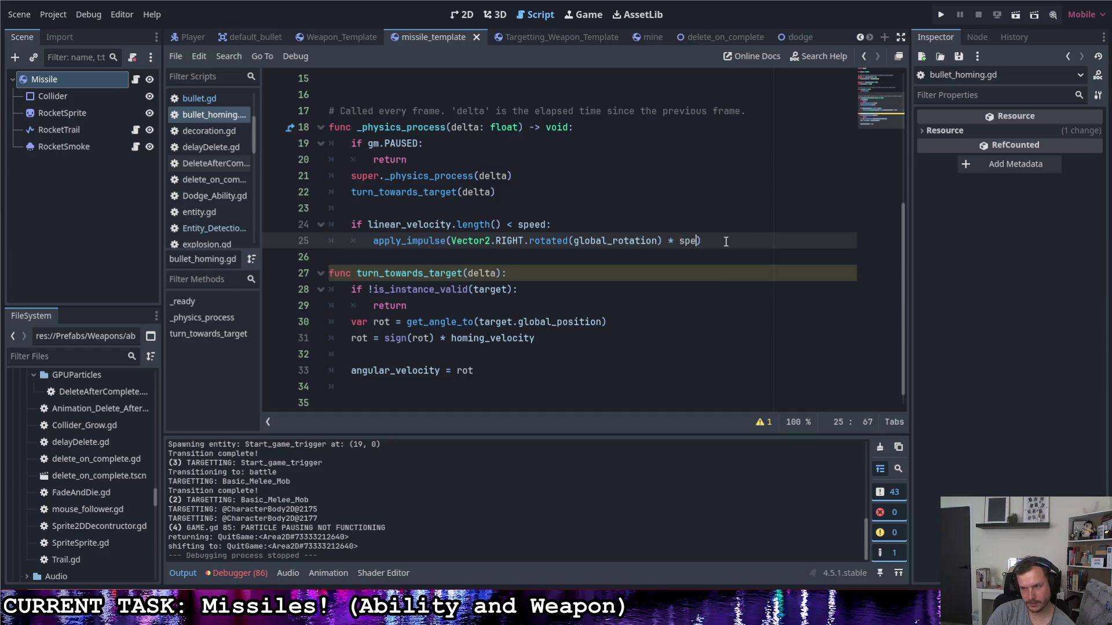
click(746, 210)
click(741, 240)
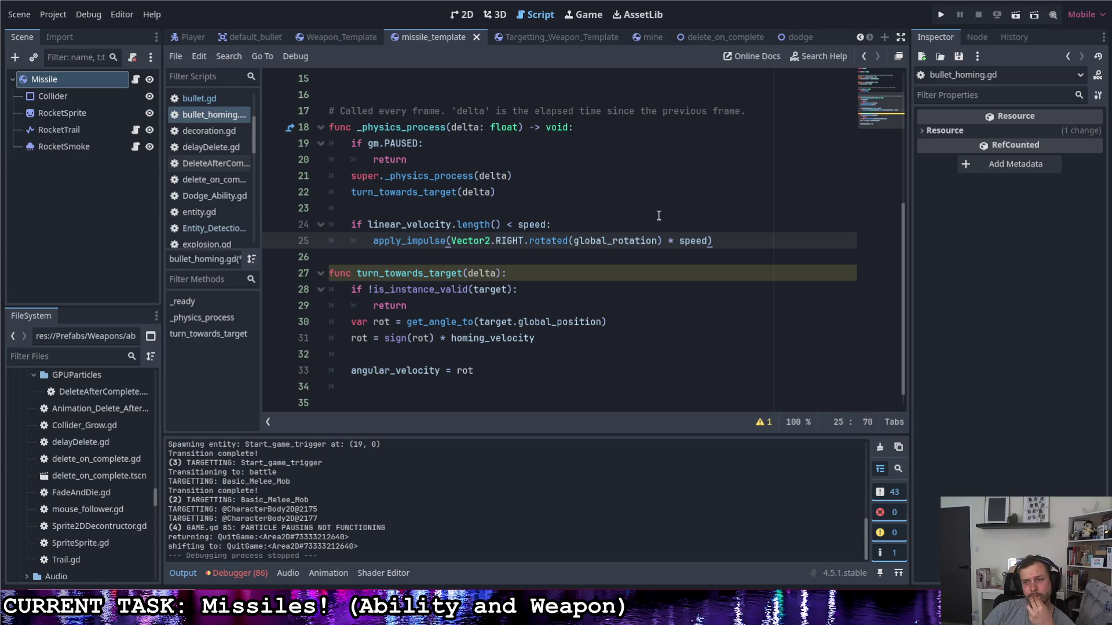
- Remove the stray && typed at the end of line 24's condition
click(547, 225)
text(:)
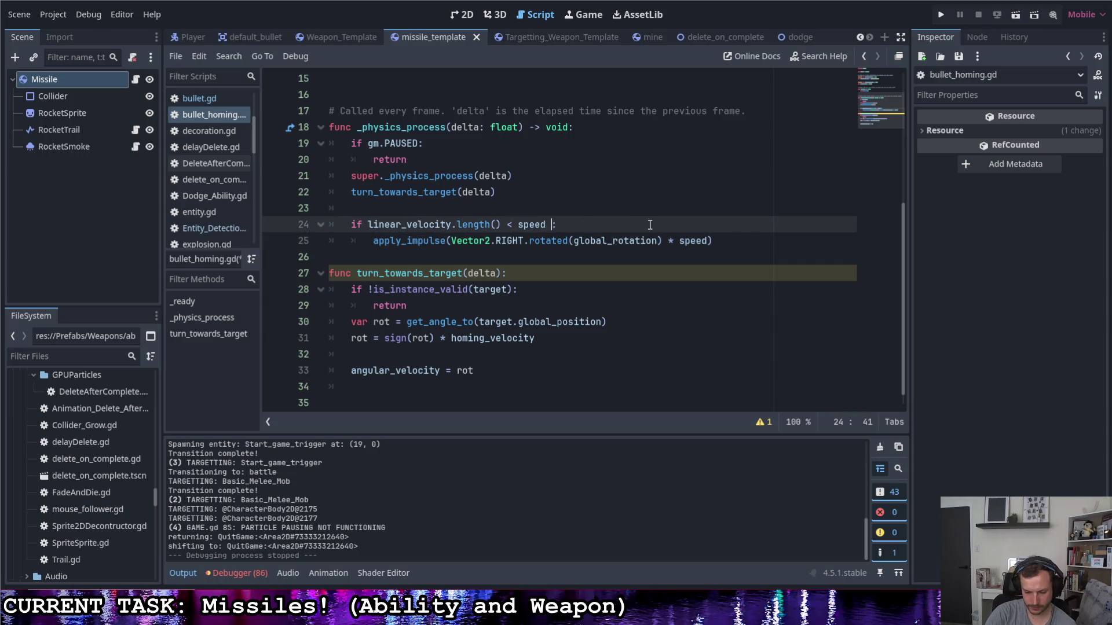
text(&&)
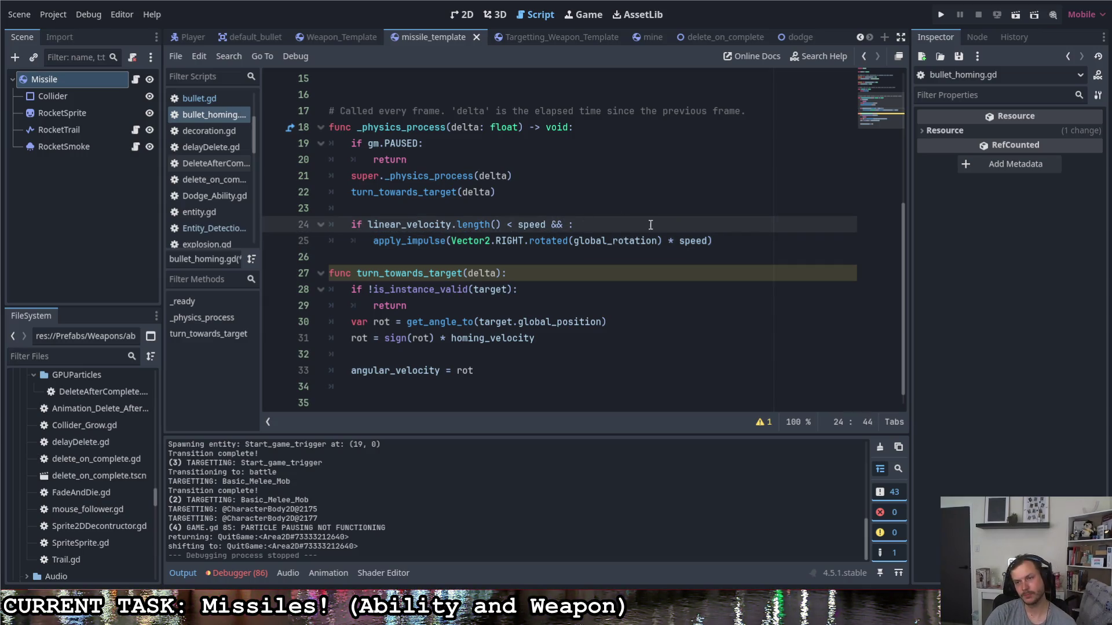
key(BackSpace)
key(BackSpace)
key(BackSpace)
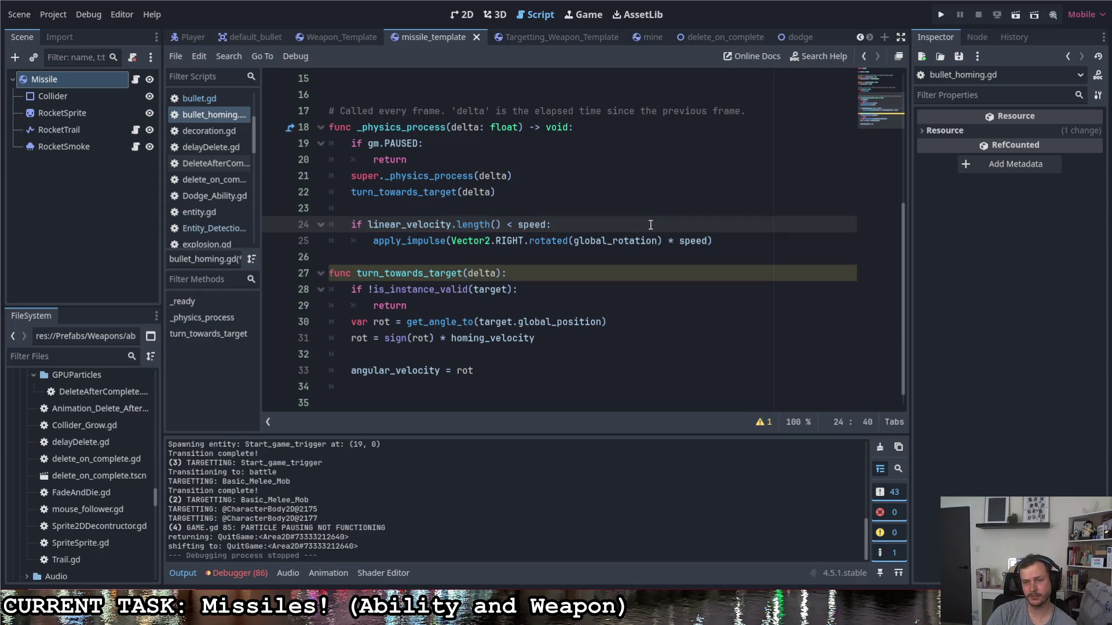
key(Down)
key(Down)
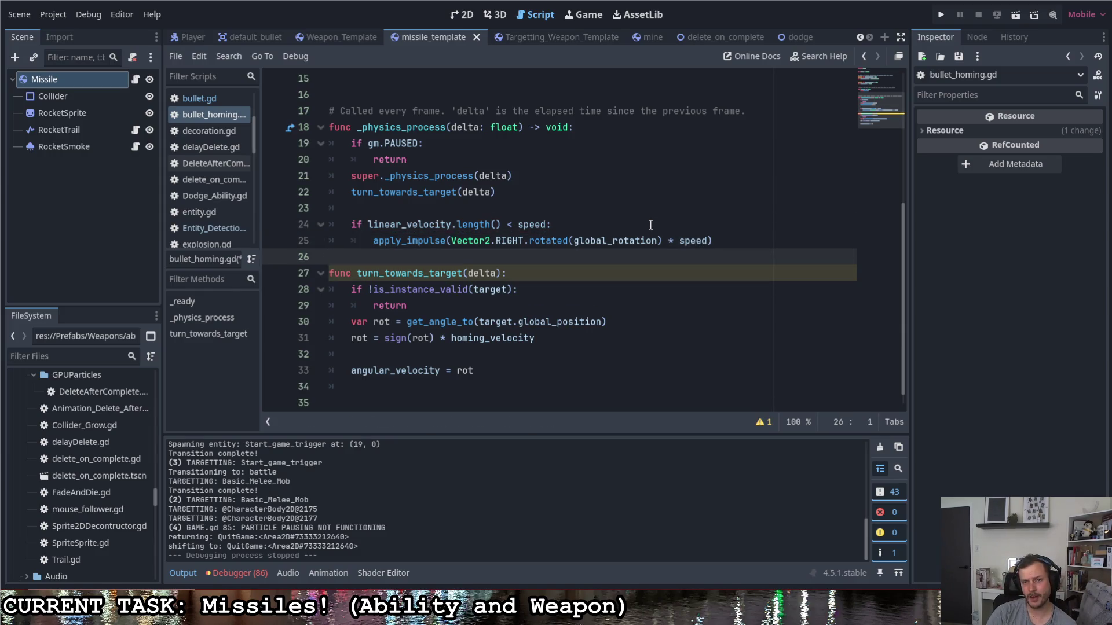
- Start a new if line after the thrust code with linear_velocity.angle() - rotation
key(Return)
key(Return)
key(Return)
key(Up)
key(Up)
key(Down)
text(if get_angle)
key(Return)
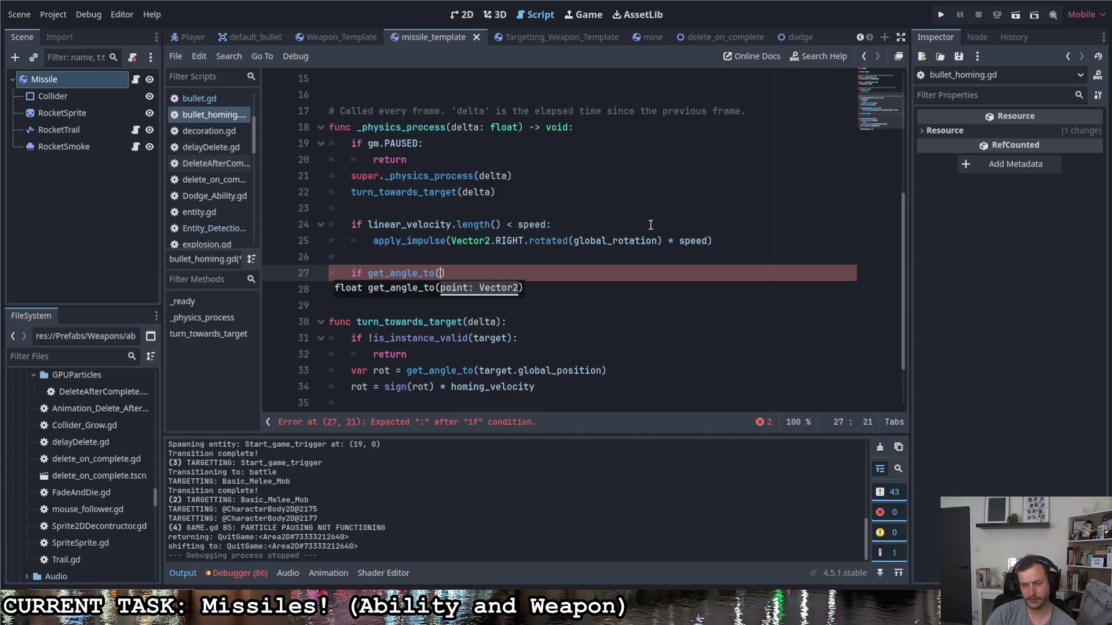
key(BackSpace)
key(BackSpace)
key(BackSpace)
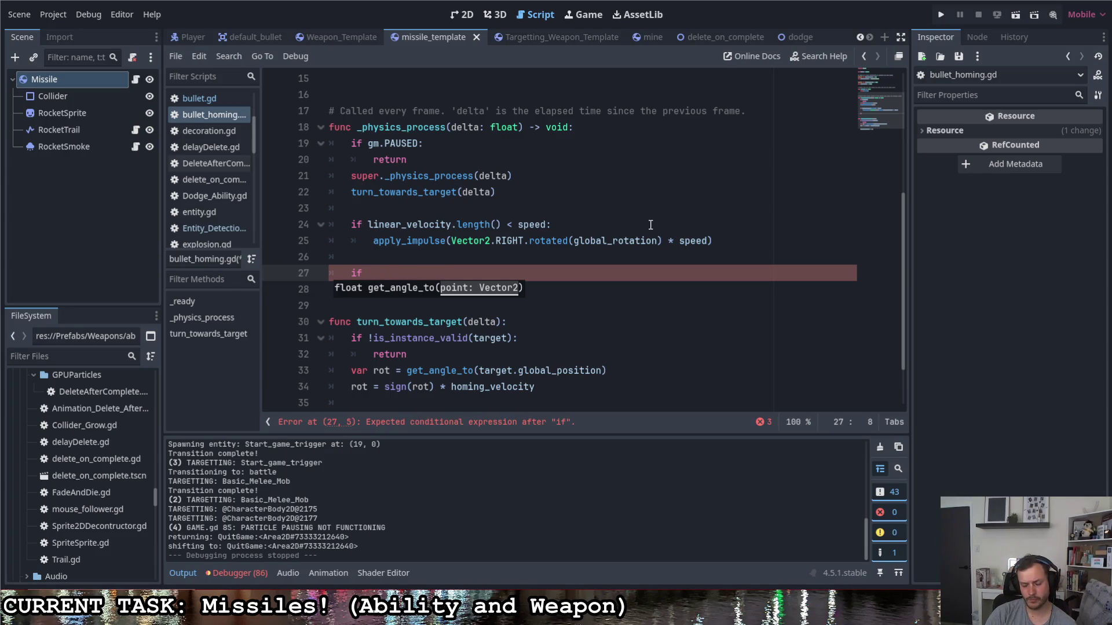
text(linear)
key(Down)
key(Return)
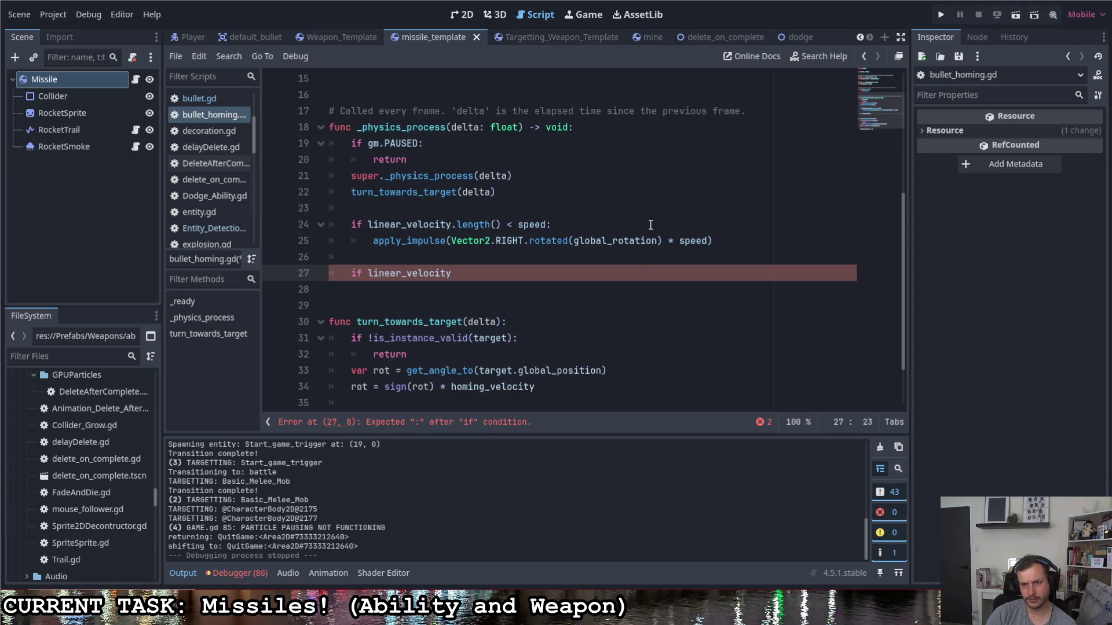
text( !=)
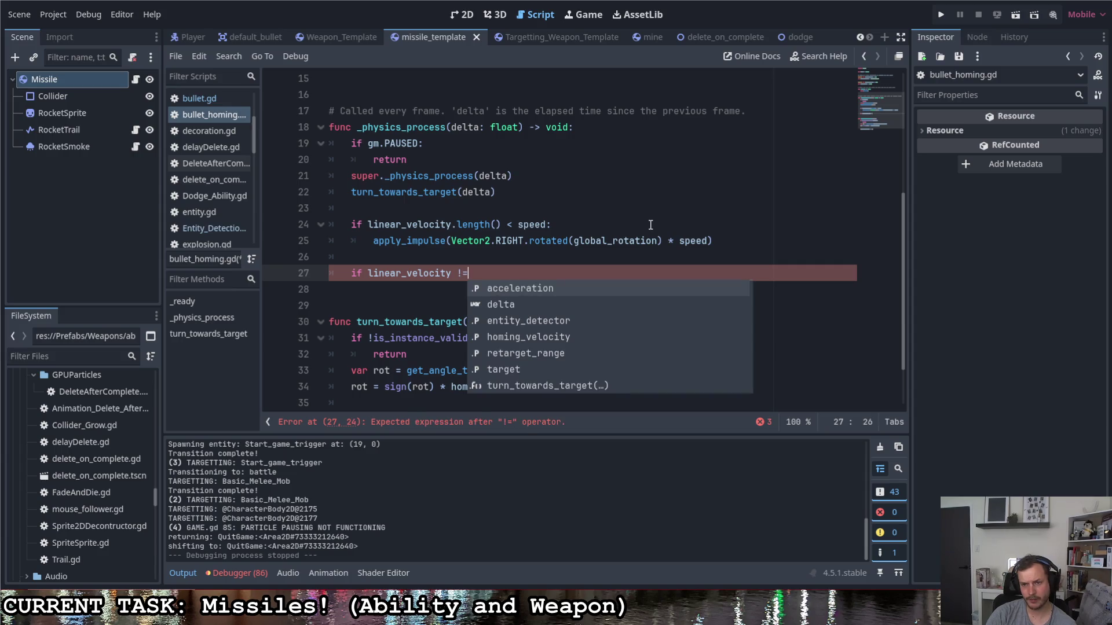
key(BackSpace)
key(BackSpace)
key(BackSpace)
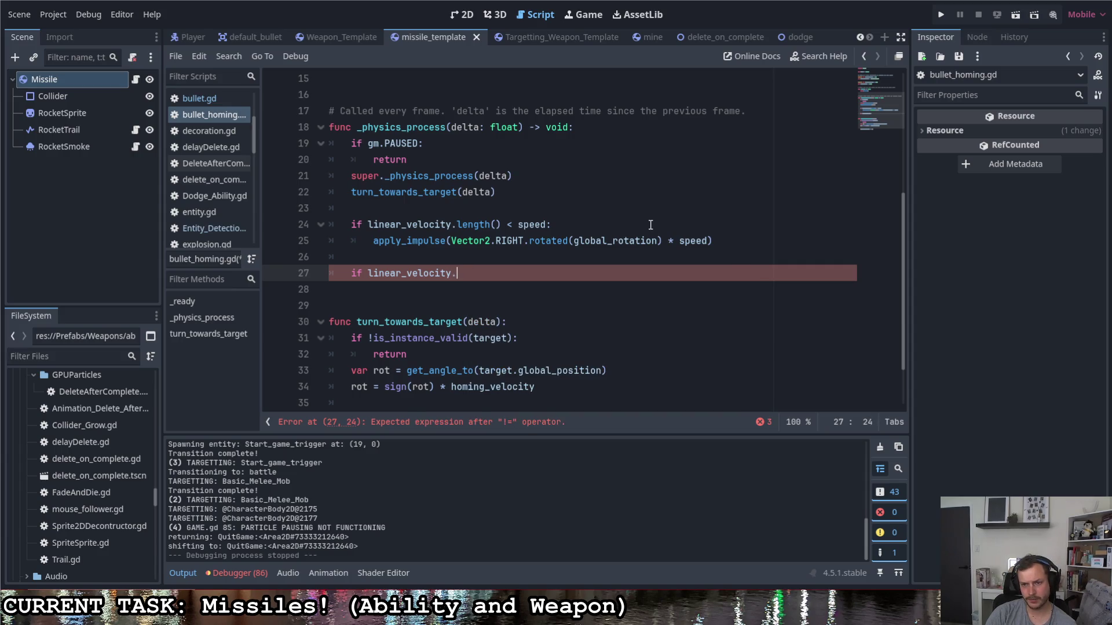
text(.angle)
key(Return)
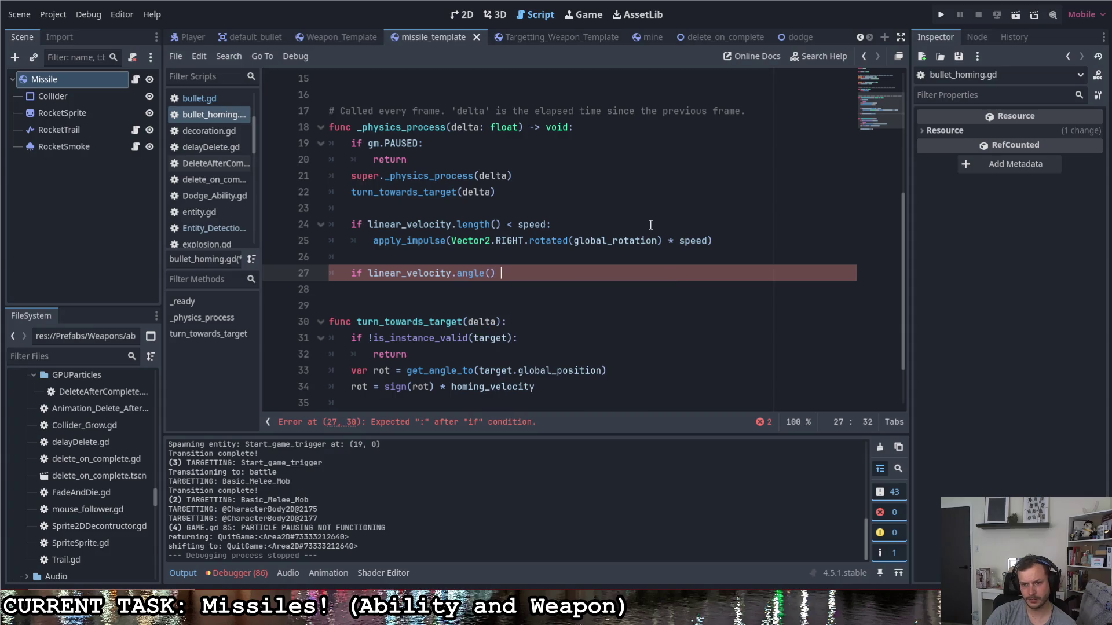
text(- global)
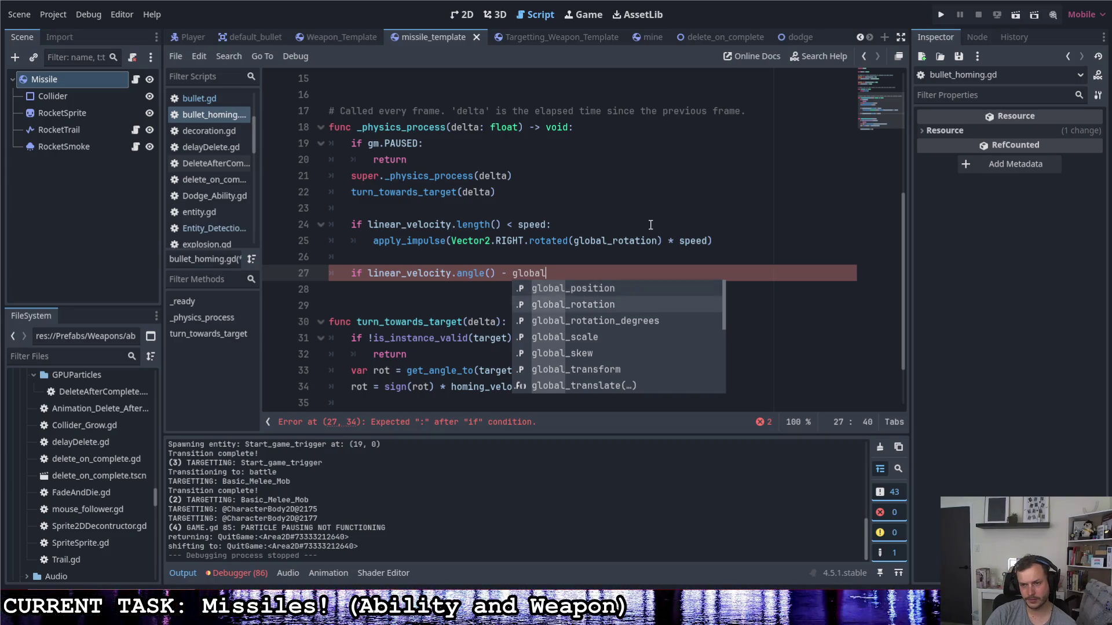
key(Return)
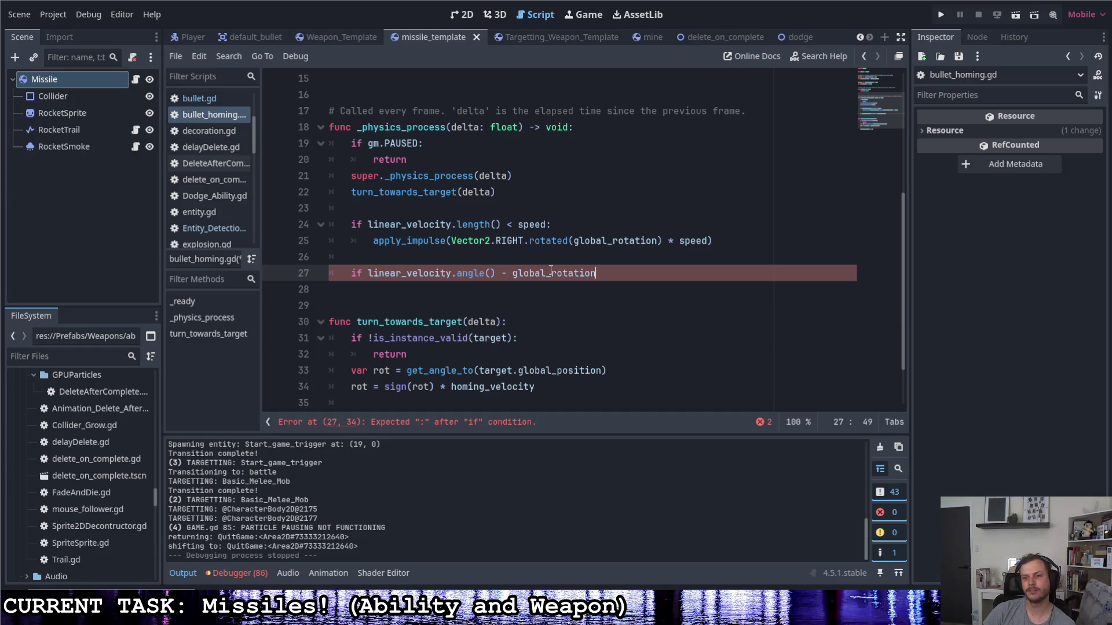
drag(551, 272, 517, 272)
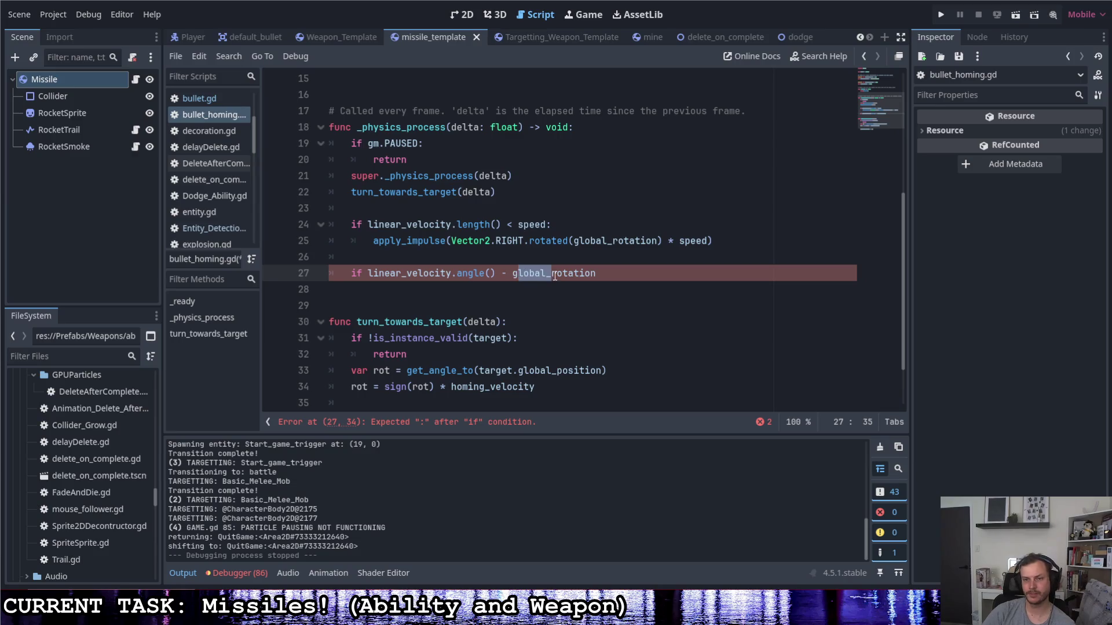
key(BackSpace)
key(BackSpace)
- Wrap the expression in abs(), end the if with a colon, and begin an apply call beneath
click(369, 272)
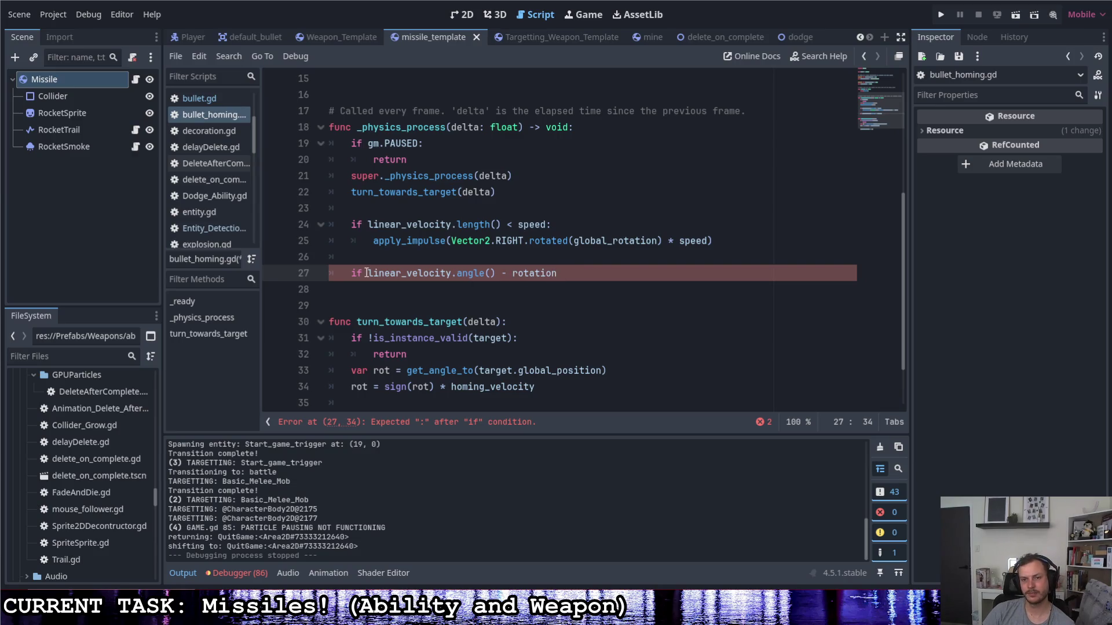
text(abd()
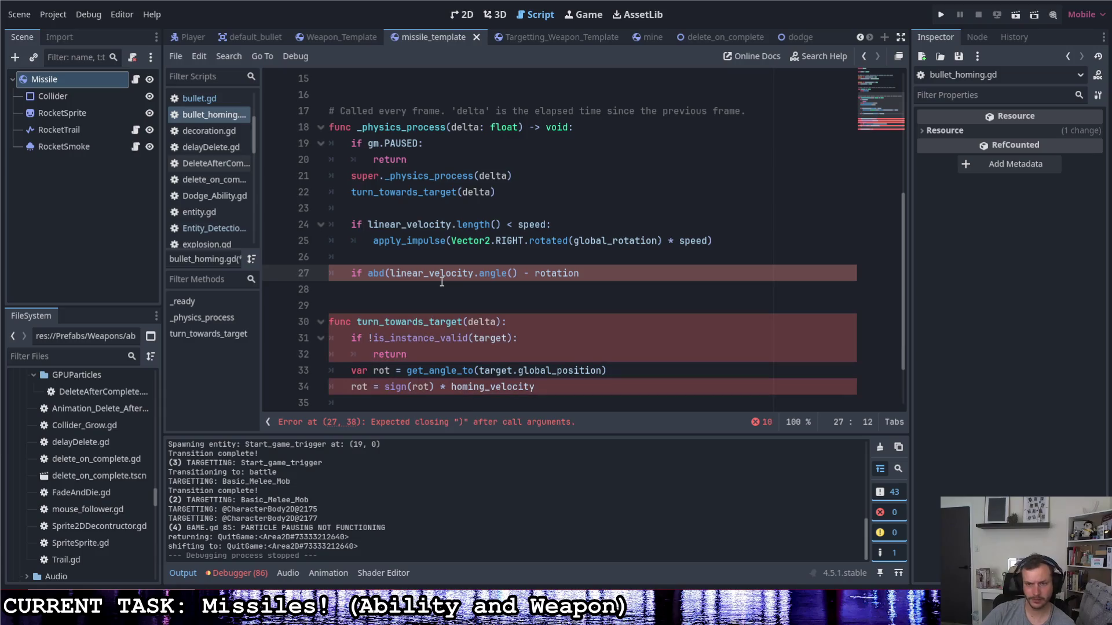
key(Left)
key(BackSpace)
text(s)
click(584, 273)
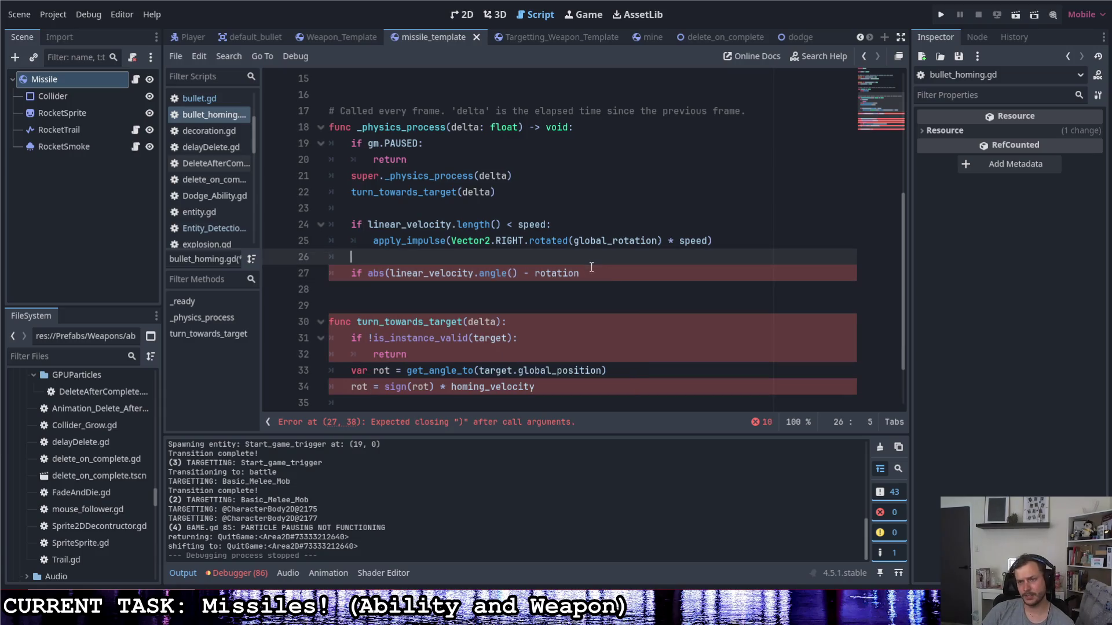
text())
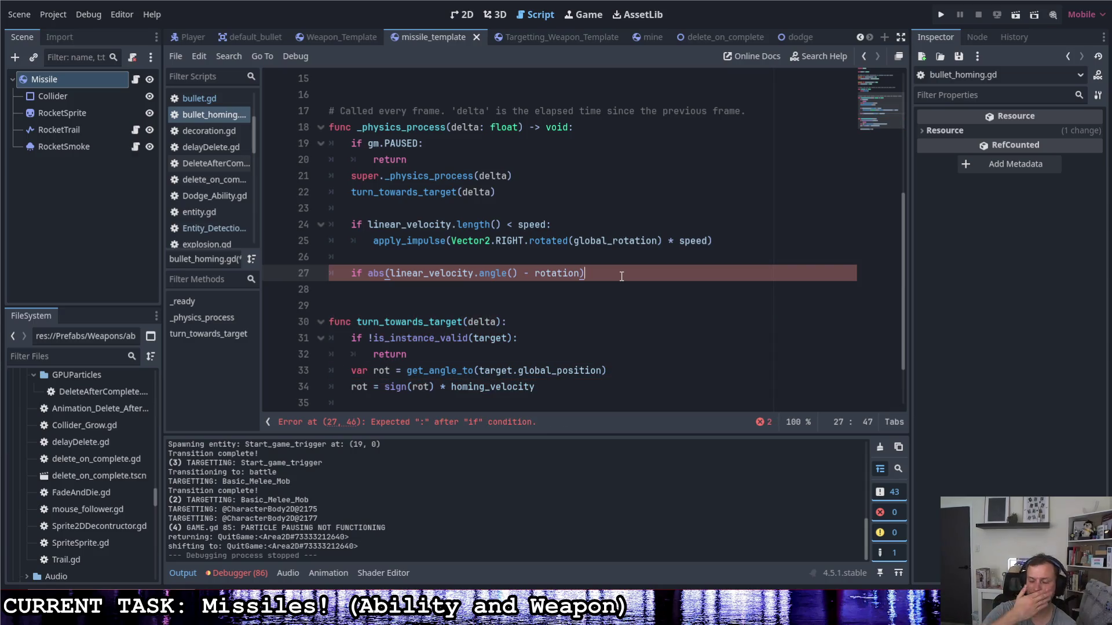
text( ::)
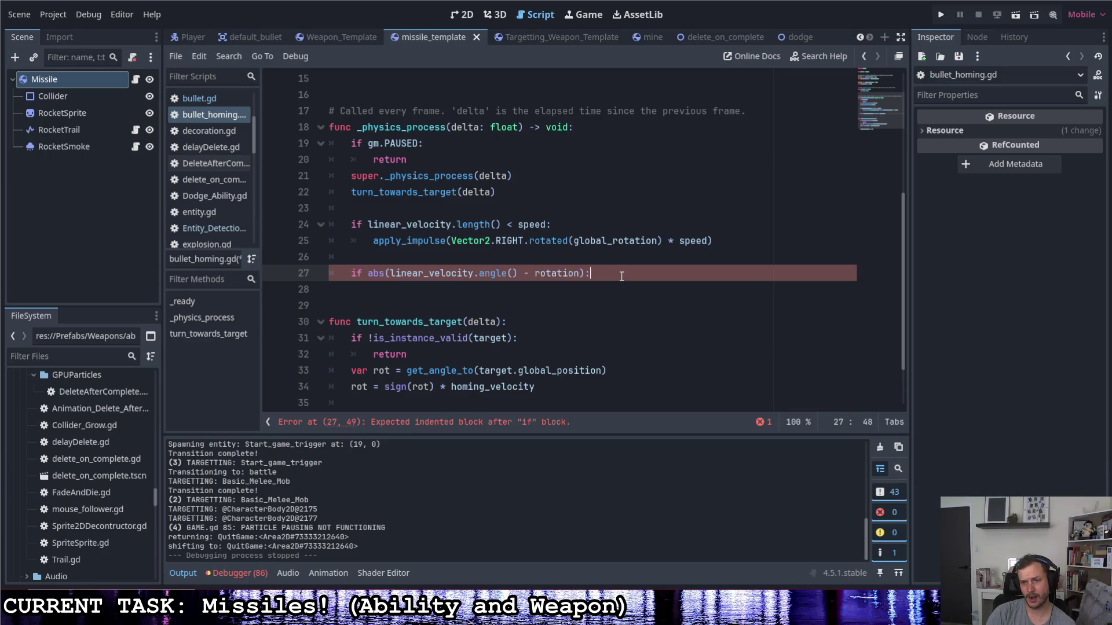
key(Return)
text(apply)
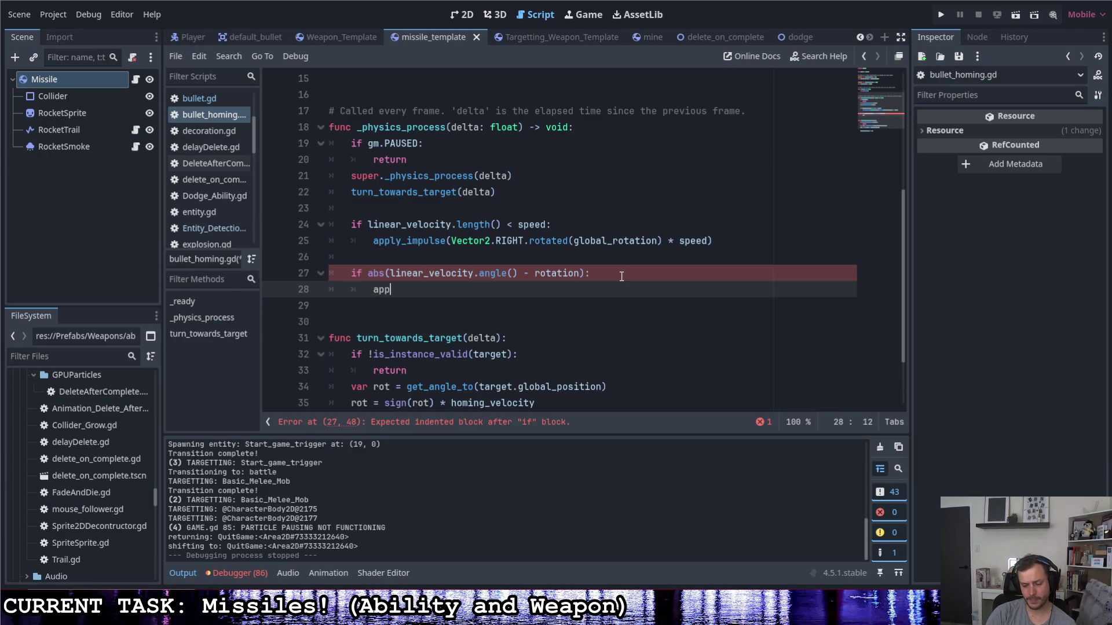
key(Down)
key(Down)
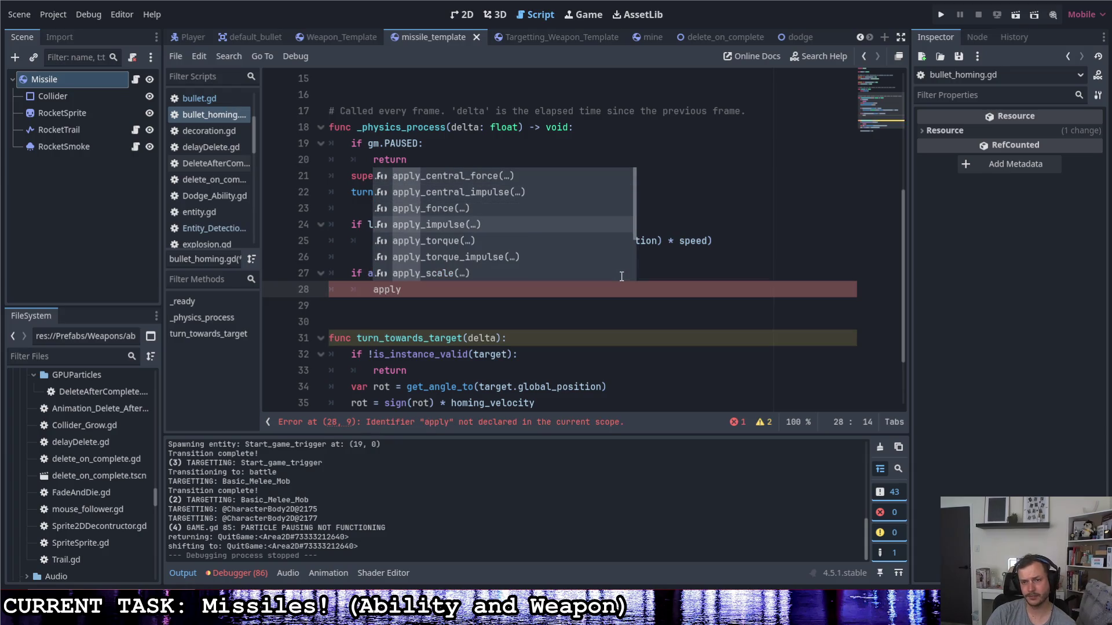
- Insert an apply_force() call in the drift check and look it up in the RigidBody2D docs
key(Up)
key(Return)
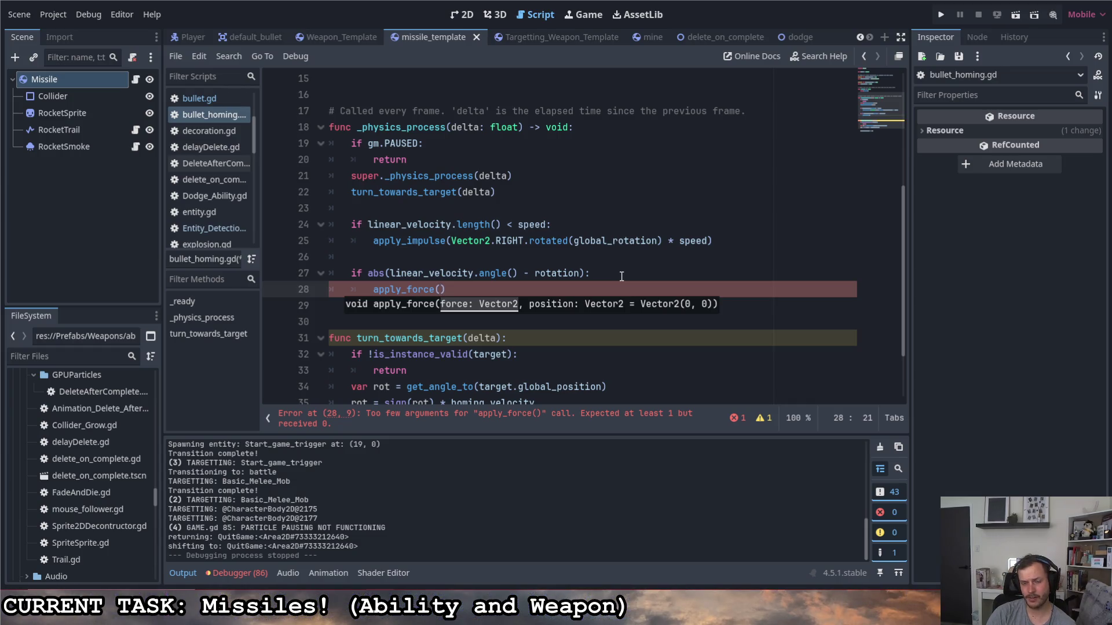
right_click(414, 288)
click(457, 579)
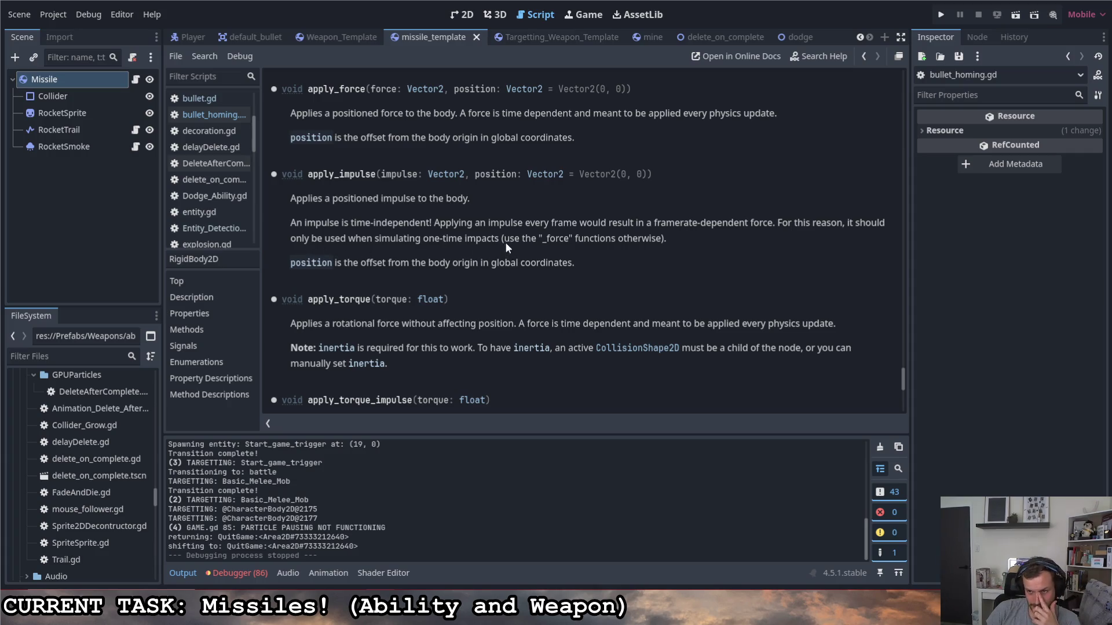
- Change line 25's thrust call from apply_impulse to apply_force
click(135, 80)
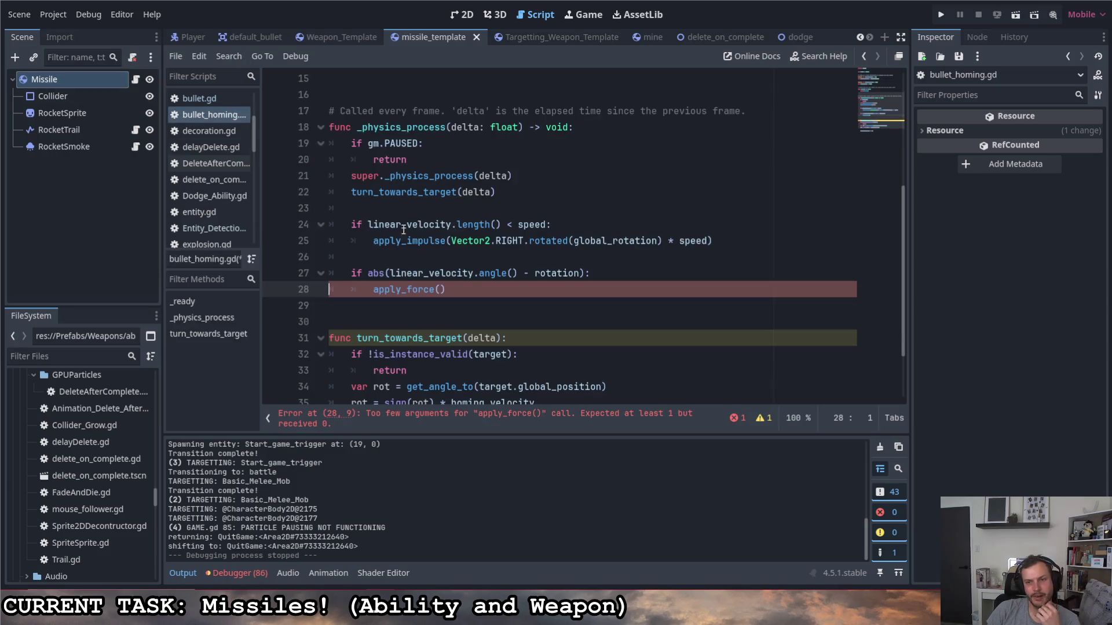
drag(446, 240, 407, 241)
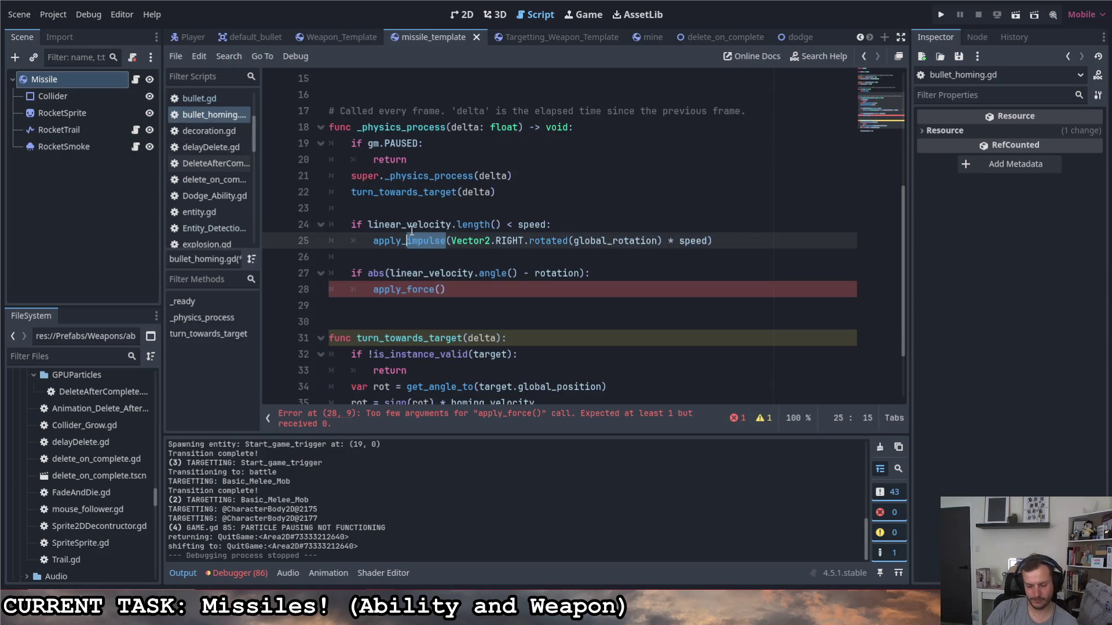
text(force)
click(452, 291)
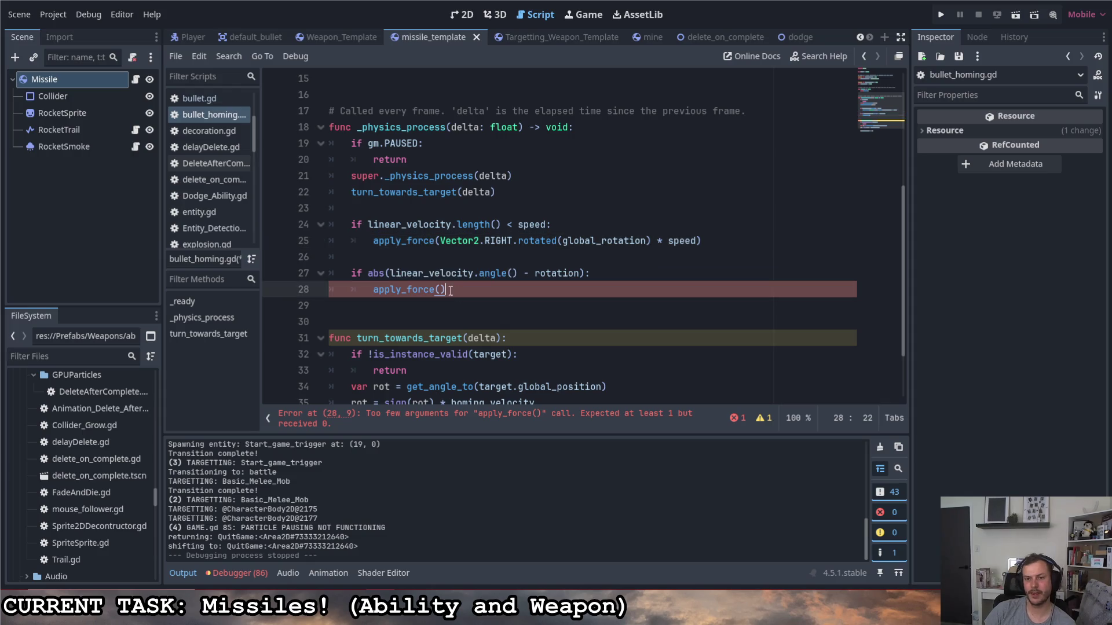
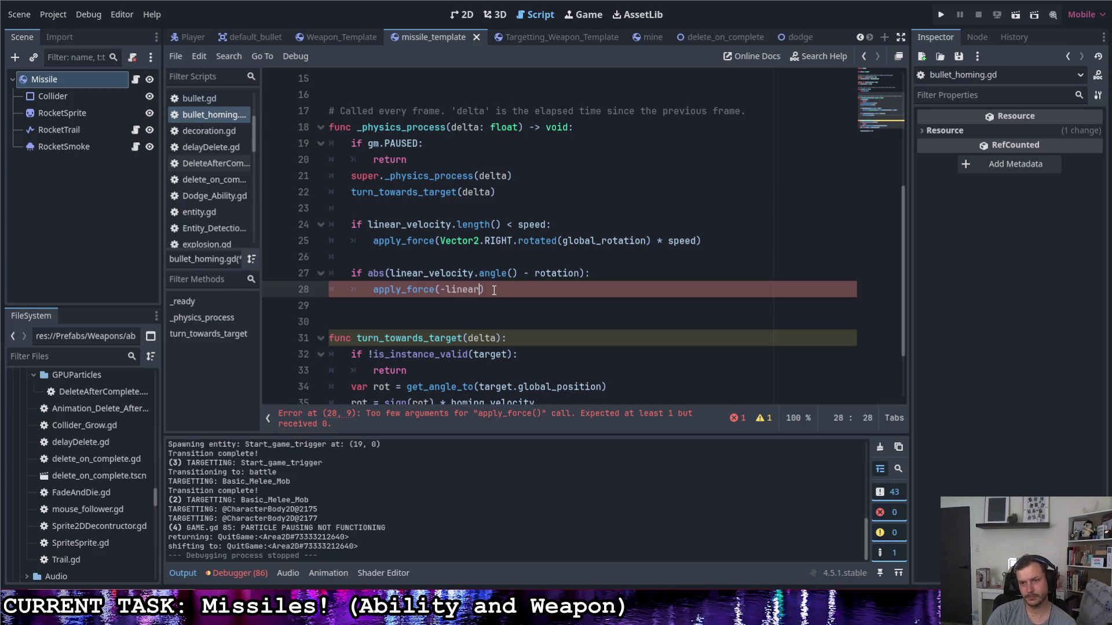
- Complete line 28 as apply_force(-linear_velocity) and launch the game for a test
key(Return)
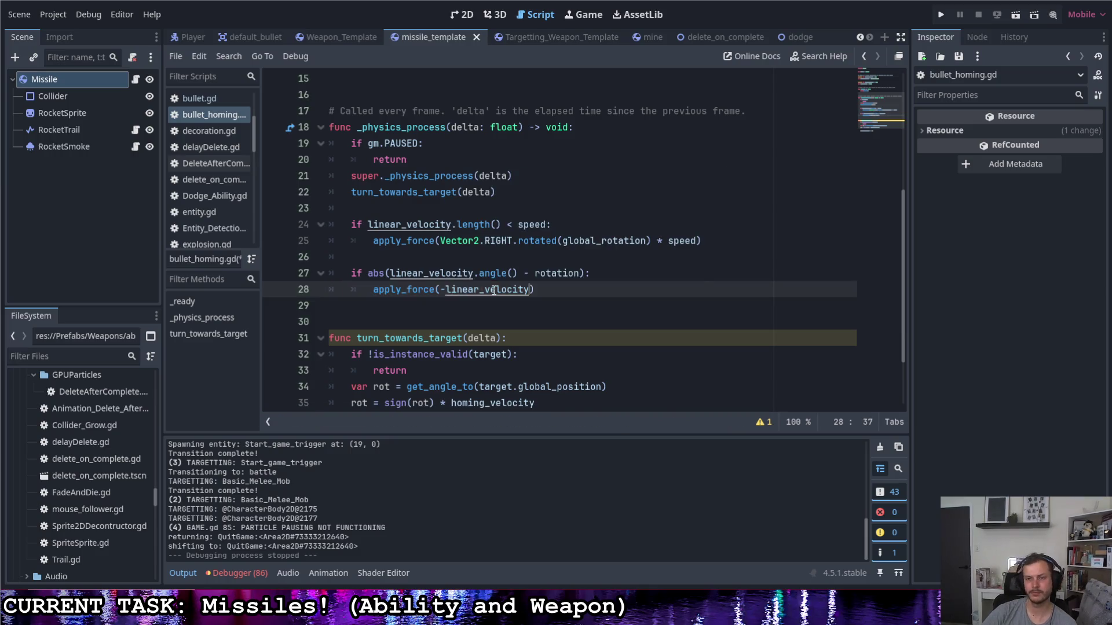
click(613, 273)
click(940, 14)
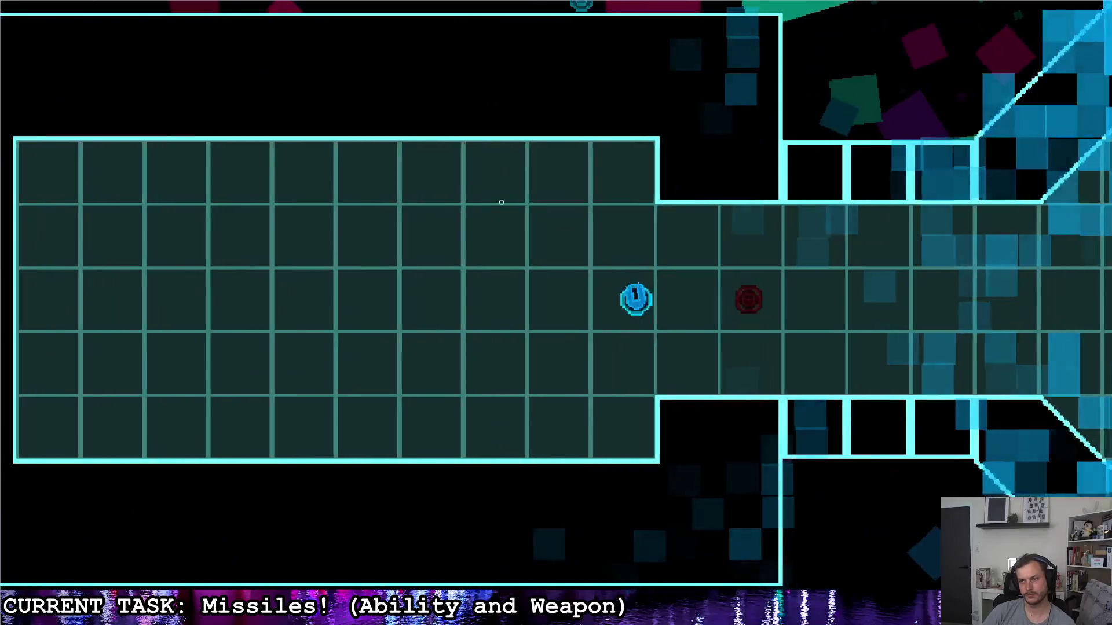
- Fire homing missiles and fly the ship with WASD into the octagonal room
click(324, 192)
key(a)
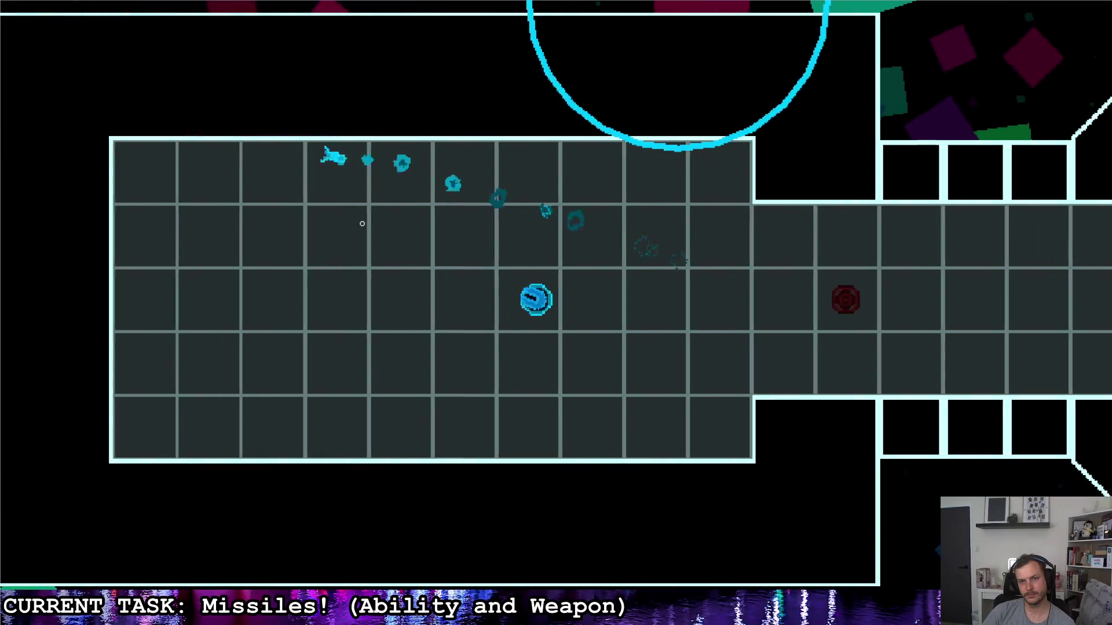
key(d)
click(802, 216)
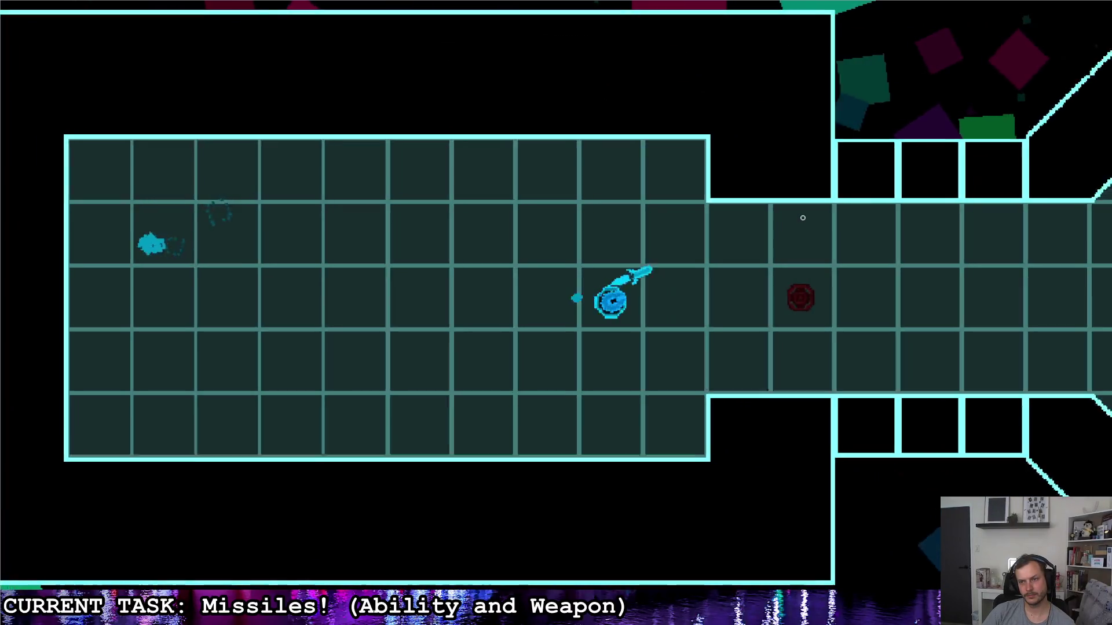
key(d)
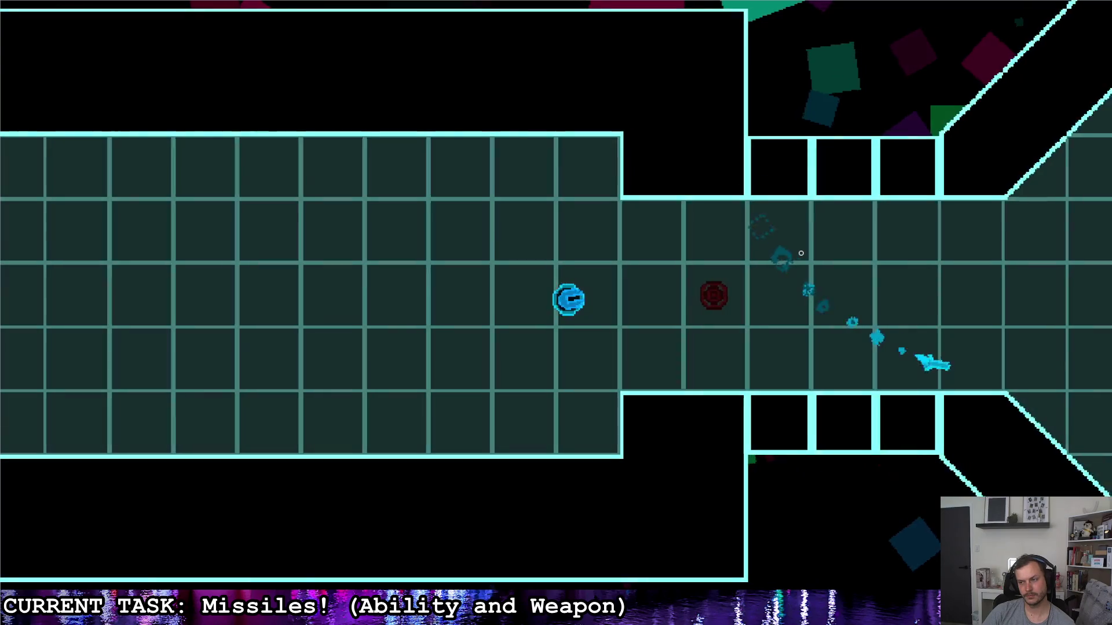
key(d)
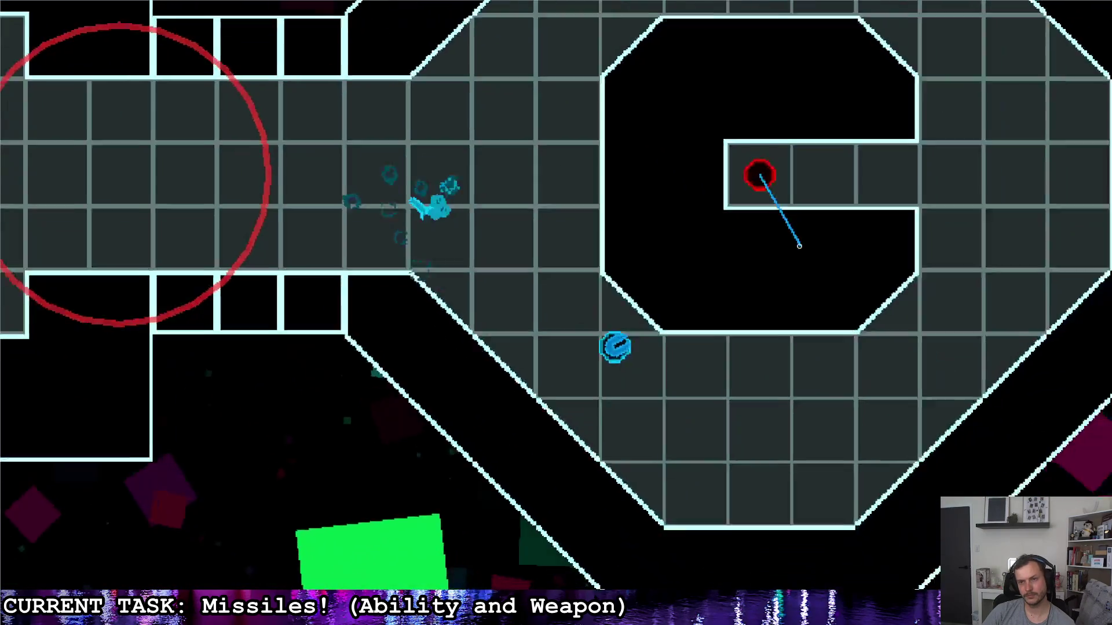
key(s)
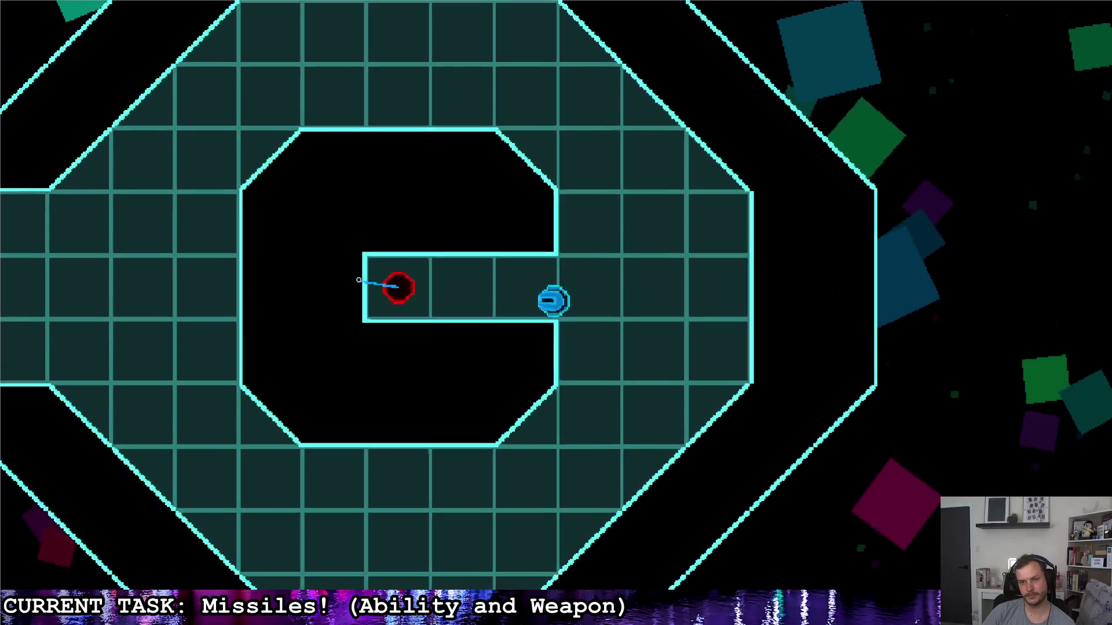
- Trigger the ring burst and fire missiles at the red enemy while crossing the arena
key(a)
key(d)
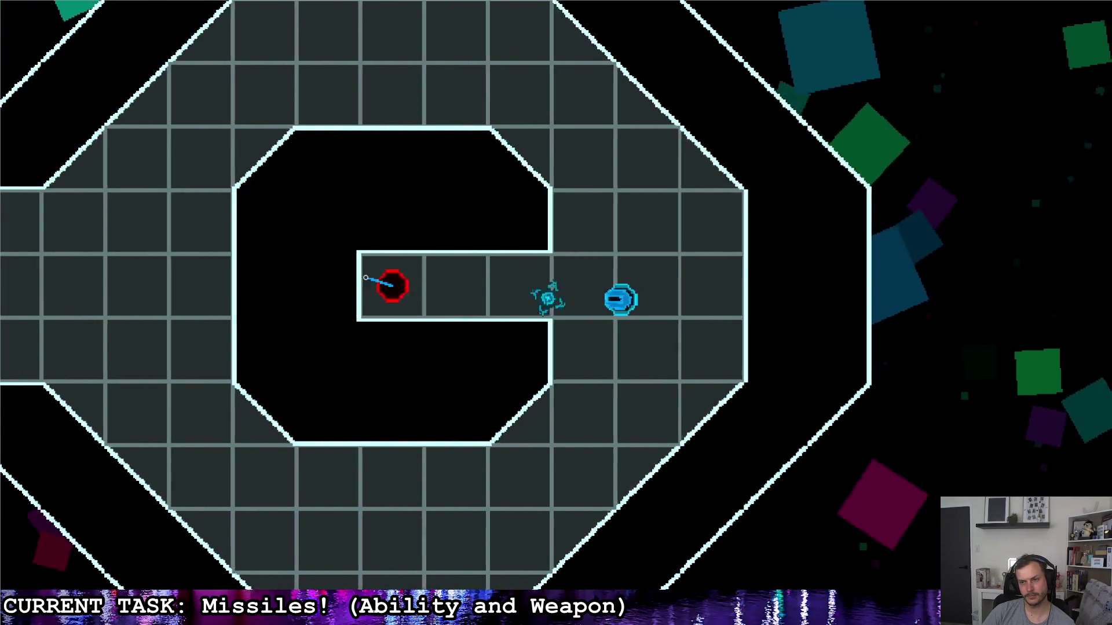
key(a)
key(d)
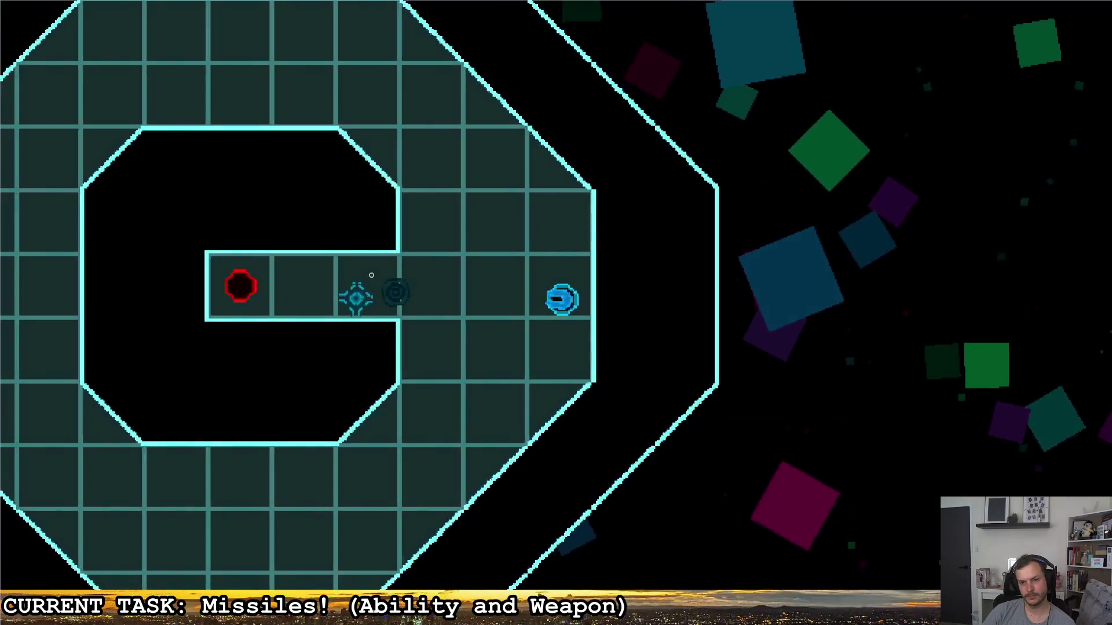
key(r)
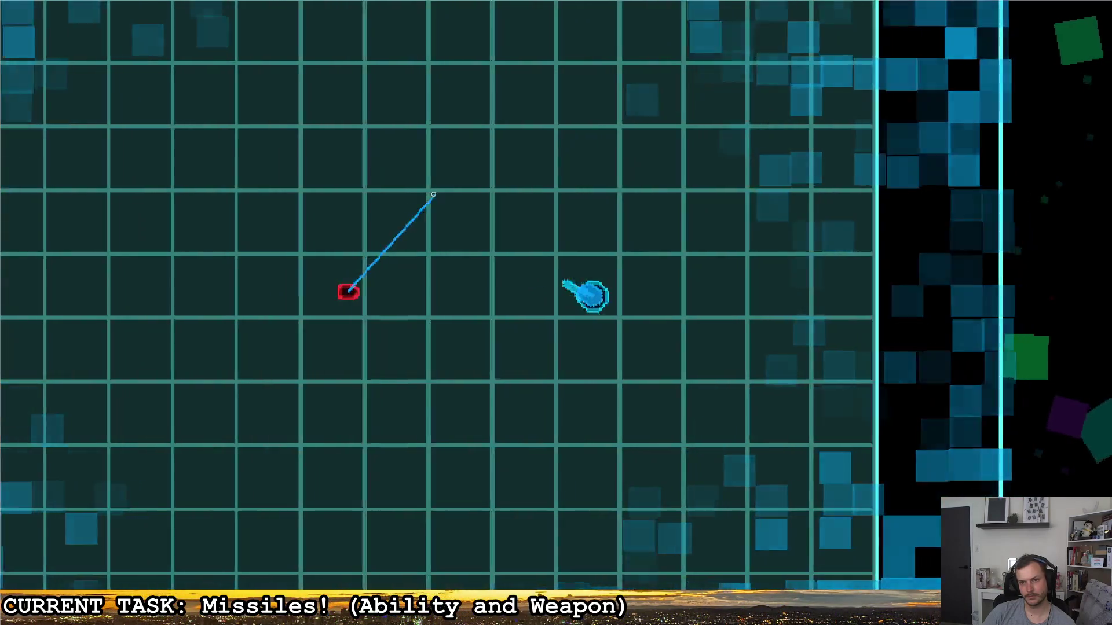
click(433, 195)
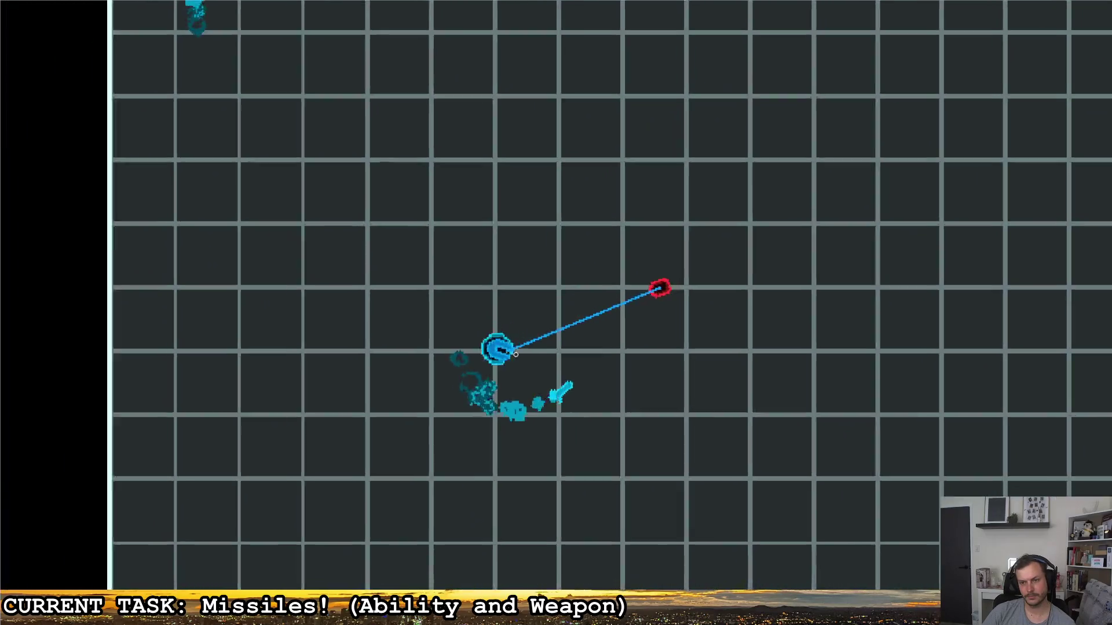
key(d)
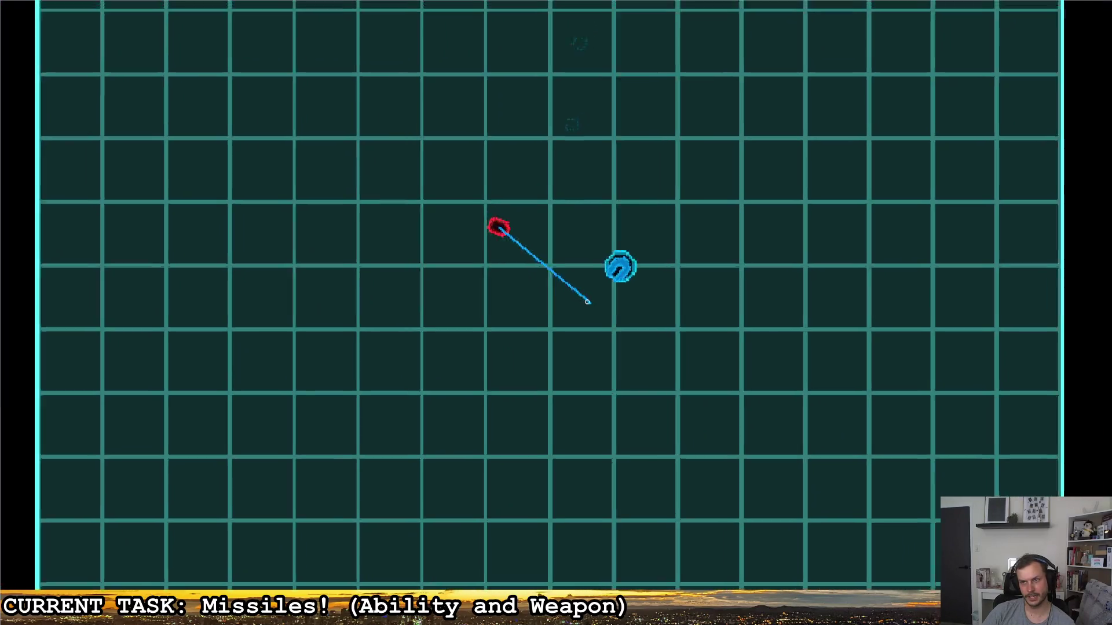
key(d)
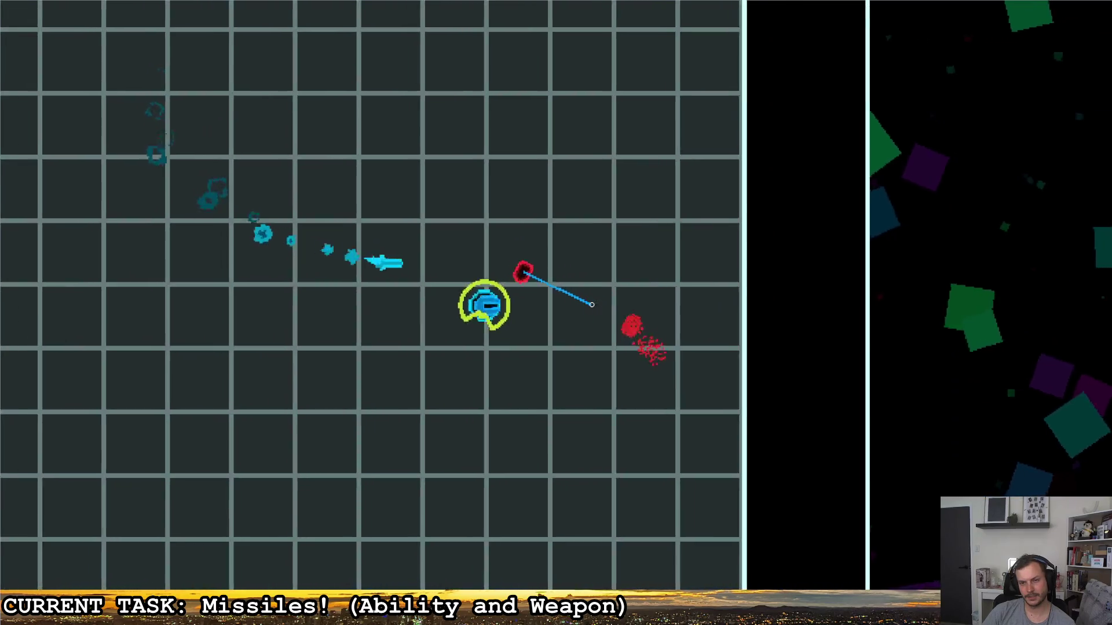
key(a)
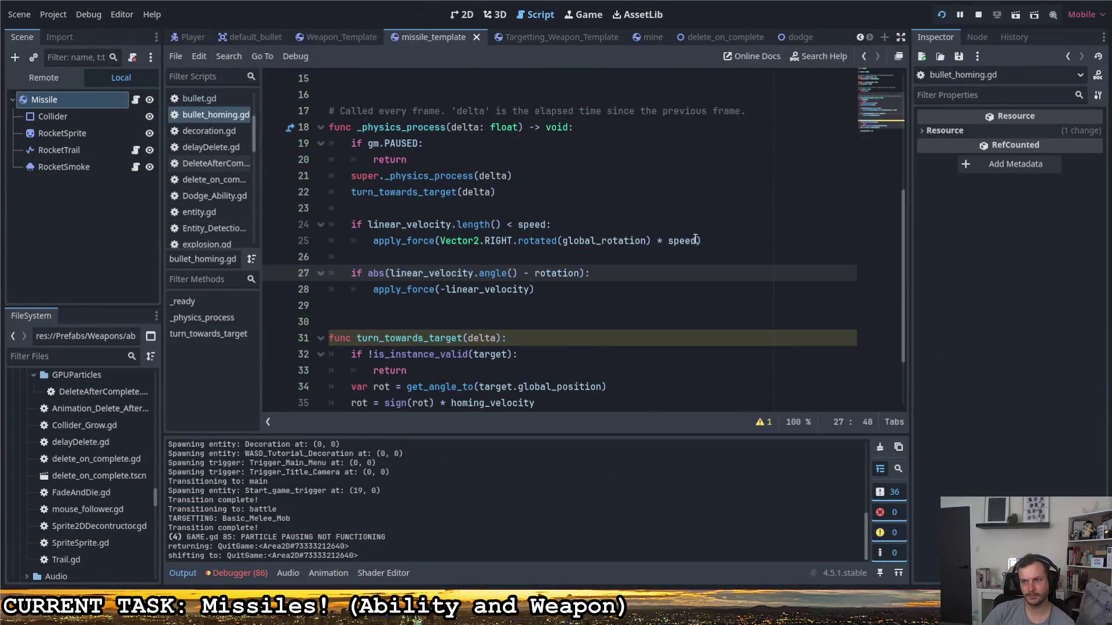
- Replace speed with acceleration in line 25's forward force
click(696, 239)
text(c)
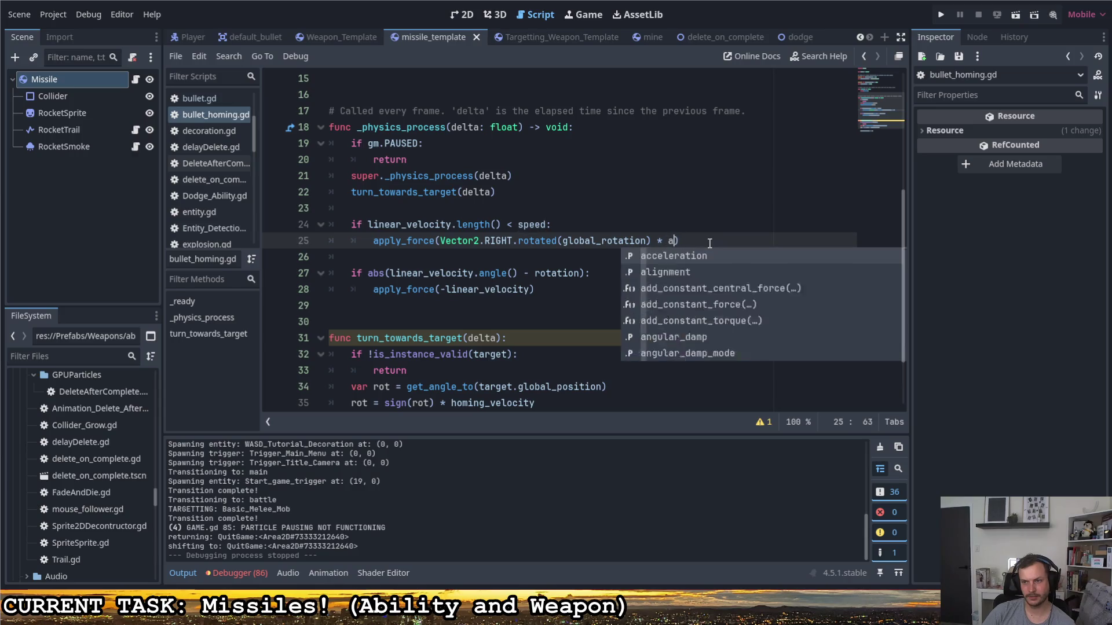
click(710, 255)
click(765, 241)
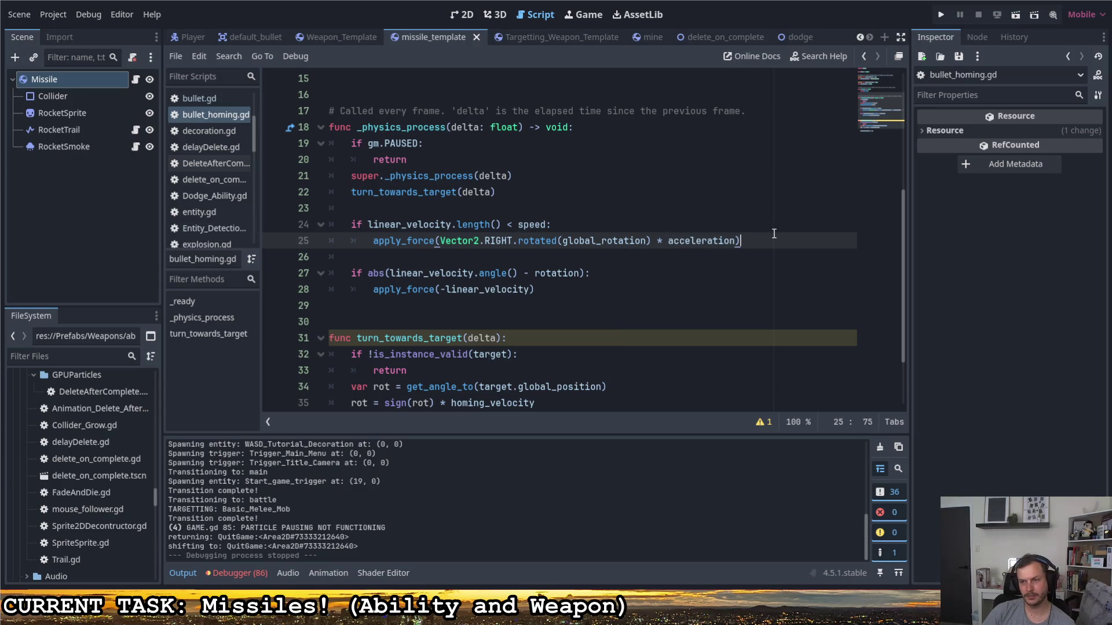
- Raise the Missile's Linear Damp in the Inspector and run the game
click(81, 76)
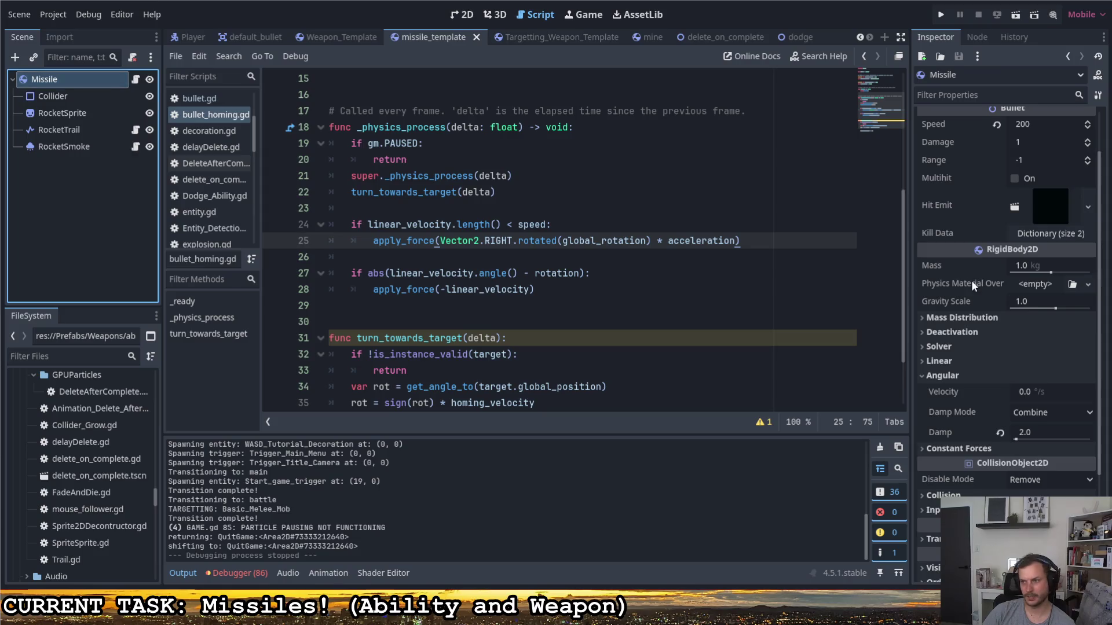
click(1042, 363)
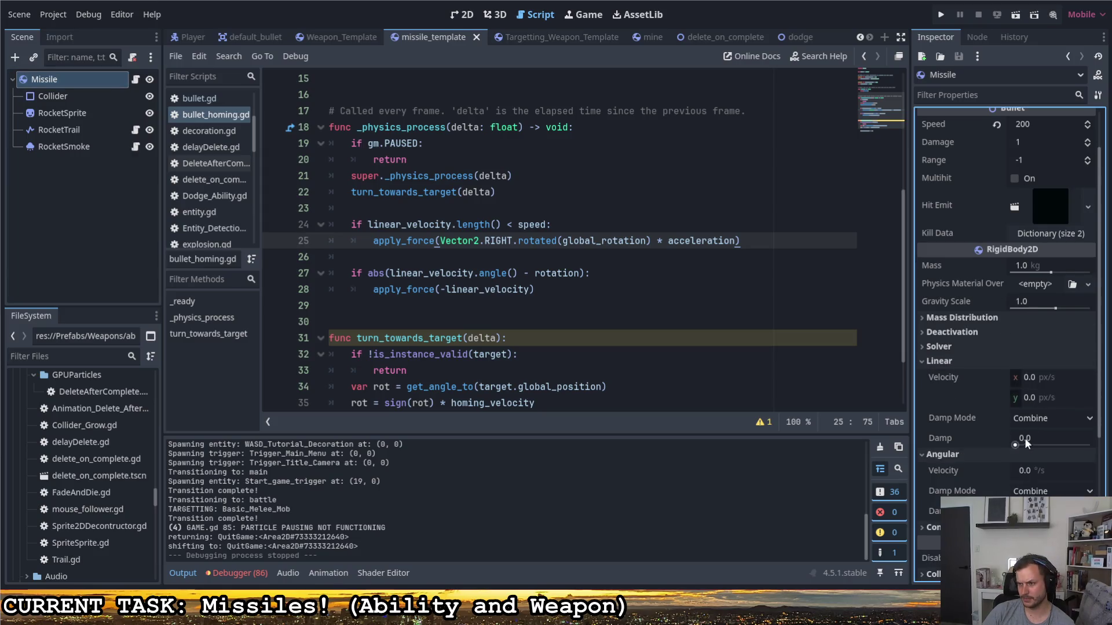
drag(1015, 445, 1016, 444)
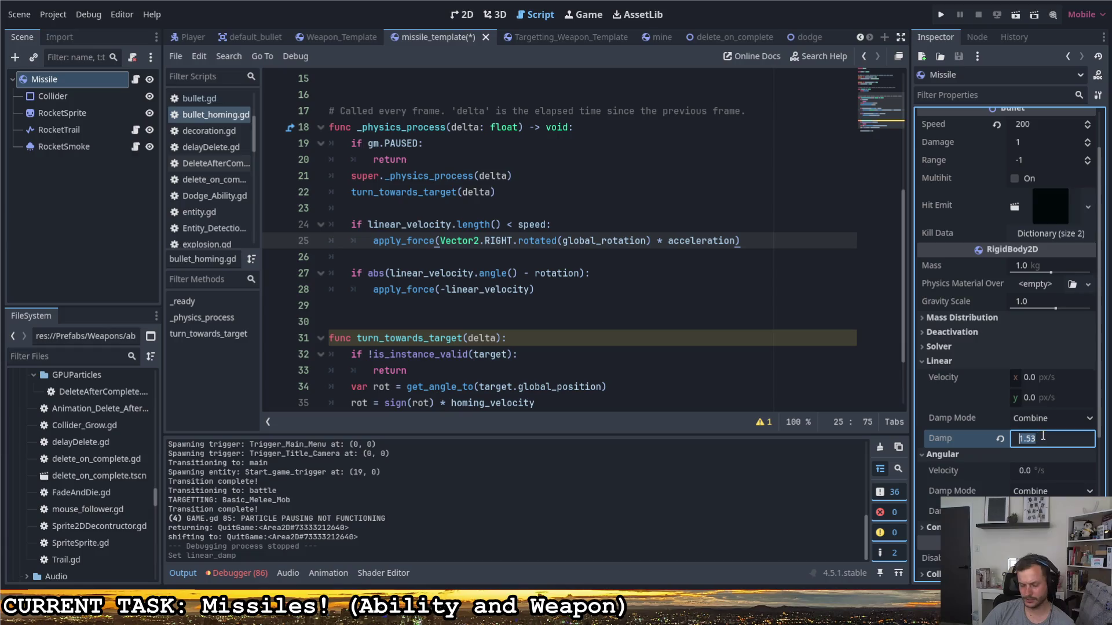
key(F5)
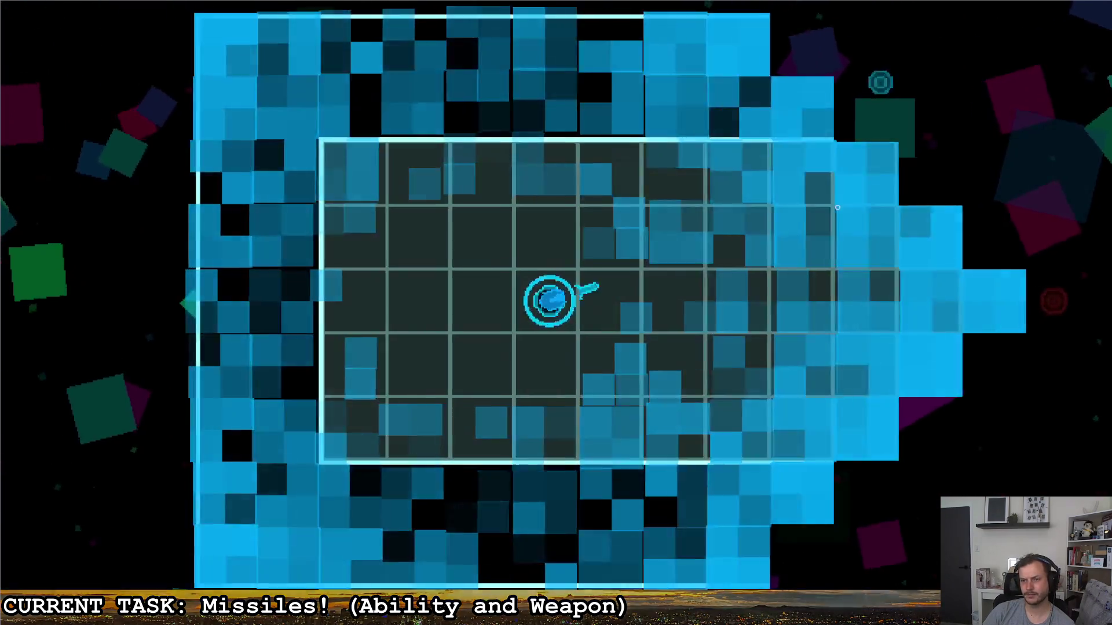
- Test-fire a missile, quit, set Linear Damp to 2.0 and relaunch
click(835, 246)
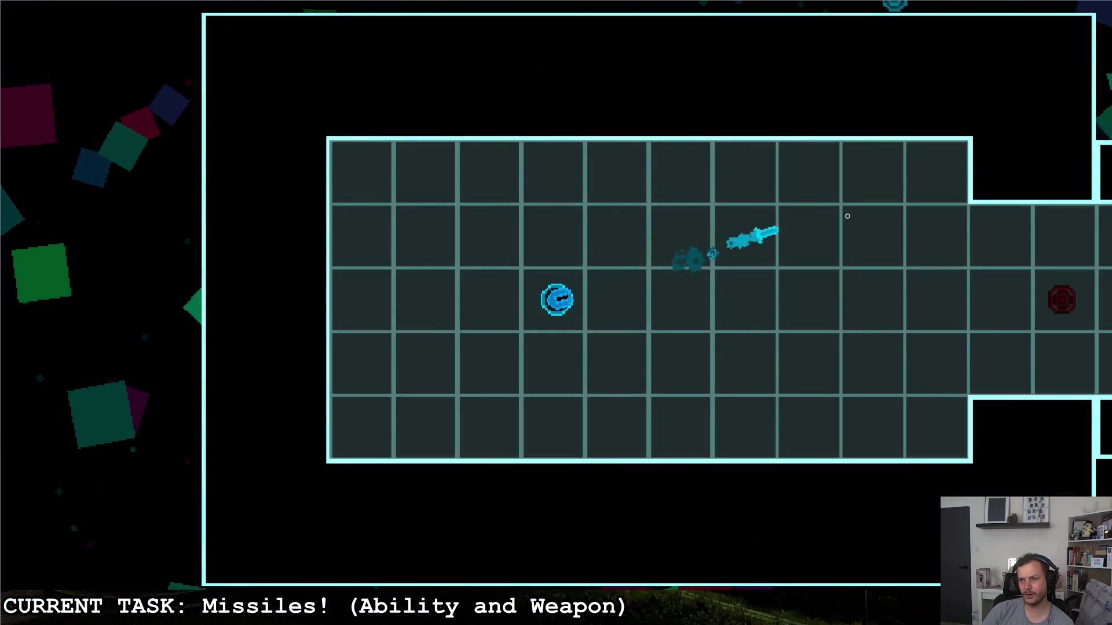
key(Escape)
key(d)
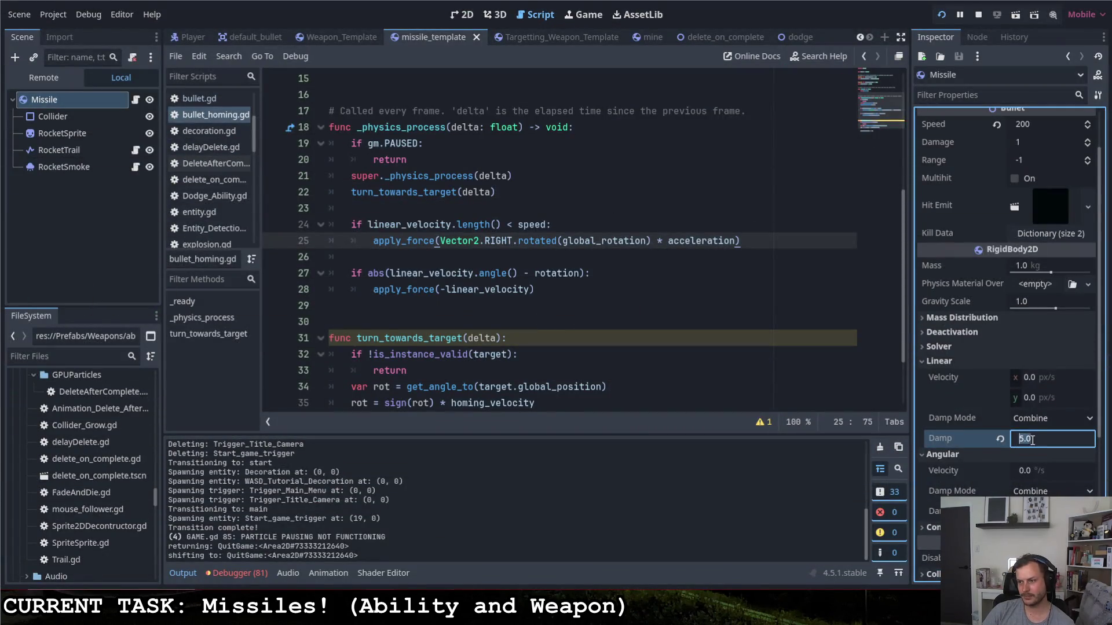
text(2)
key(Return)
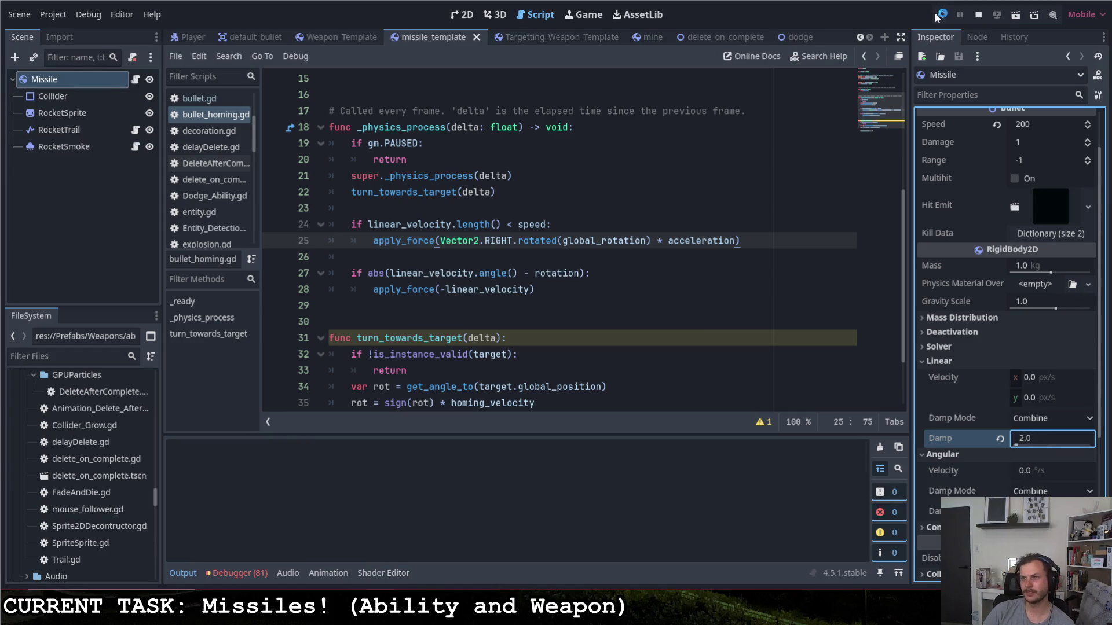
click(938, 15)
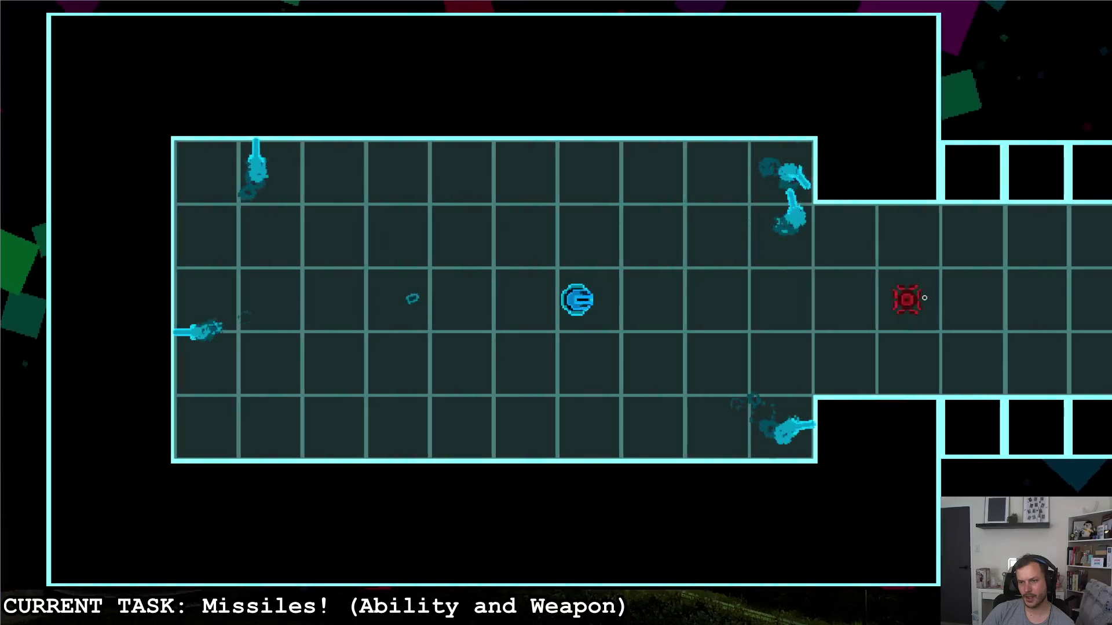
- Fire missiles at the red target and steer around the C-shaped wall
click(924, 297)
key(d)
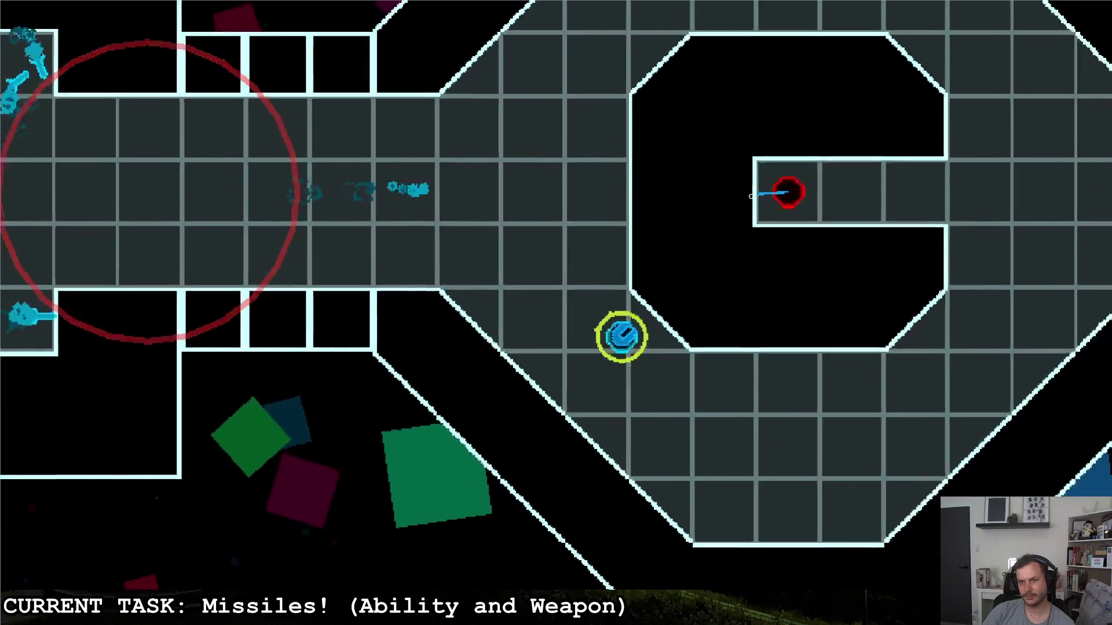
key(s)
key(w)
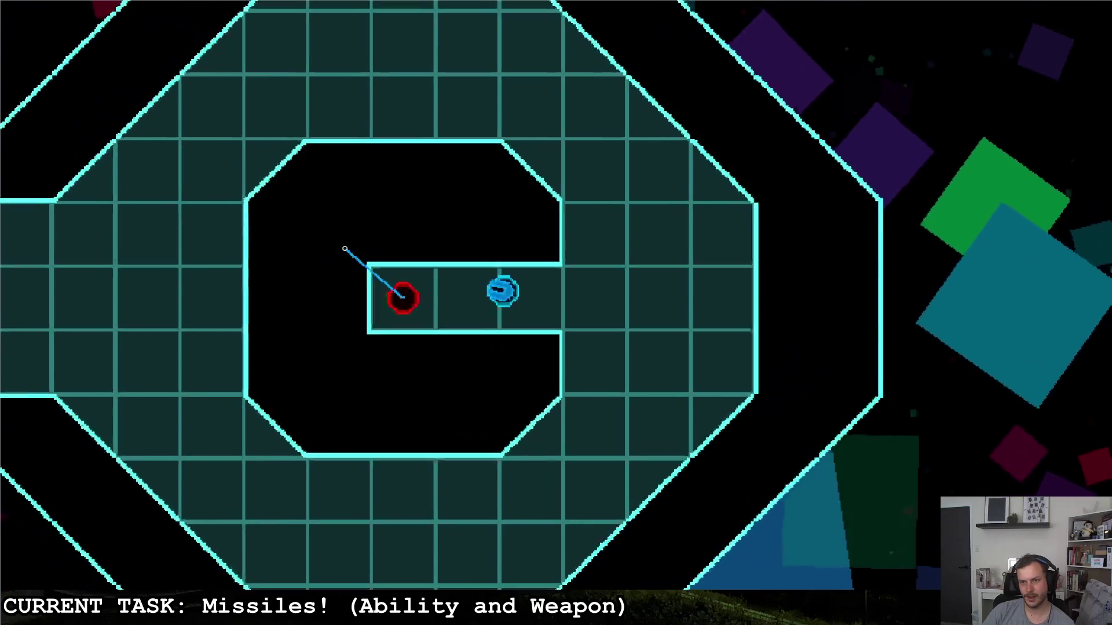
key(d)
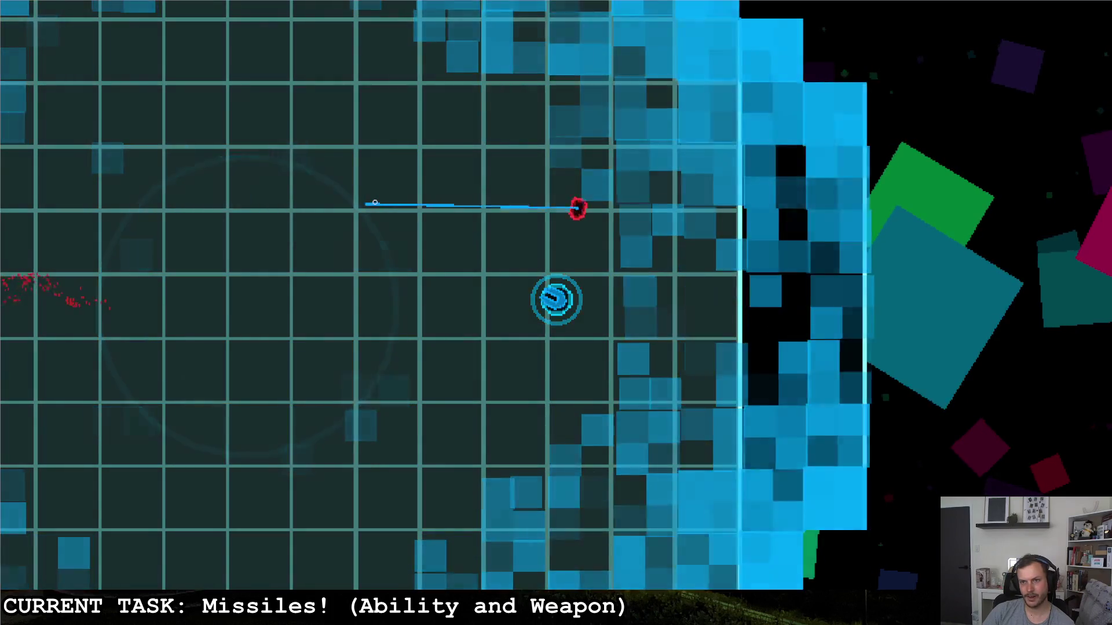
- Fire more missiles at the red enemy while moving around, then stop the game
click(372, 203)
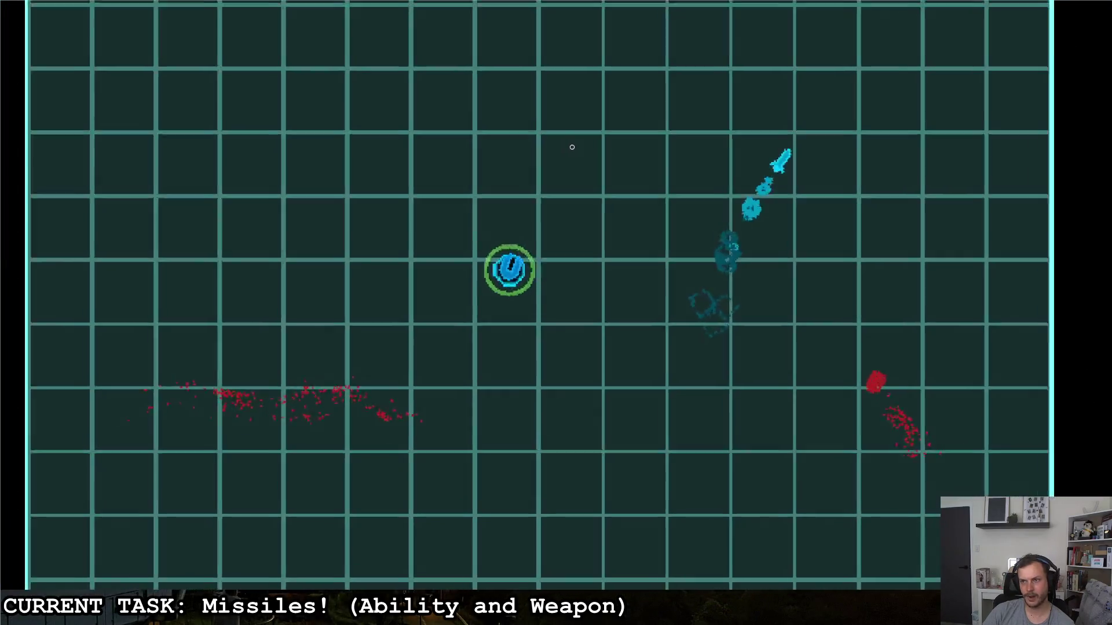
key(d)
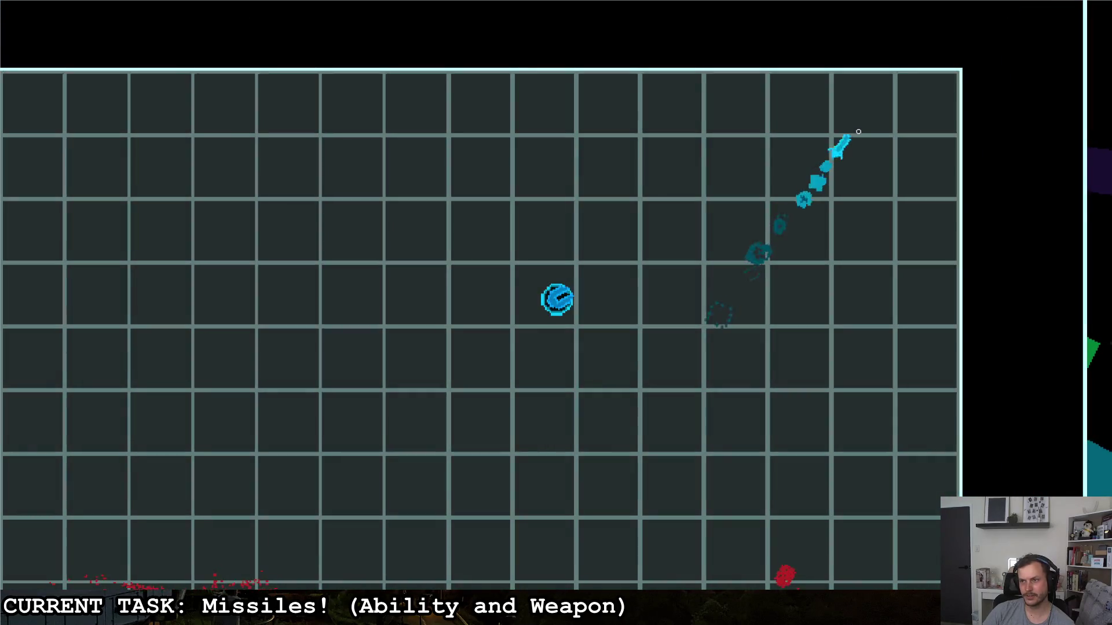
key(a)
key(s)
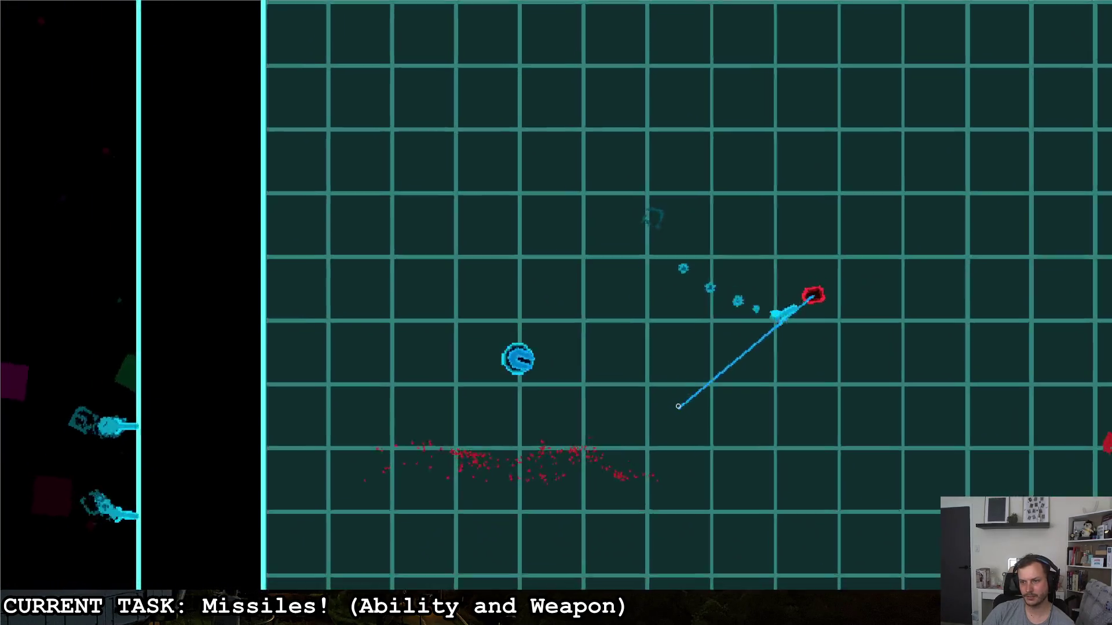
key(d)
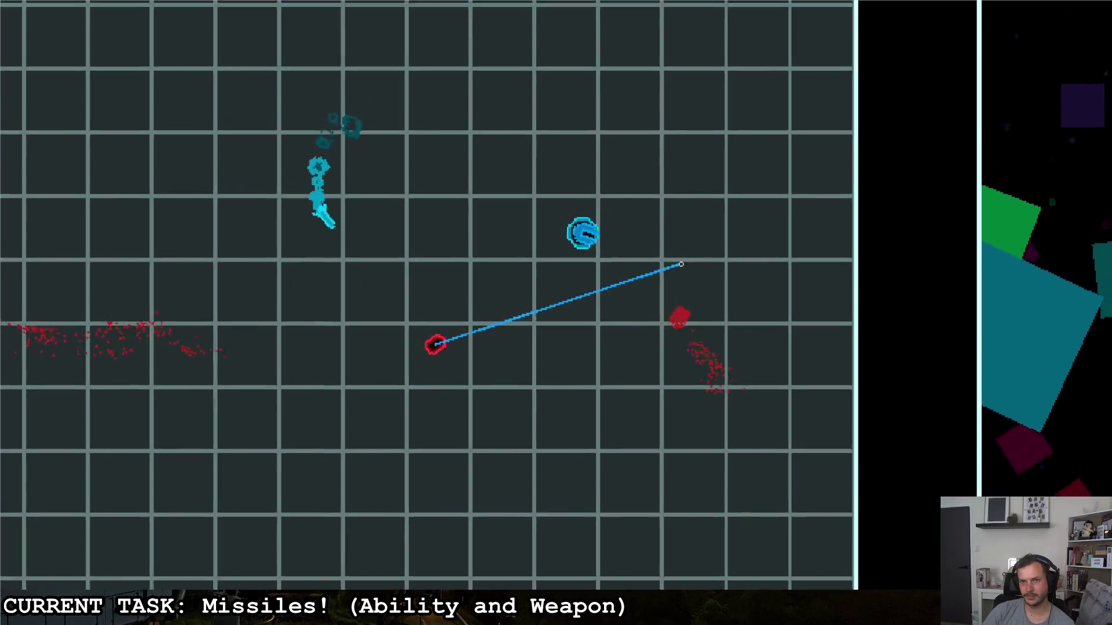
key(w)
key(a)
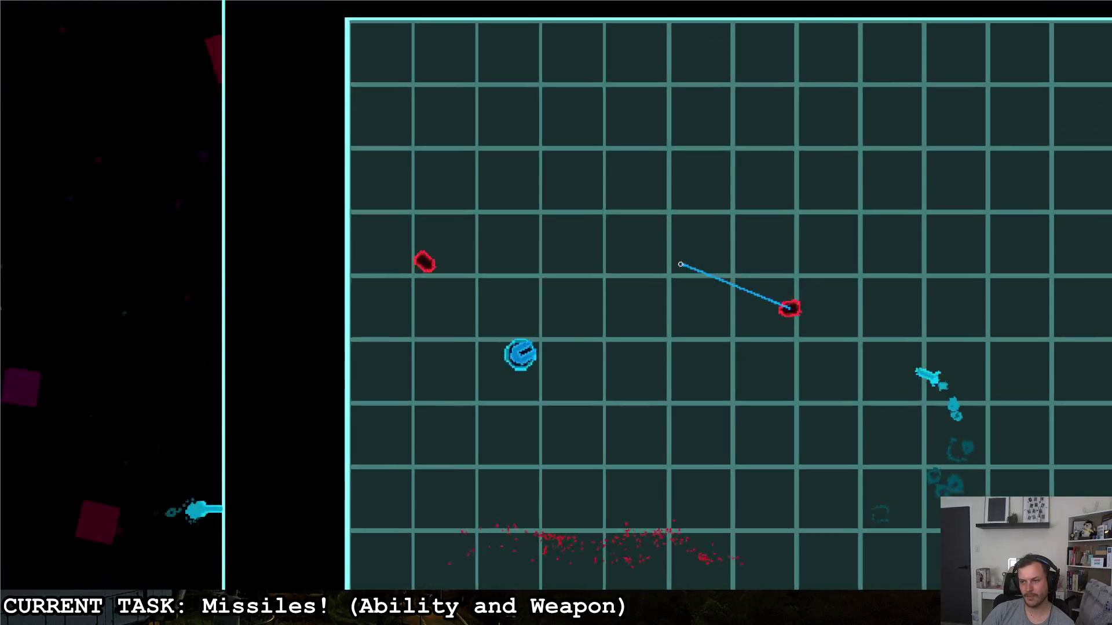
key(Escape)
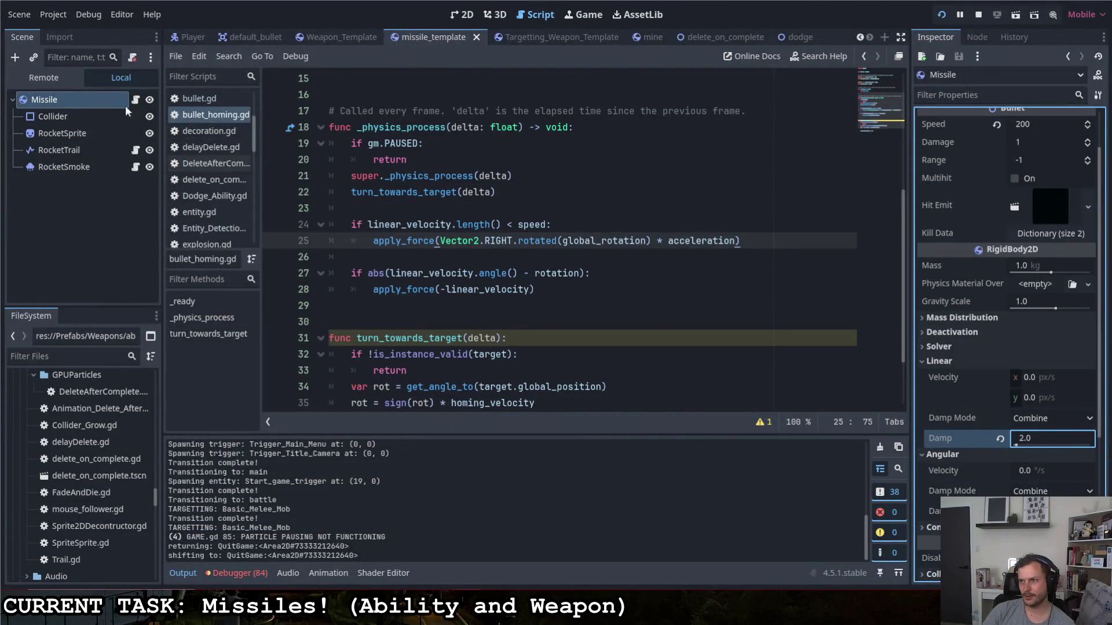
- Set the Targetting_Weapon_Template root's Range from 300.0 to -1.0, then return to the Missile scene
click(525, 37)
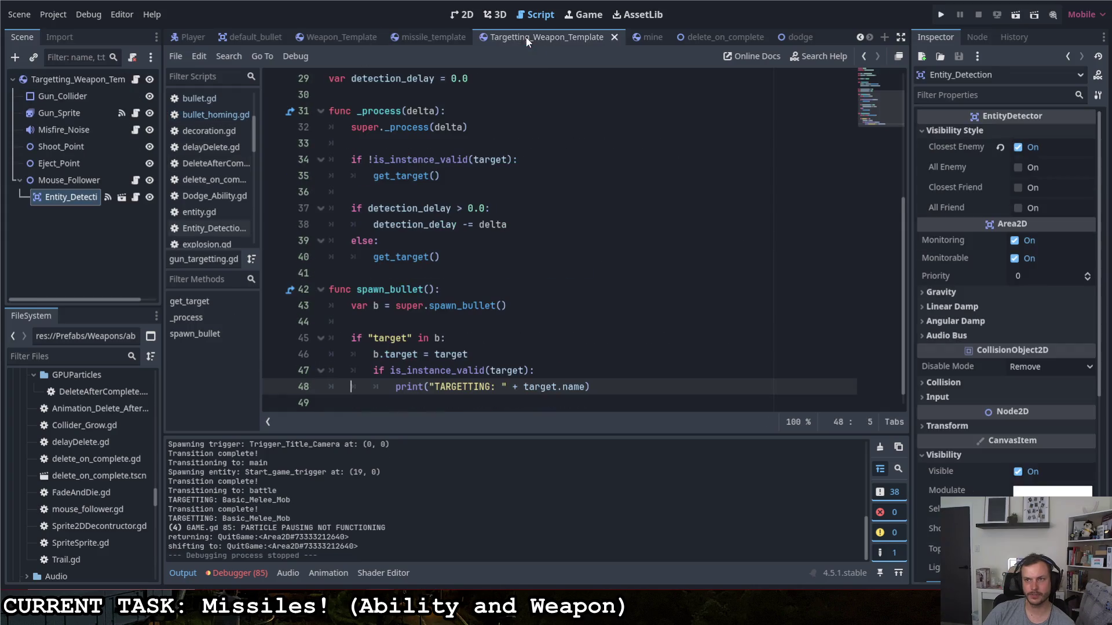
click(87, 82)
scroll(957, 219, up, 4)
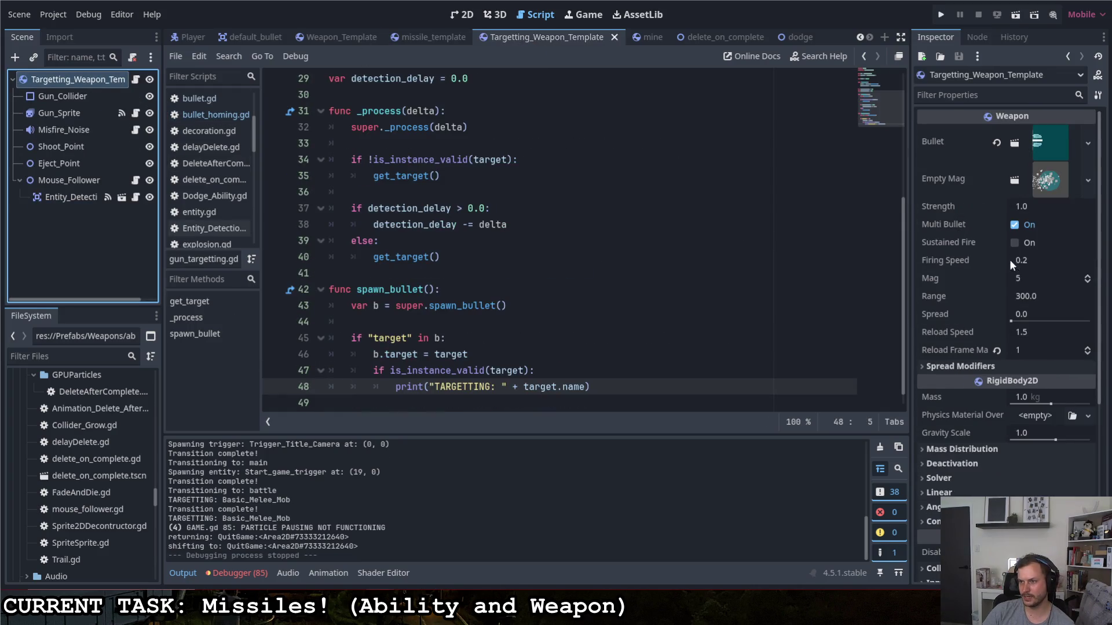
click(1025, 296)
text(-1)
key(Return)
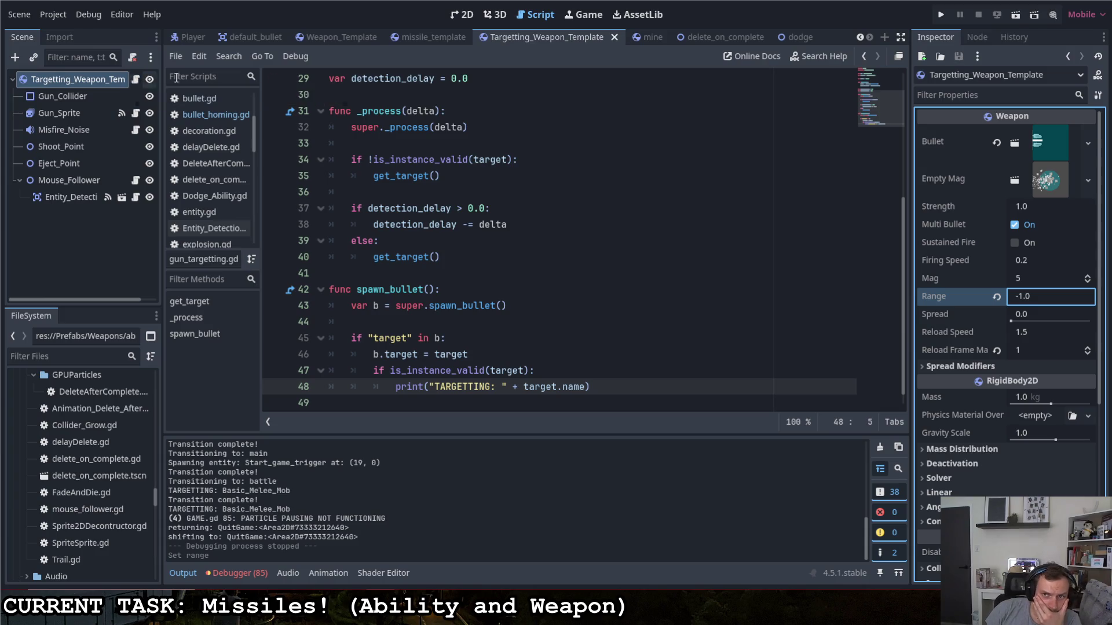
click(436, 36)
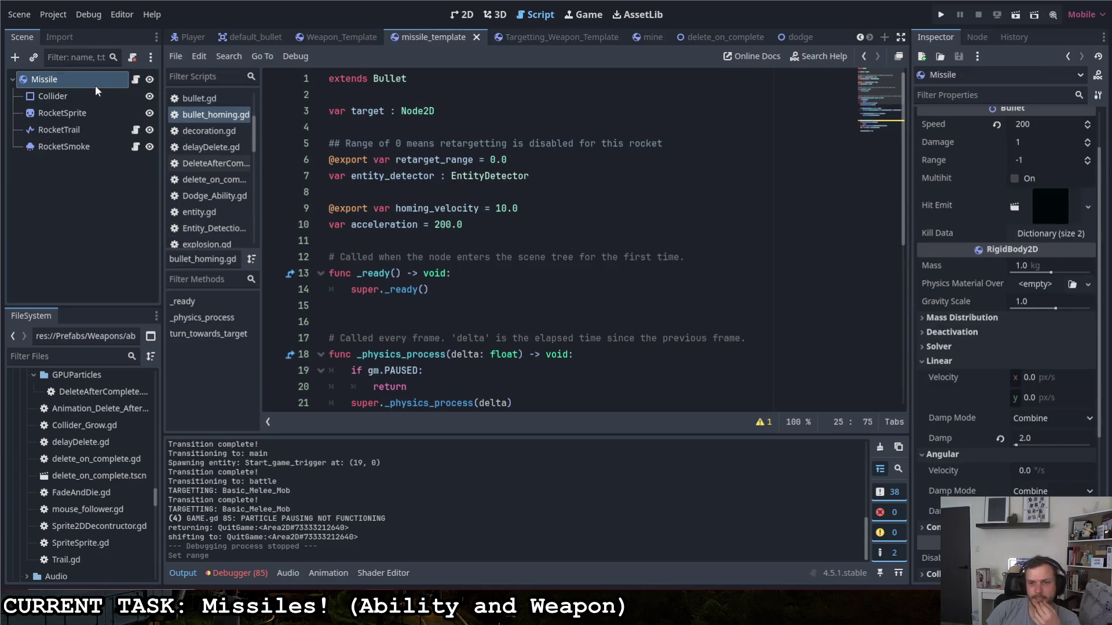
- Open bullet_homing.gd and scroll through the missile code
click(137, 79)
scroll(515, 278, down, 4)
scroll(515, 278, down, 2)
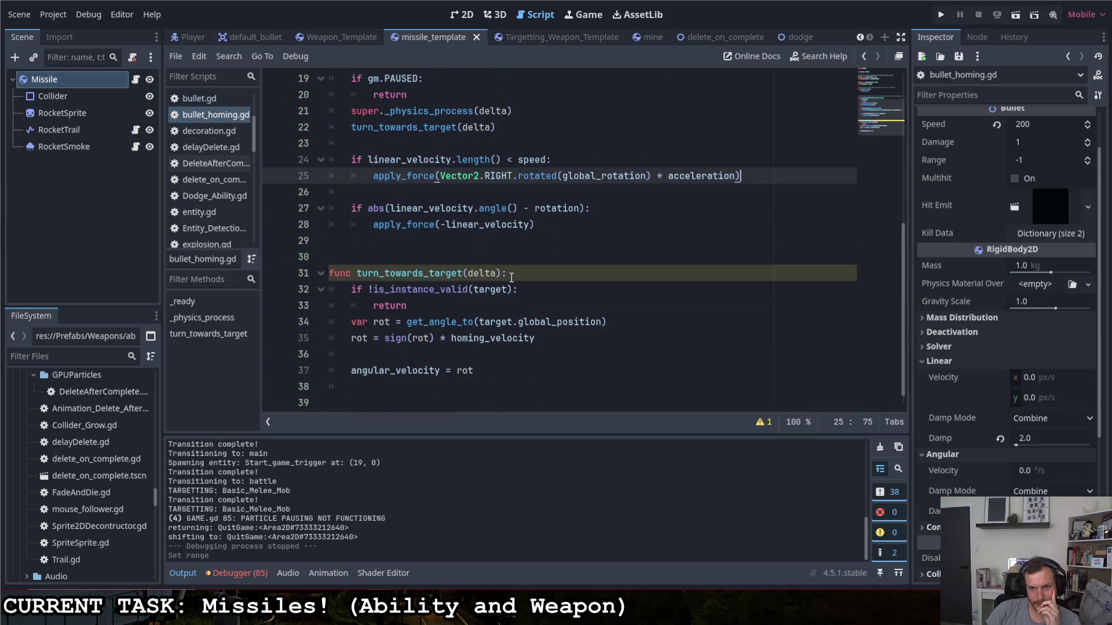
scroll(509, 274, up, 2)
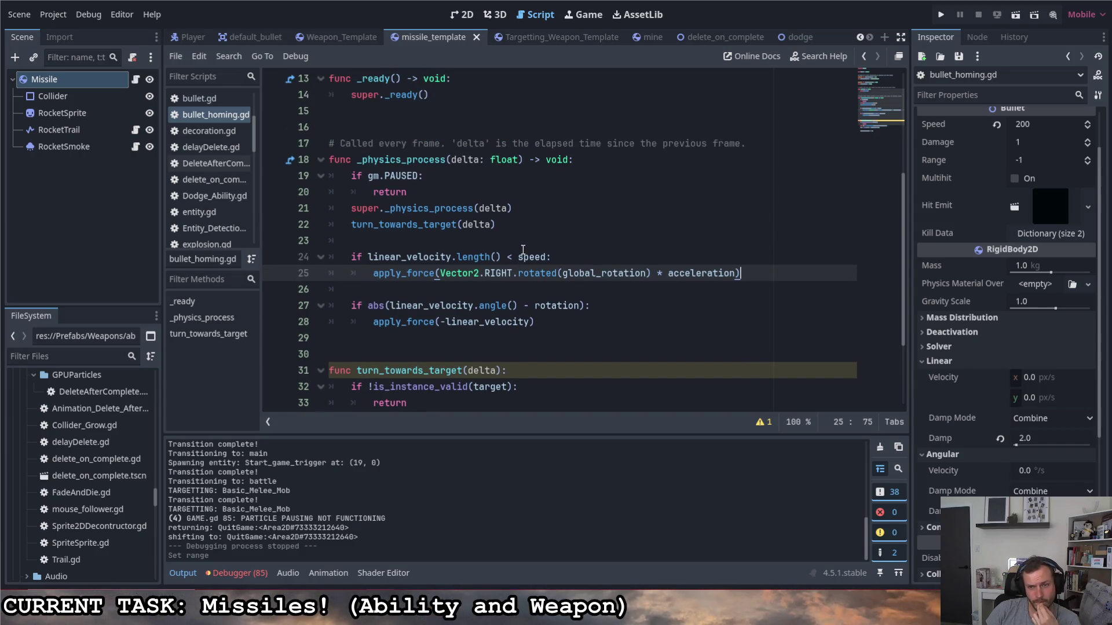
scroll(518, 244, down, 2)
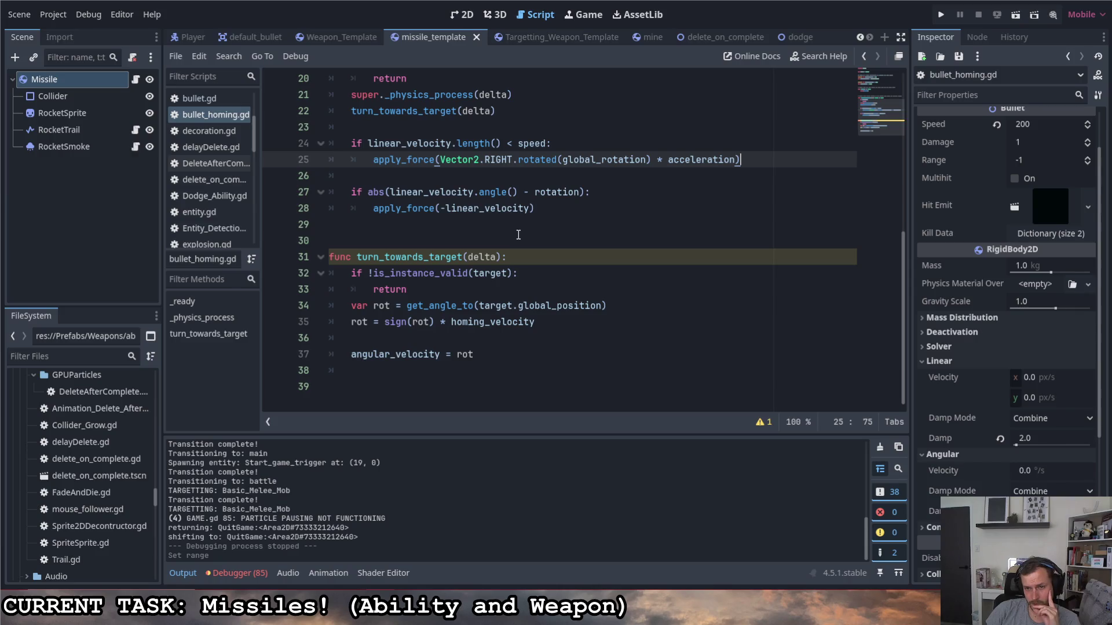
scroll(518, 235, up, 1)
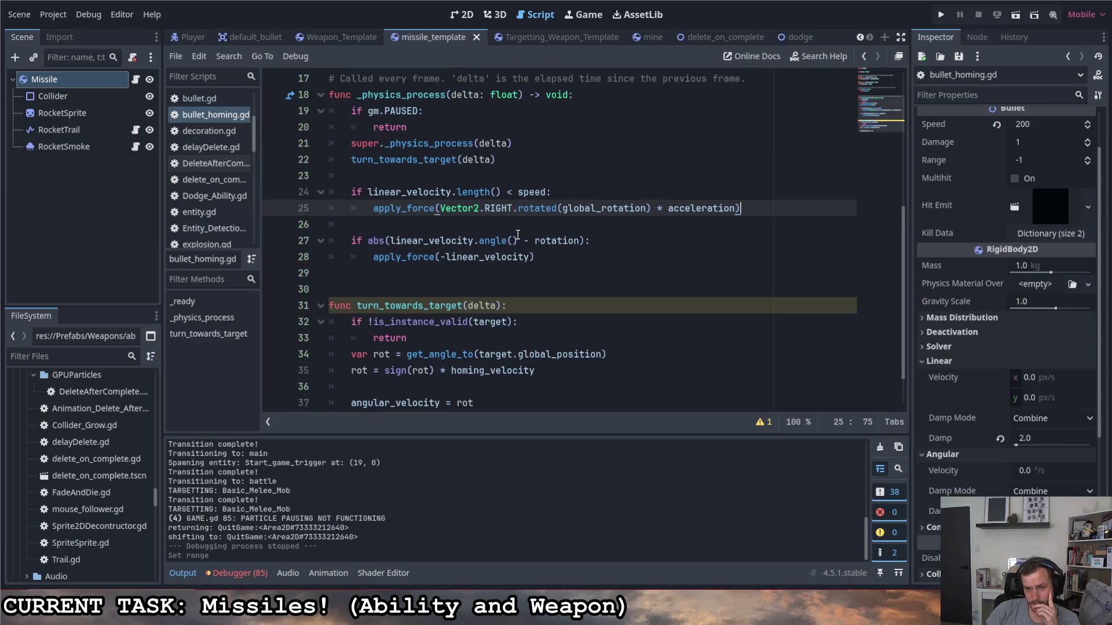
scroll(519, 235, down, 1)
scroll(516, 234, up, 6)
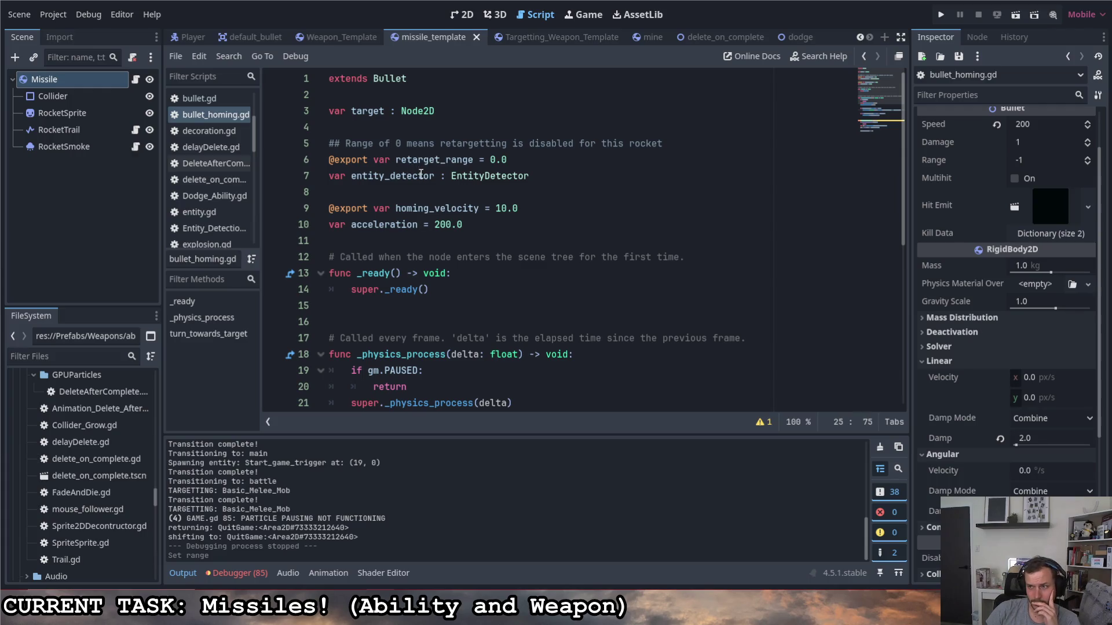
scroll(585, 197, down, 3)
scroll(608, 203, up, 3)
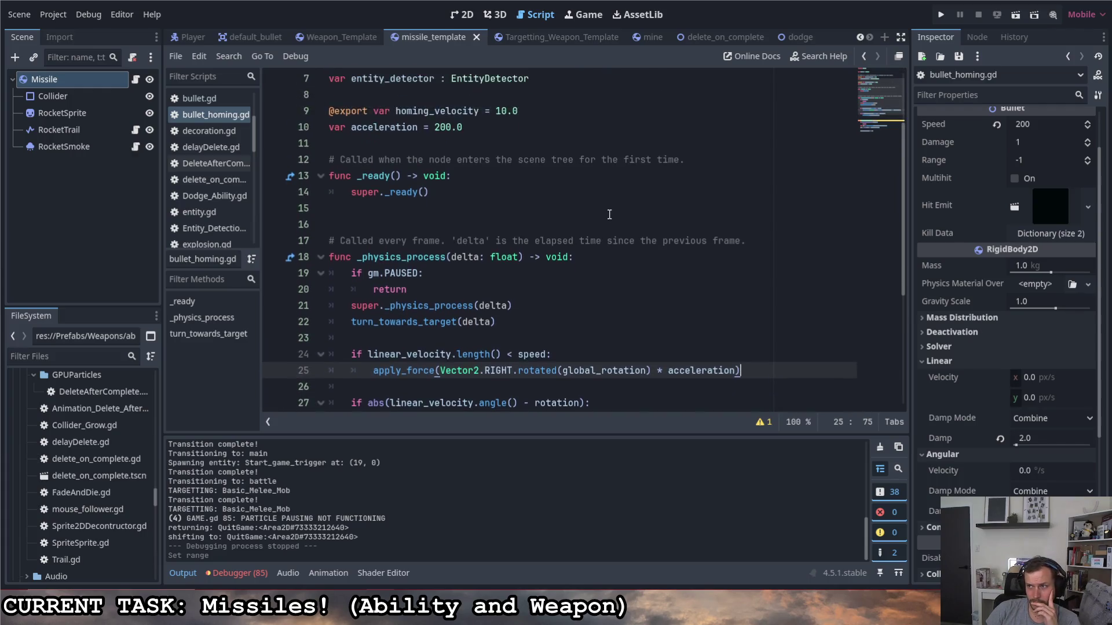
scroll(933, 241, up, 2)
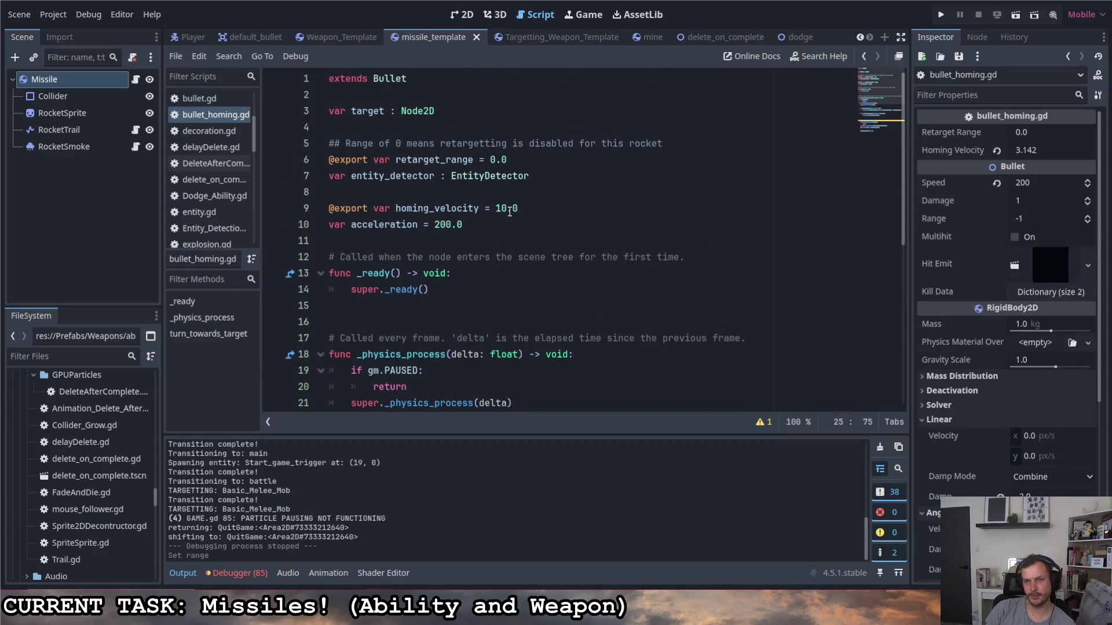
- Change line 9's homing_velocity default from 10.0 to PI
drag(510, 213, 500, 210)
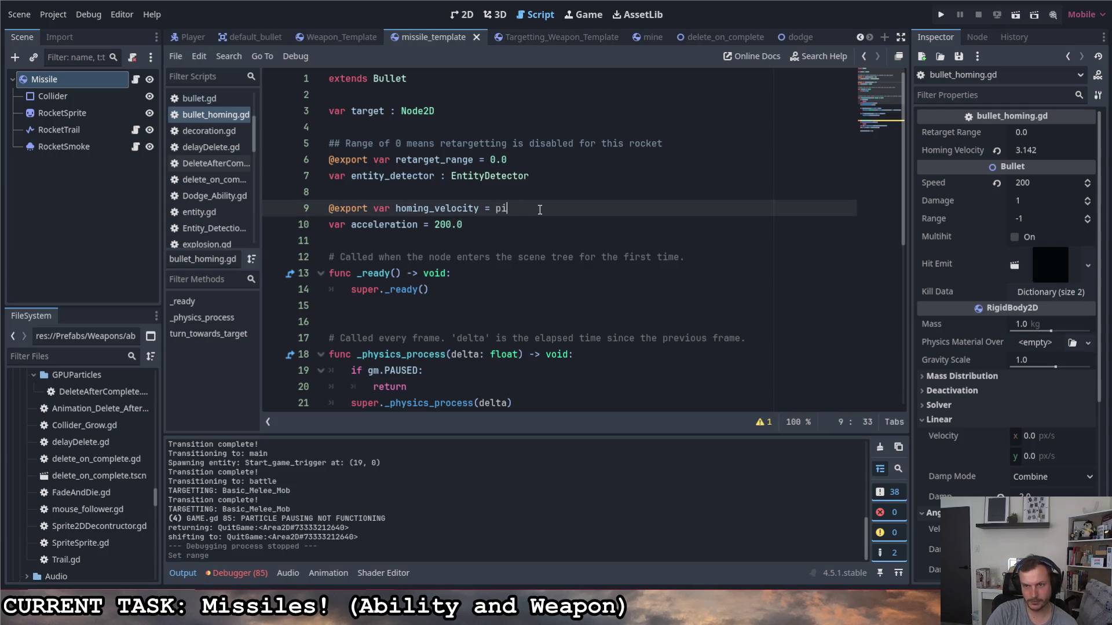
key(BackSpace)
key(BackSpace)
text(PI)
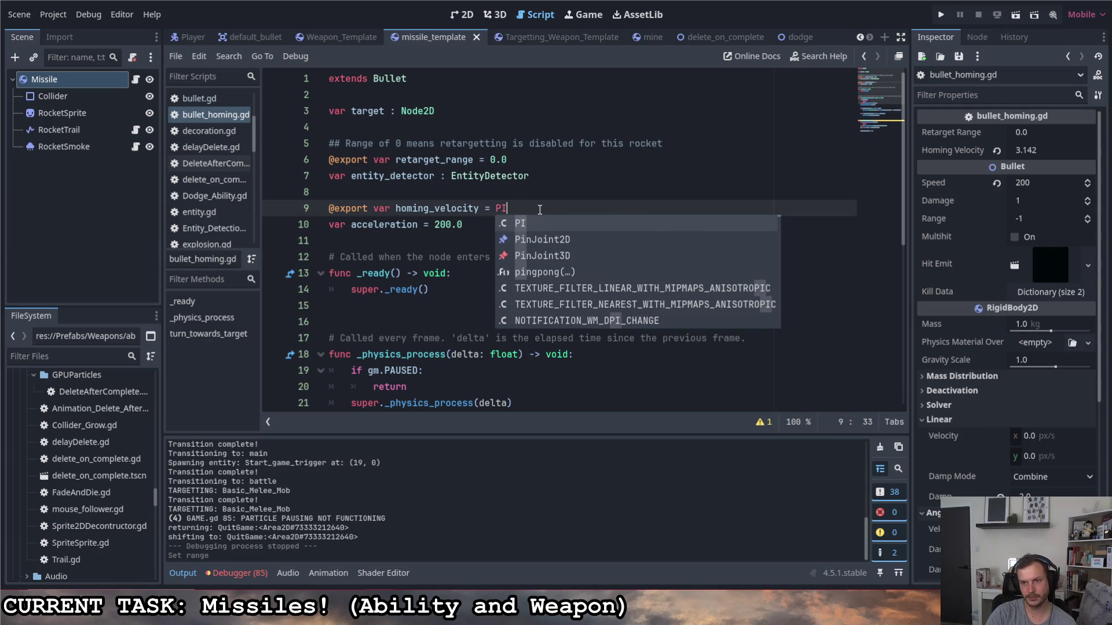
click(601, 156)
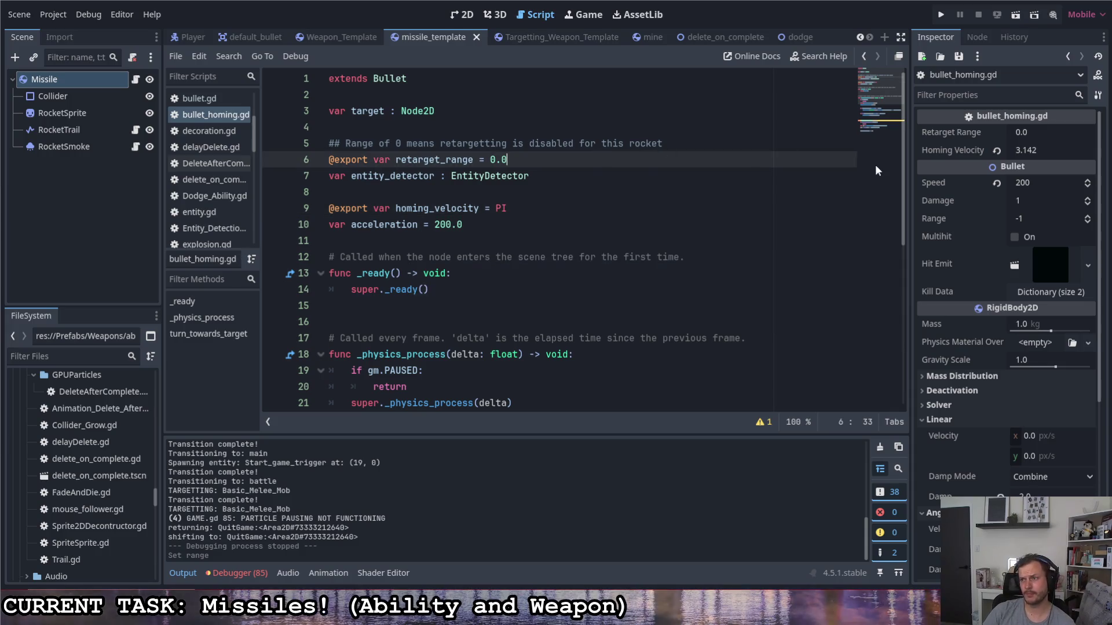
- Set the Missile's Speed to 600 and fire a missile in a test run
click(1039, 183)
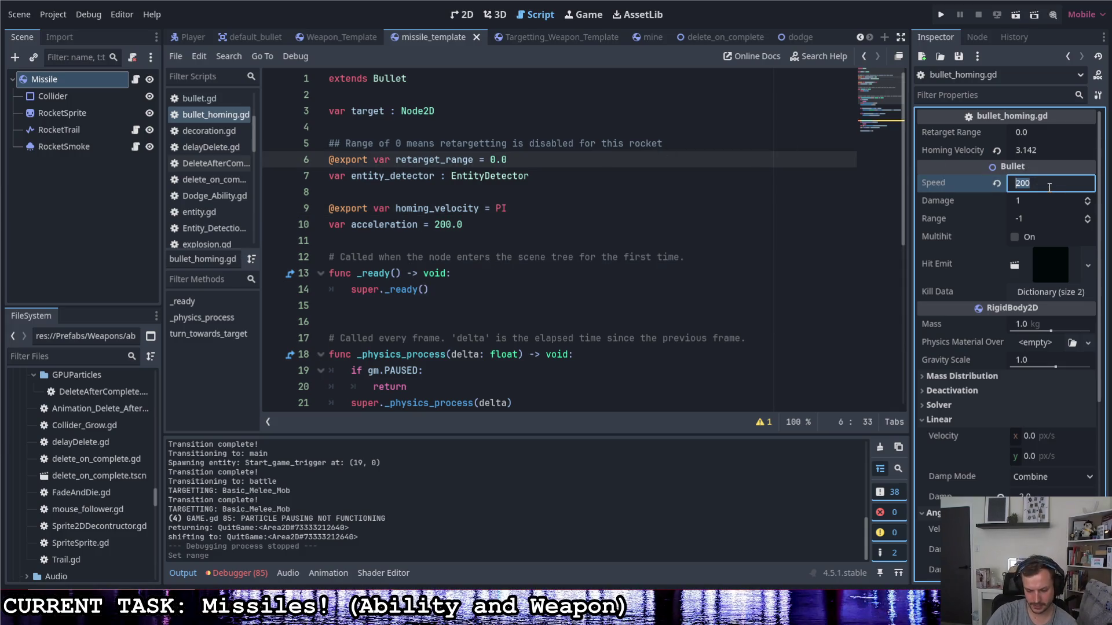
text(600)
key(F5)
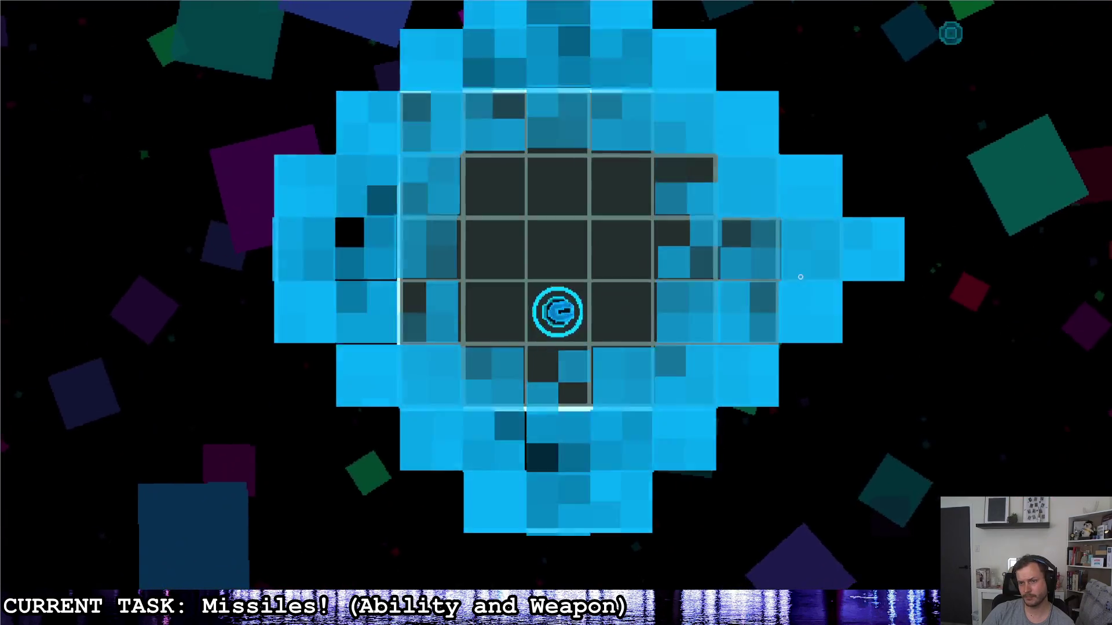
click(771, 278)
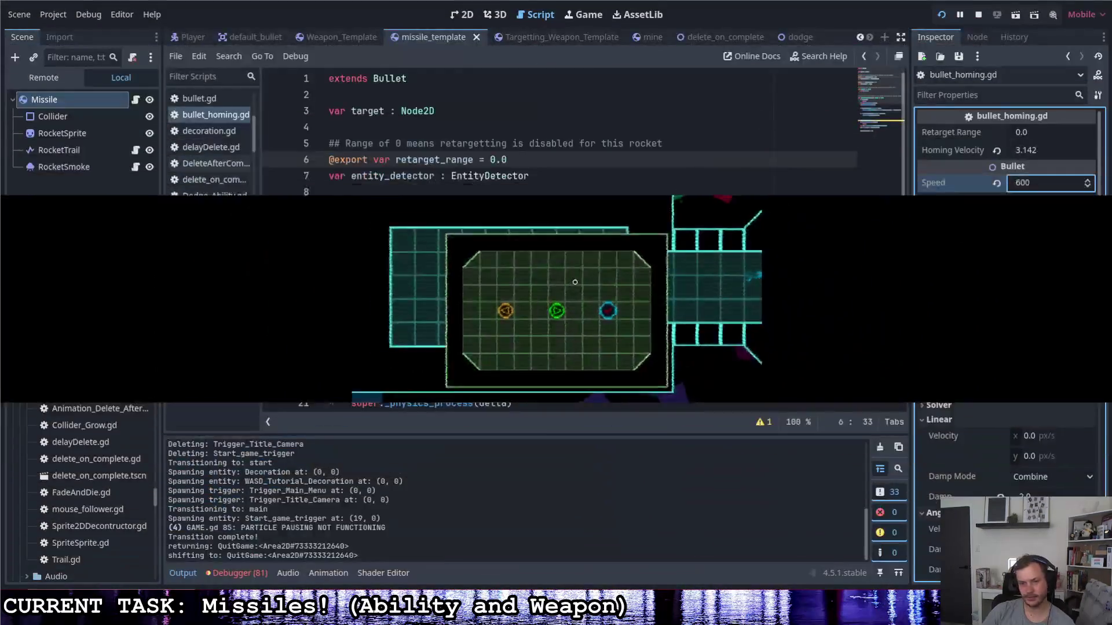
- Review line 25's acceleration term, then lower the Missile's Linear Damp to 1.0
scroll(432, 308, down, 6)
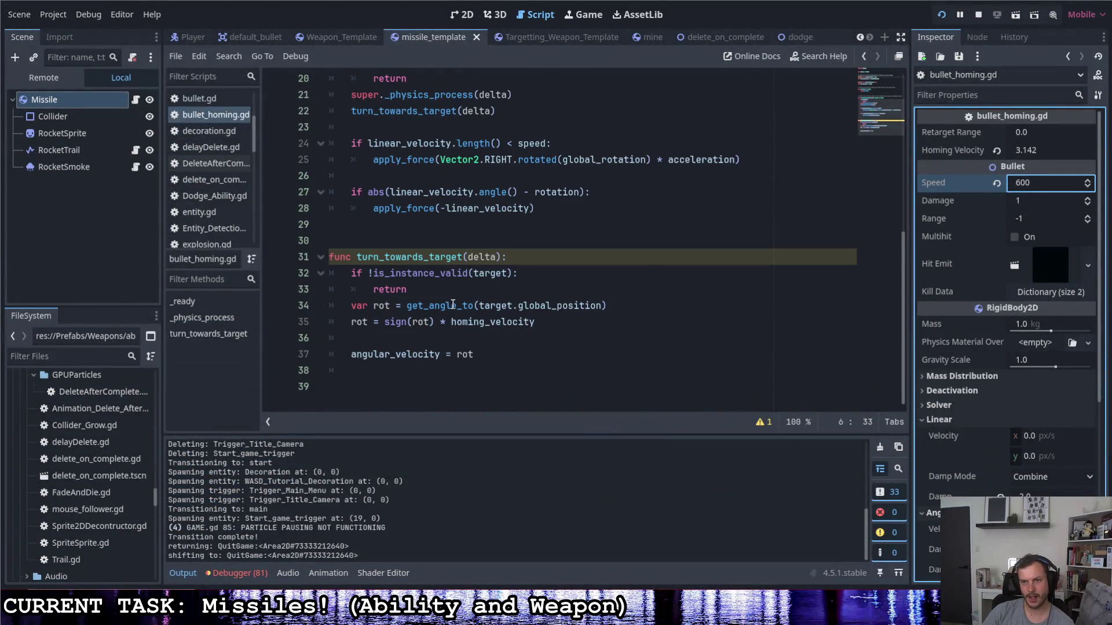
scroll(455, 304, up, 2)
scroll(455, 304, up, 4)
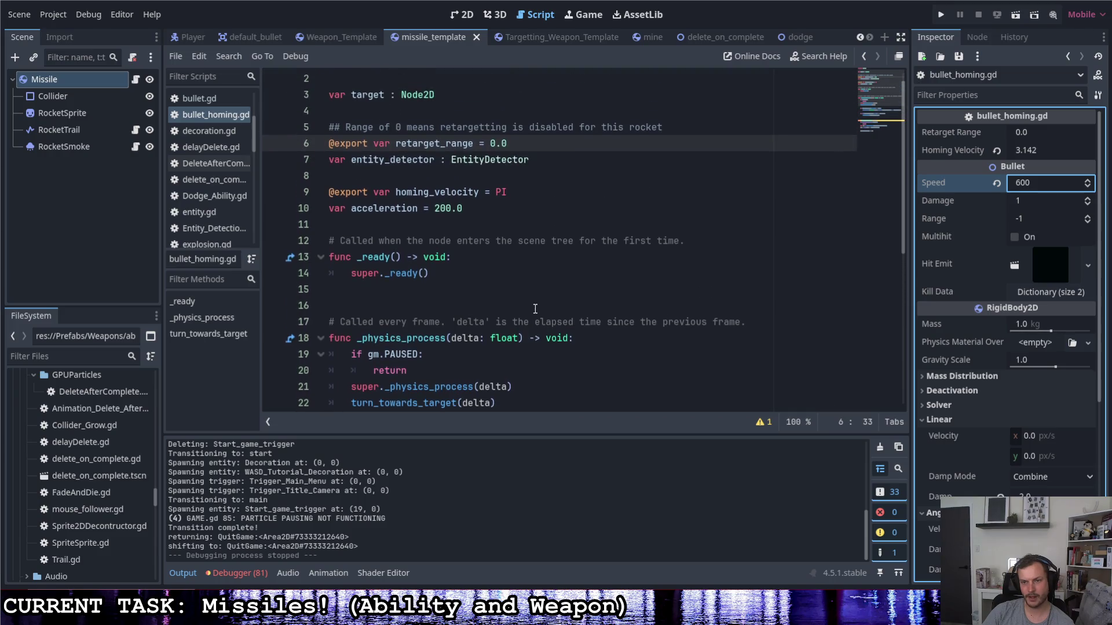
scroll(532, 306, down, 2)
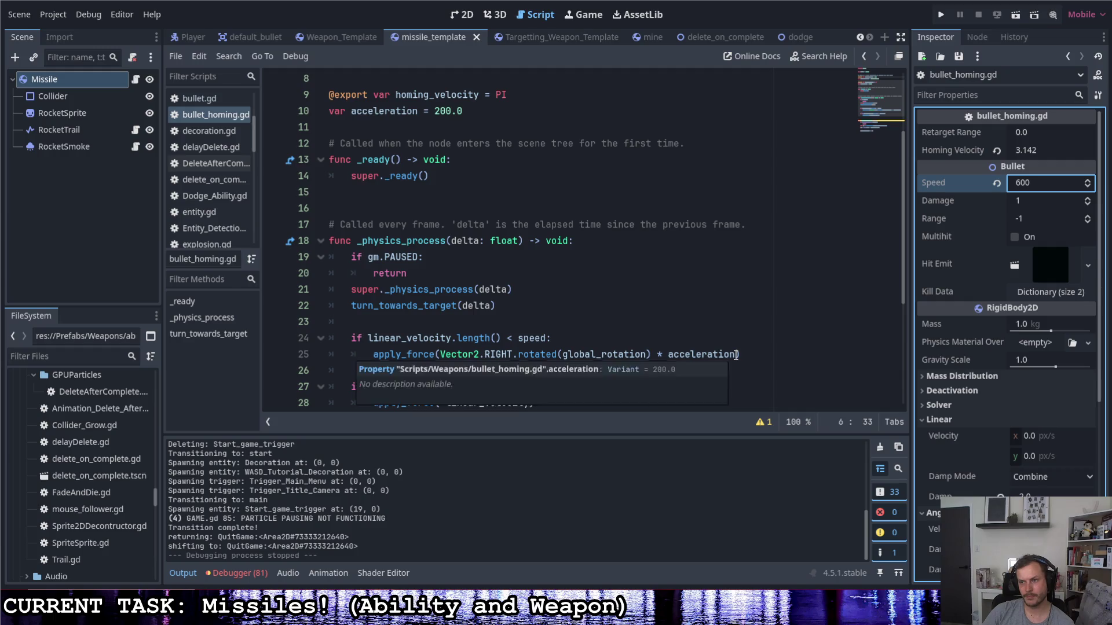
drag(736, 355, 695, 355)
scroll(722, 318, up, 1)
scroll(721, 316, down, 1)
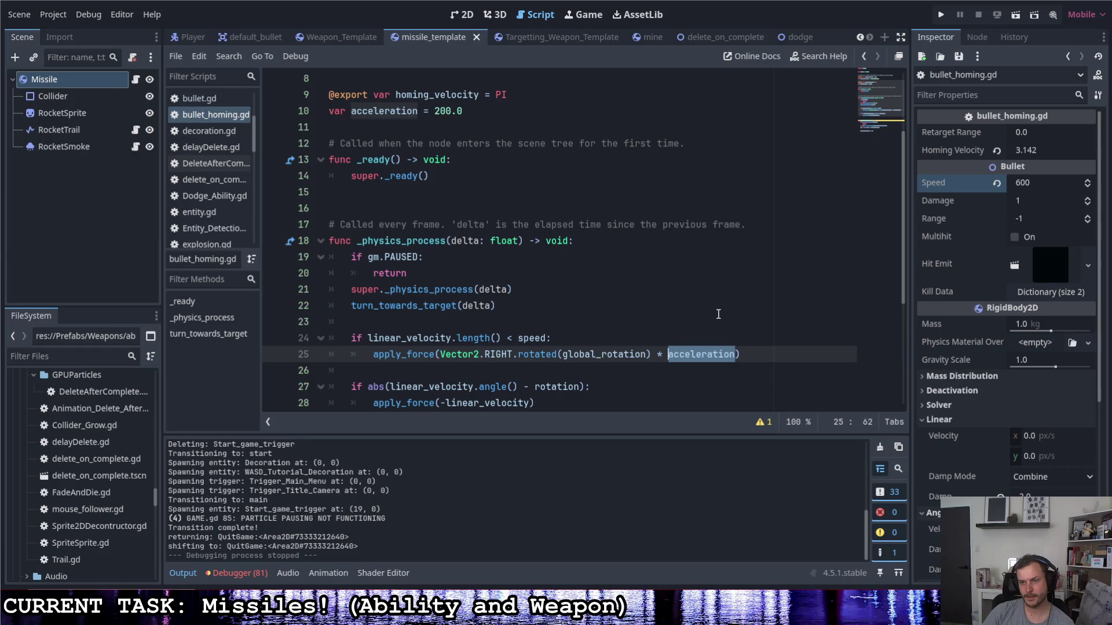
click(1035, 492)
text(1)
key(Return)
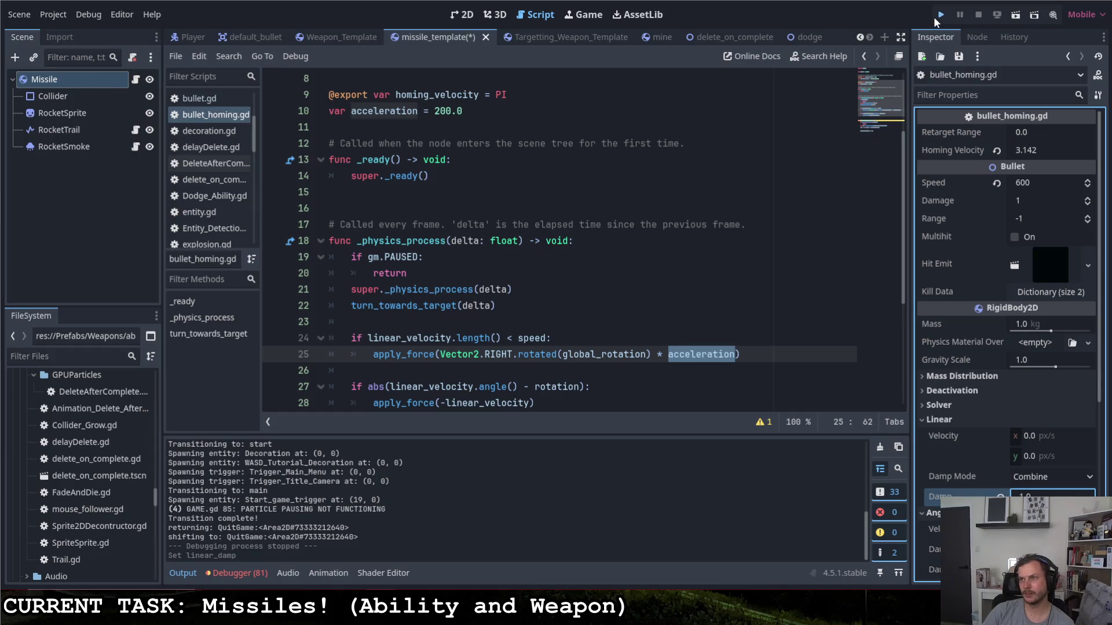
- Play-test at linear damp 1.0, firing missiles down the corridor at the enemy, then quit
click(938, 16)
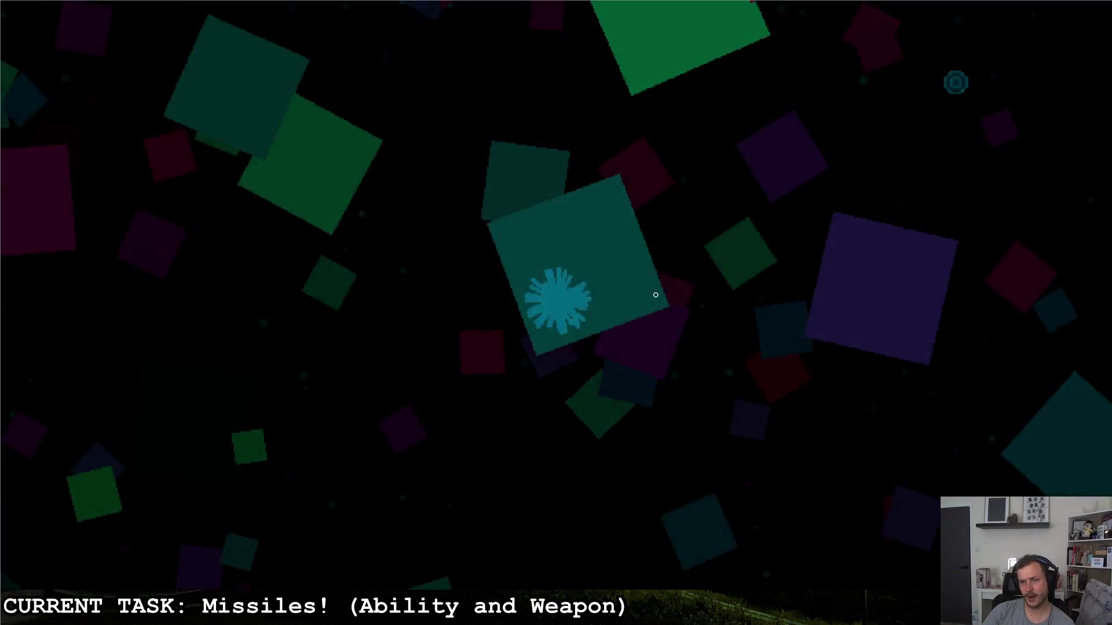
click(857, 249)
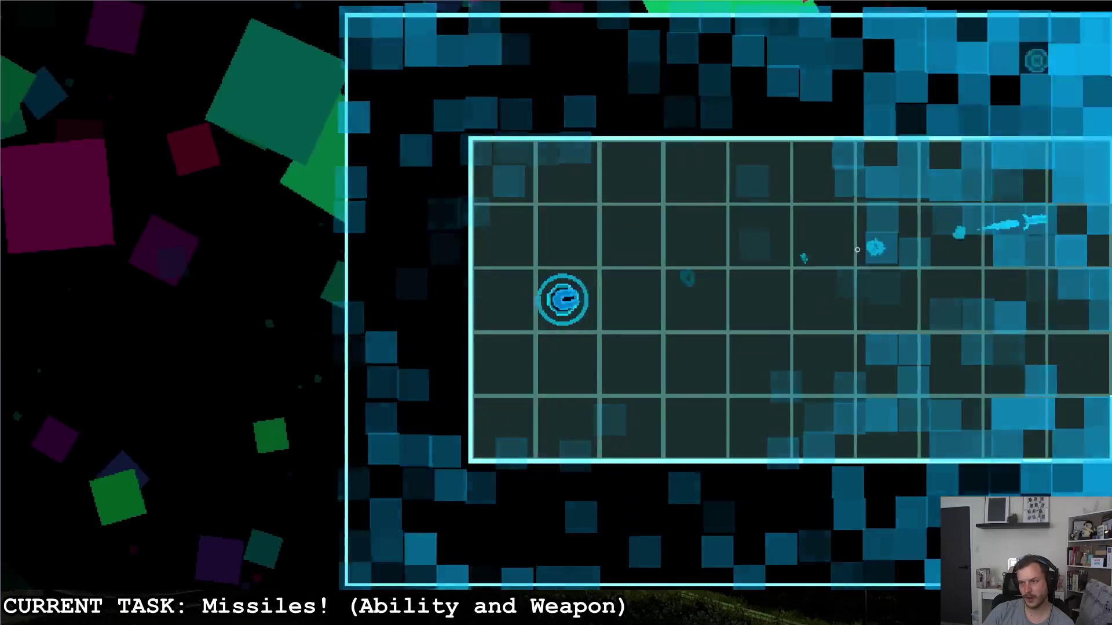
click(750, 180)
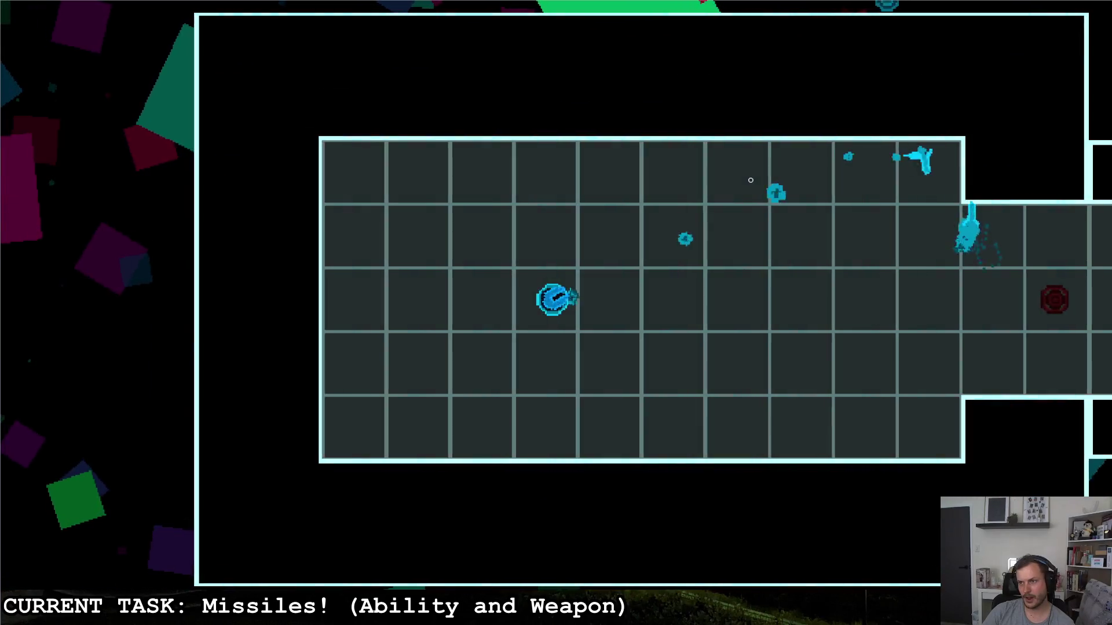
click(915, 413)
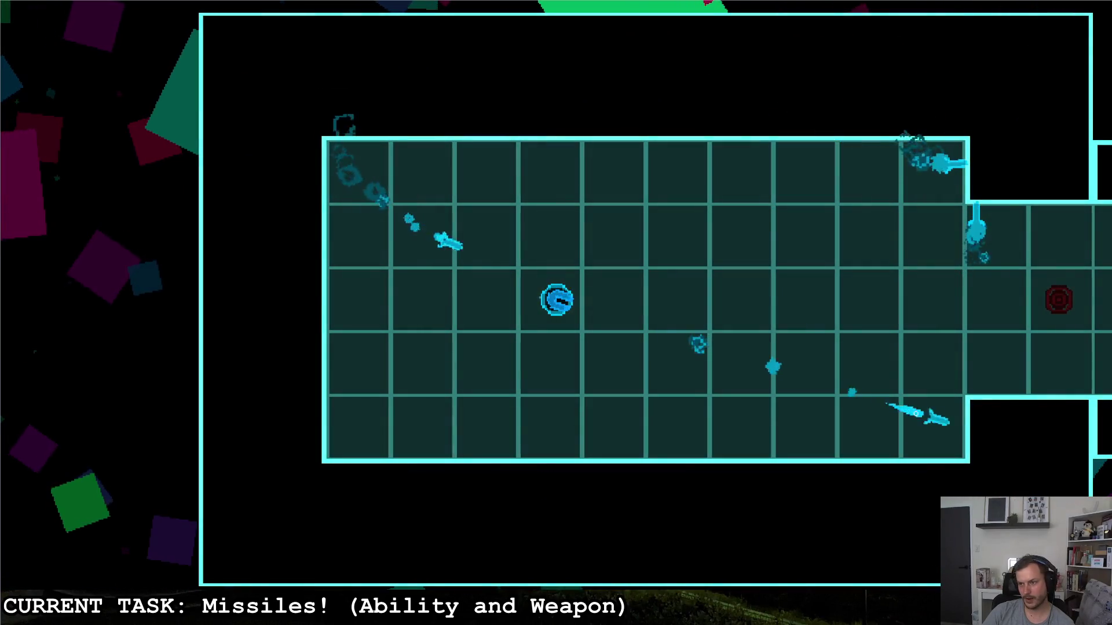
key(d)
click(978, 293)
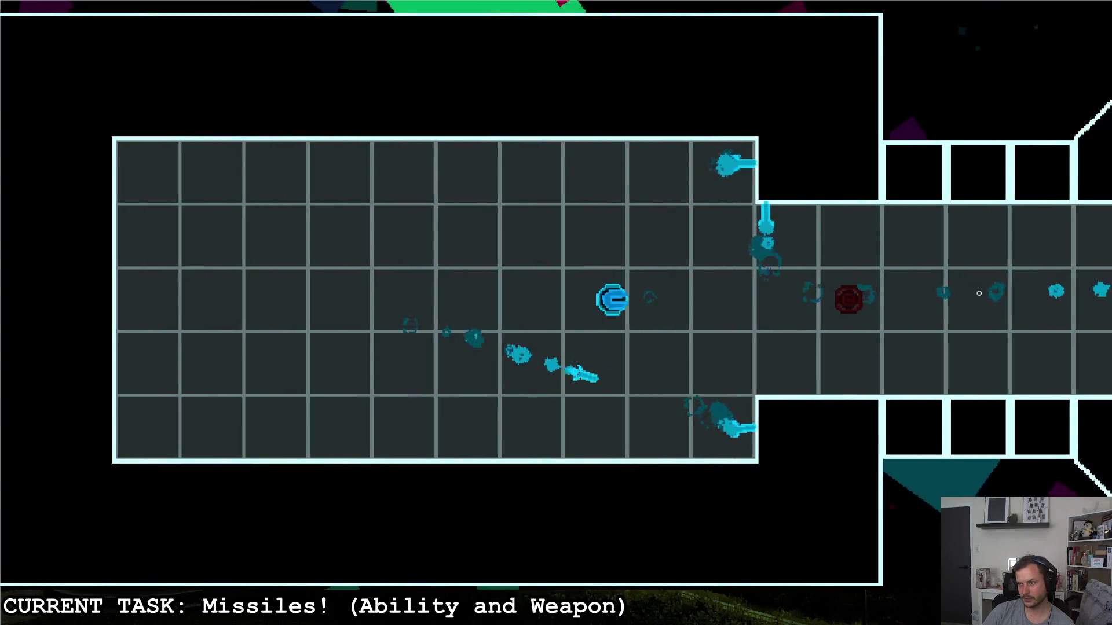
key(d)
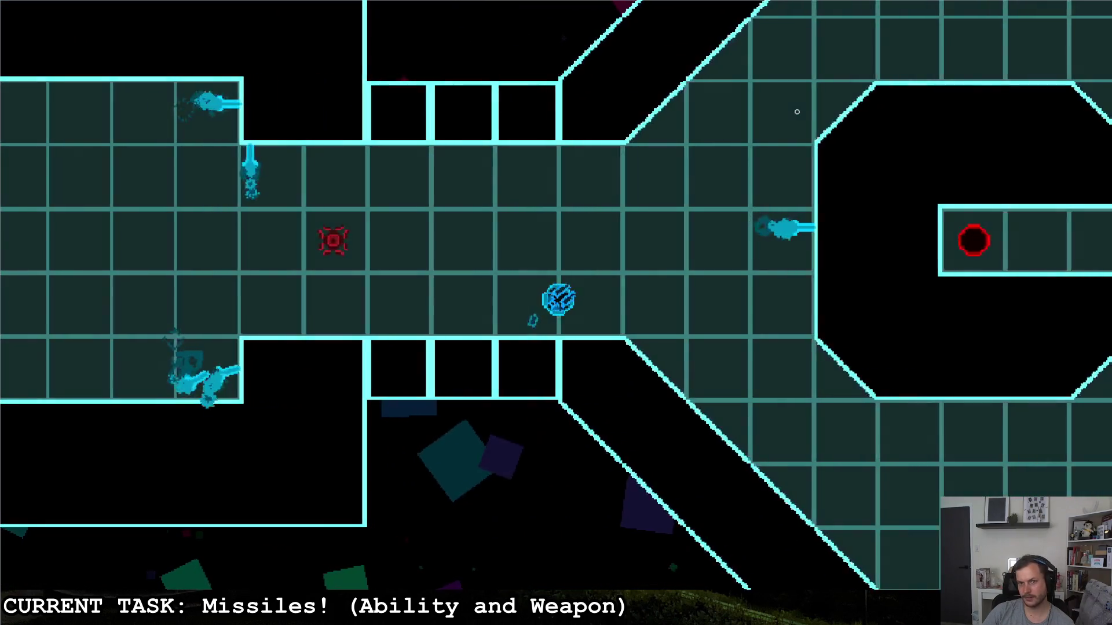
key(Escape)
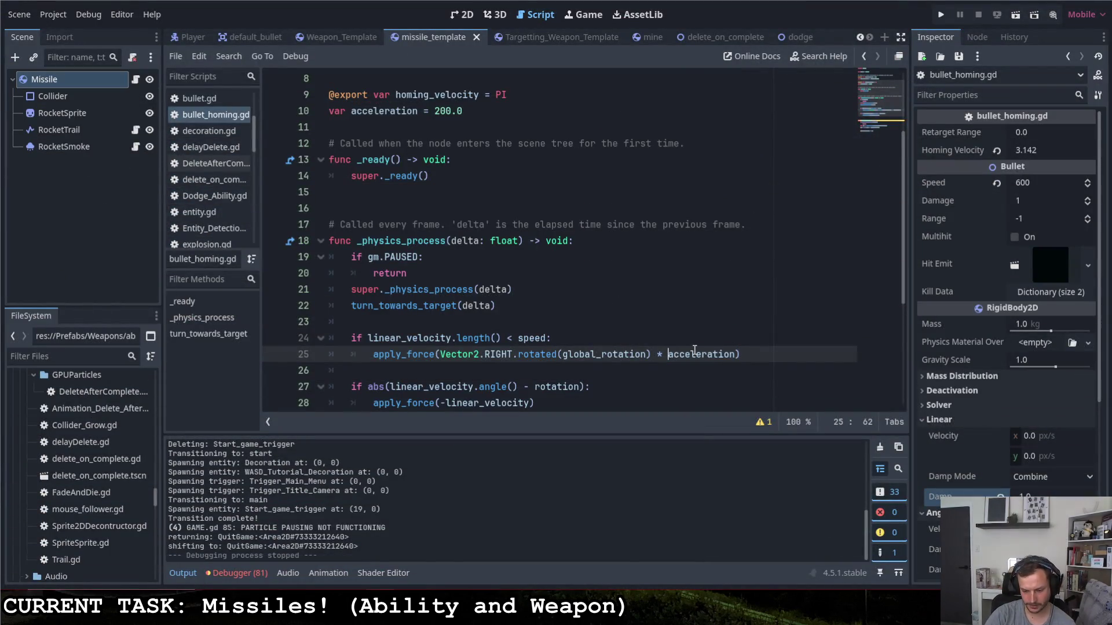
- Make line 25's thrust multiply by speed * acceleration and launch the game
text(speed *)
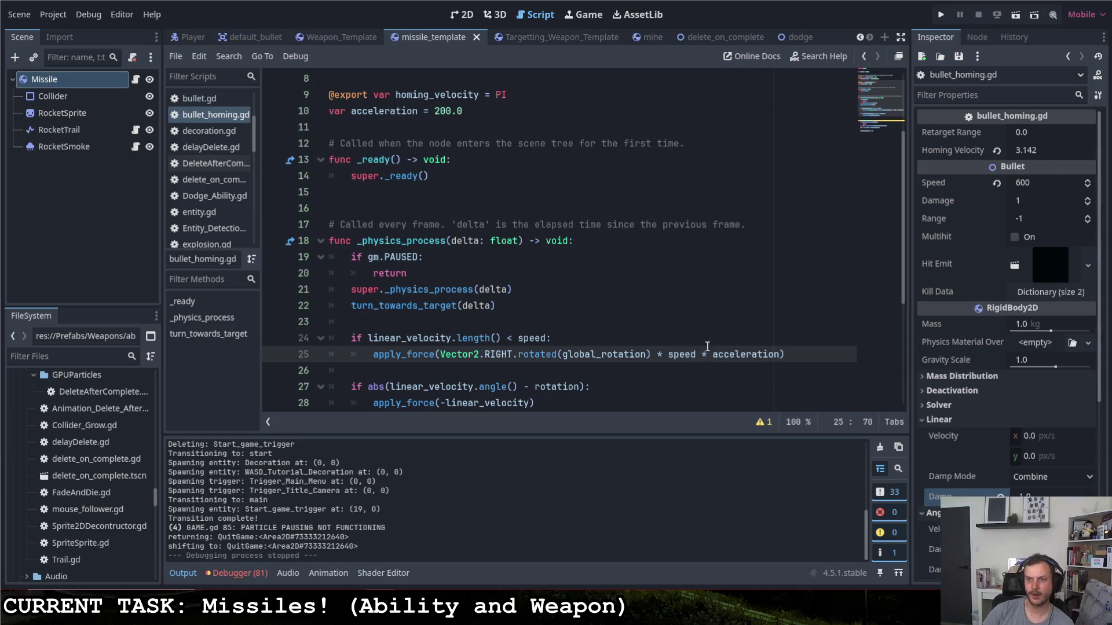
click(648, 293)
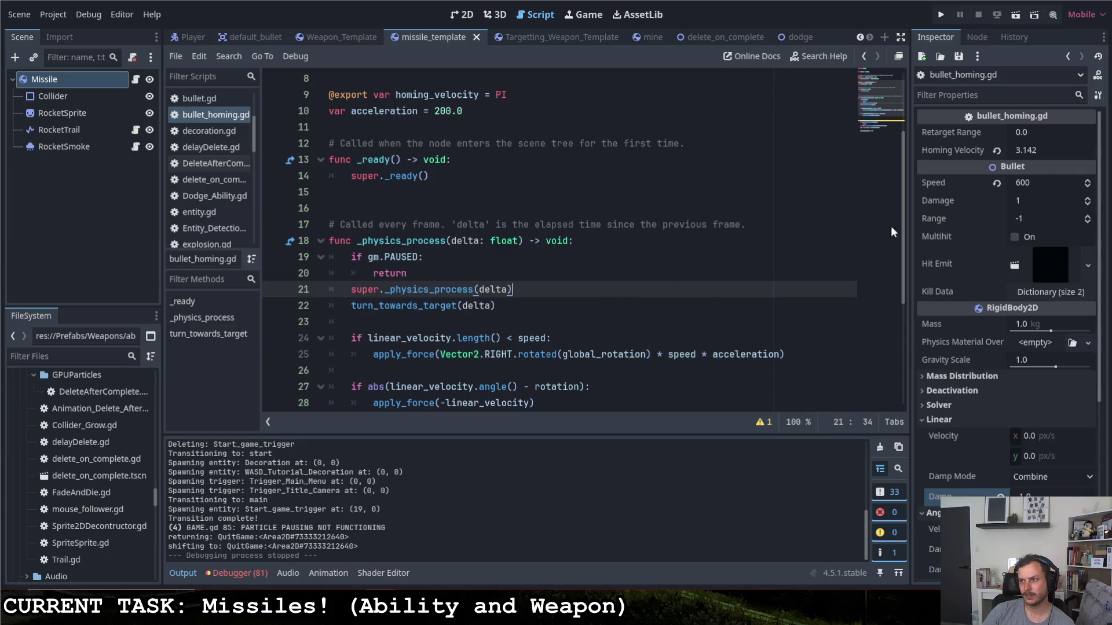
click(938, 14)
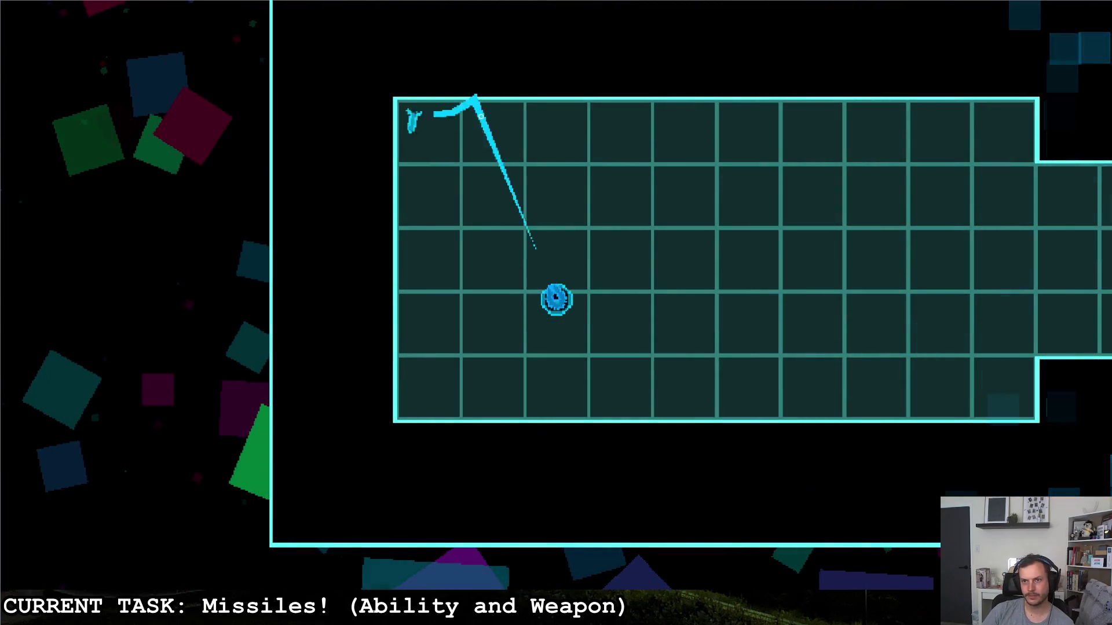
- Fly the ship around the room, then quit from the pause menu
key(d)
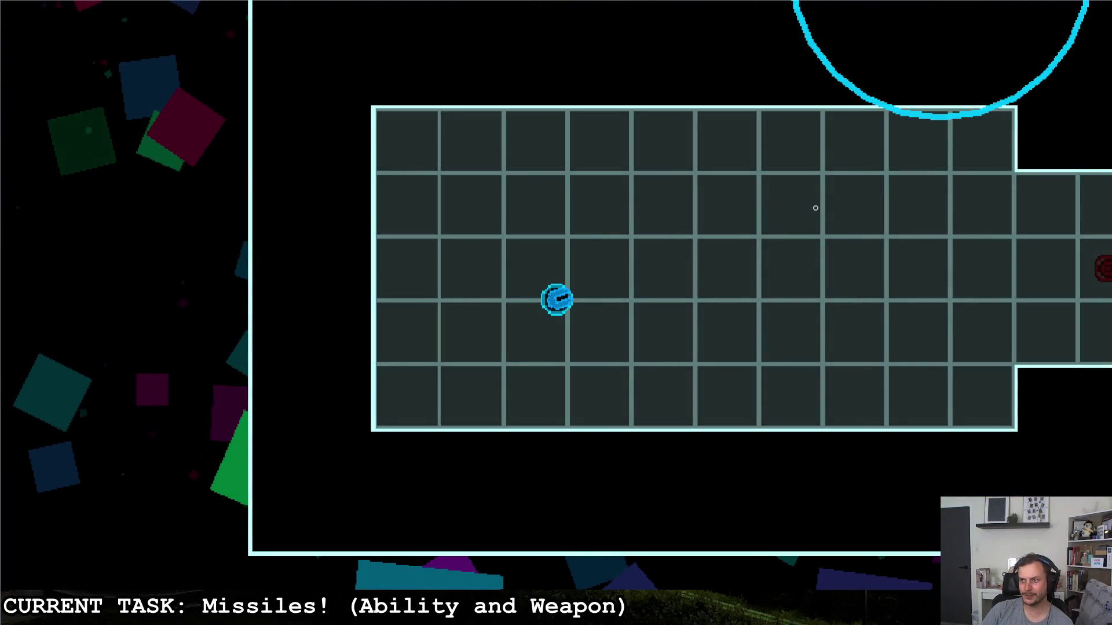
key(d)
key(d)
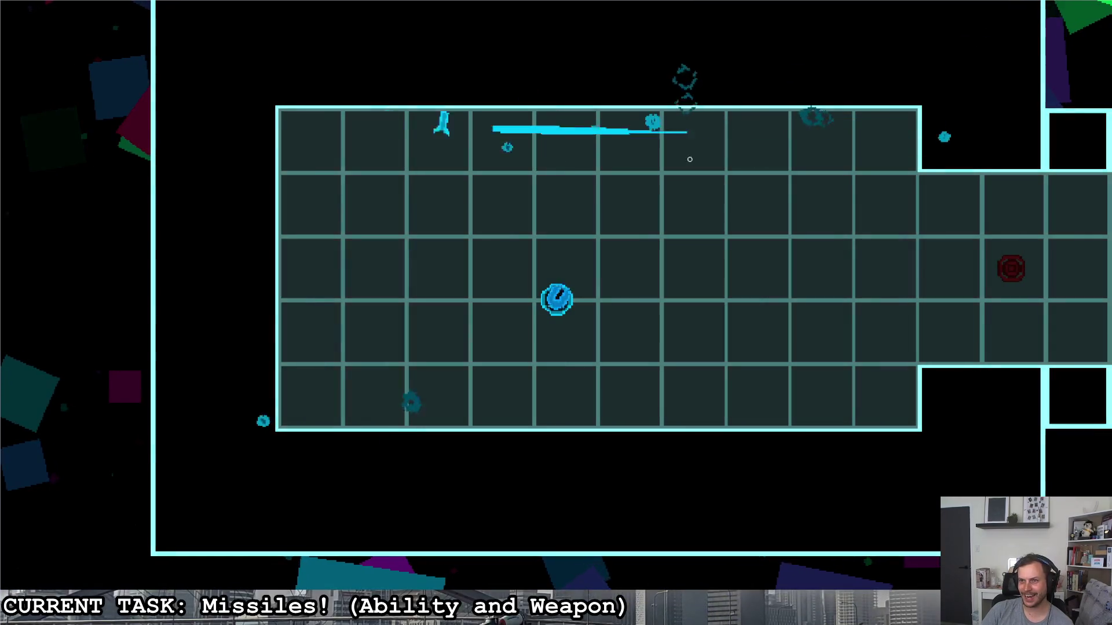
key(d)
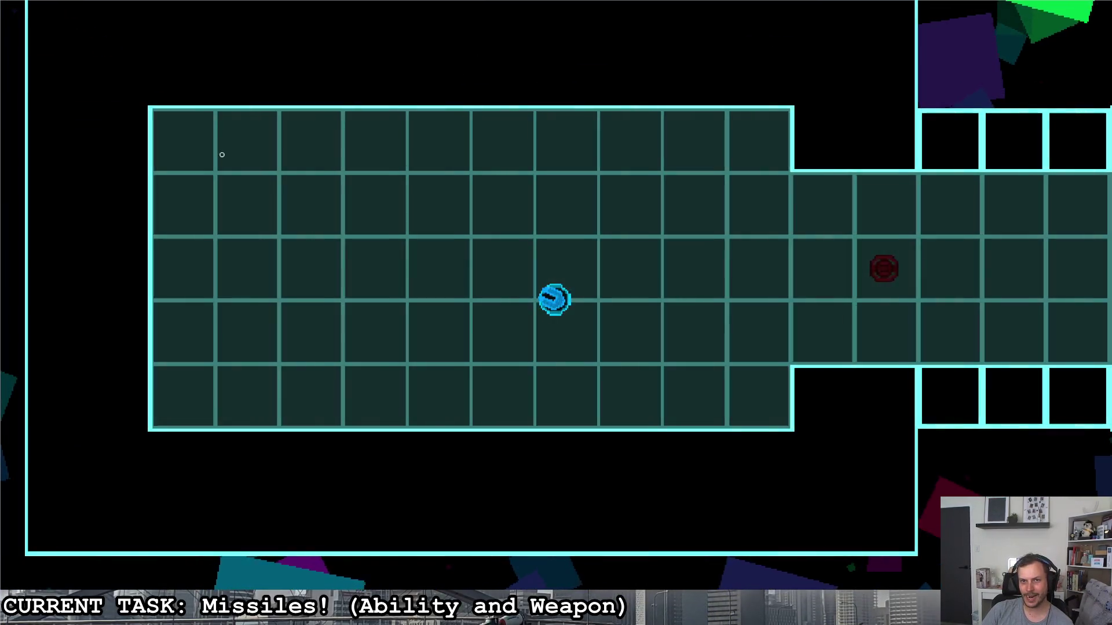
key(Escape)
key(d)
key(space)
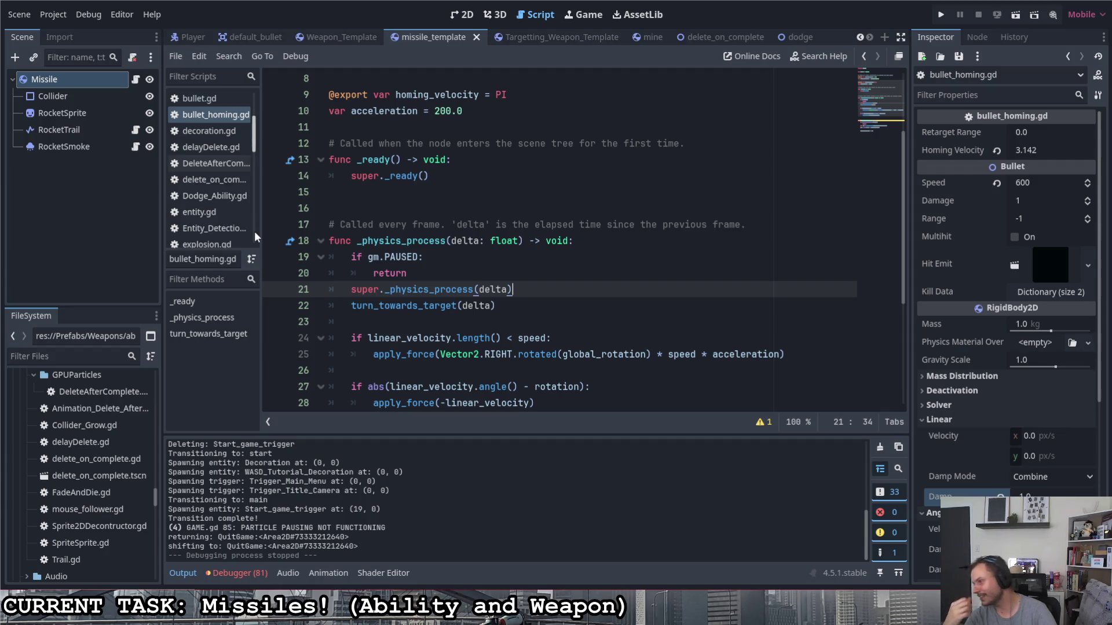
- Inspect the Missile's Deactivation and Linear Damp Mode settings, keeping Combine
click(581, 272)
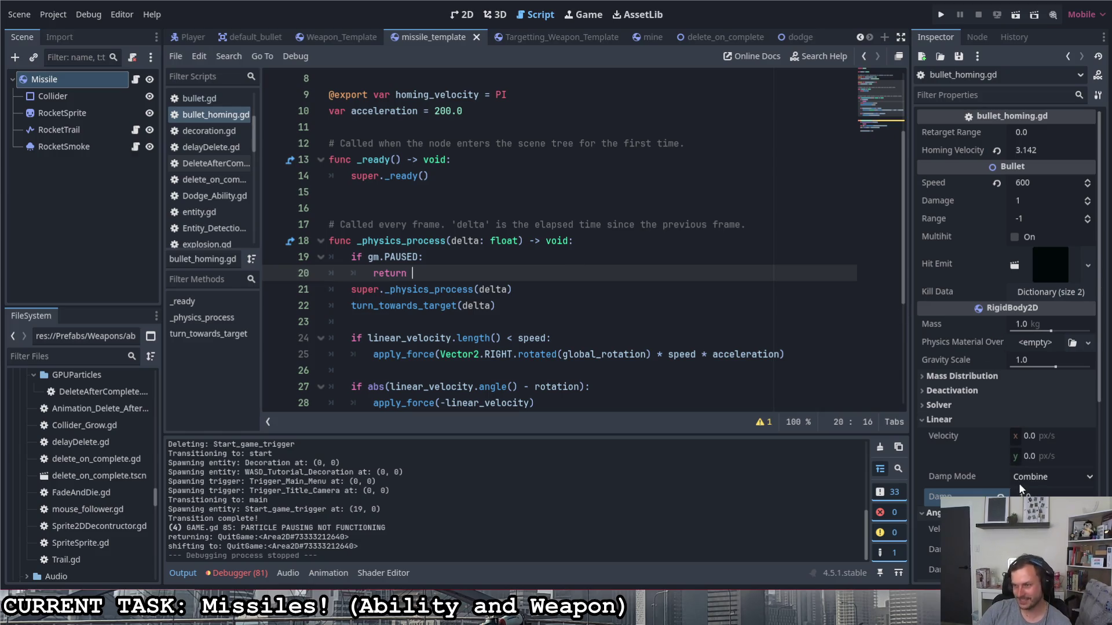
click(940, 391)
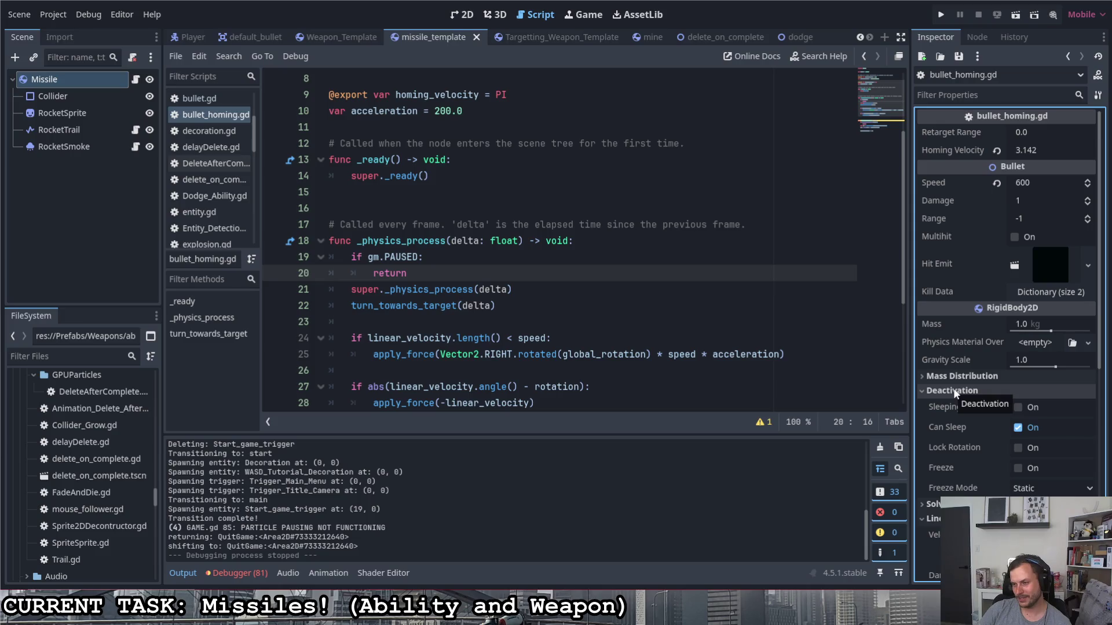
click(954, 393)
scroll(953, 467, down, 2)
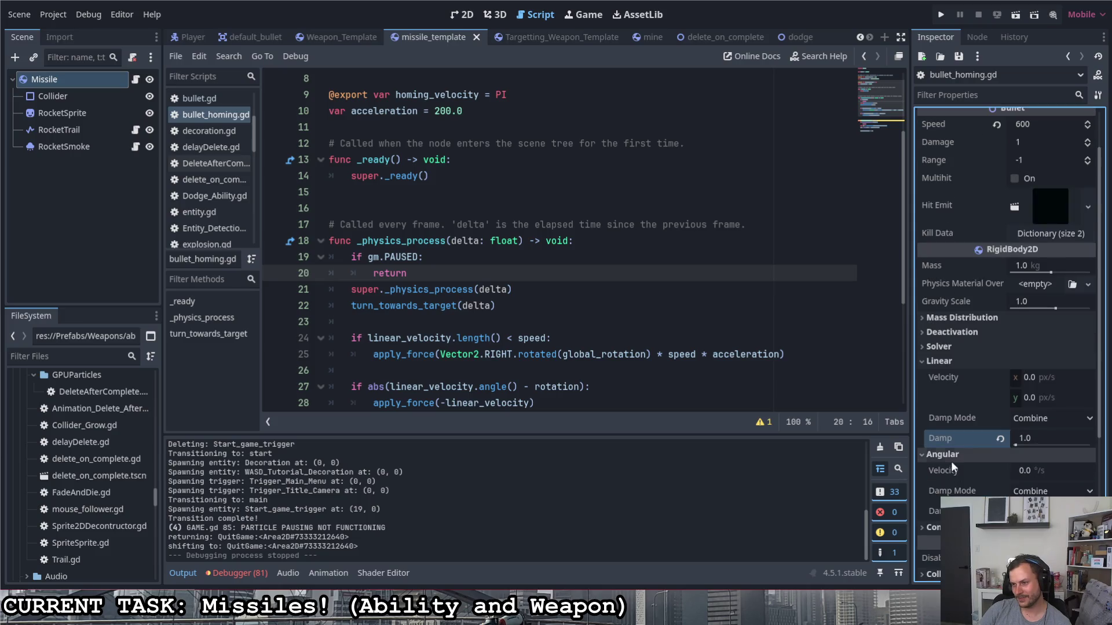
click(1042, 423)
click(1048, 418)
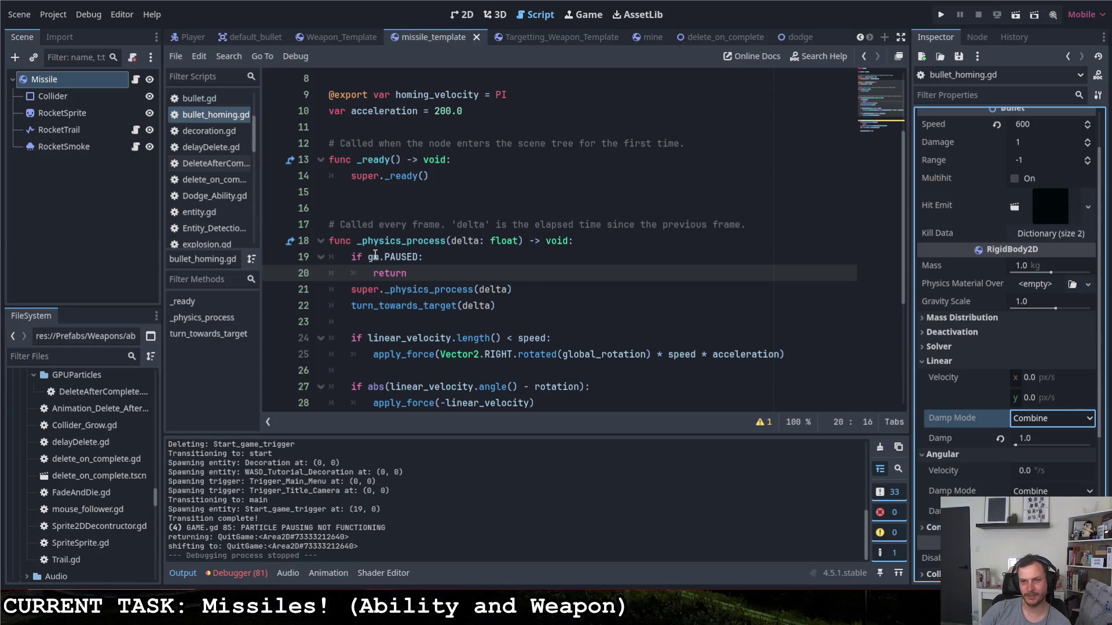
scroll(405, 266, up, 3)
scroll(984, 231, up, 2)
- Change the Missile's Speed from 600 to 400 and rerun the game
click(1035, 181)
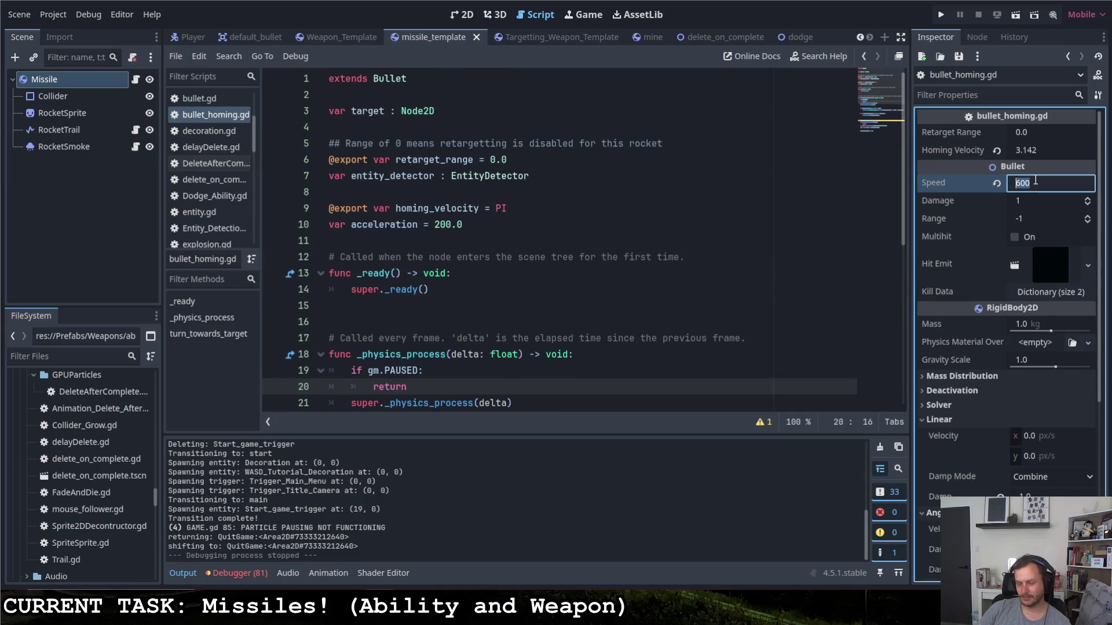
text(400)
key(Return)
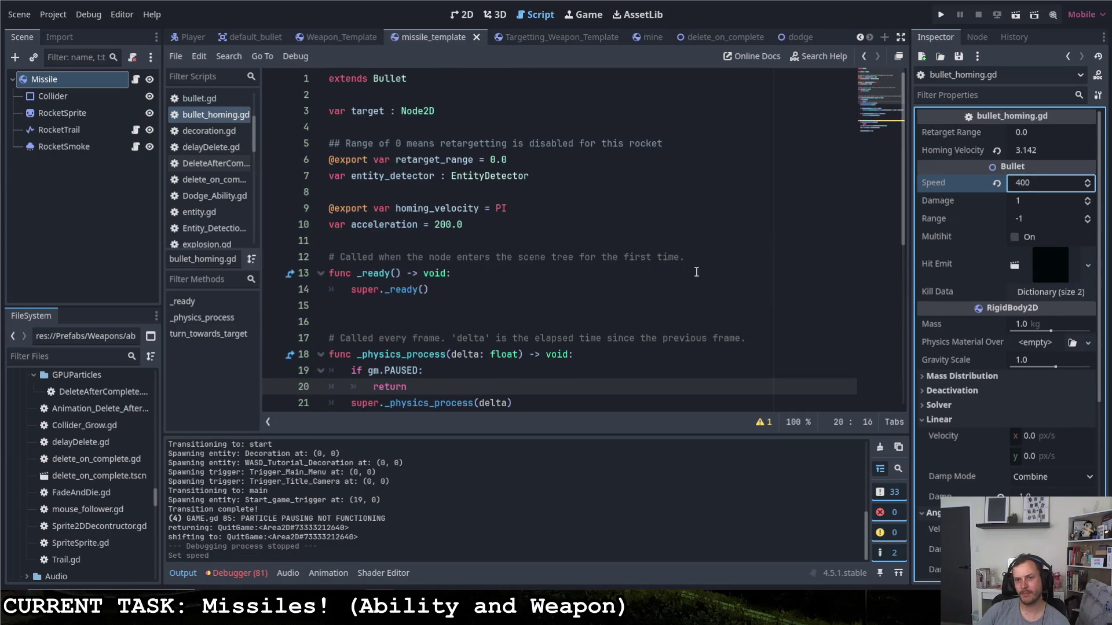
click(436, 224)
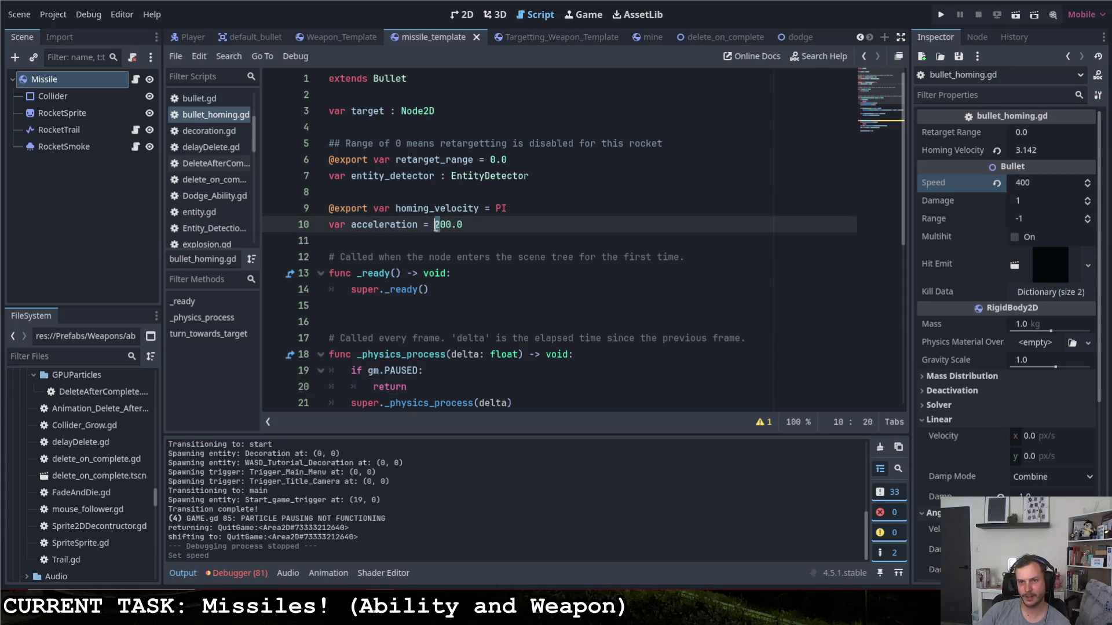
text(1)
key(F5)
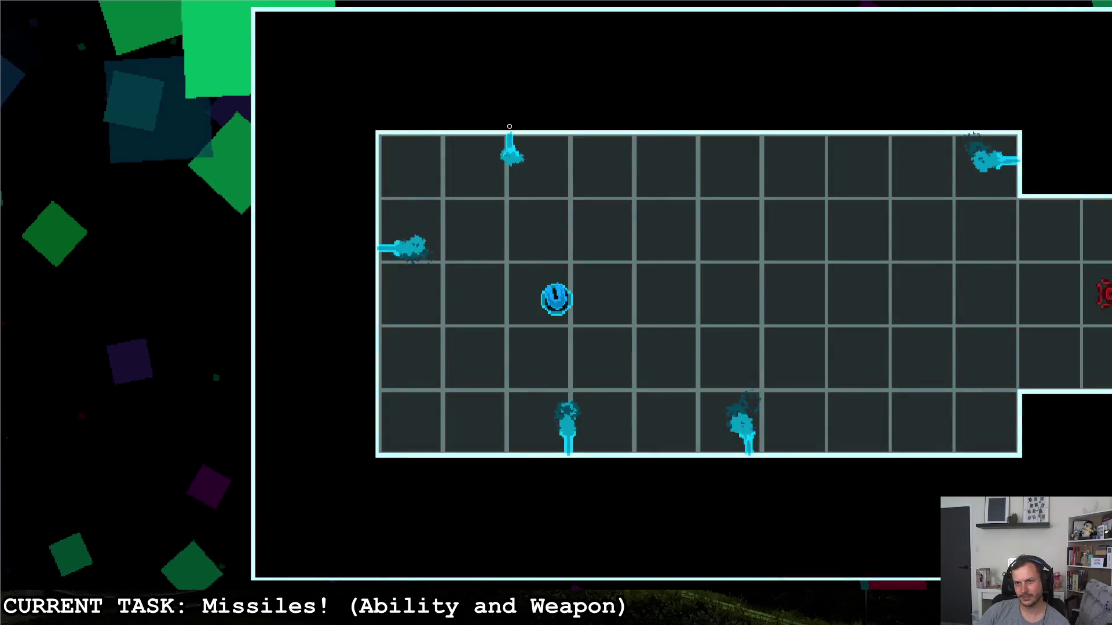
- Drive the ship right along the corridor, around the C-shaped wall, and fire missiles at the red turret
key(d)
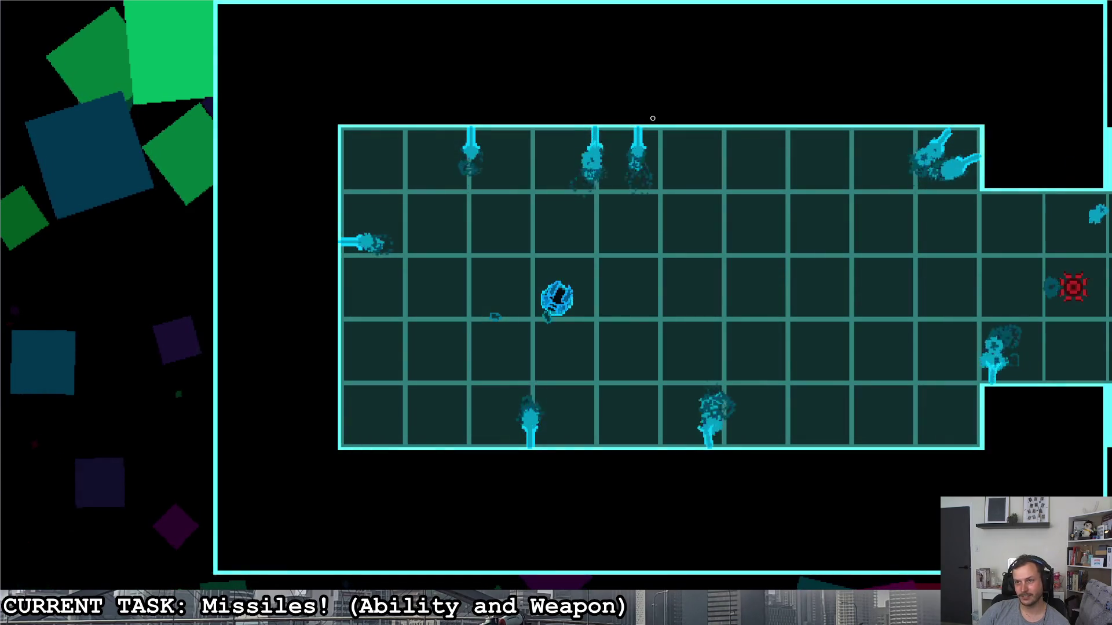
key(d)
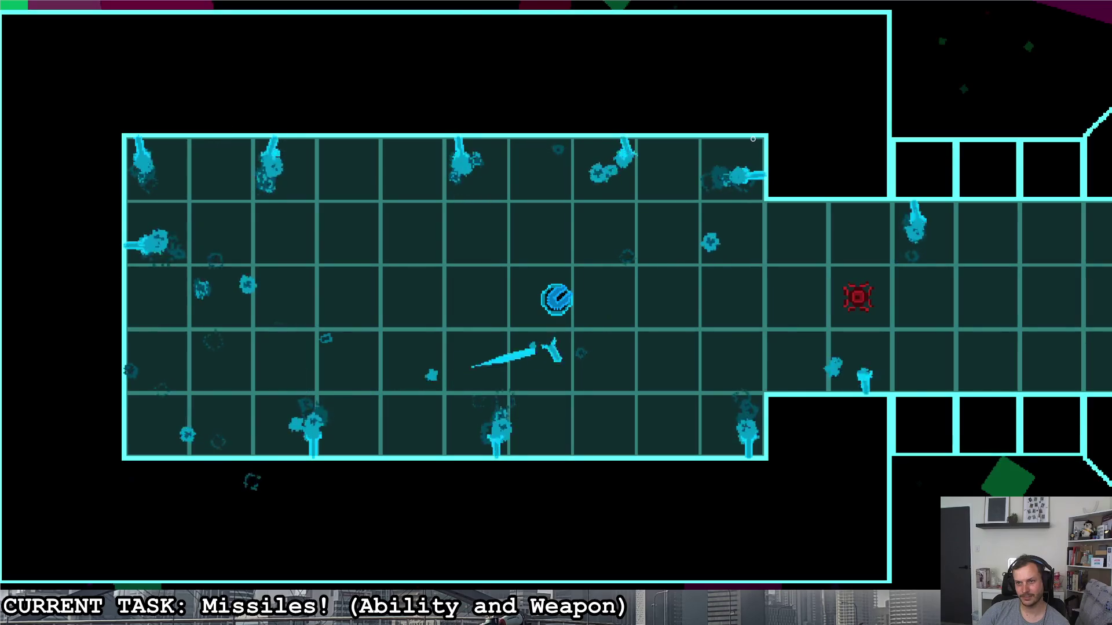
key(d)
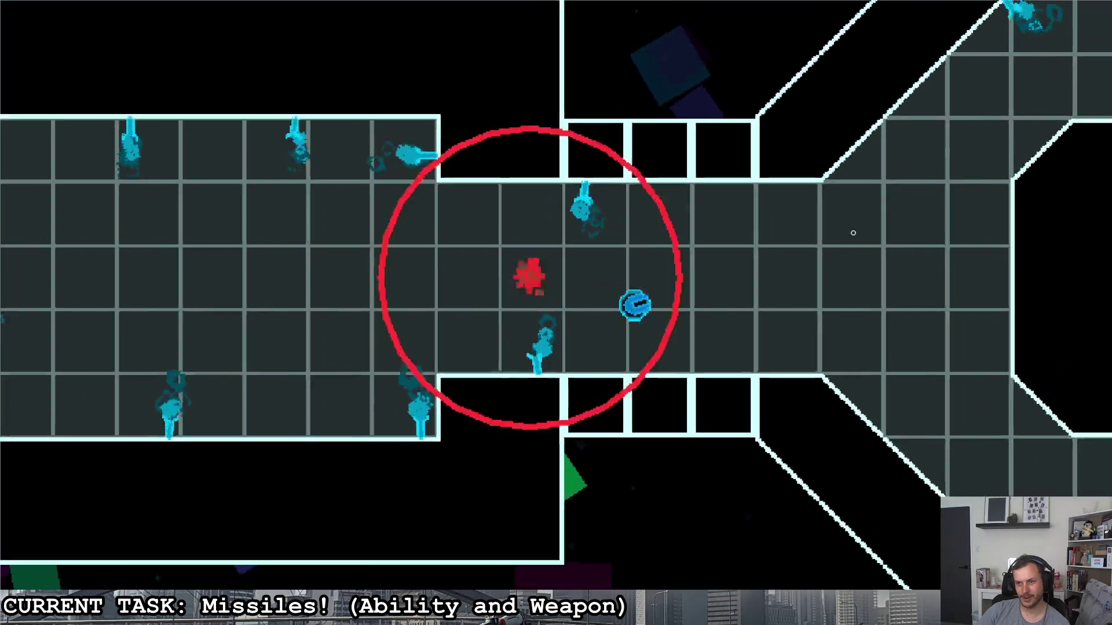
key(s)
key(w)
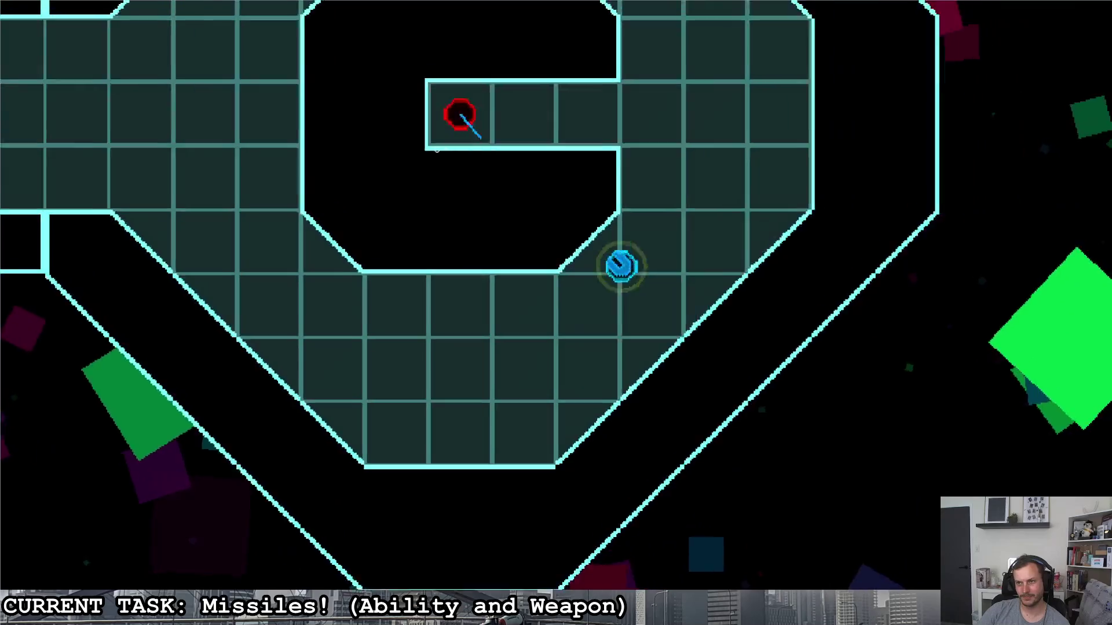
click(389, 217)
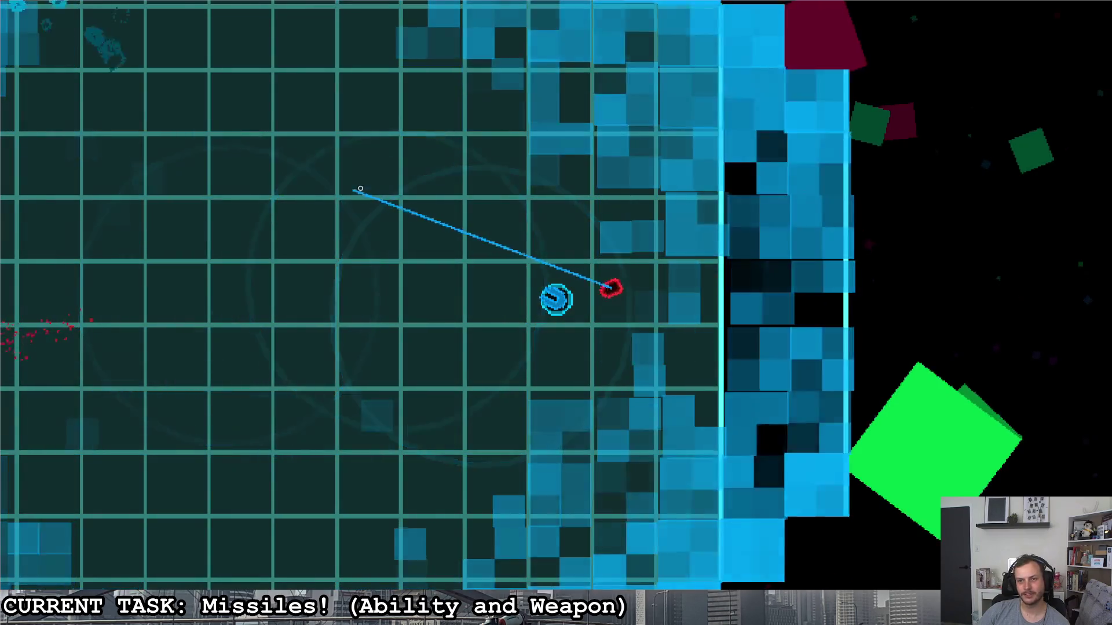
- Fire missiles entering the larger arena, steer around it, then pause the game
click(367, 189)
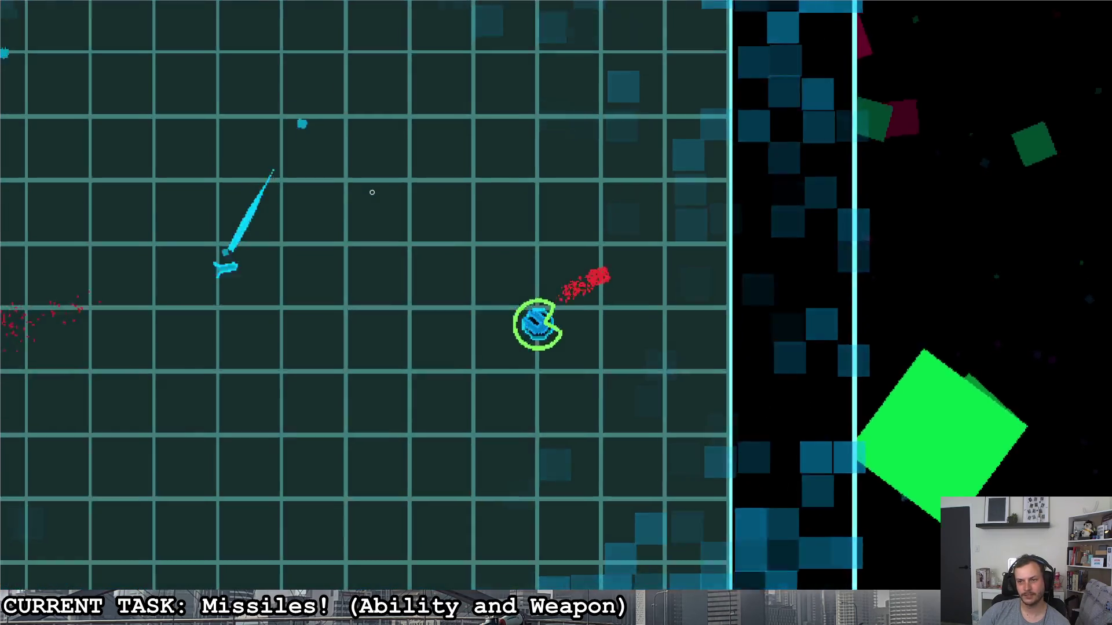
key(a)
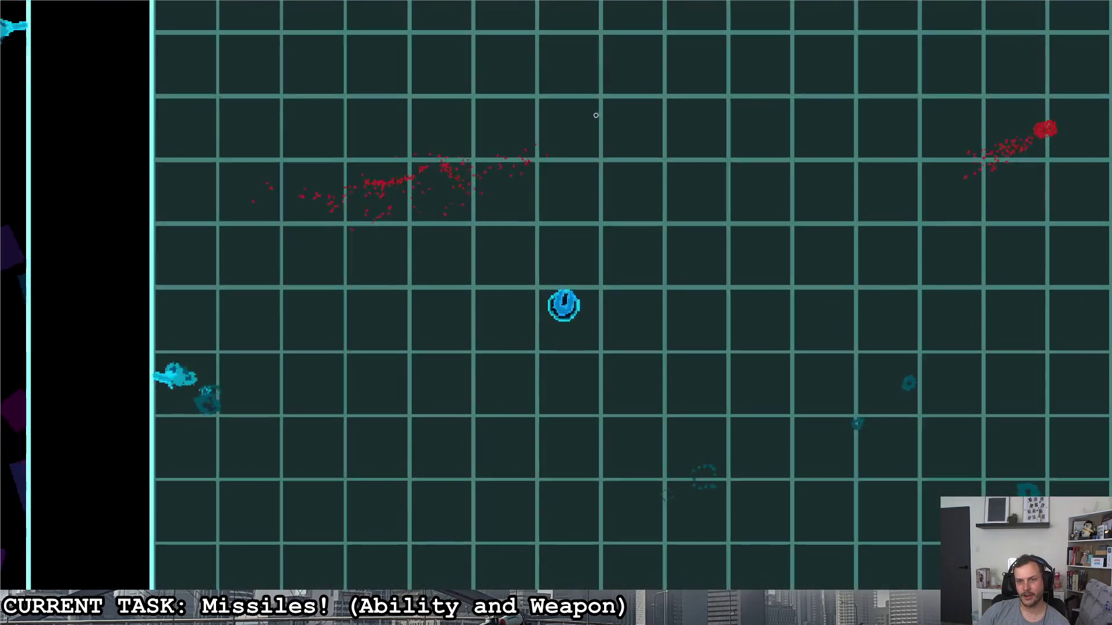
key(d)
key(d)
key(a)
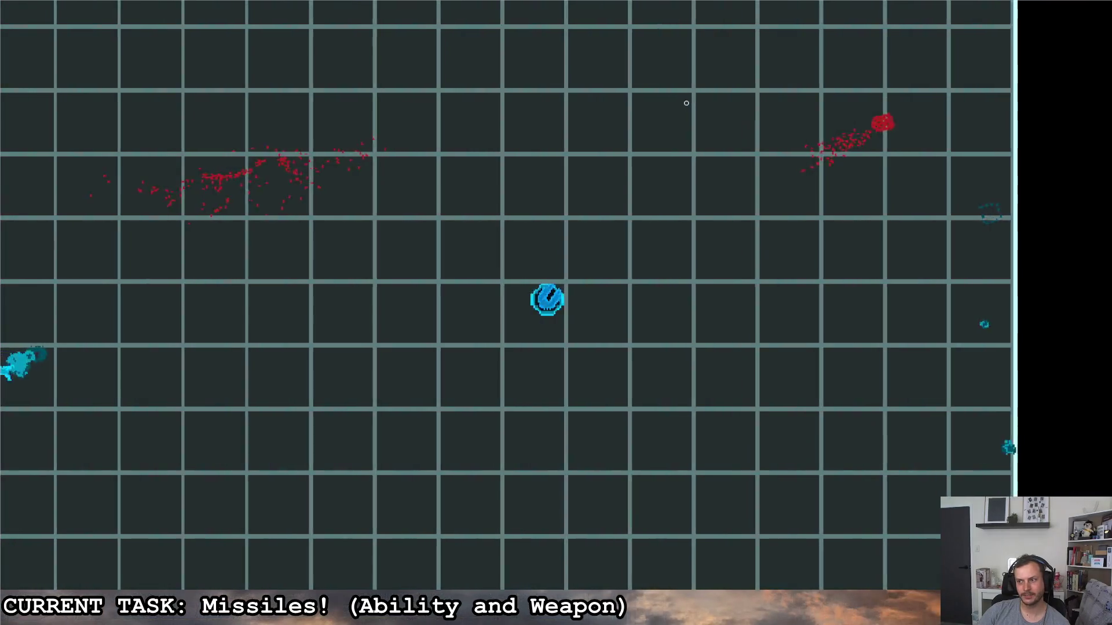
key(a)
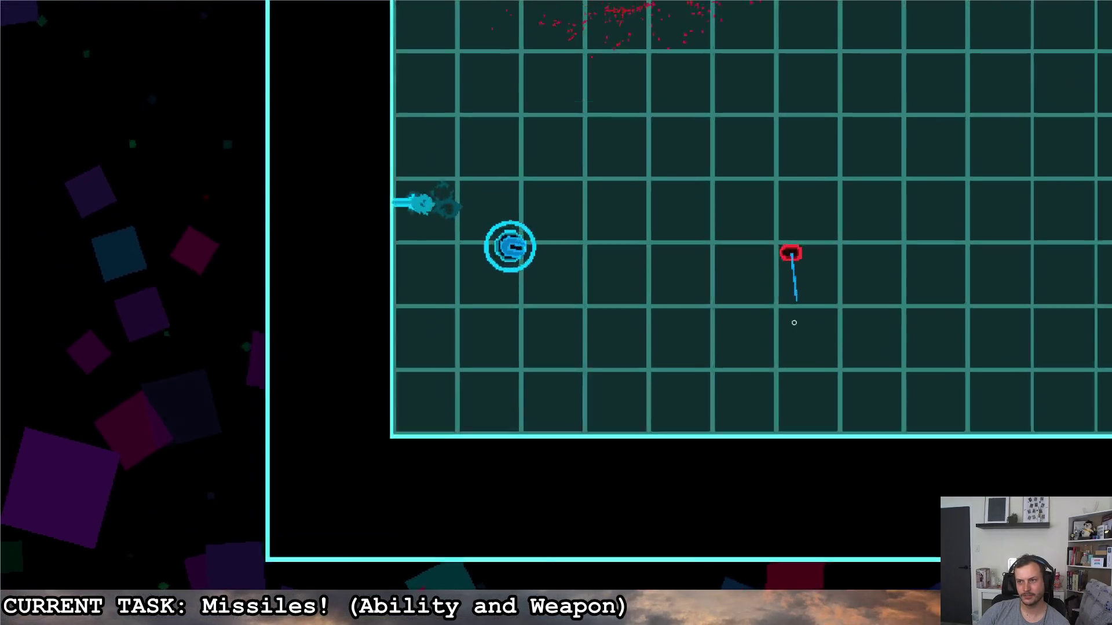
key(d)
key(s)
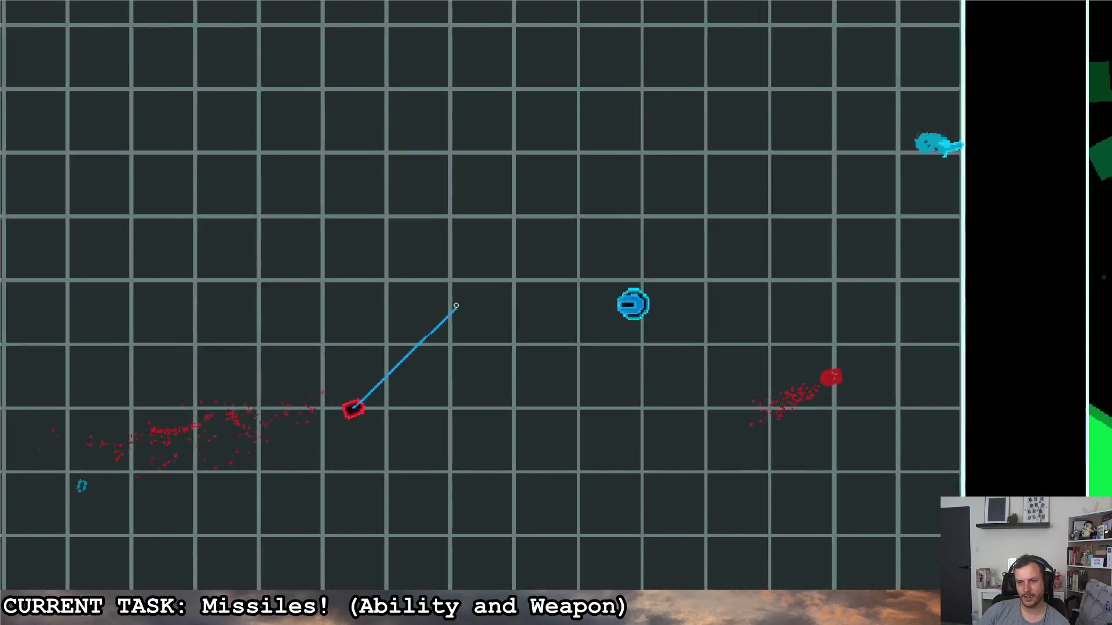
key(a)
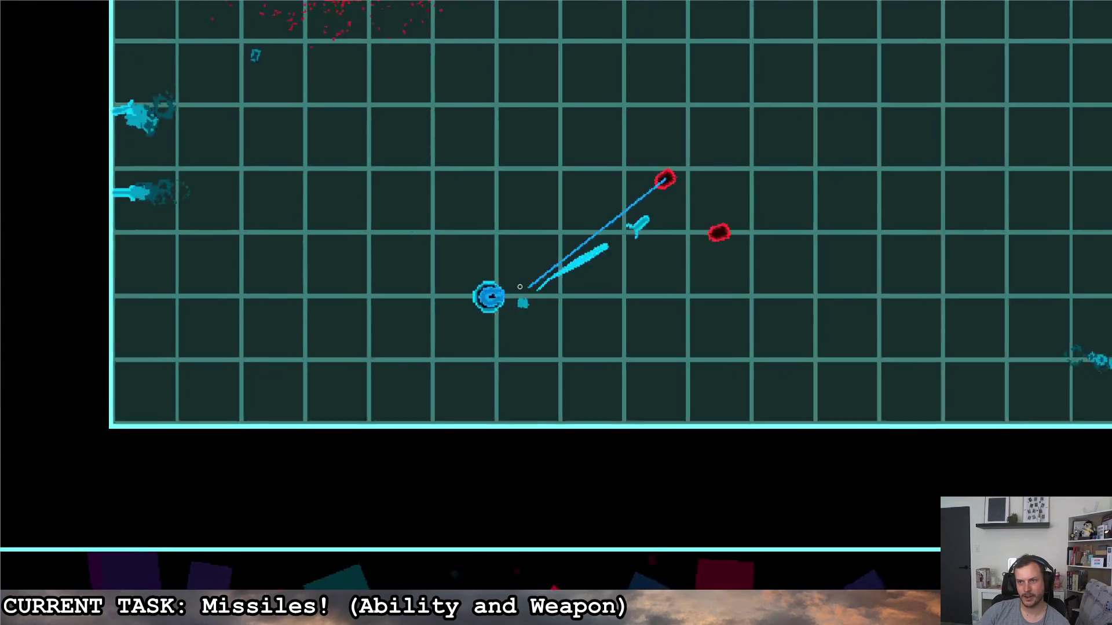
key(w)
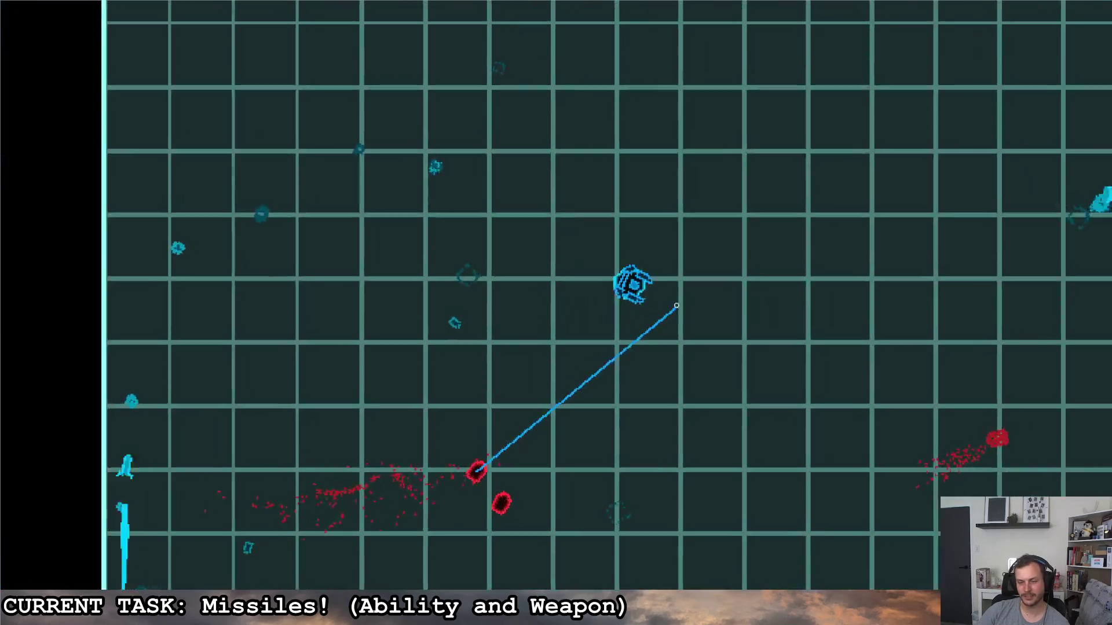
key(Escape)
- Quit the game and select the angular_velocity assignment on line 37 of turn_towards_target
click(692, 300)
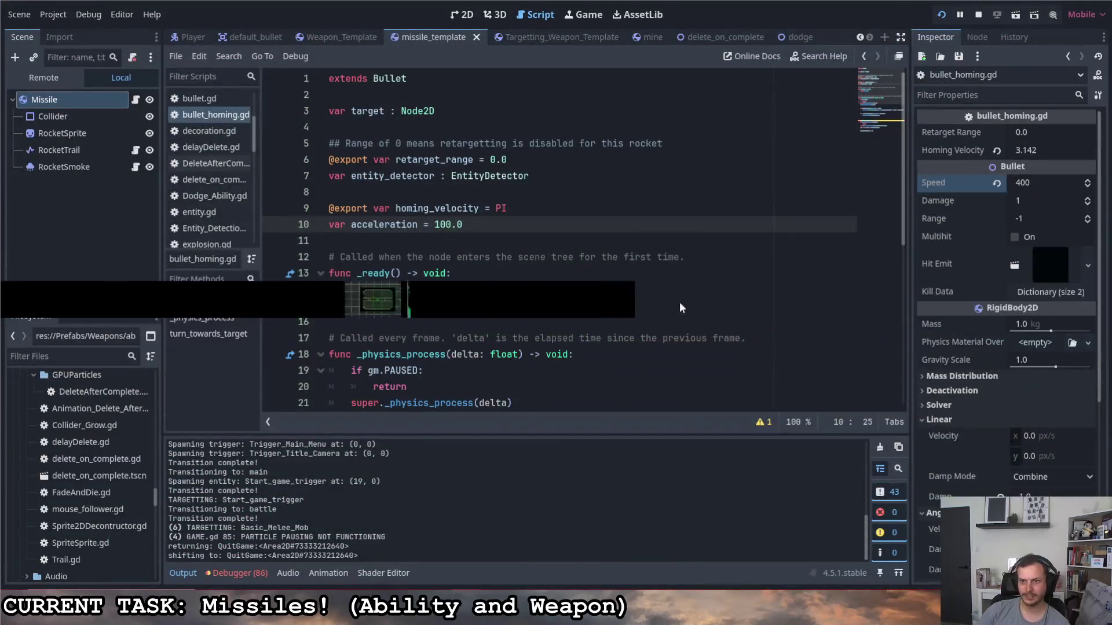
scroll(624, 282, down, 6)
scroll(623, 277, up, 2)
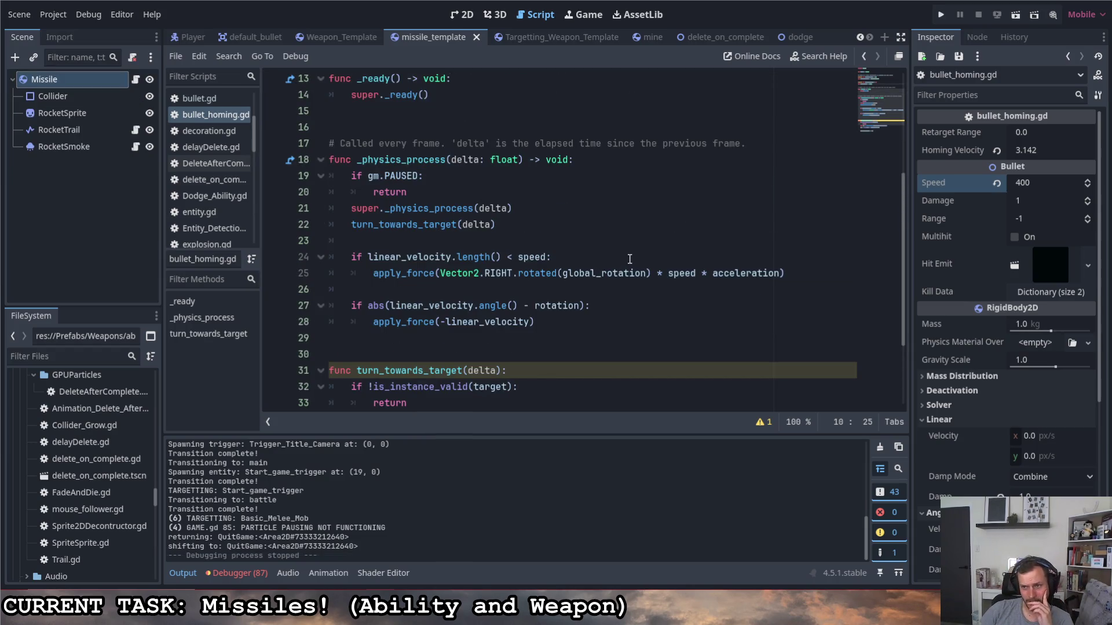
scroll(651, 265, down, 3)
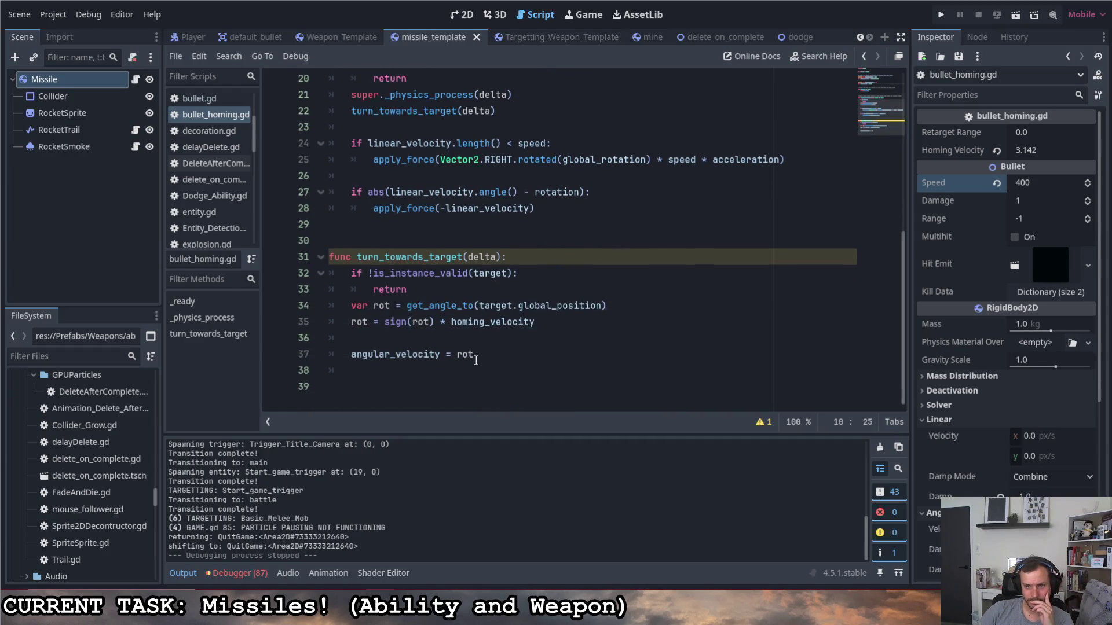
drag(349, 355, 481, 360)
text(apply)
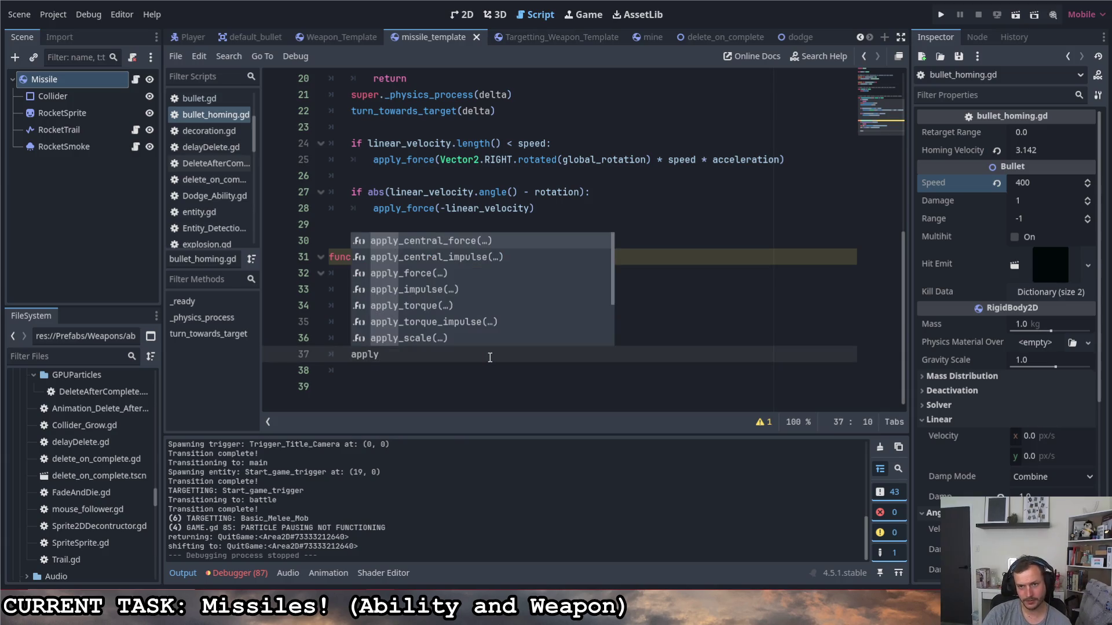
- Make line 37 call apply_torque(rot) using autocomplete, then run the game
key(Down)
key(Down)
key(Down)
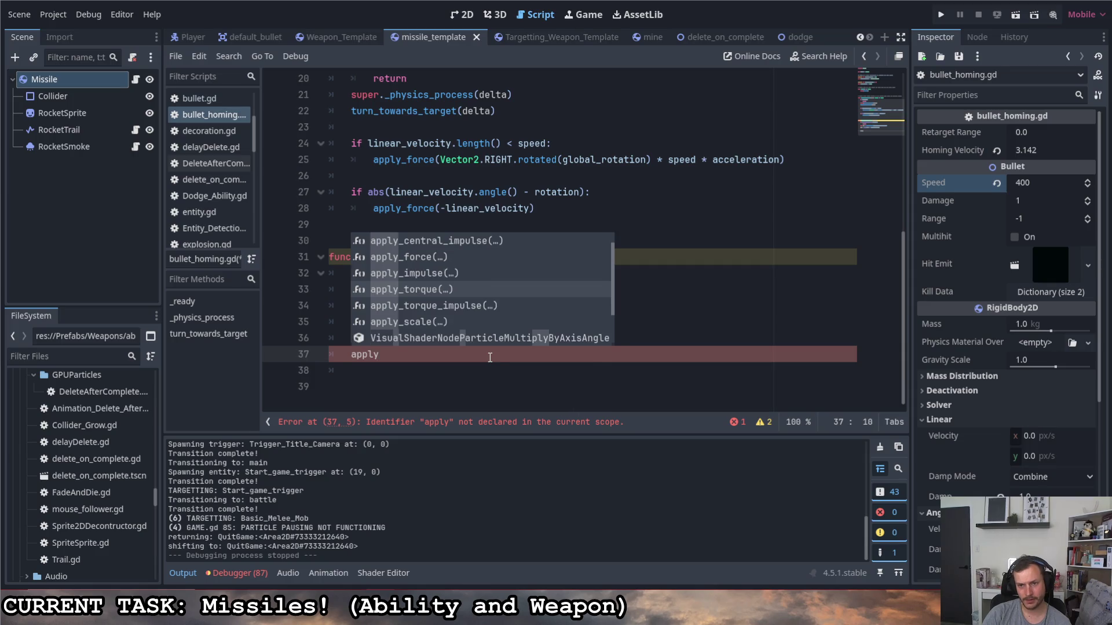
key(Return)
scroll(490, 357, up, 1)
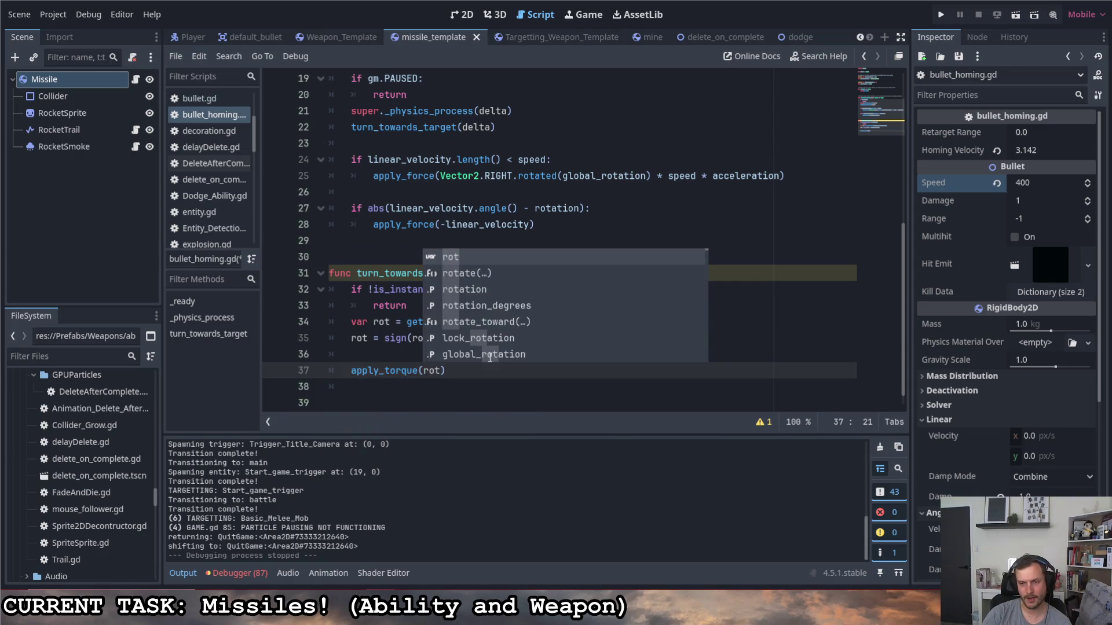
click(462, 378)
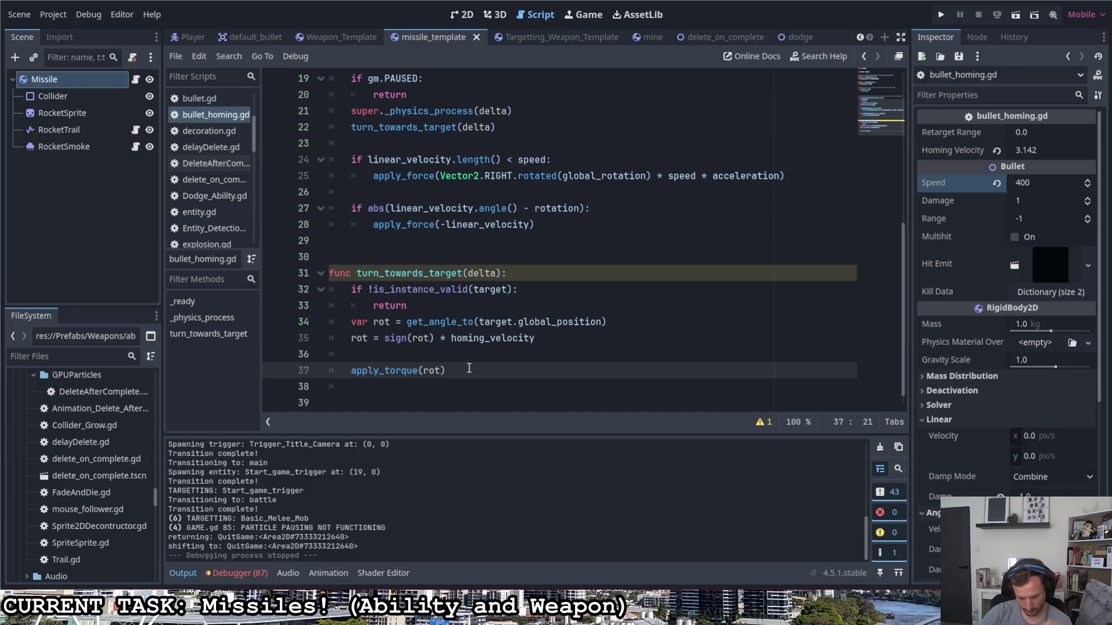
click(567, 208)
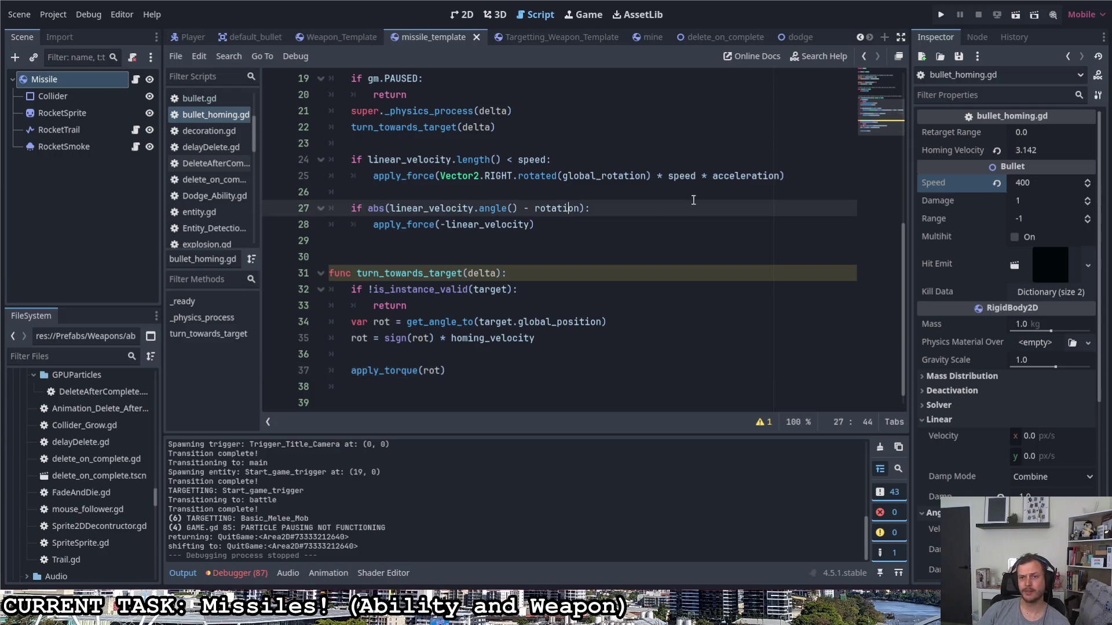
key(F5)
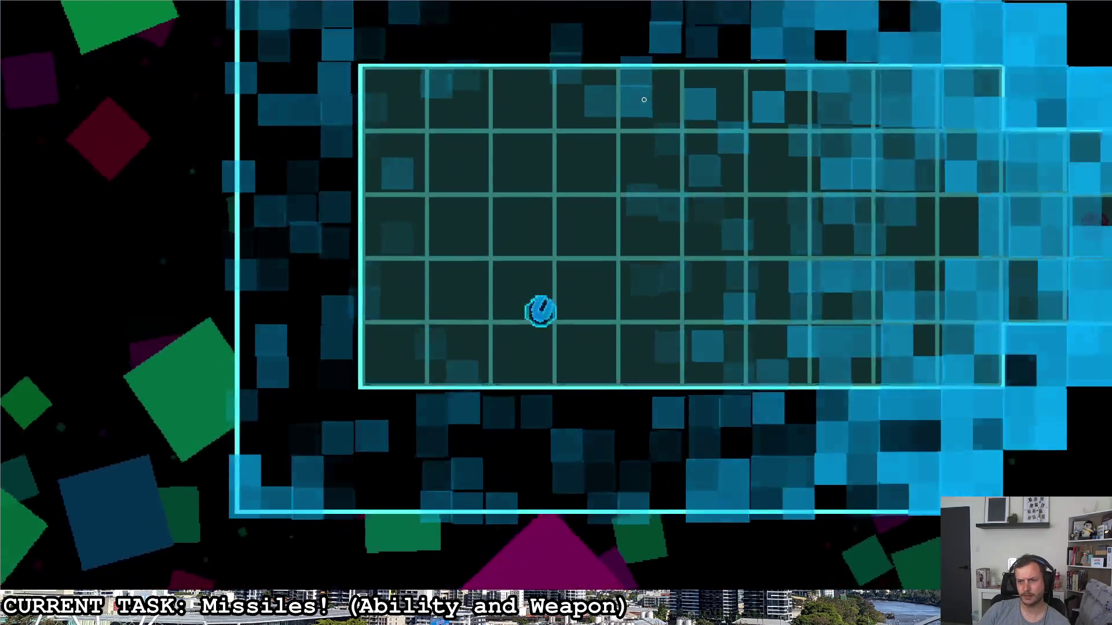
- Fire two missiles toward the crosshair and circle the player around the octagonal room
click(643, 99)
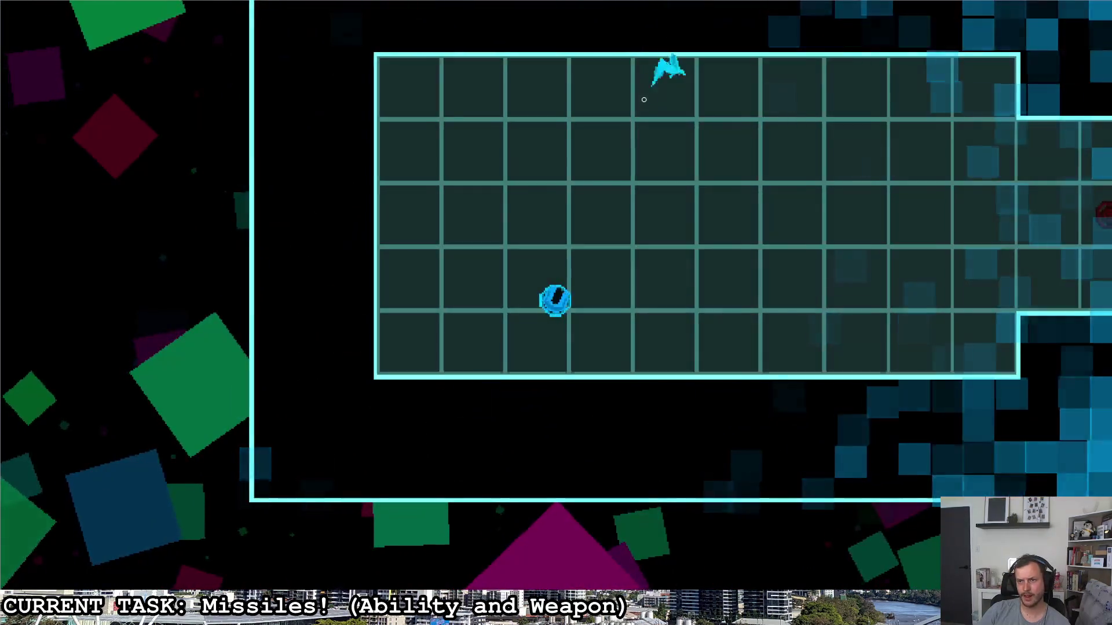
click(869, 192)
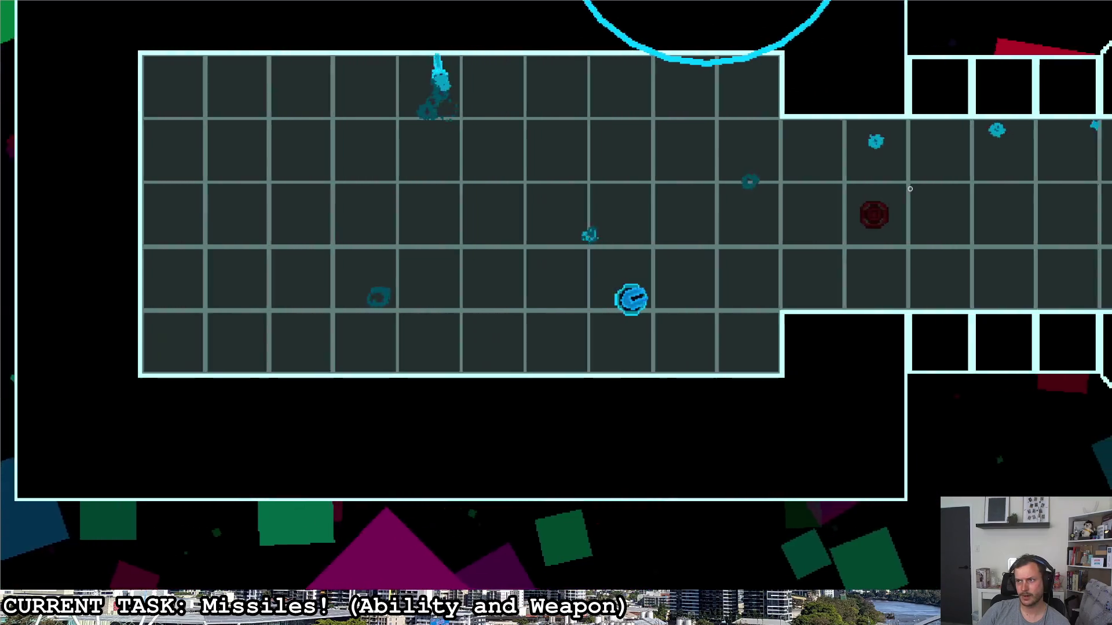
key(d)
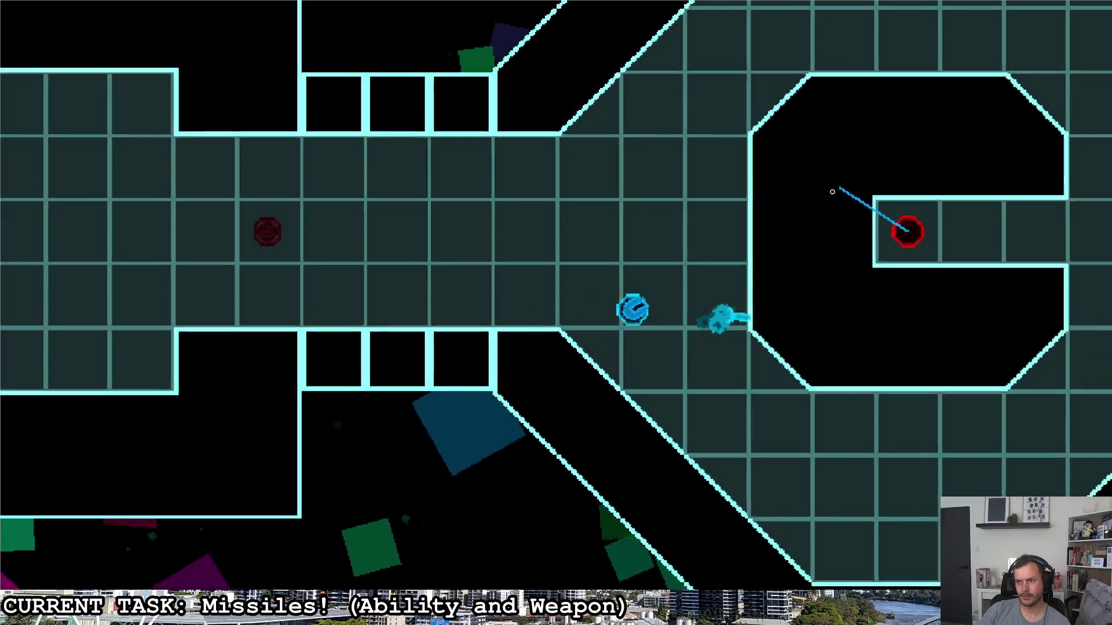
key(s)
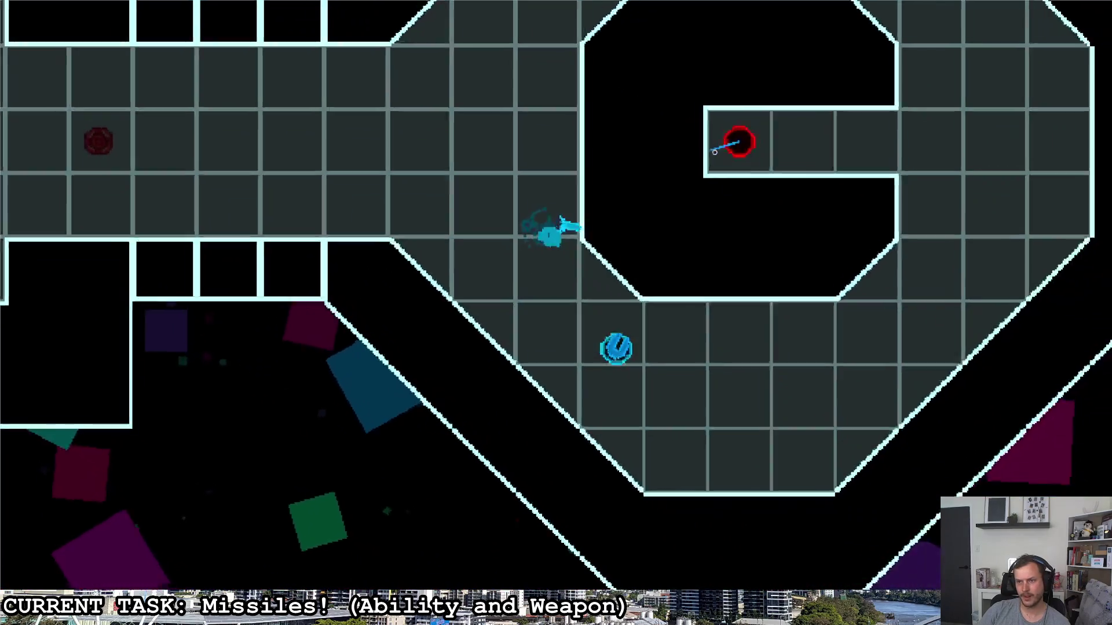
key(w)
key(s)
key(a)
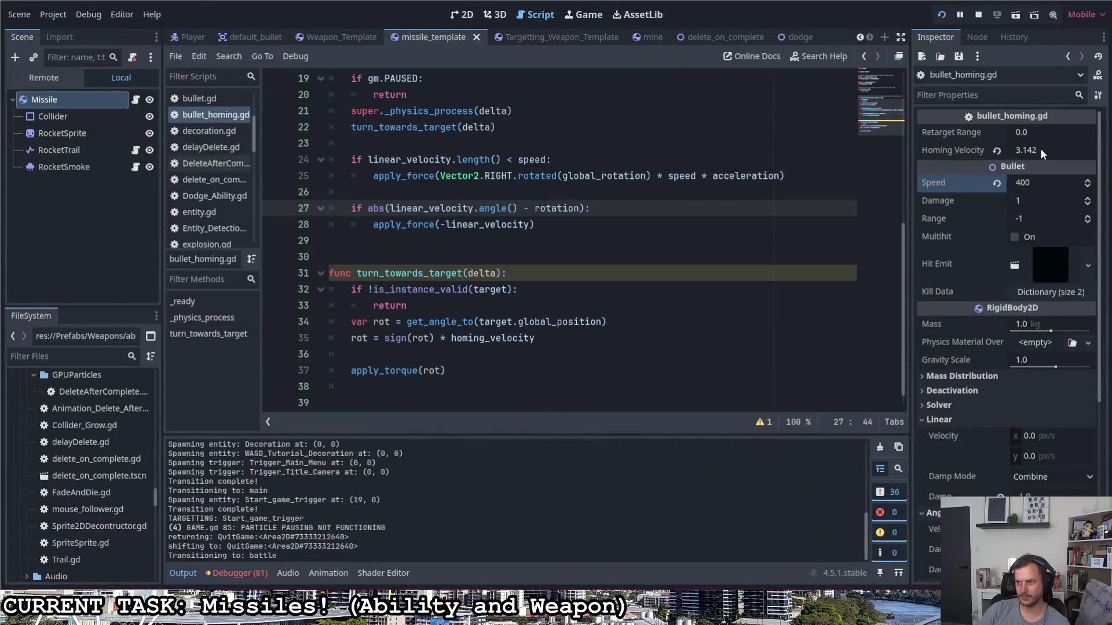
- Set Homing Velocity to 10PI (31.416), then run the game and move toward the C-shaped wall
click(1039, 150)
text(10PI)
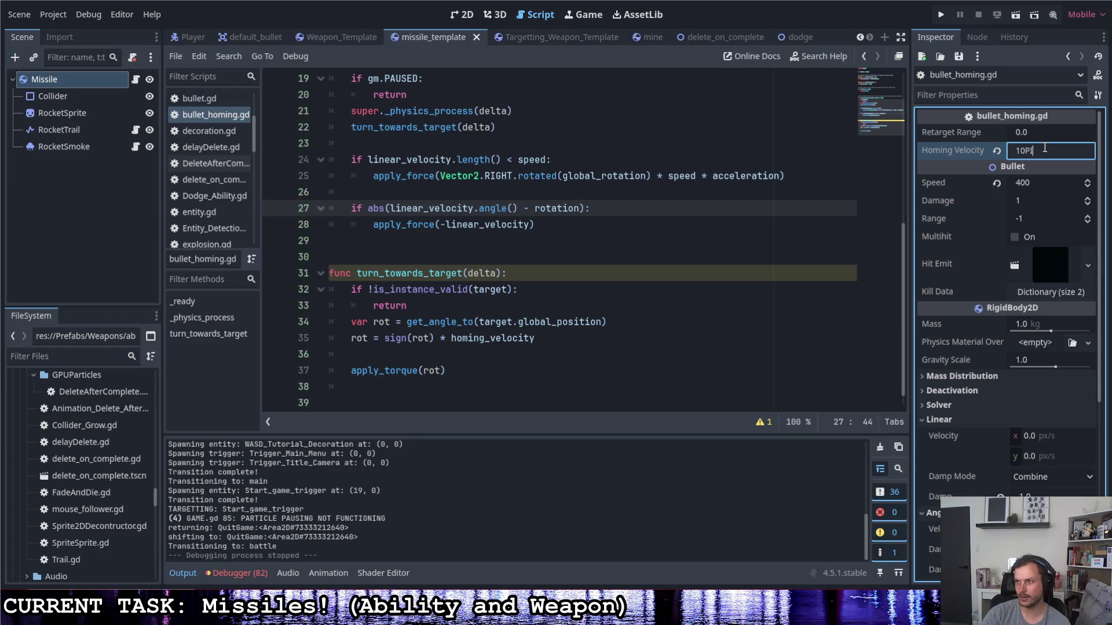
key(Return)
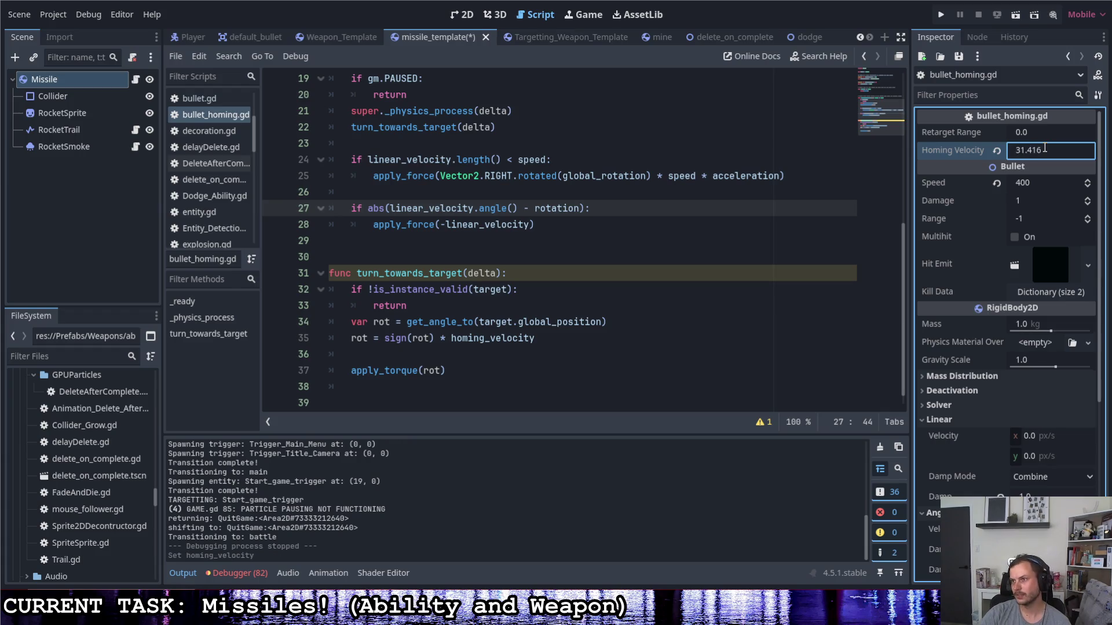
click(942, 14)
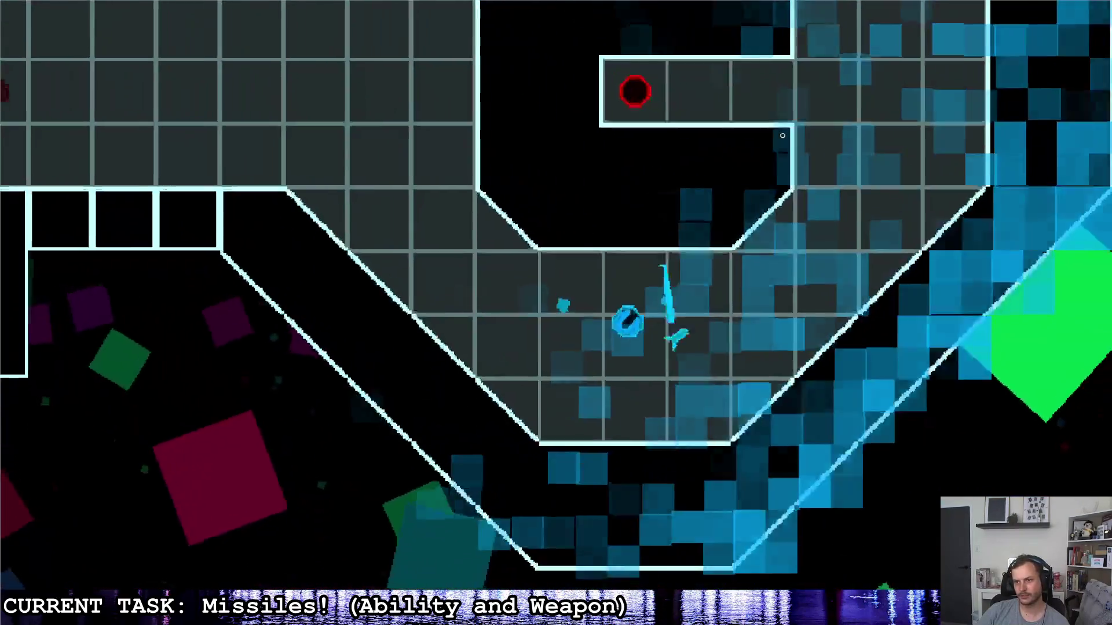
key(d)
key(w)
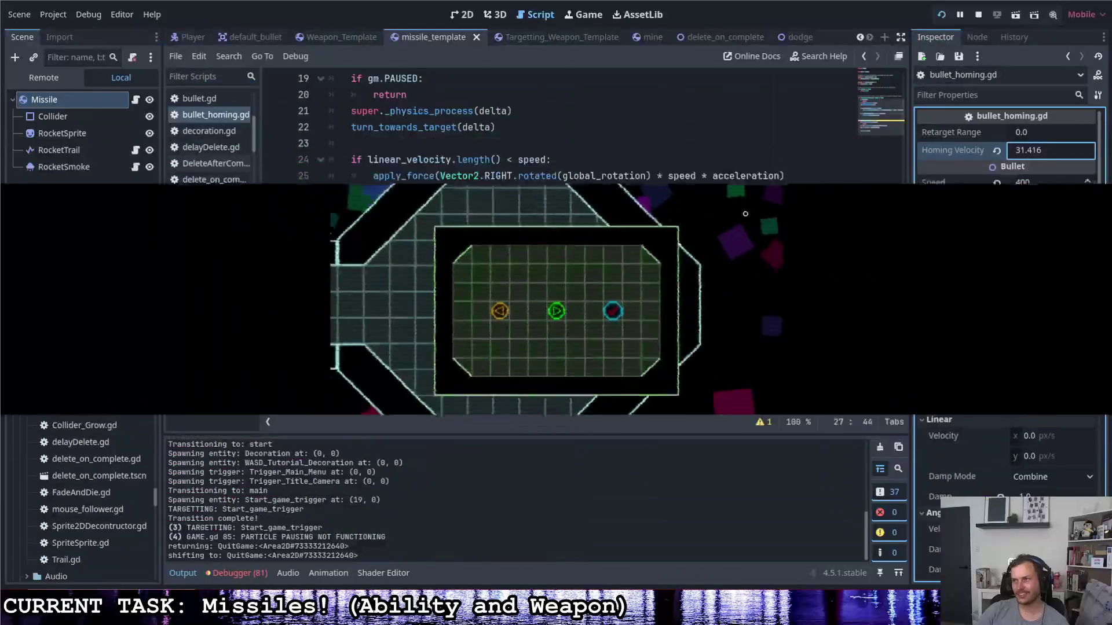
- Set the missile's Speed to 200 and select the acceleration value 100 on line 10
click(1036, 183)
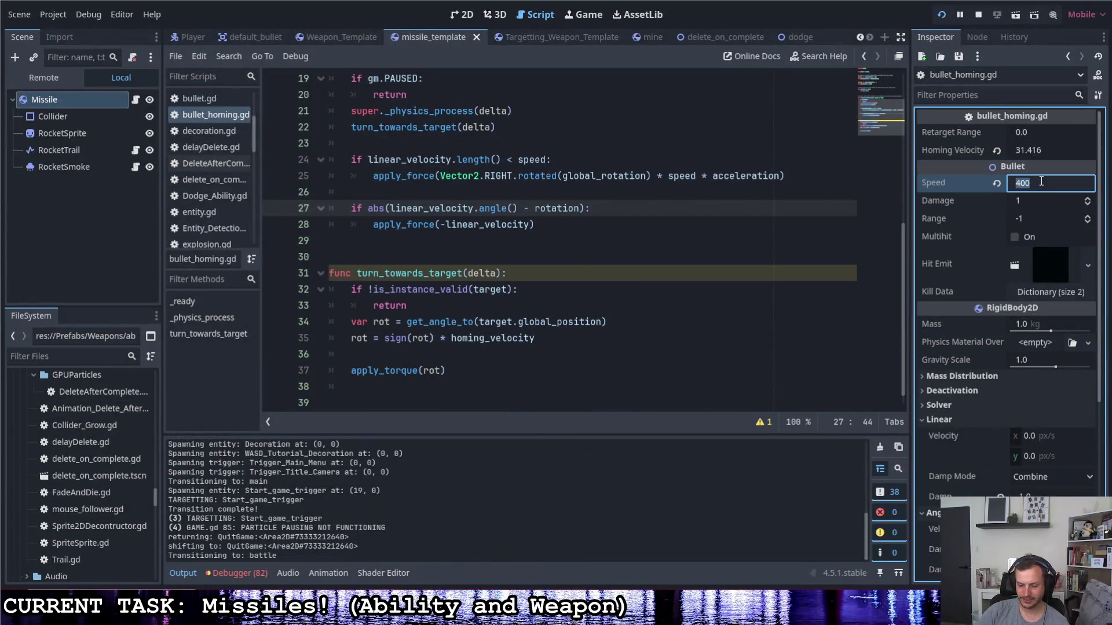
text(200)
scroll(447, 225, up, 6)
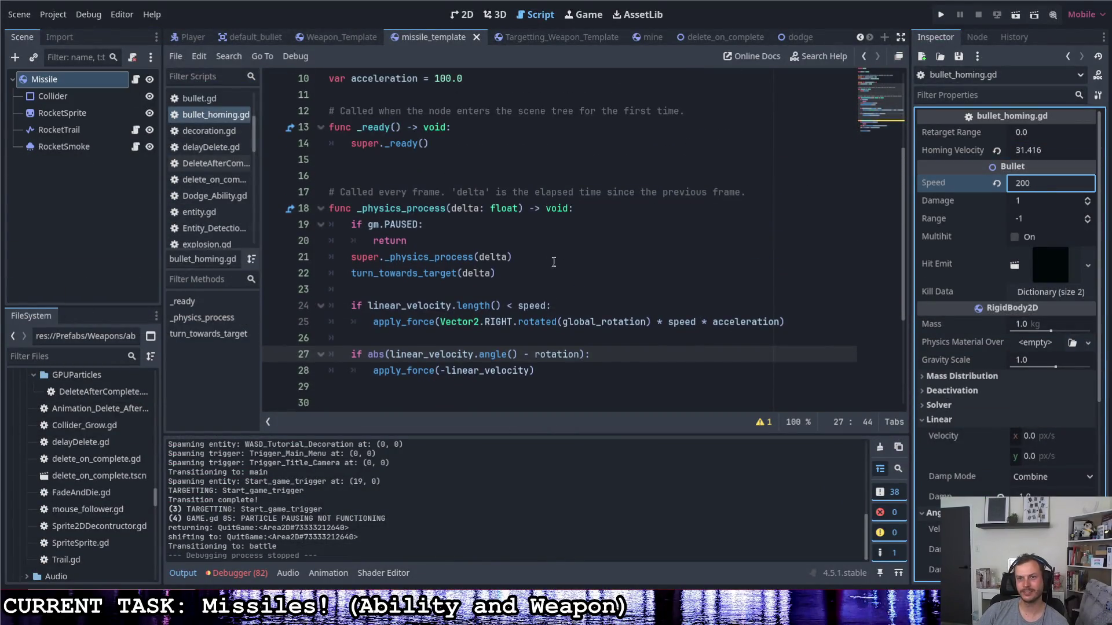
double_click(447, 224)
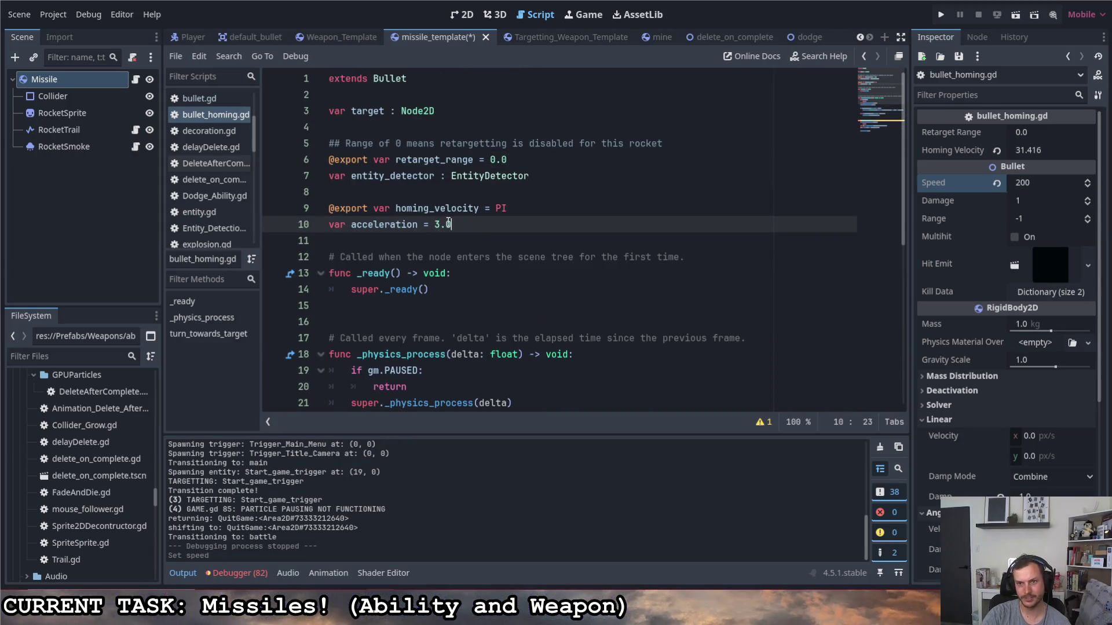
- Run the game, fire a missile while moving around the arena, then pause and close it
click(944, 18)
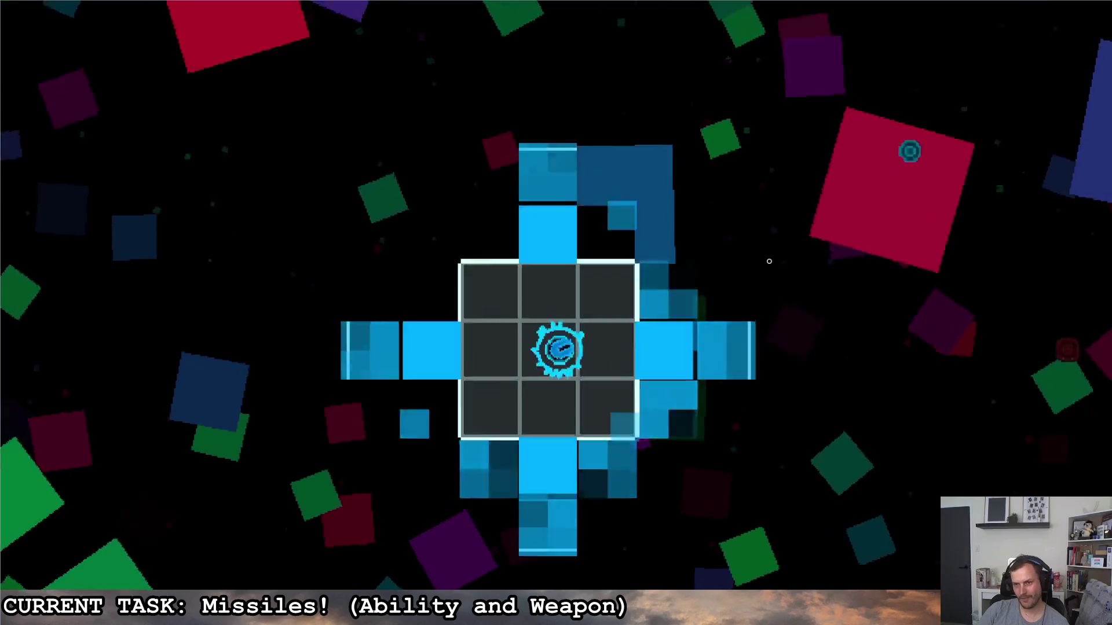
click(856, 238)
key(d)
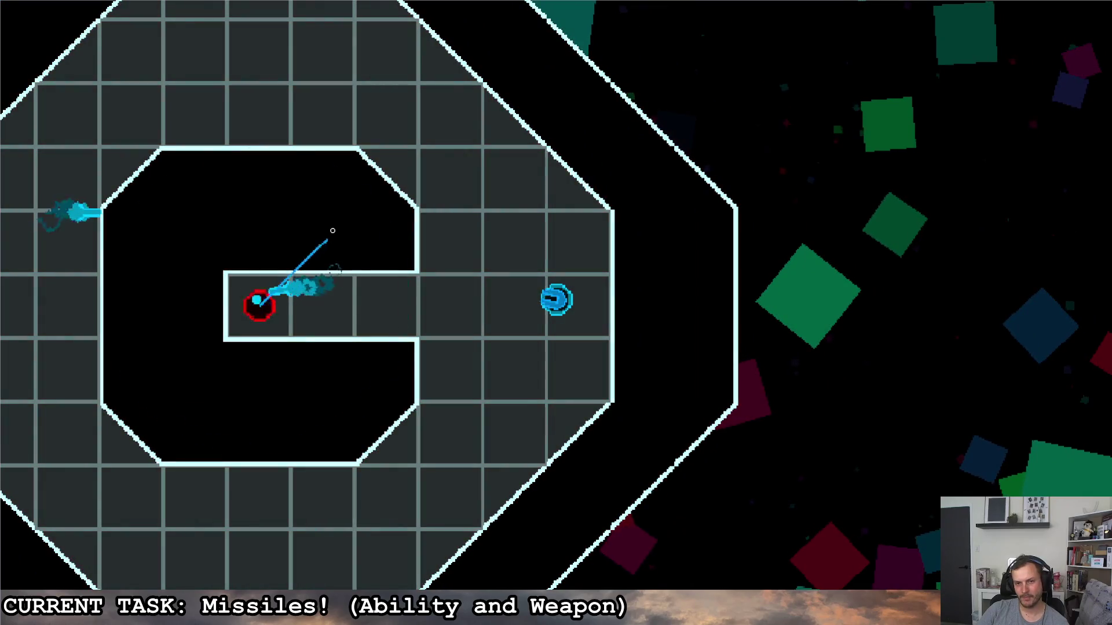
key(a)
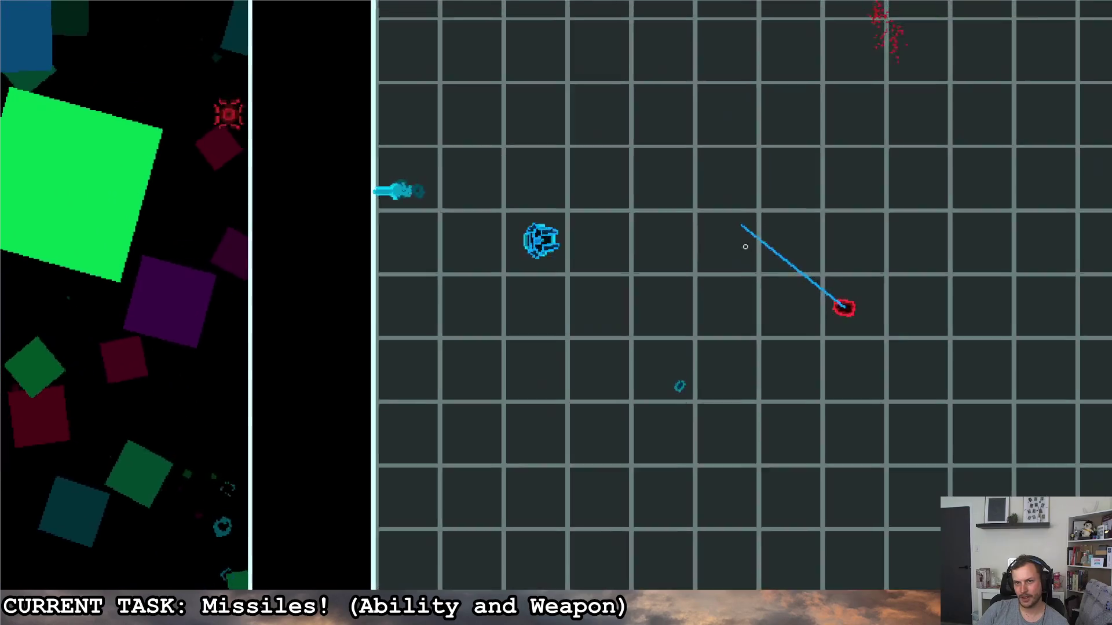
key(d)
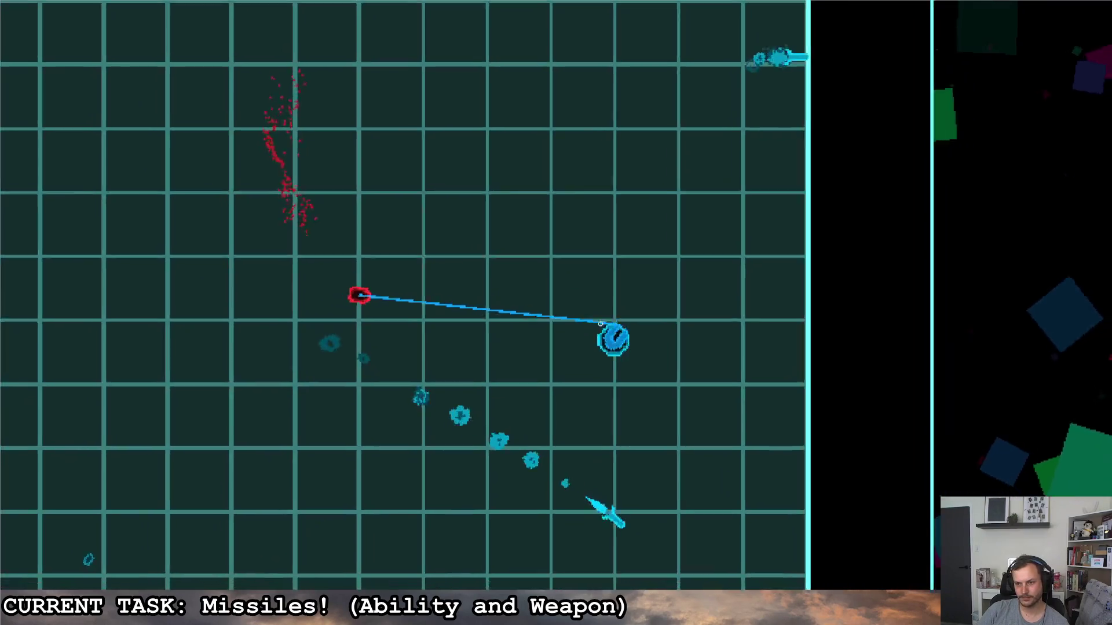
key(a)
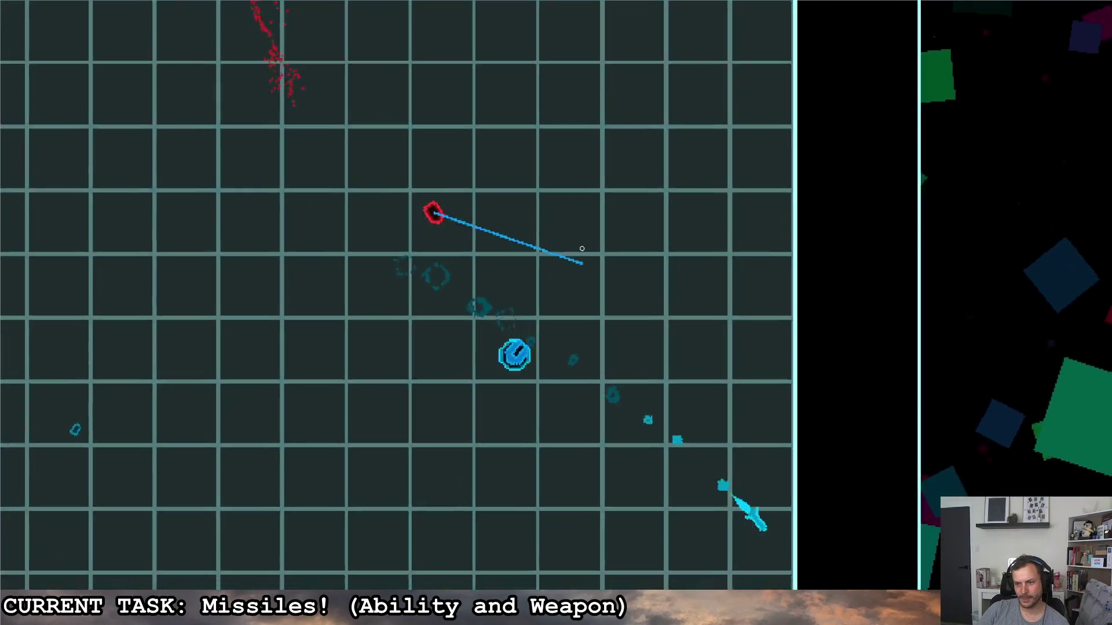
key(s)
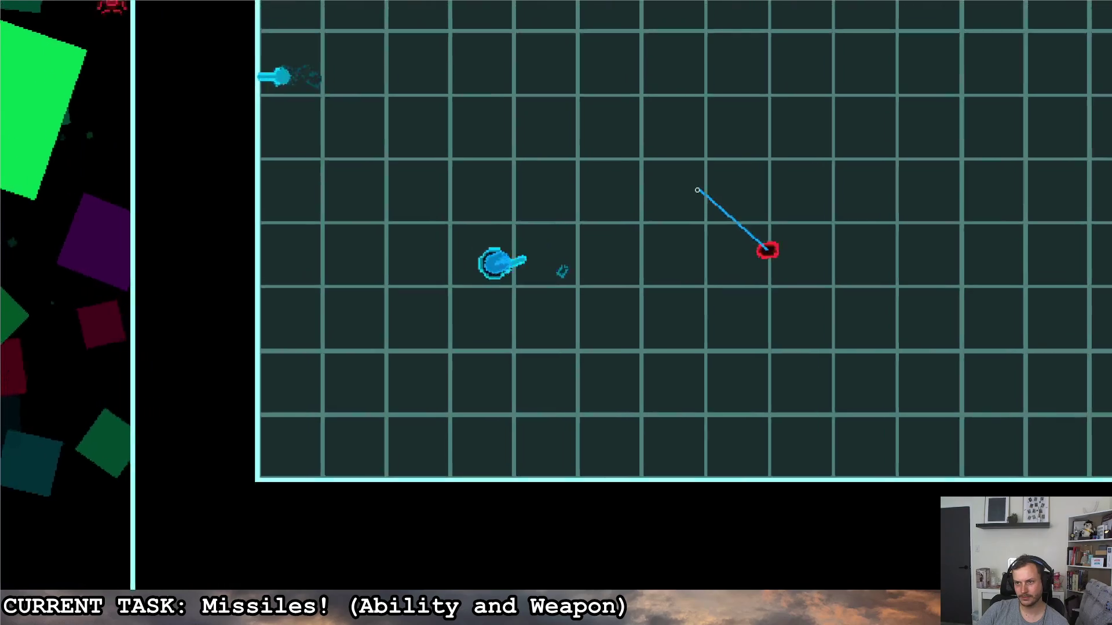
key(w)
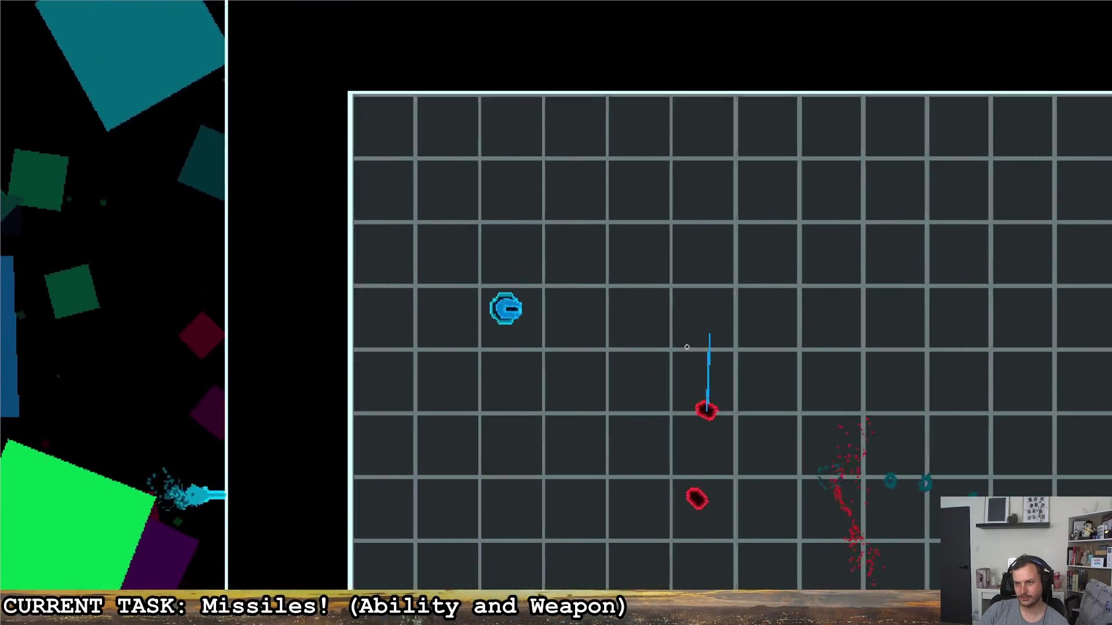
key(s)
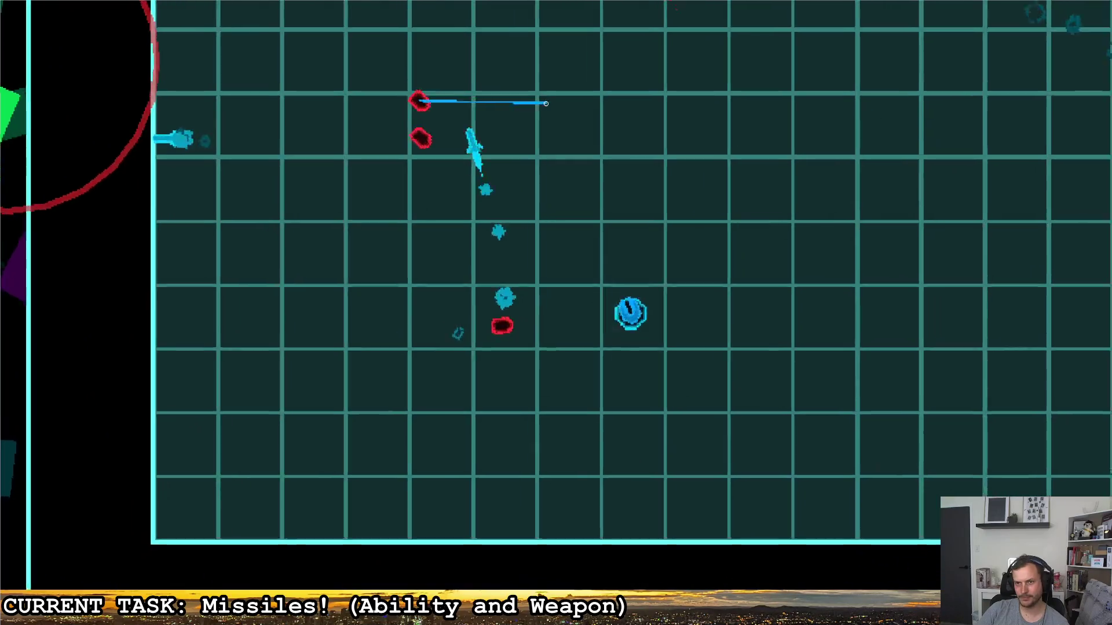
key(Escape)
key(F8)
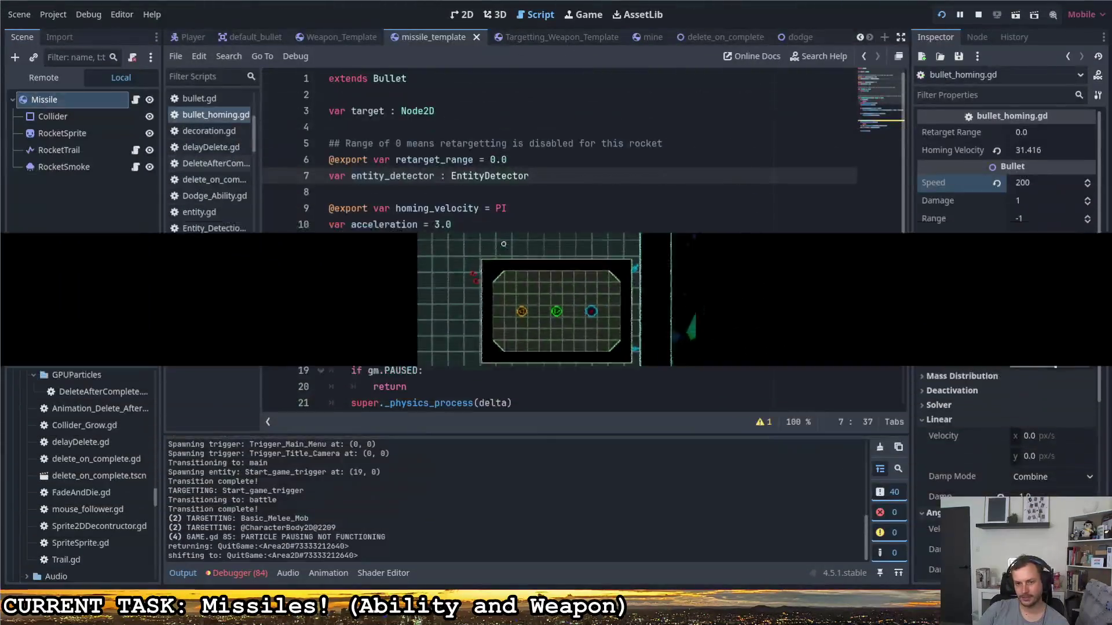
- Change line 37 to apply_torque(rot * acceleration) and run the project
scroll(449, 244, down, 6)
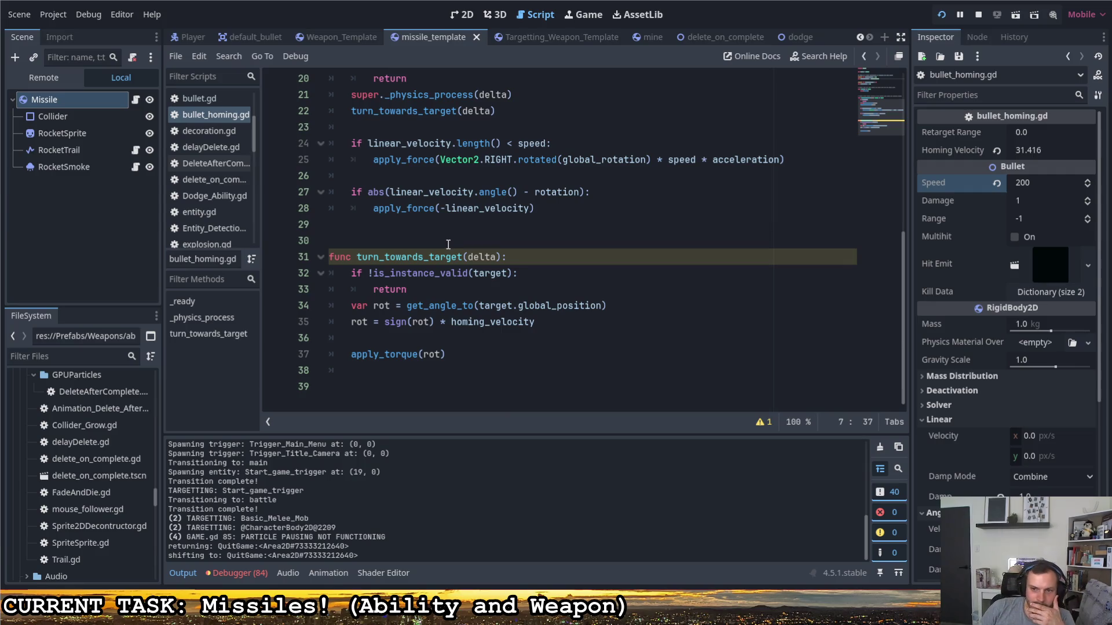
click(445, 354)
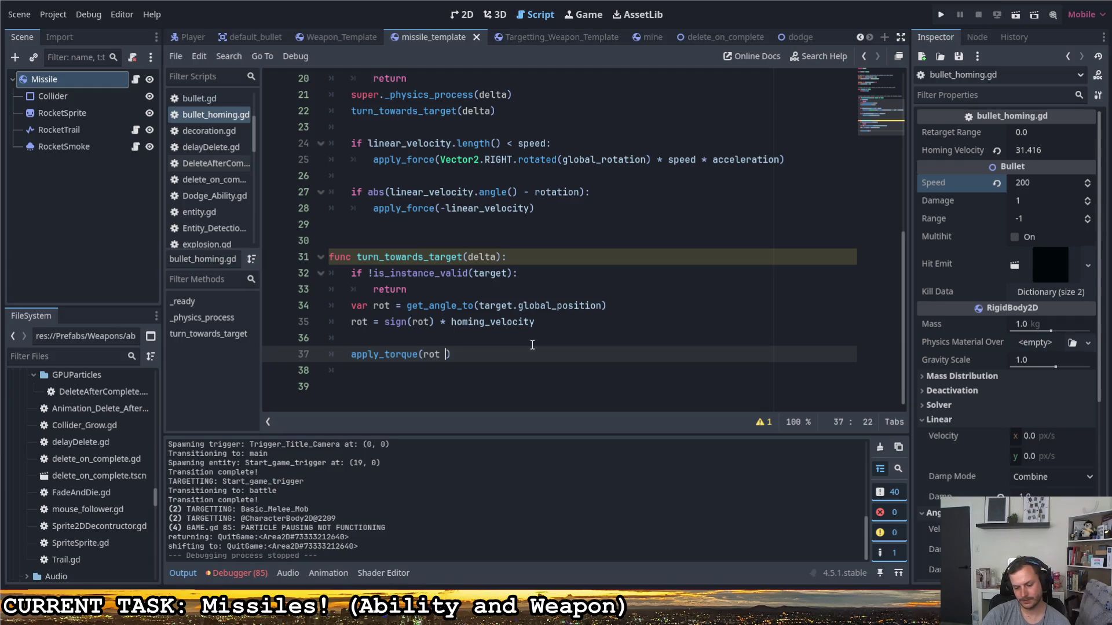
text(* a)
key(Return)
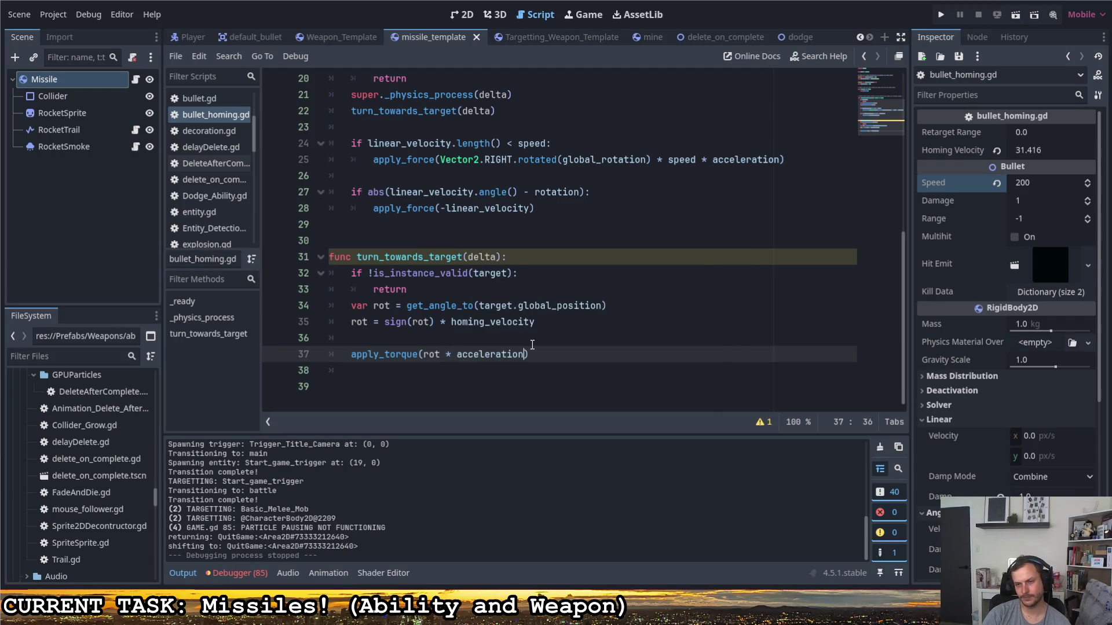
click(940, 14)
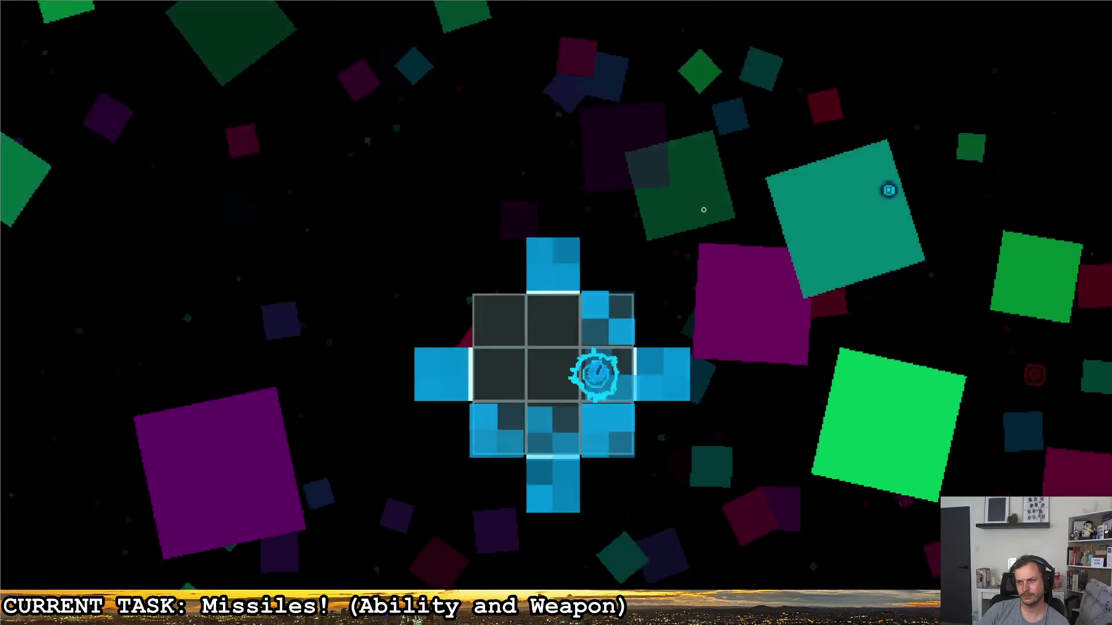
- Move through the corridor and arena, firing homing missiles at the red enemies
key(d)
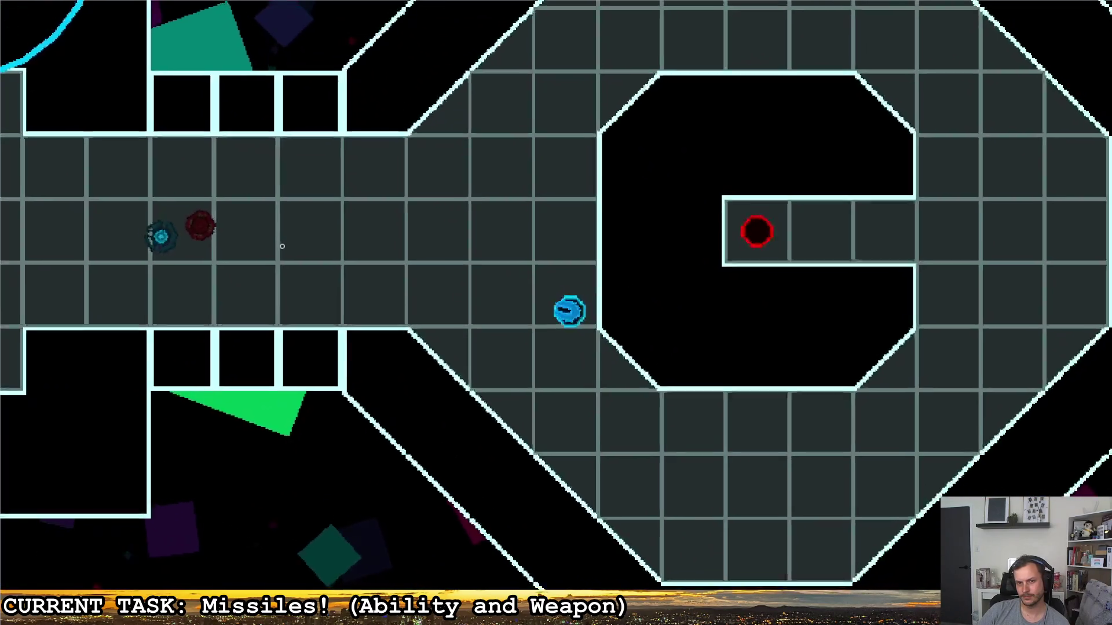
click(273, 245)
key(d)
key(s)
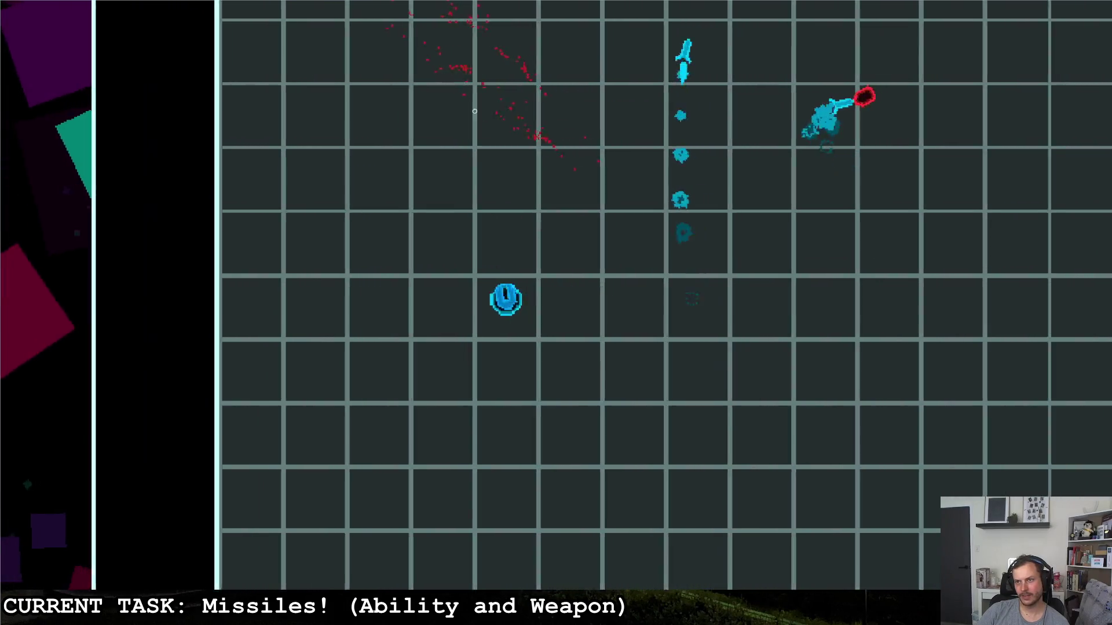
key(w)
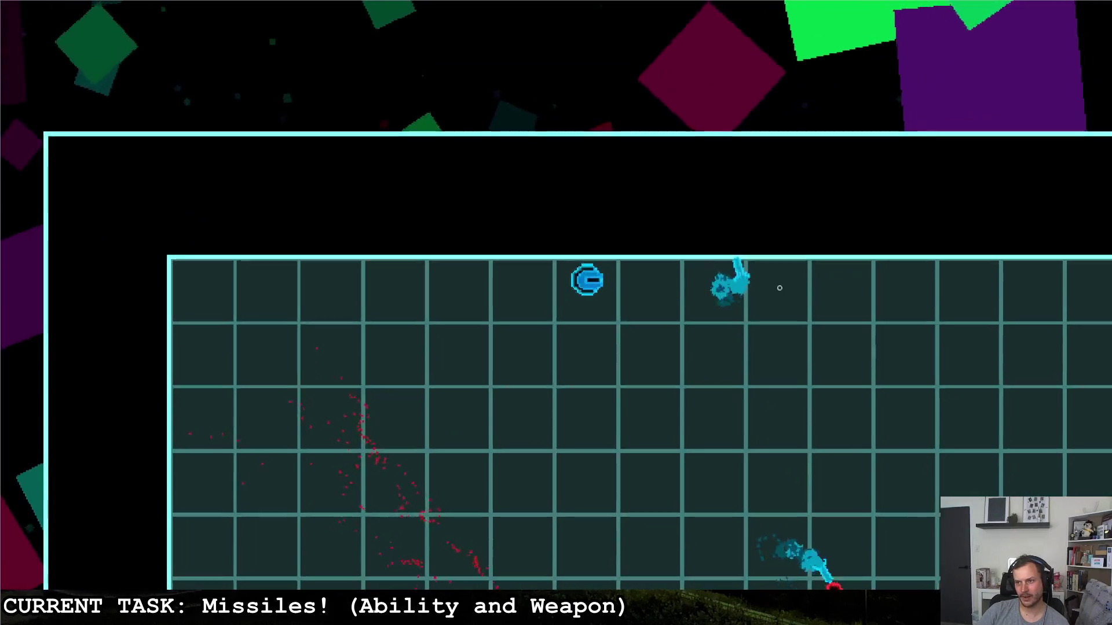
key(s)
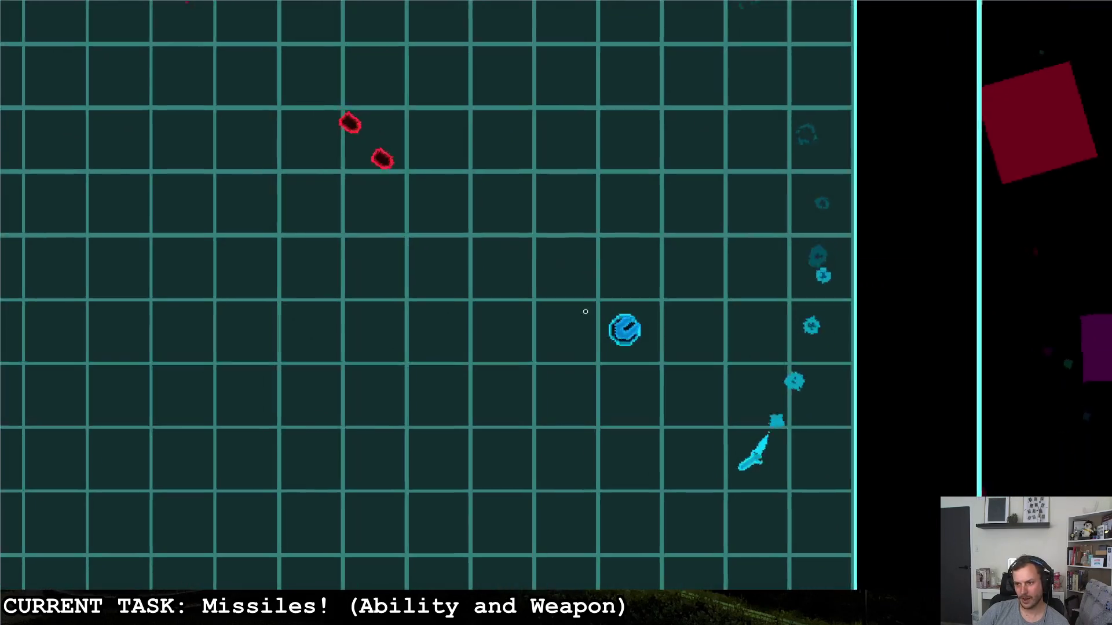
click(461, 330)
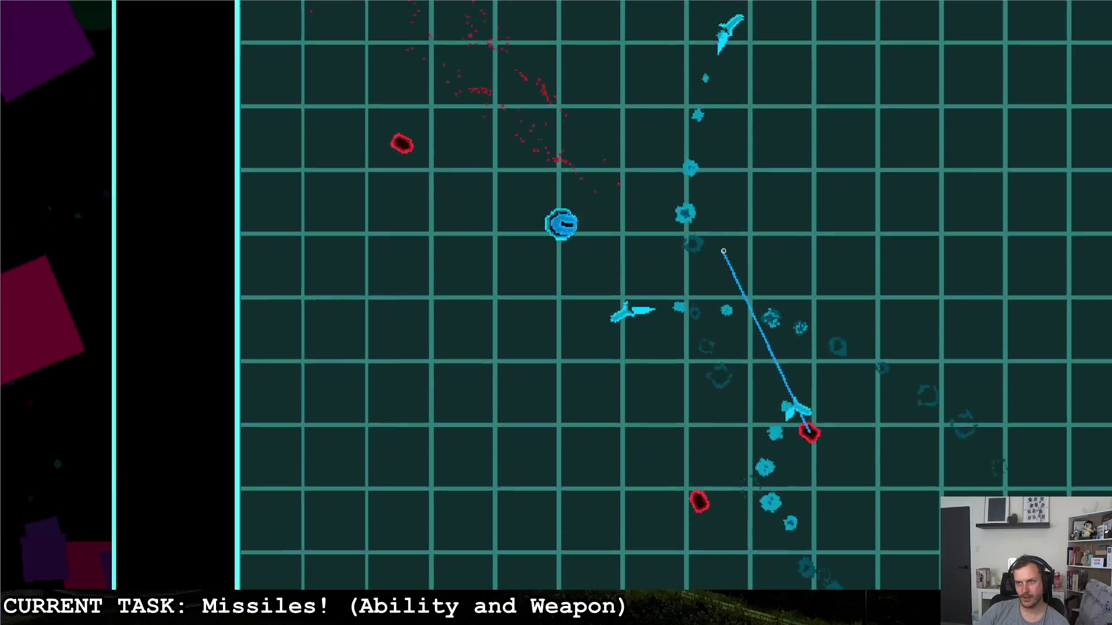
- Pause and quit the game to the editor, then relaunch it
key(Escape)
click(696, 299)
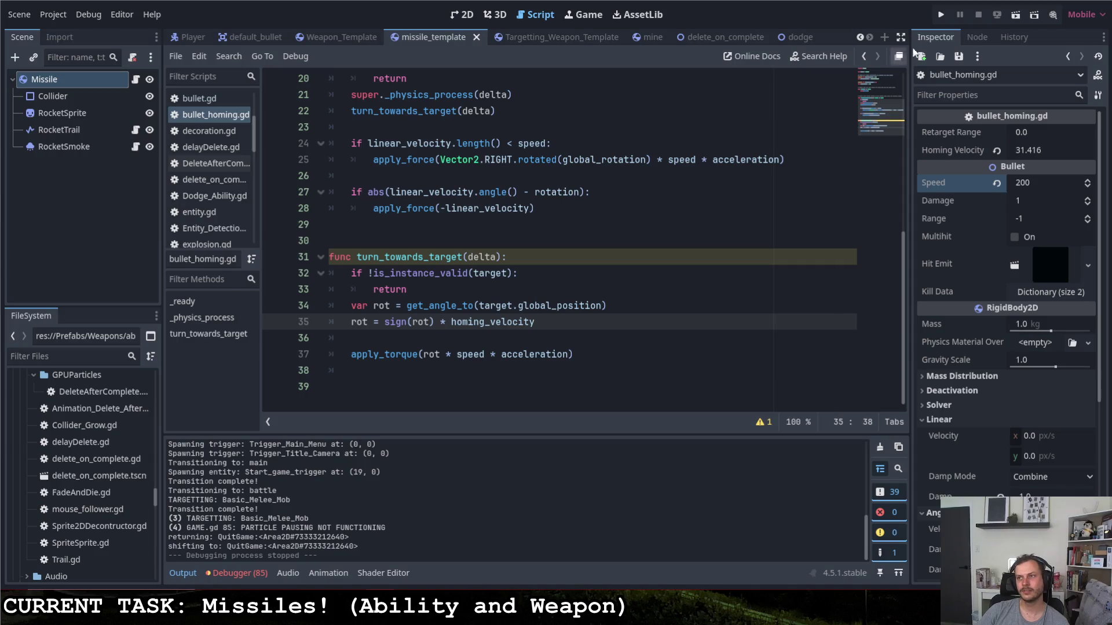
click(941, 14)
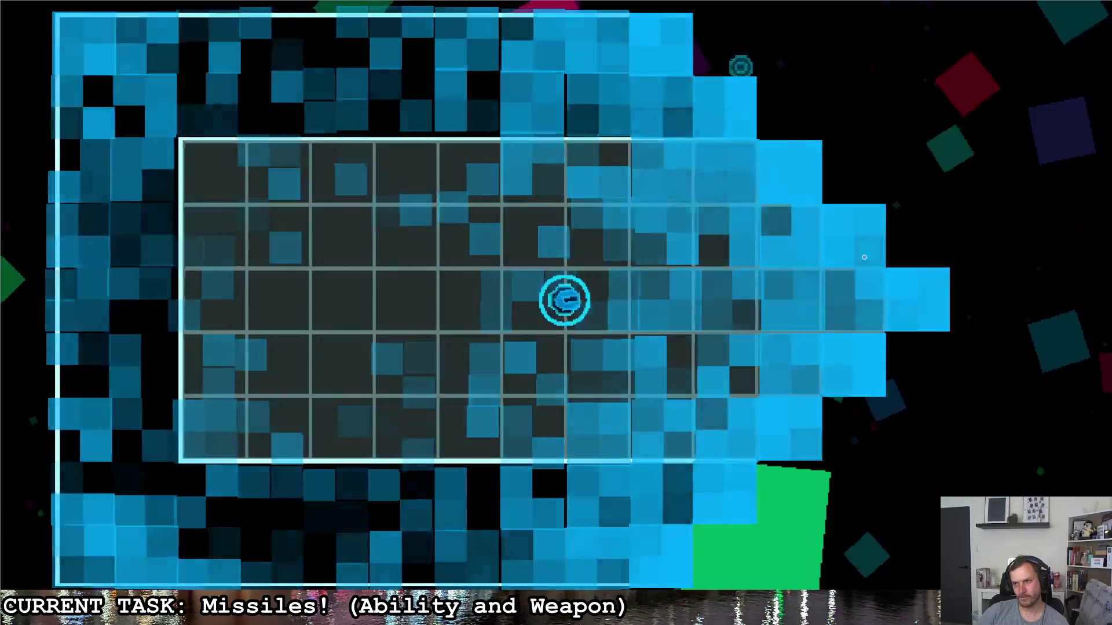
- Fly the ship through the corridor into the octagon room and fire a missile at the red enemy
key(d)
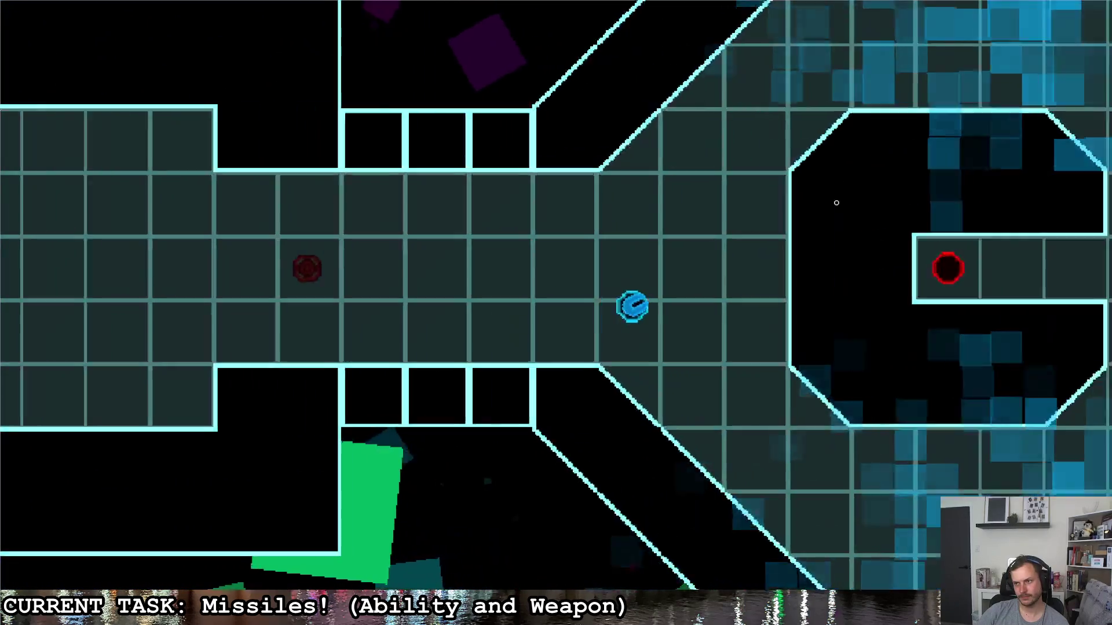
key(d)
key(w)
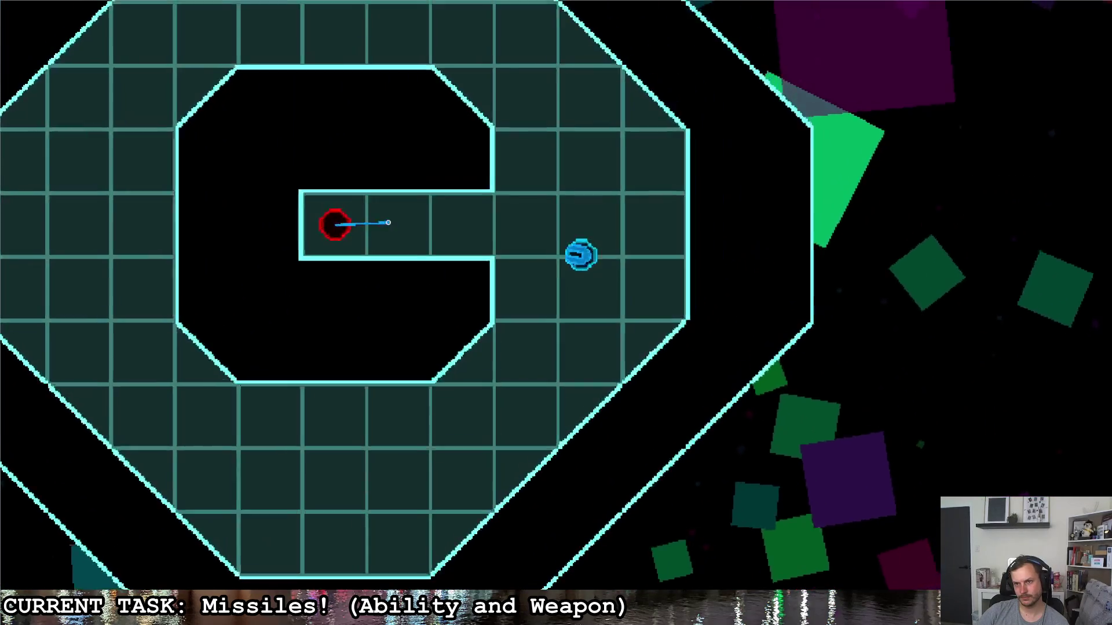
key(a)
key(d)
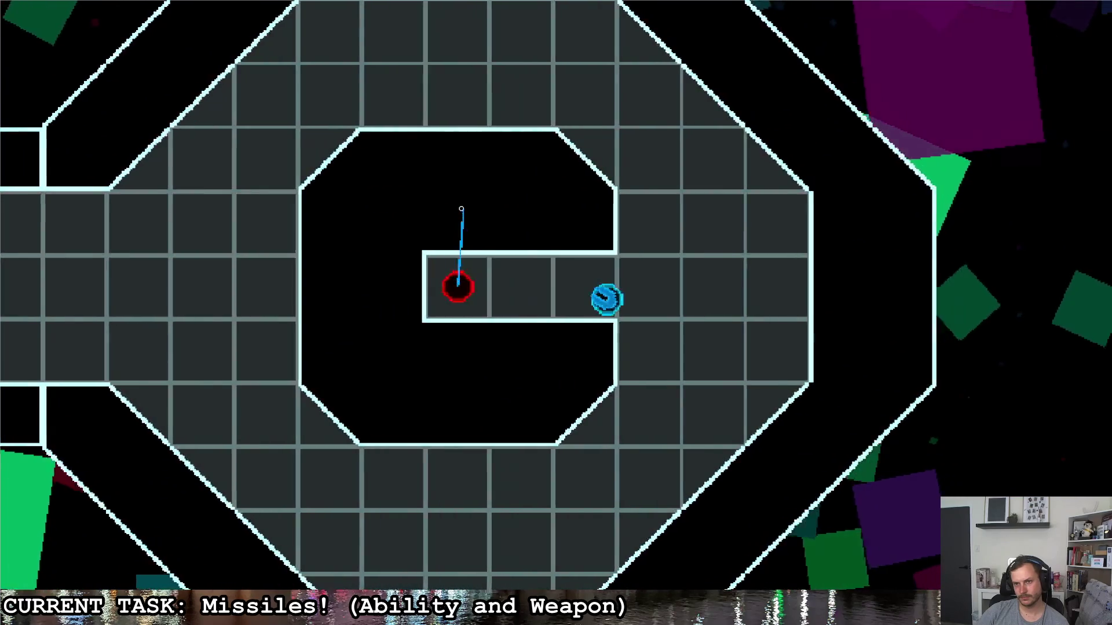
click(458, 209)
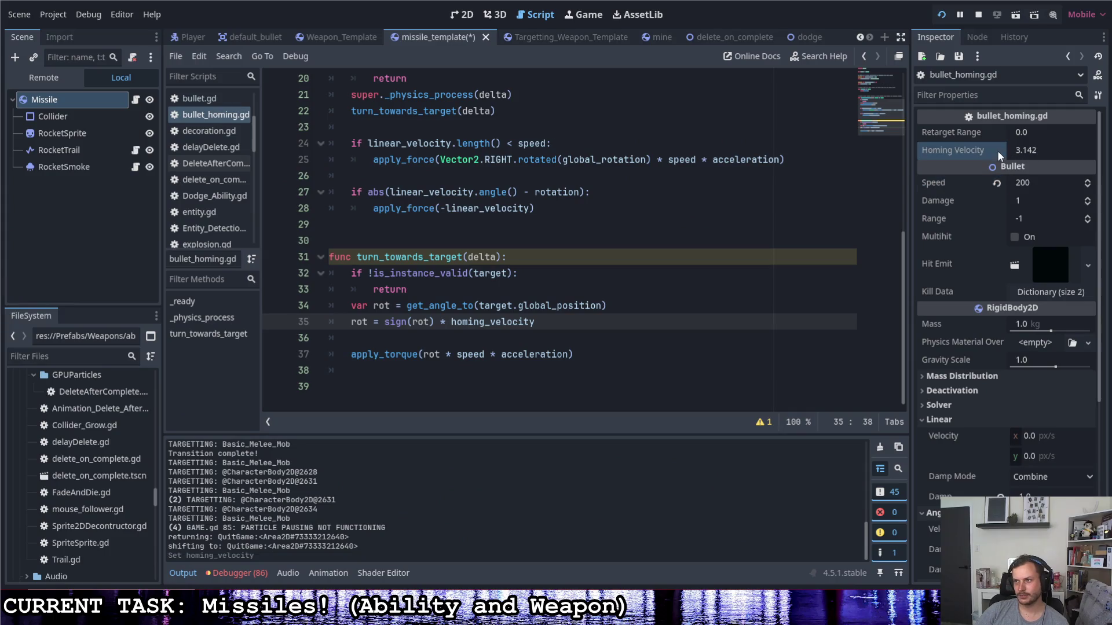
- Switch line 37 to apply_torque_impulse(rot), save, and test-fire while moving into the octagon room
click(545, 356)
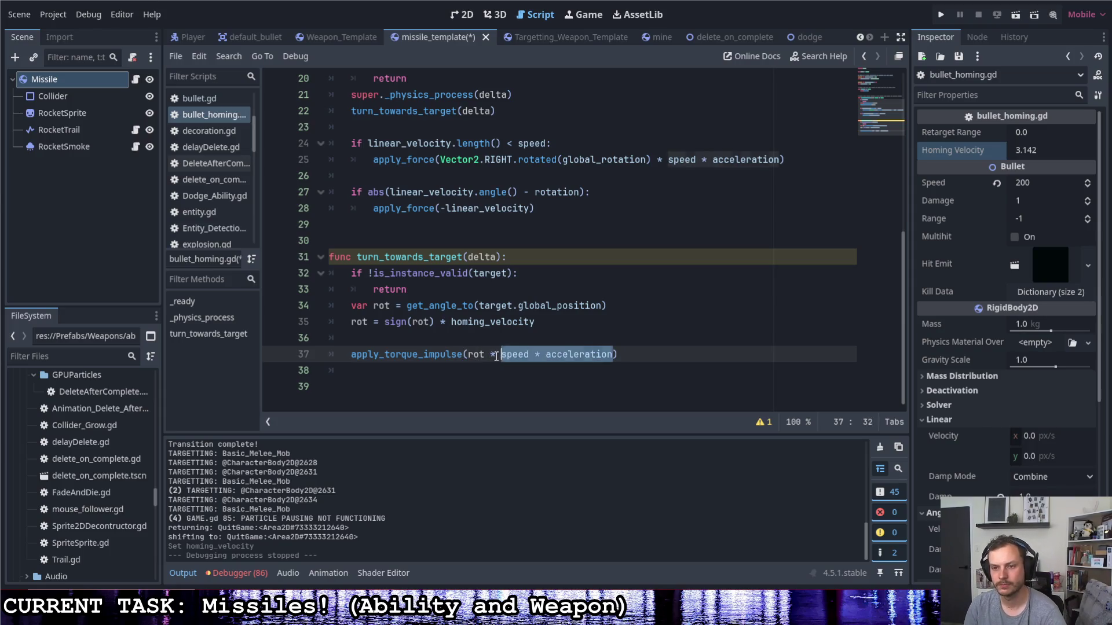
key(ctrl+s)
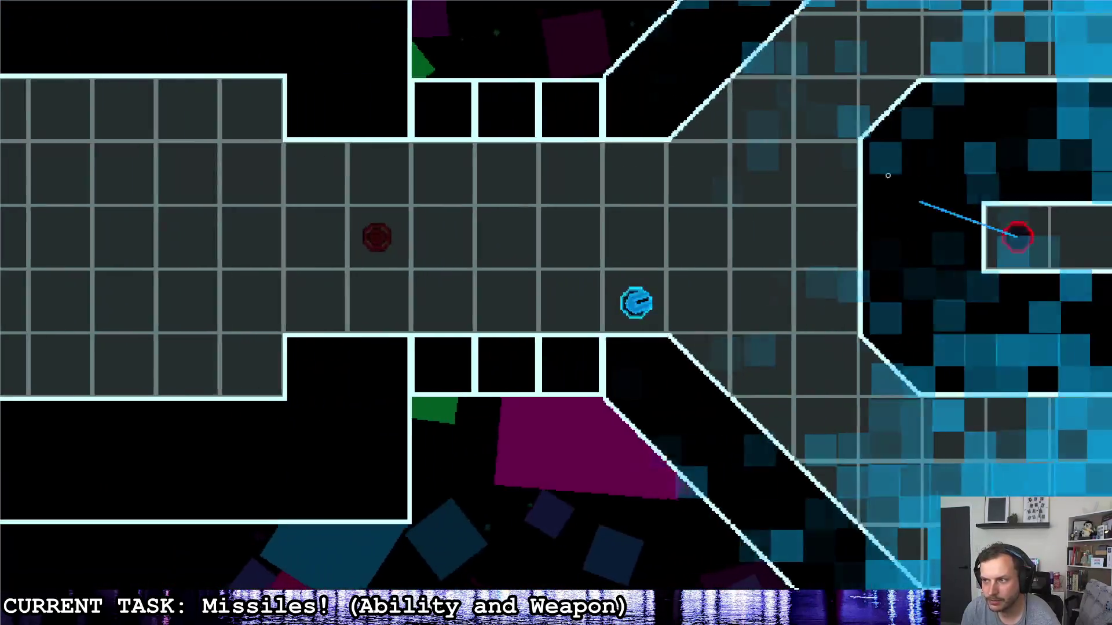
click(888, 176)
key(d)
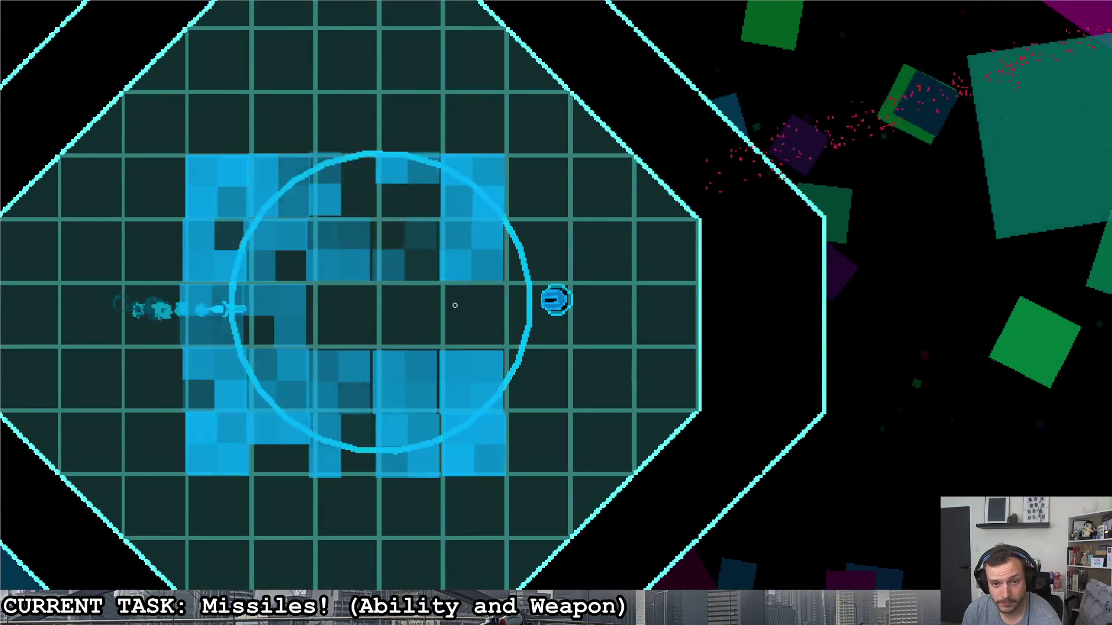
- Fire impulse-turning missiles at the red enemy while dodging, then leave the battle for the hub
click(455, 305)
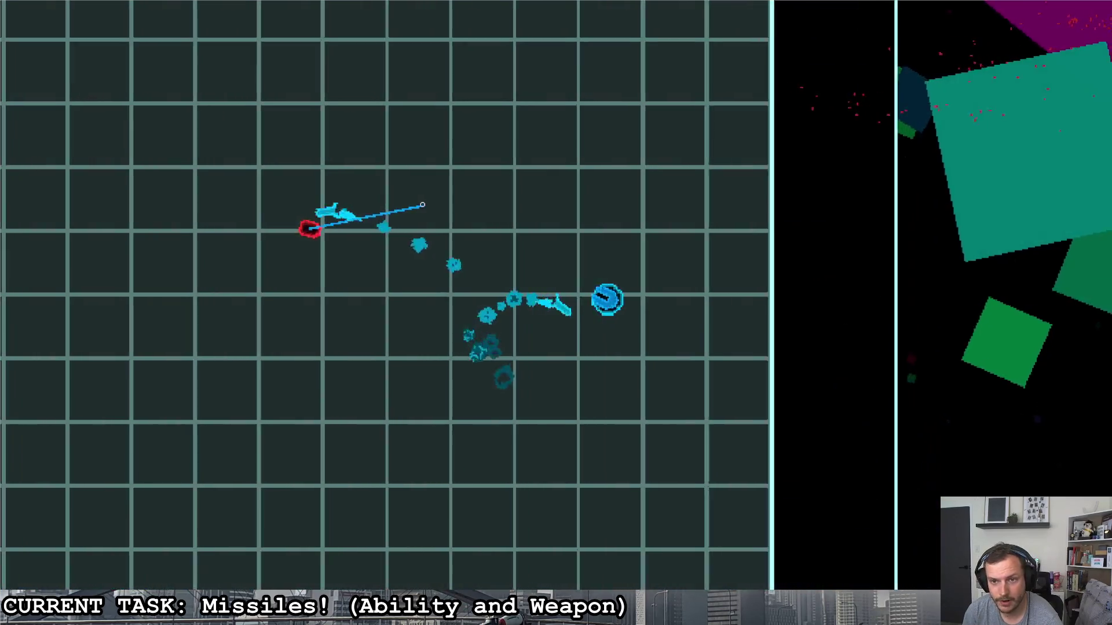
key(a)
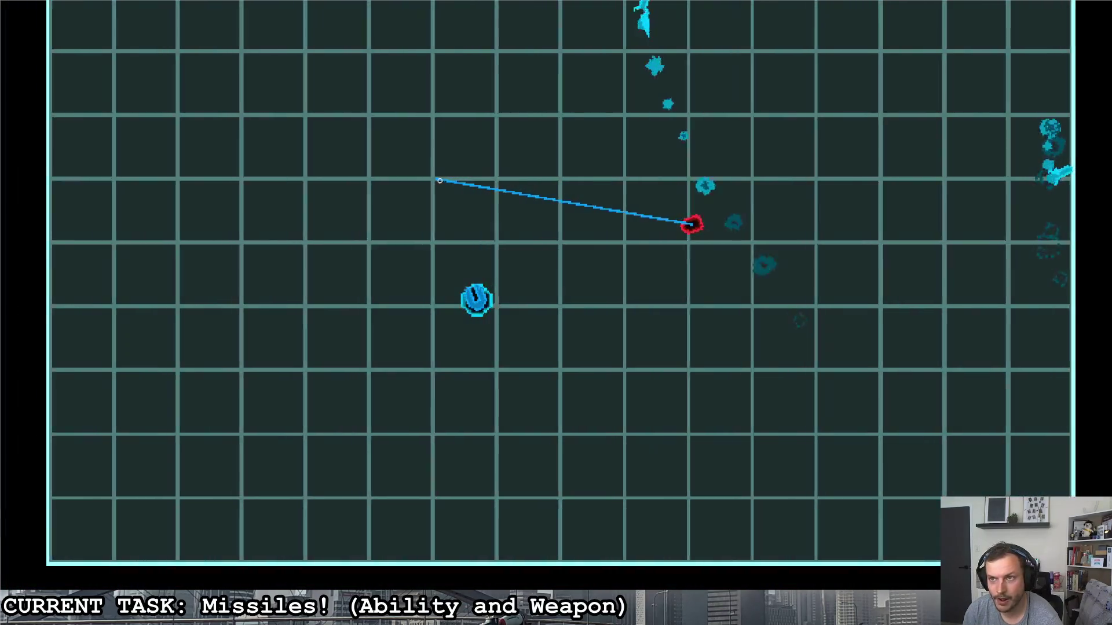
key(d)
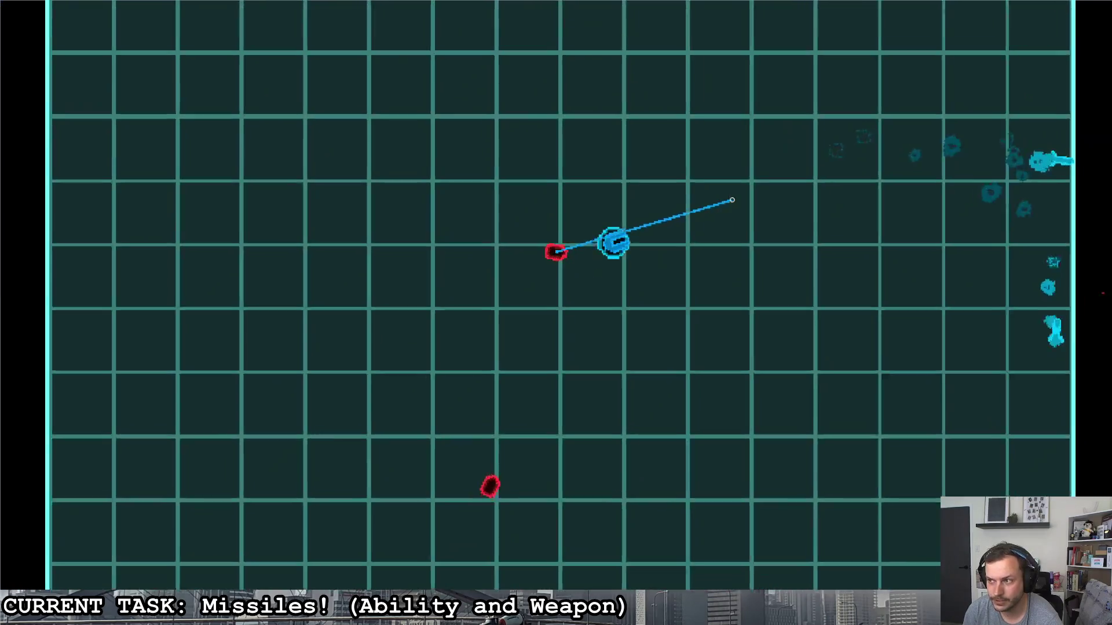
key(s)
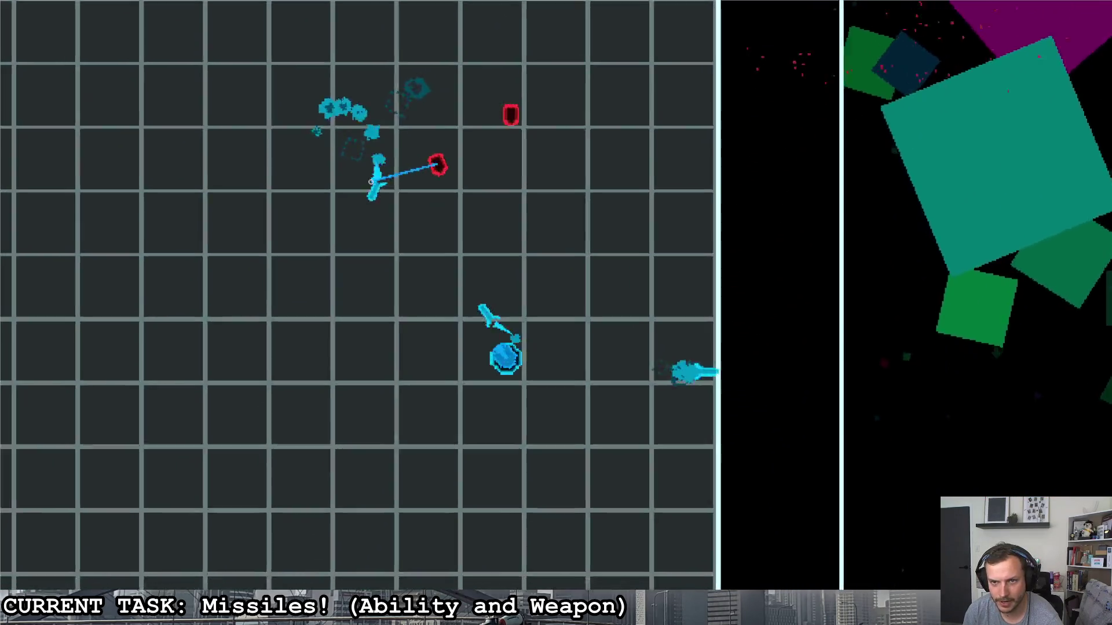
key(Escape)
key(d)
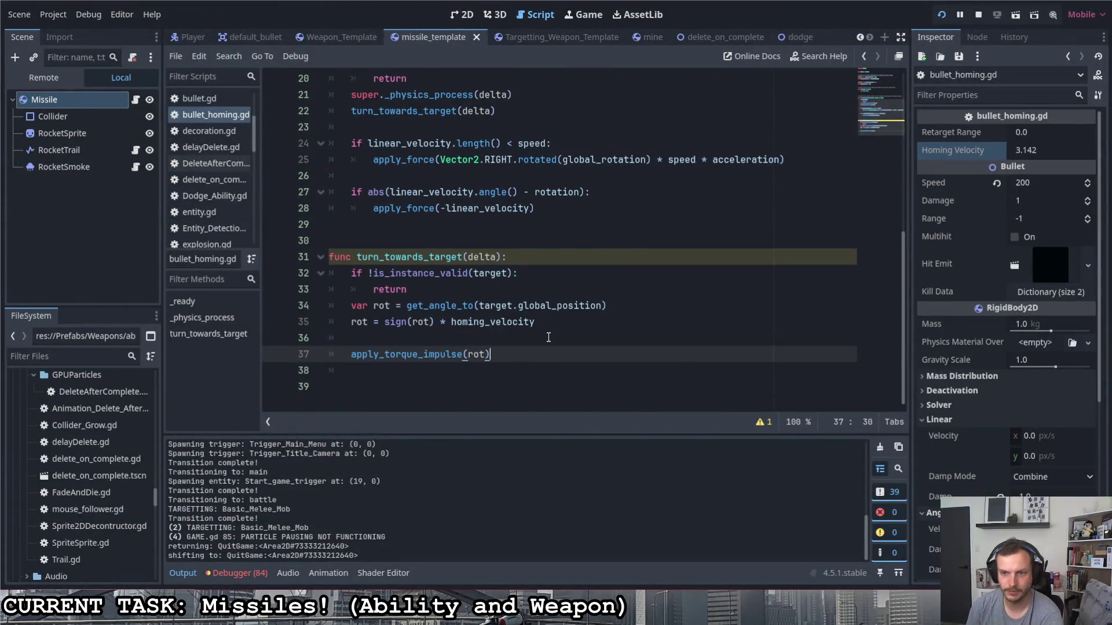
- Stop the game, set the missile's Homing Velocity to 10.0, and run the project again
key(Left)
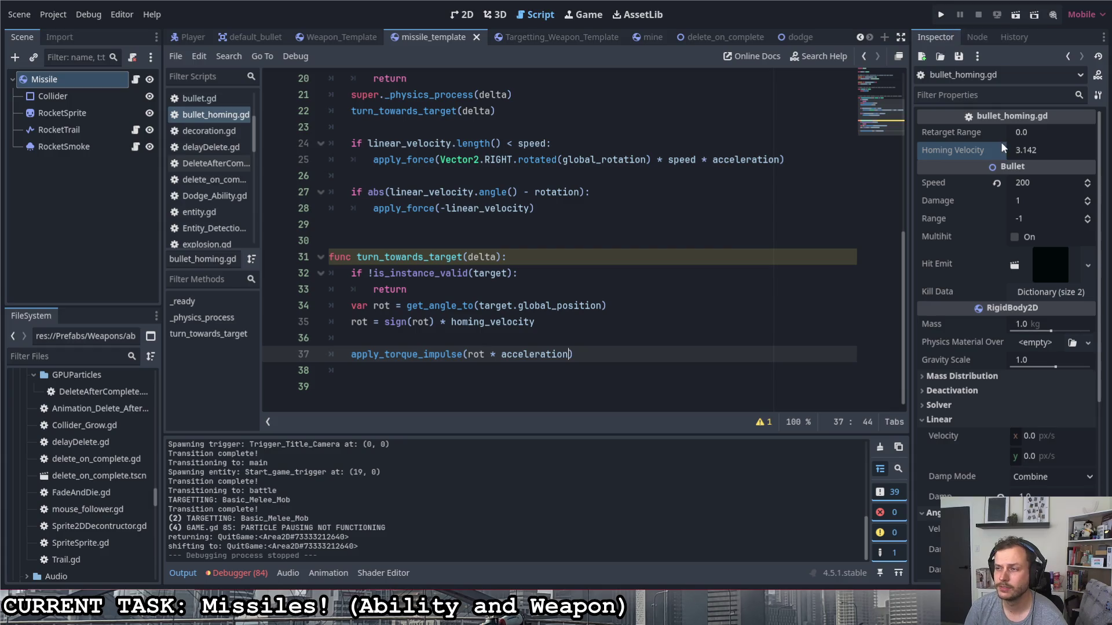
click(1055, 151)
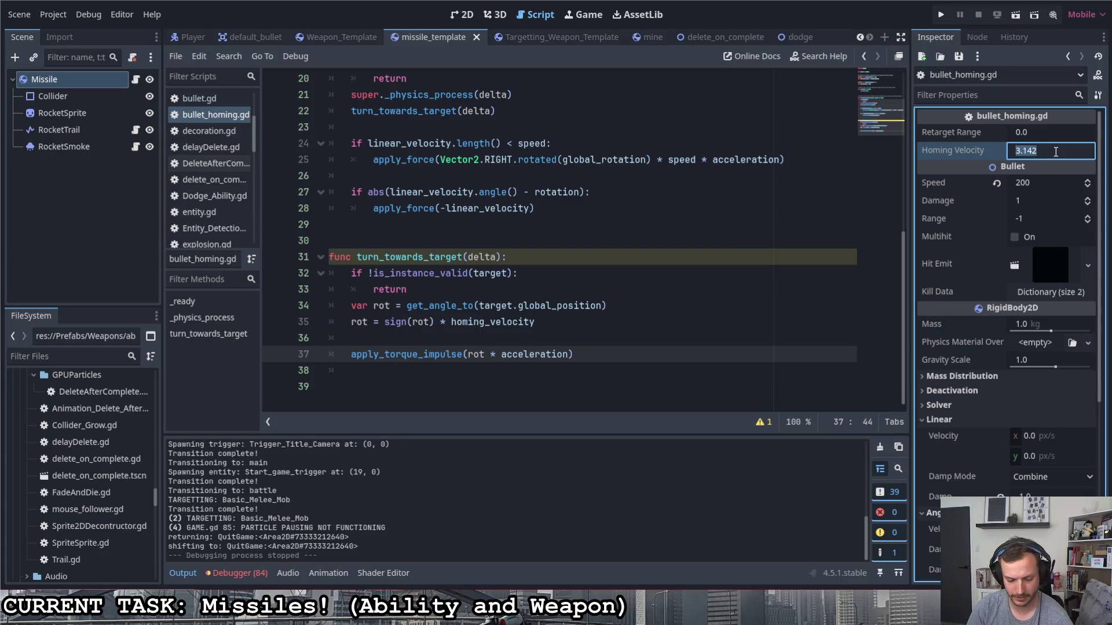
click(942, 16)
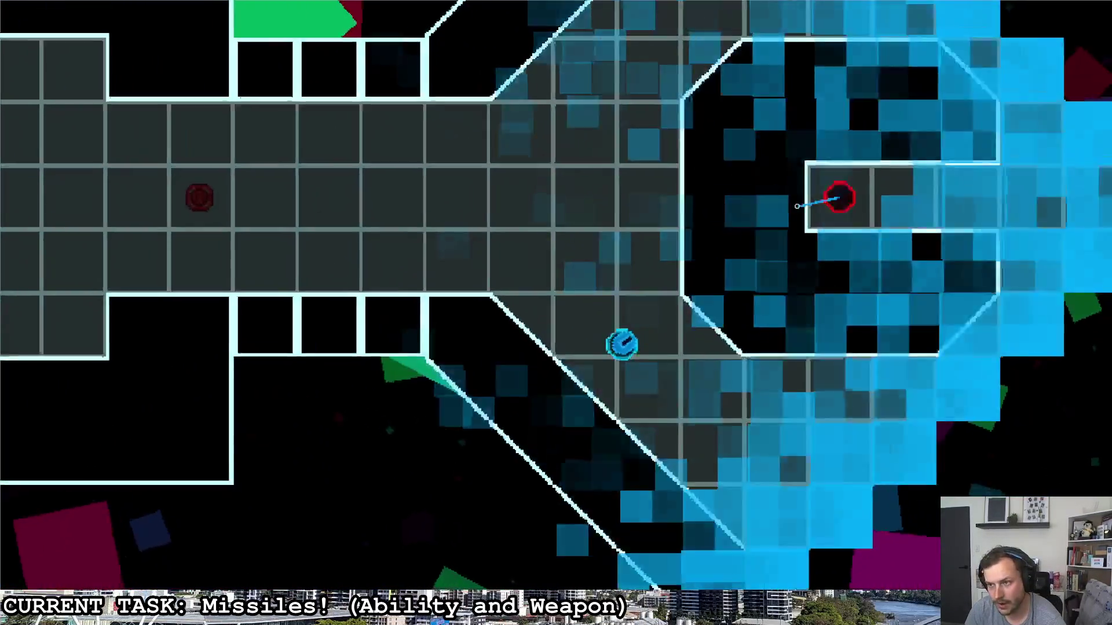
- Fly past the red enemy, firing Homing Velocity 10.0 missiles while dodging
key(w)
key(d)
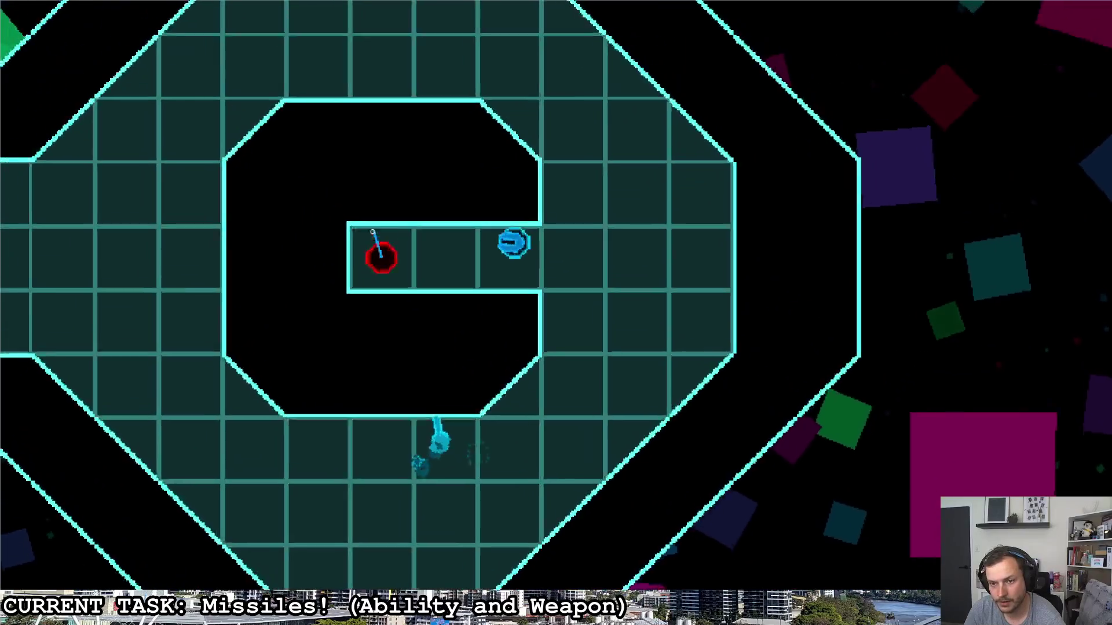
key(d)
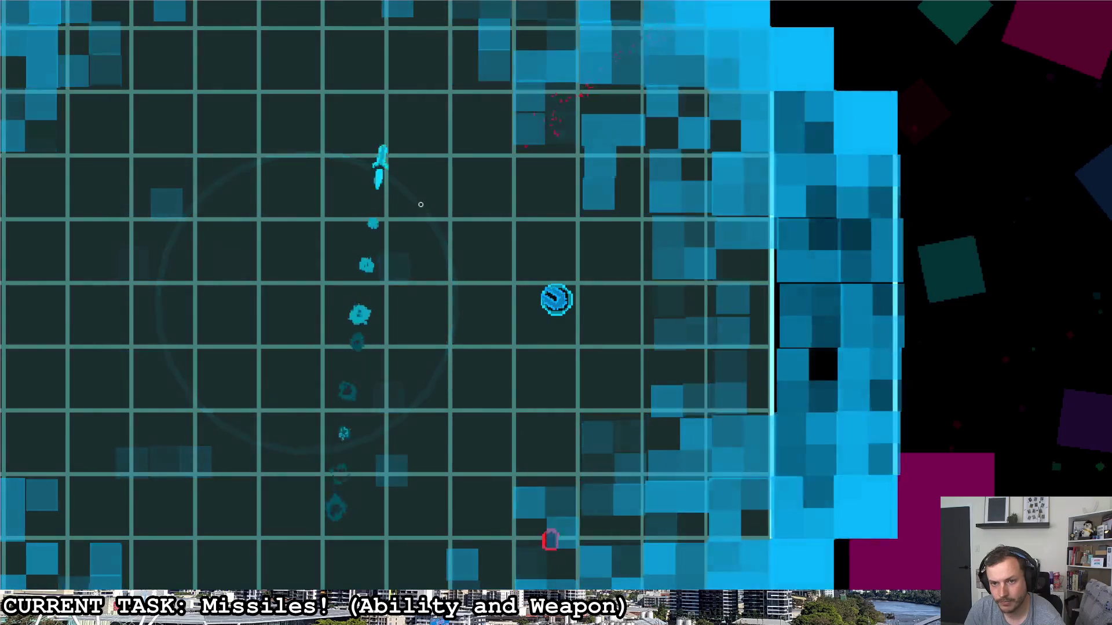
click(440, 370)
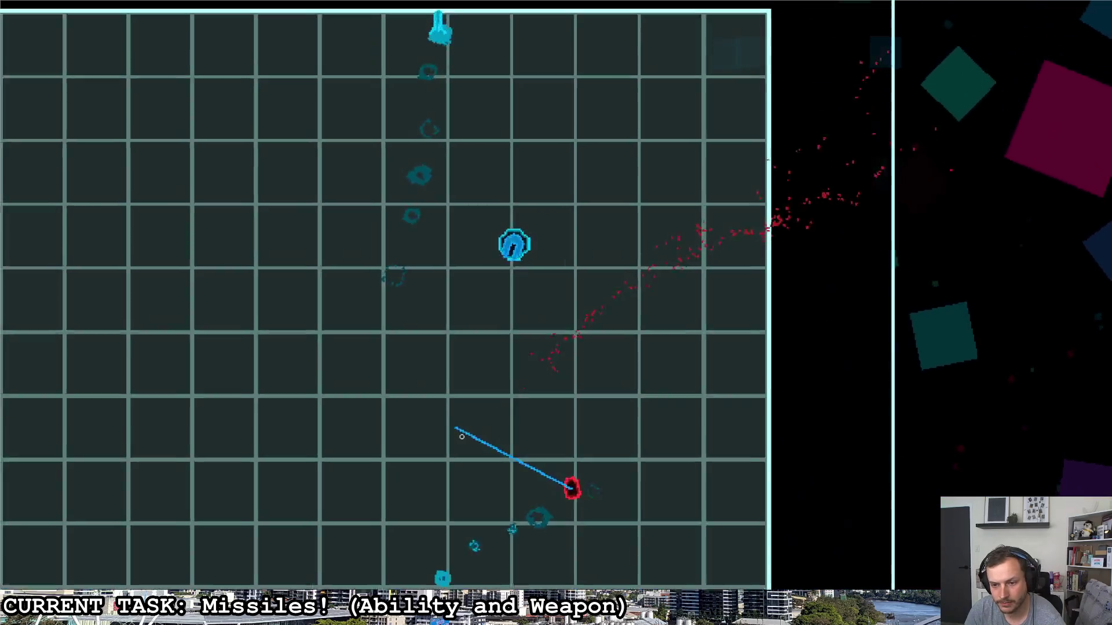
key(s)
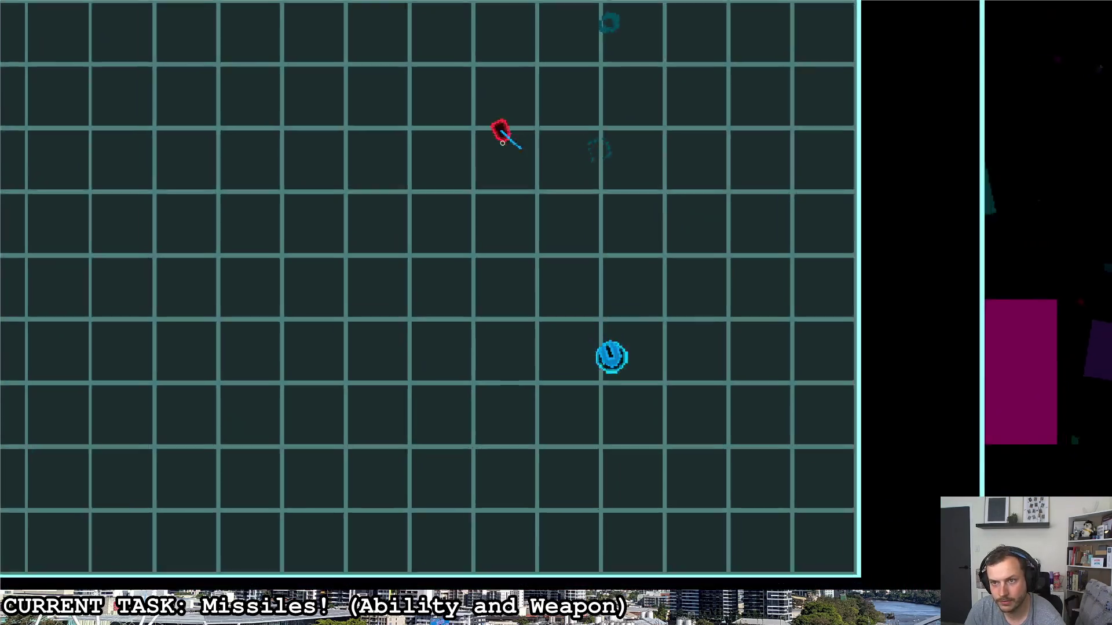
click(541, 152)
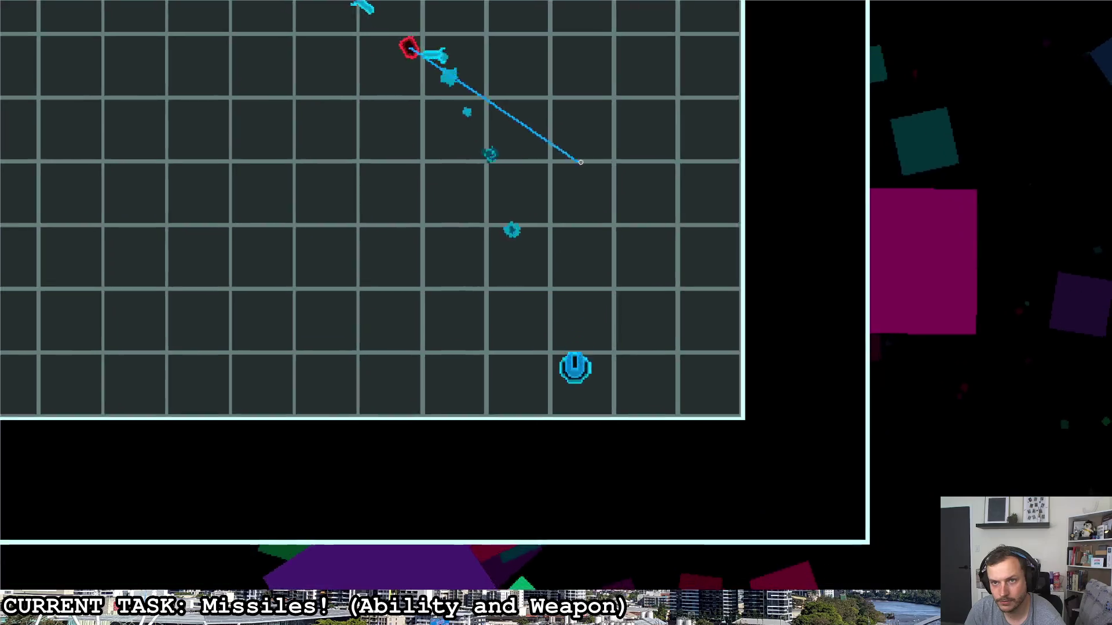
key(w)
key(a)
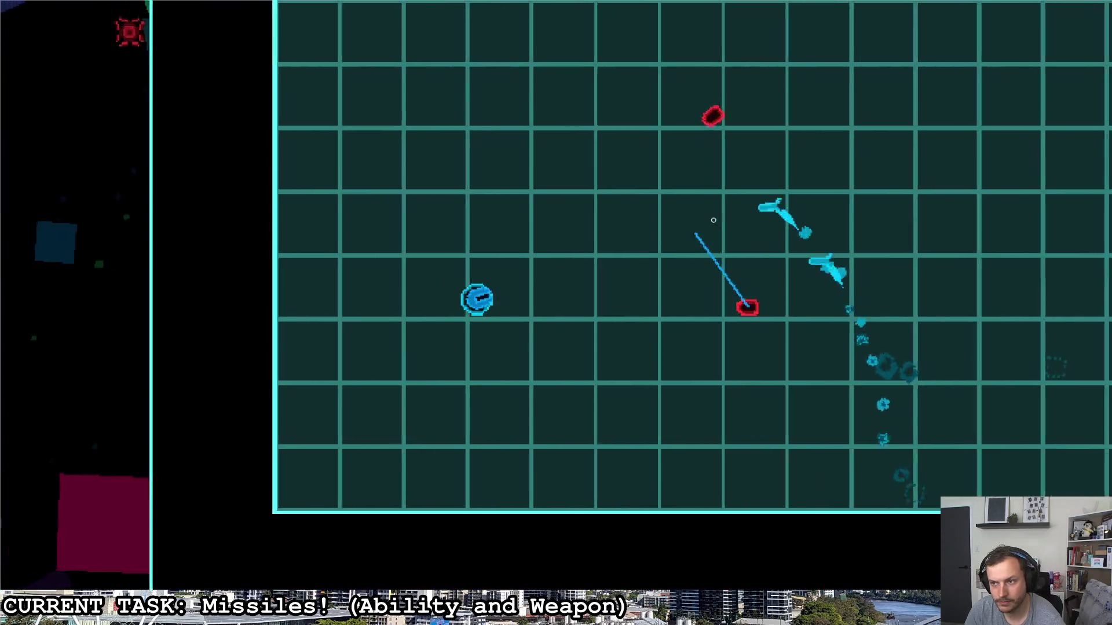
key(d)
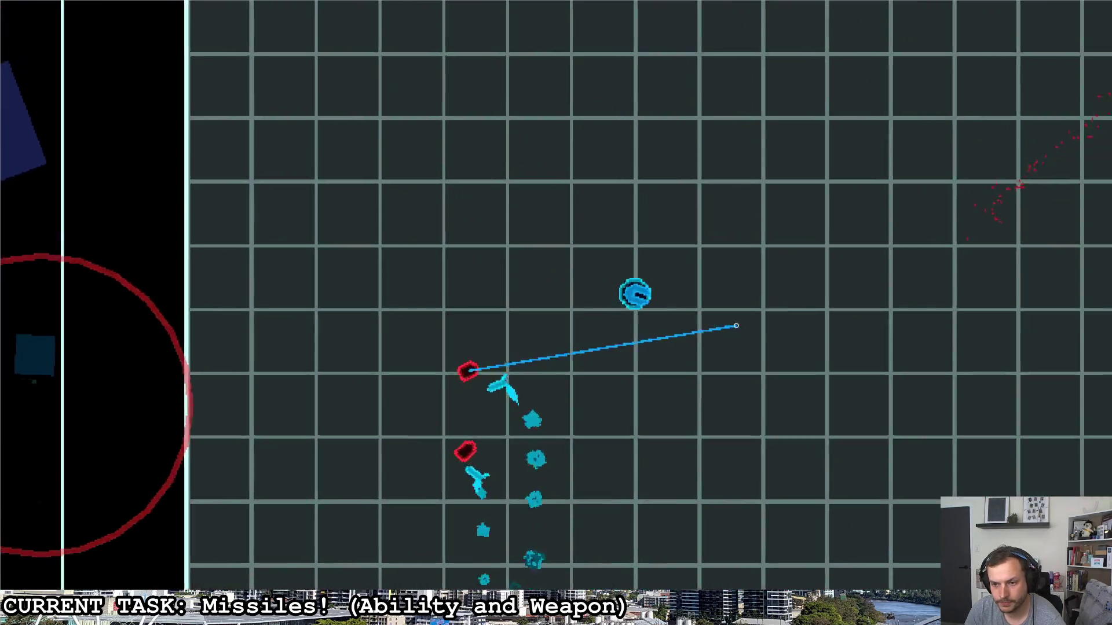
key(s)
key(a)
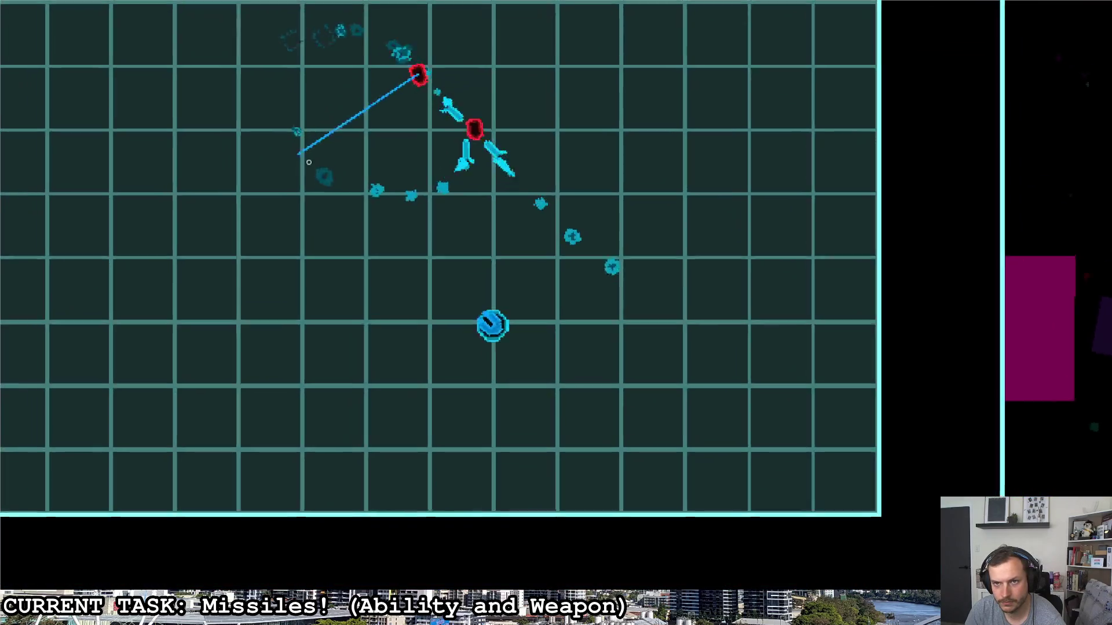
key(a)
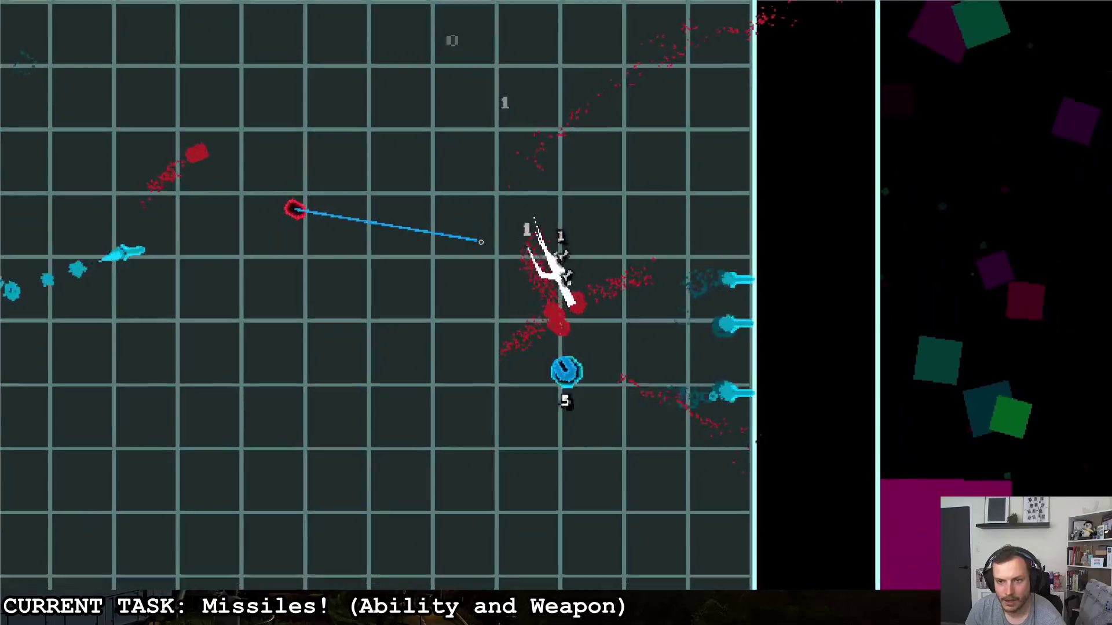
- Keep moving the ship while missiles launch, then quit the running game
key(w)
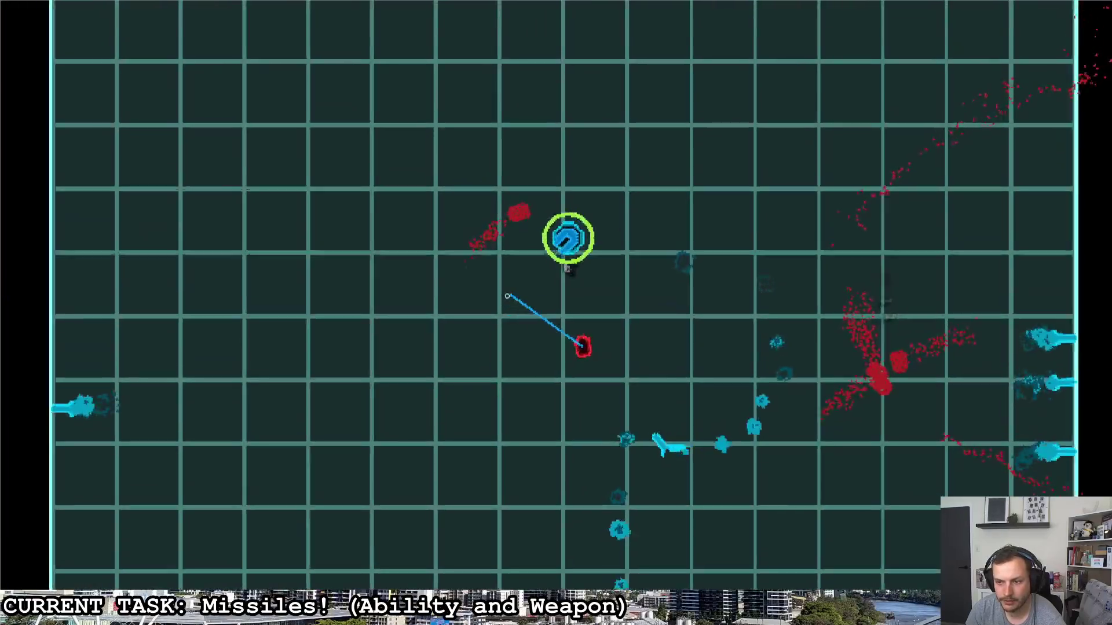
key(d)
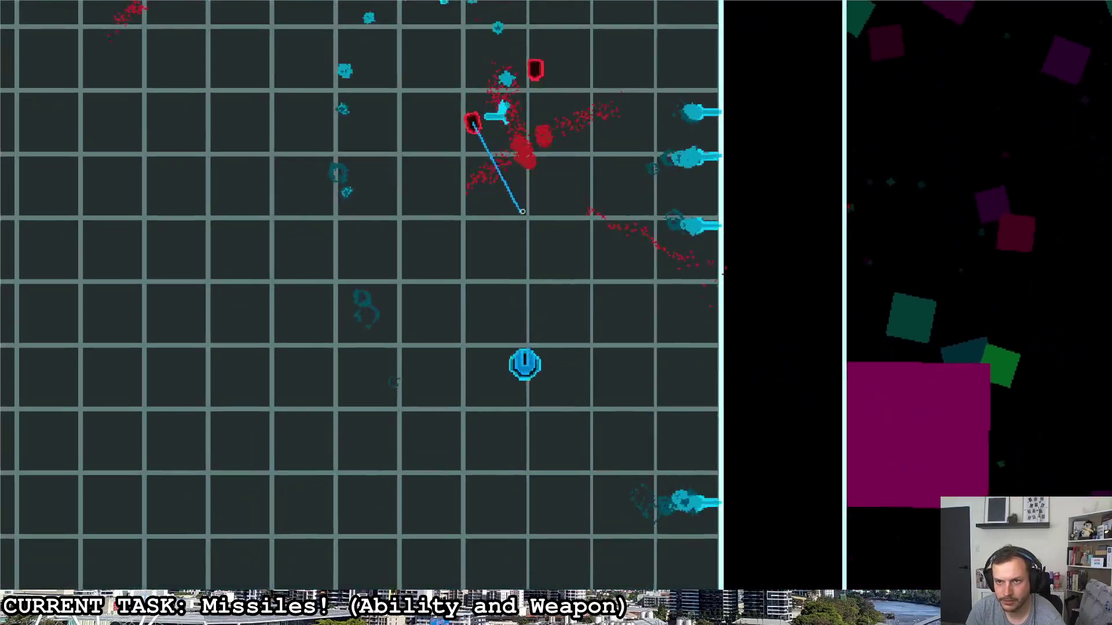
key(a)
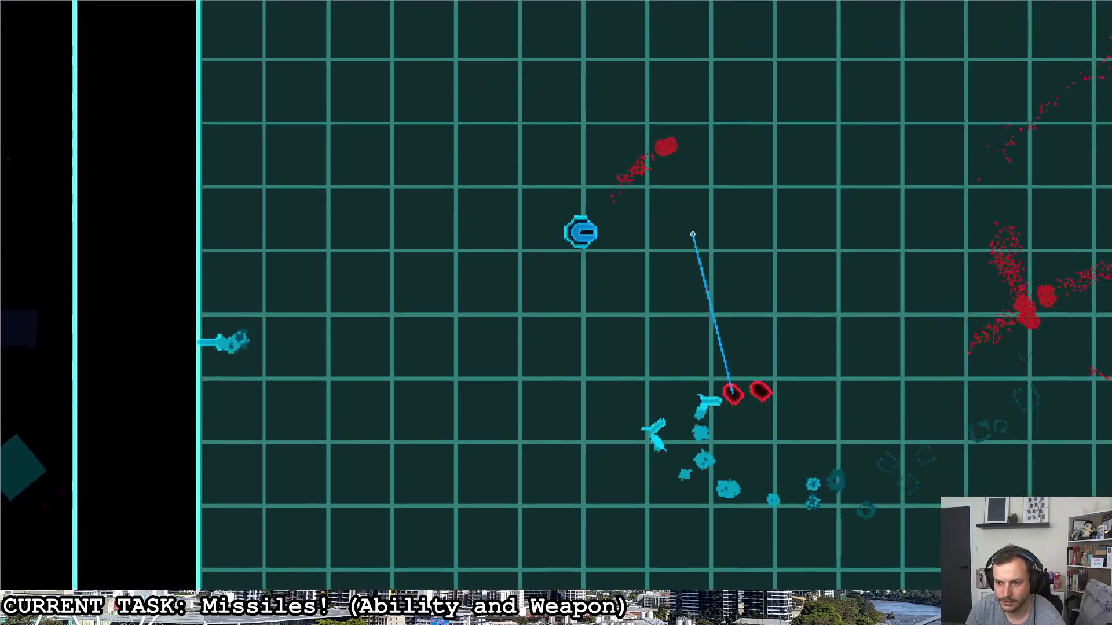
key(d)
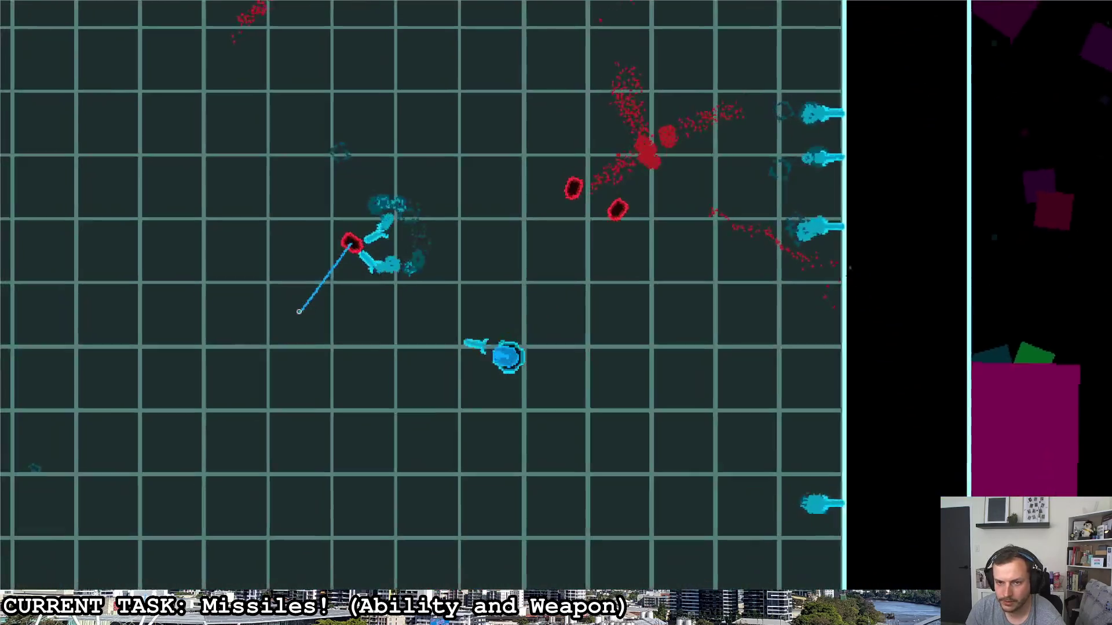
key(Escape)
key(d)
text(20)
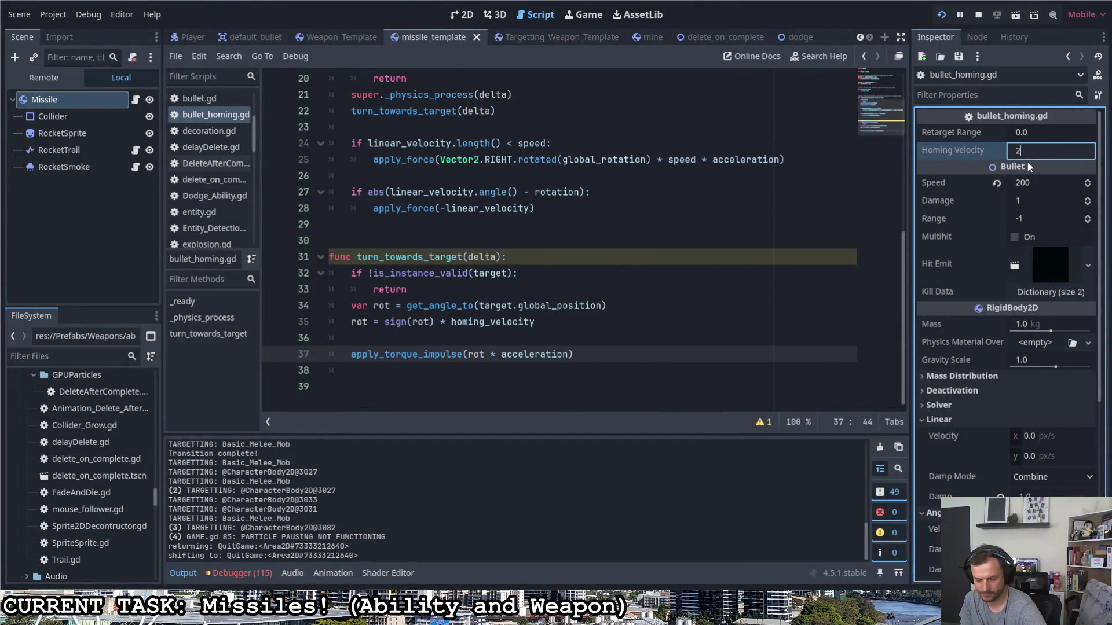
- Commit Homing Velocity 20.0 and launch the game with F5
click(596, 350)
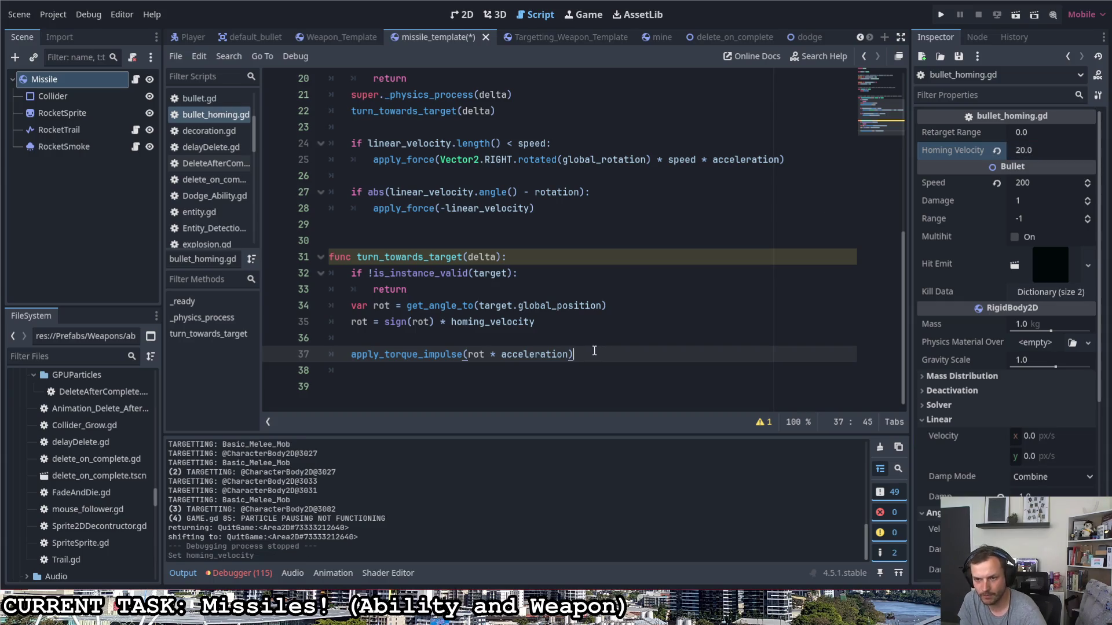
scroll(586, 360, up, 3)
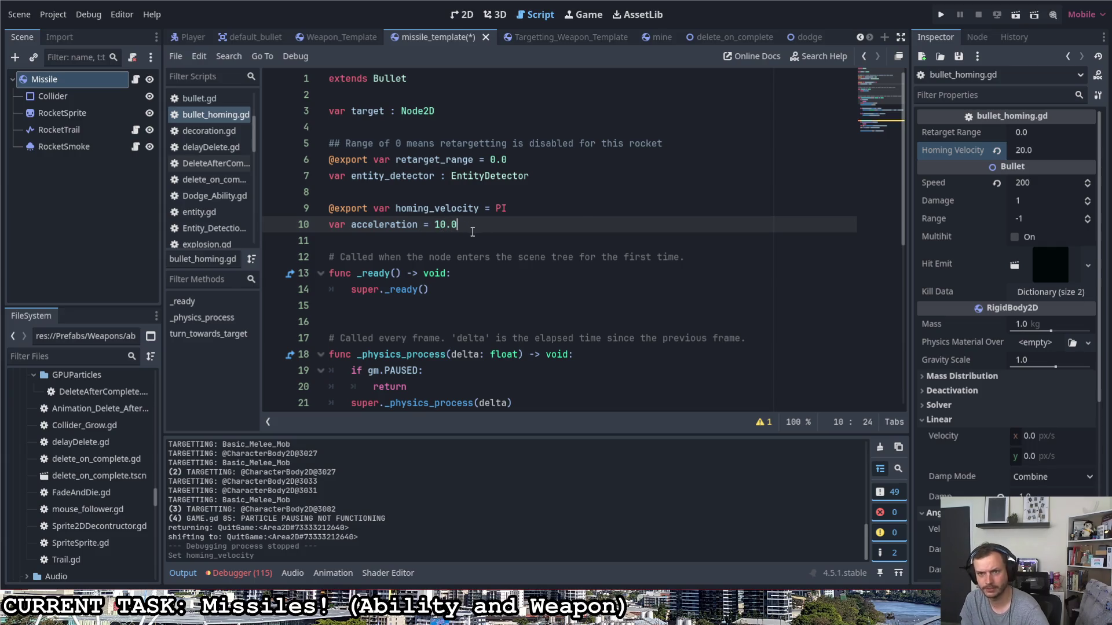
key(F5)
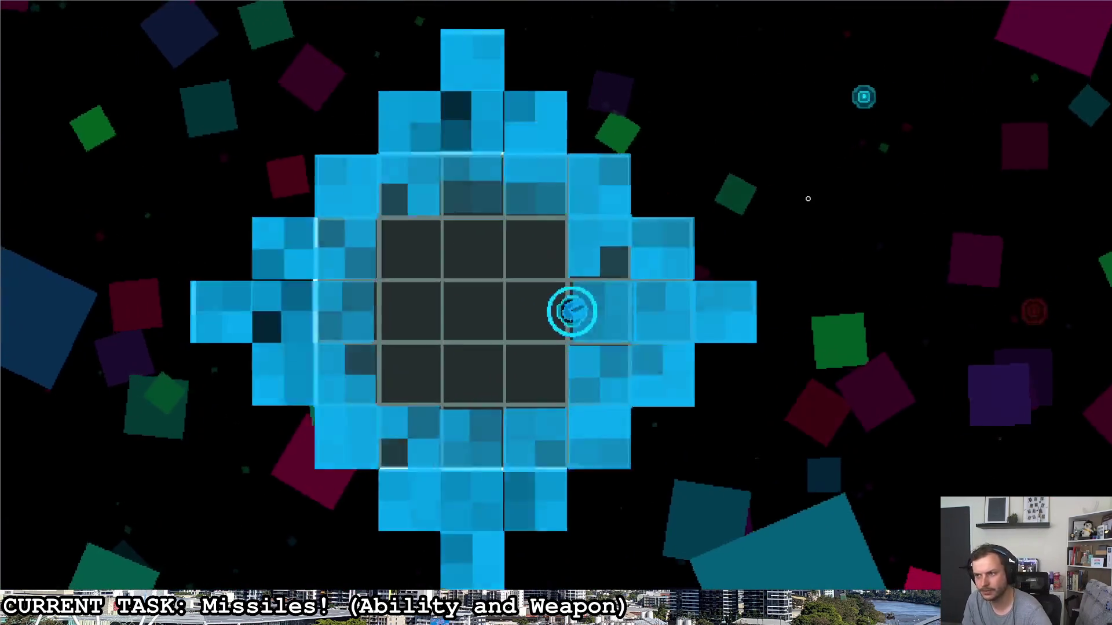
- Fly into the C-shaped corridor and fire Homing Velocity 20.0 missiles at the red turret
key(d)
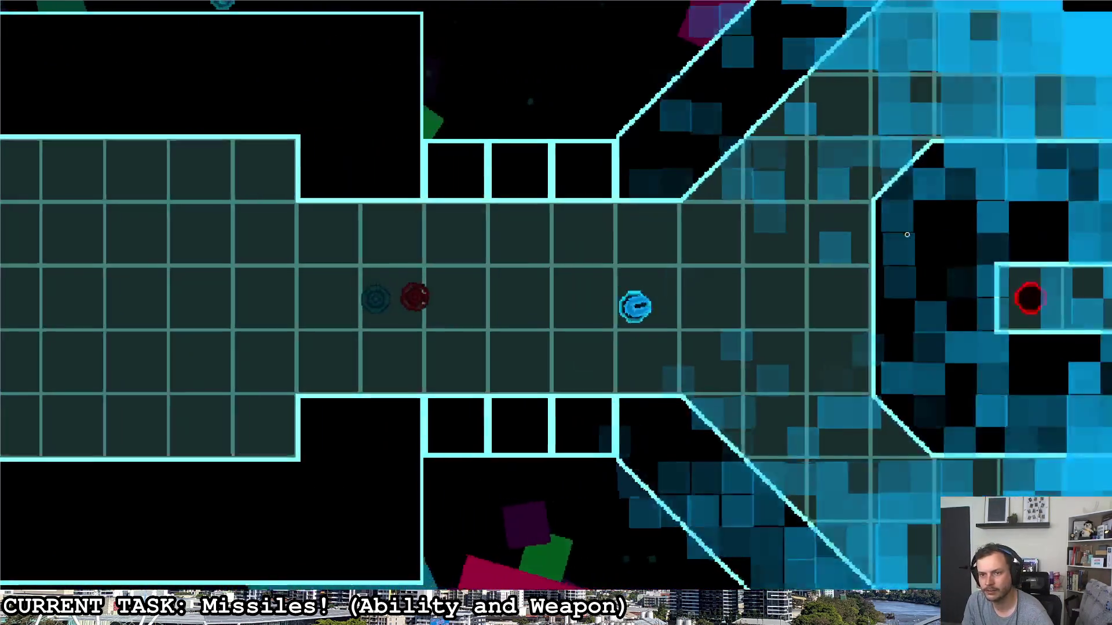
key(d)
key(w)
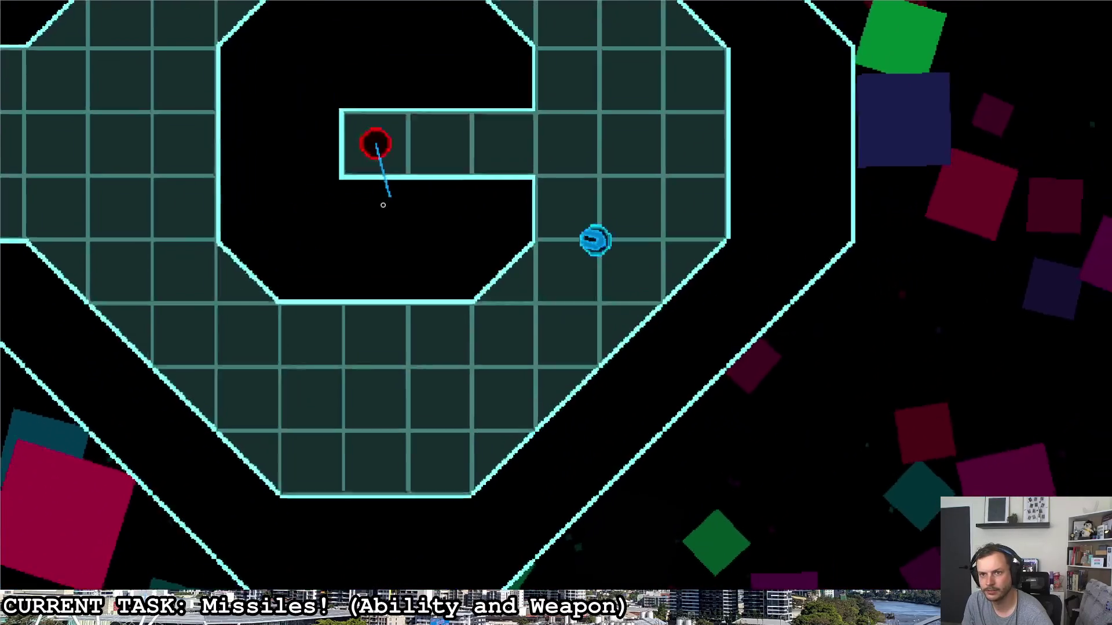
key(a)
click(332, 236)
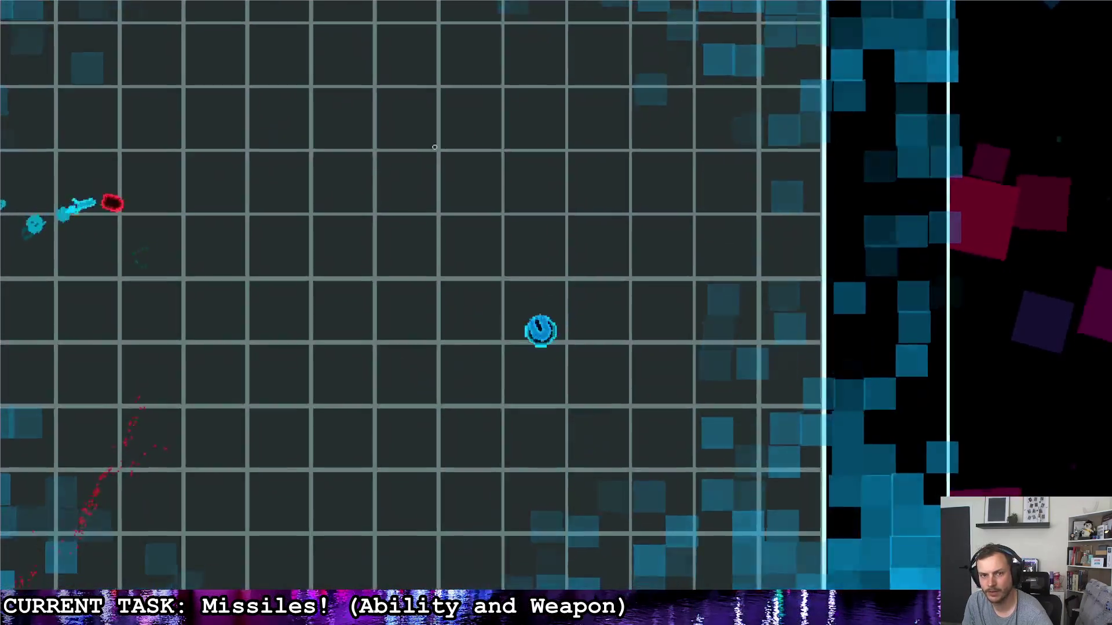
click(405, 156)
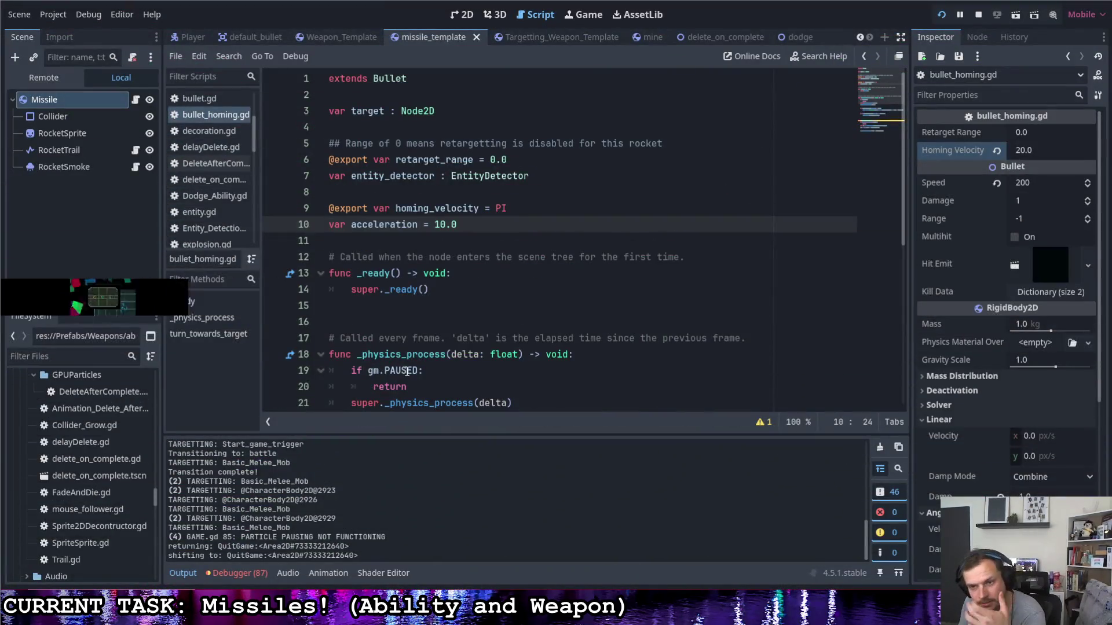
- Lower the missile's Homing Velocity from 20 to 10 and relaunch the game
click(1036, 150)
text(10)
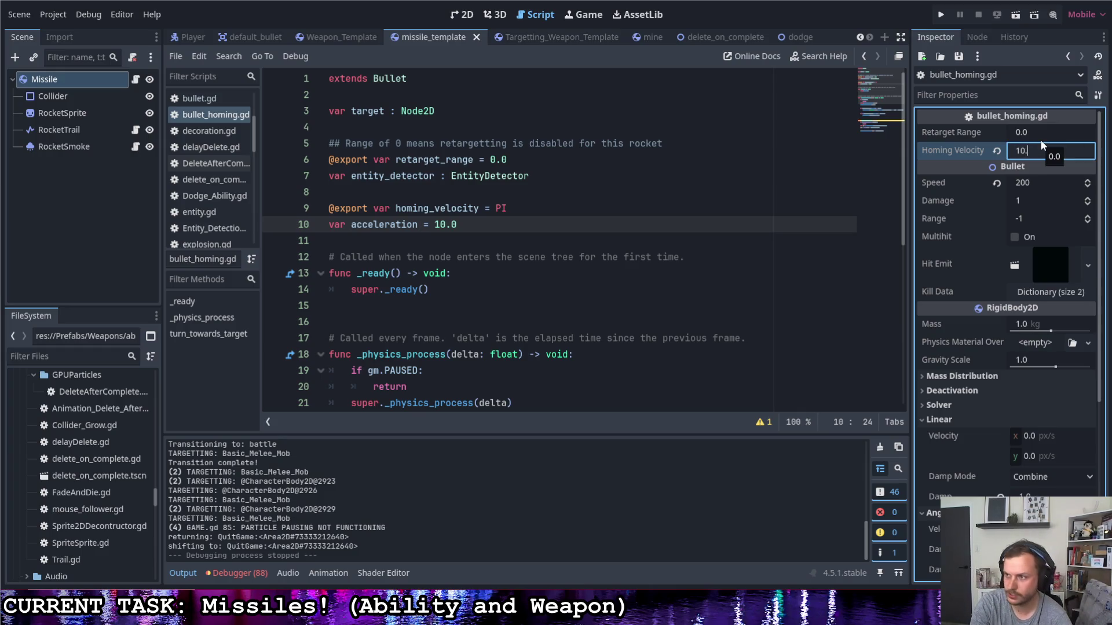
click(1034, 133)
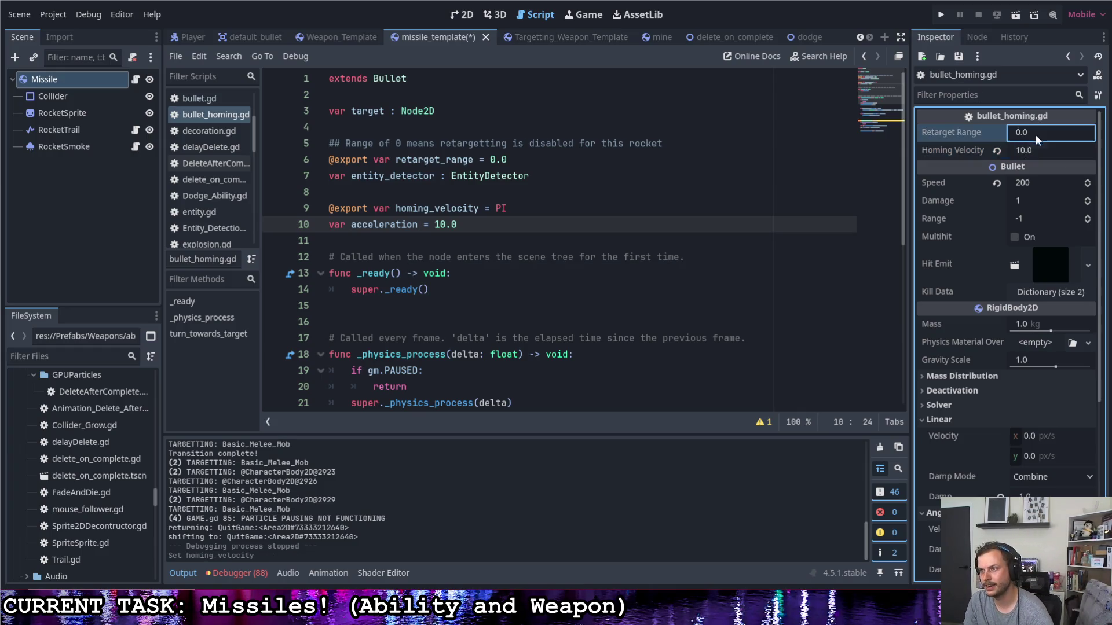
click(938, 16)
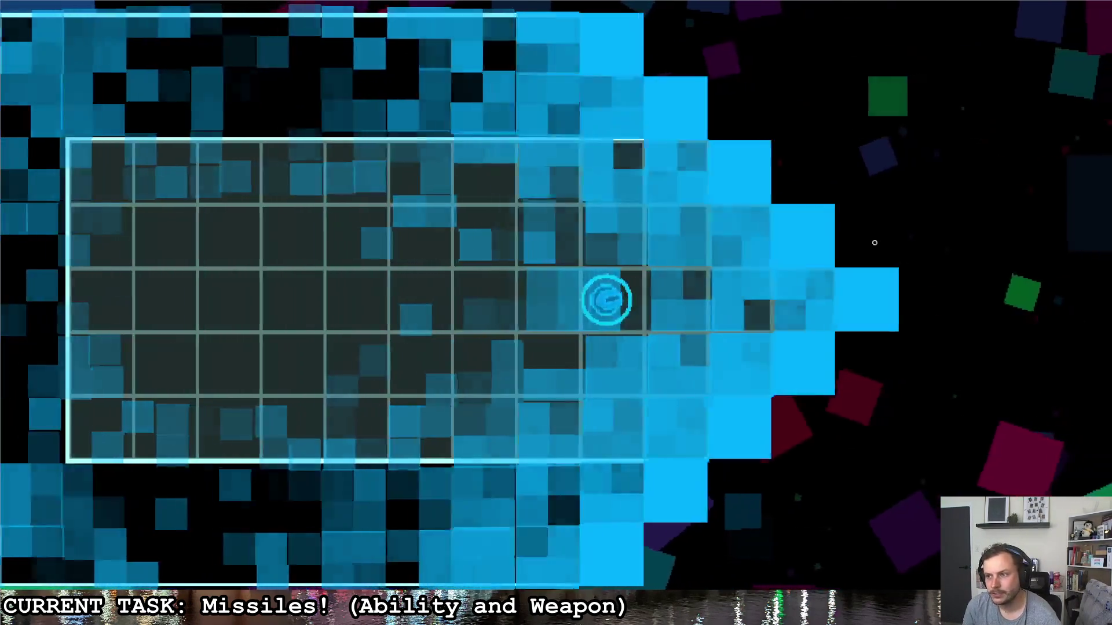
- Circle the octagonal room into the enemy corridor and launch missiles at the enemy
key(d)
key(s)
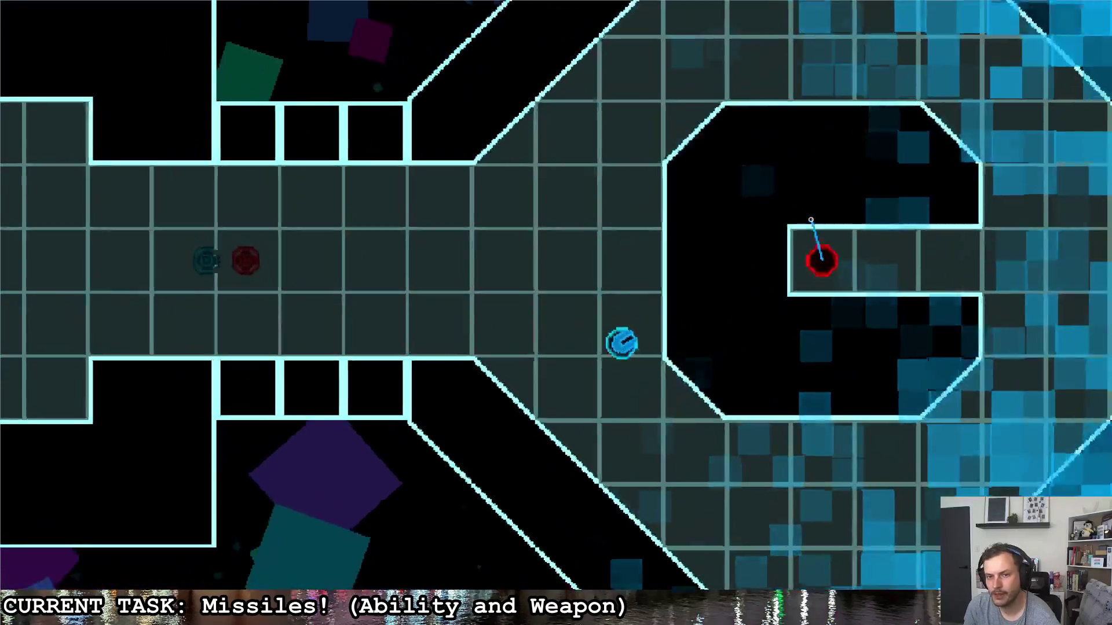
key(d)
key(w)
key(a)
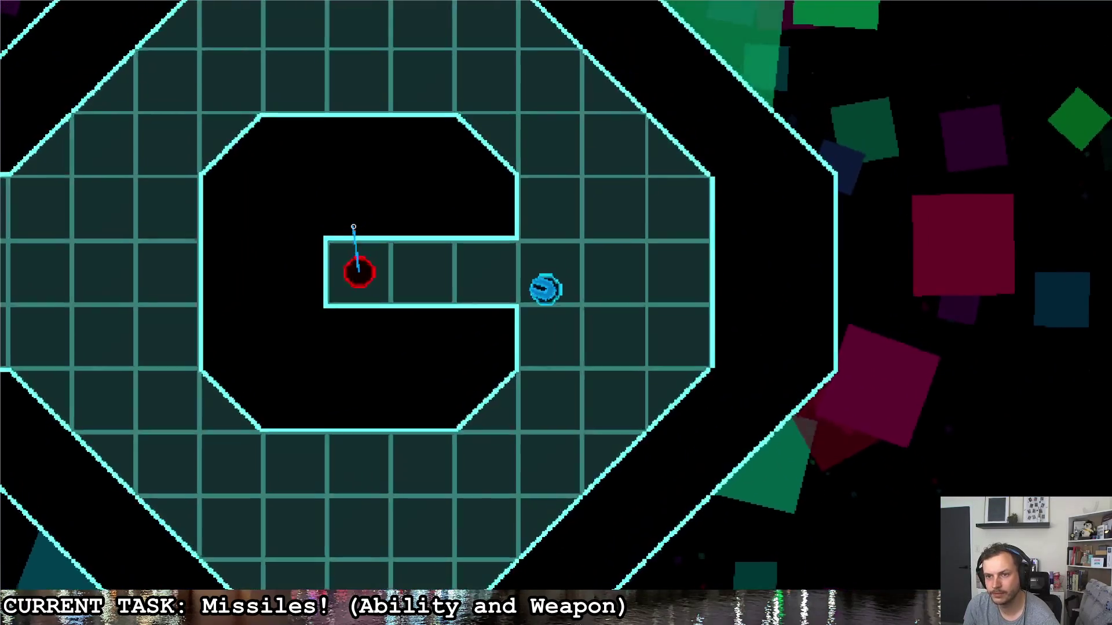
key(d)
click(384, 285)
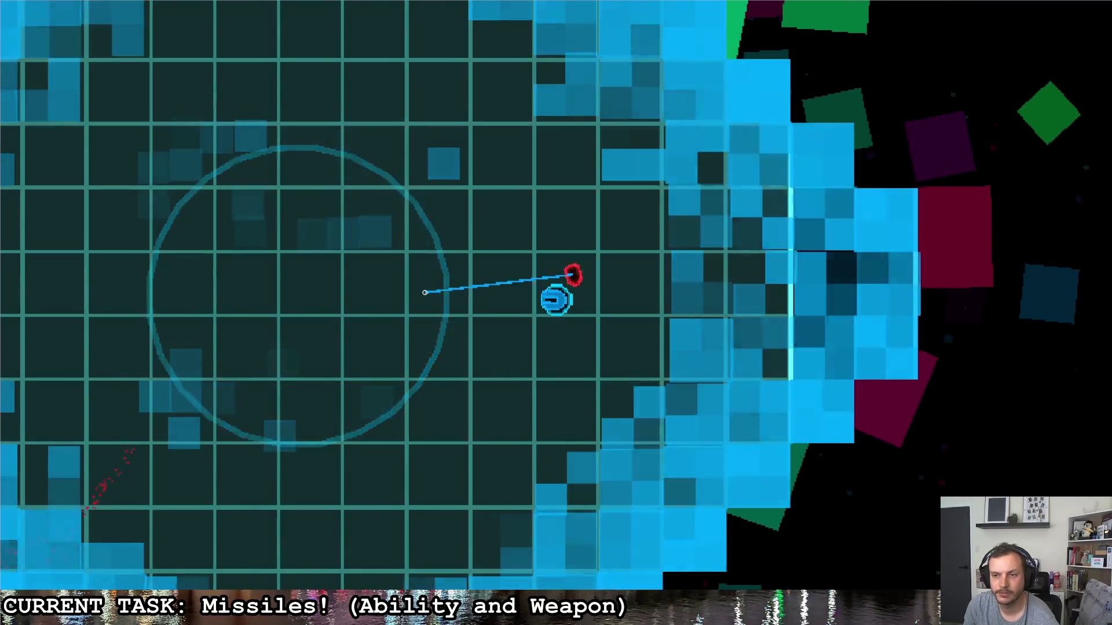
click(470, 229)
- Fly across the arena as missiles chase, quit the game, and place the caret at acceleration
key(d)
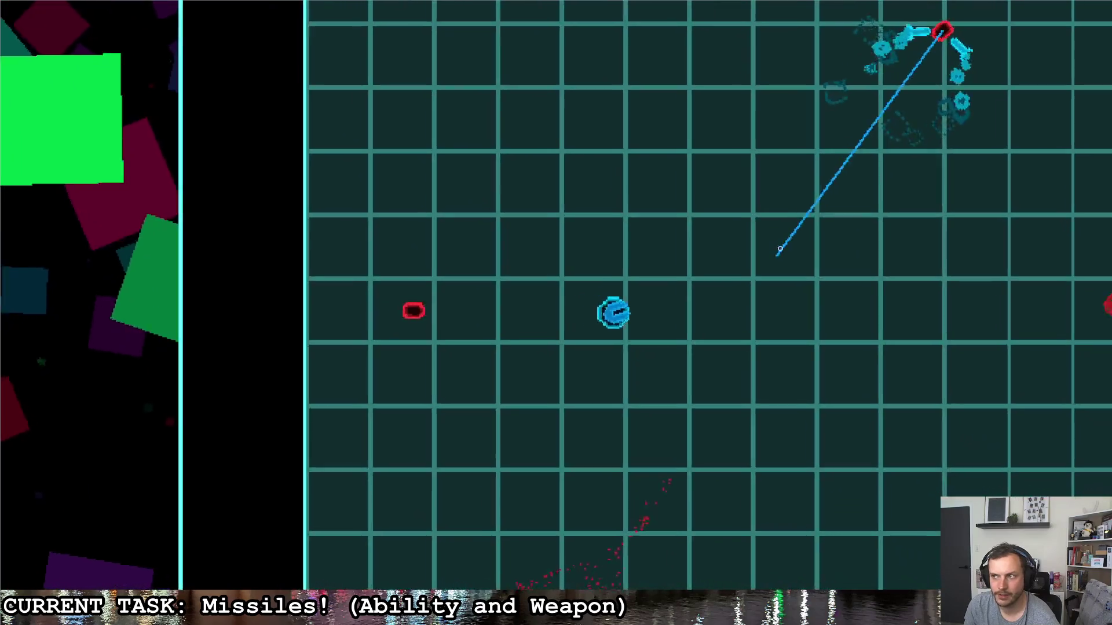
key(d)
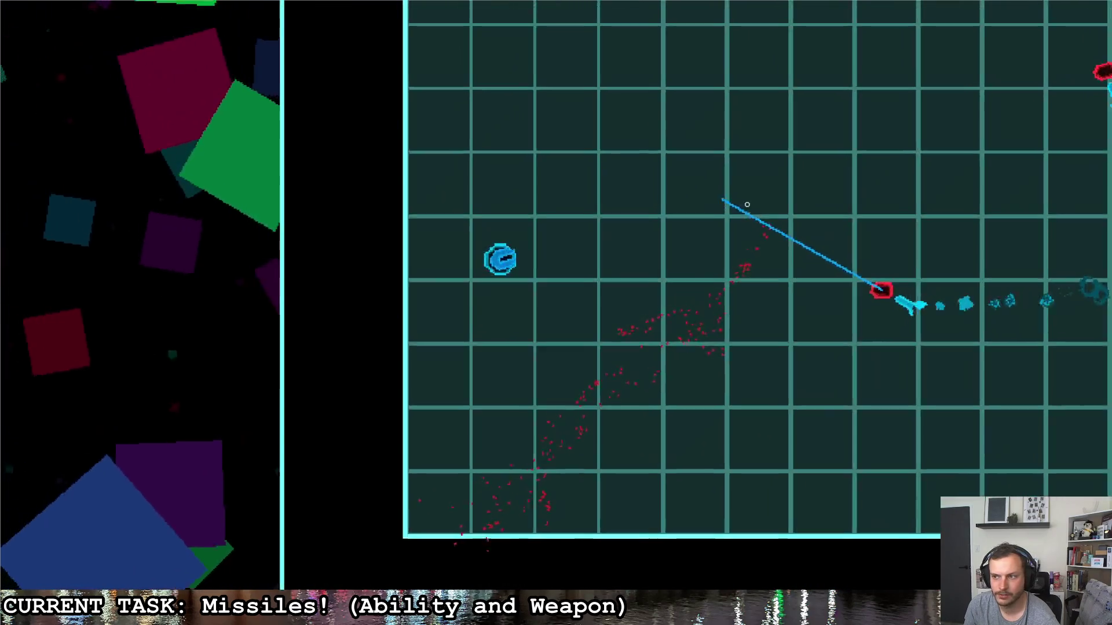
key(a)
key(s)
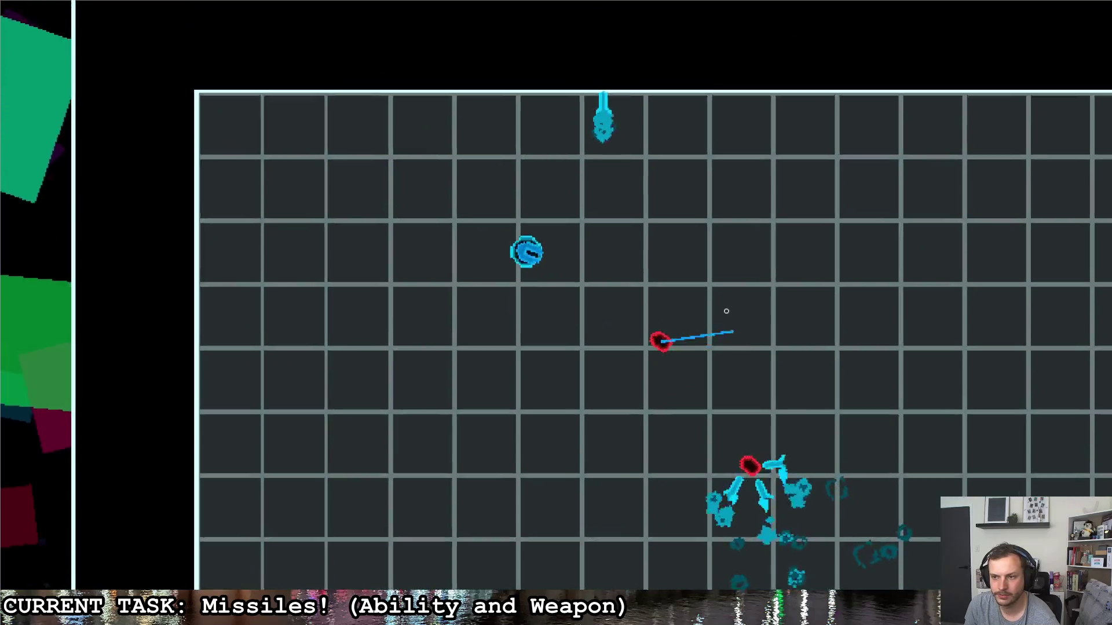
key(a)
key(w)
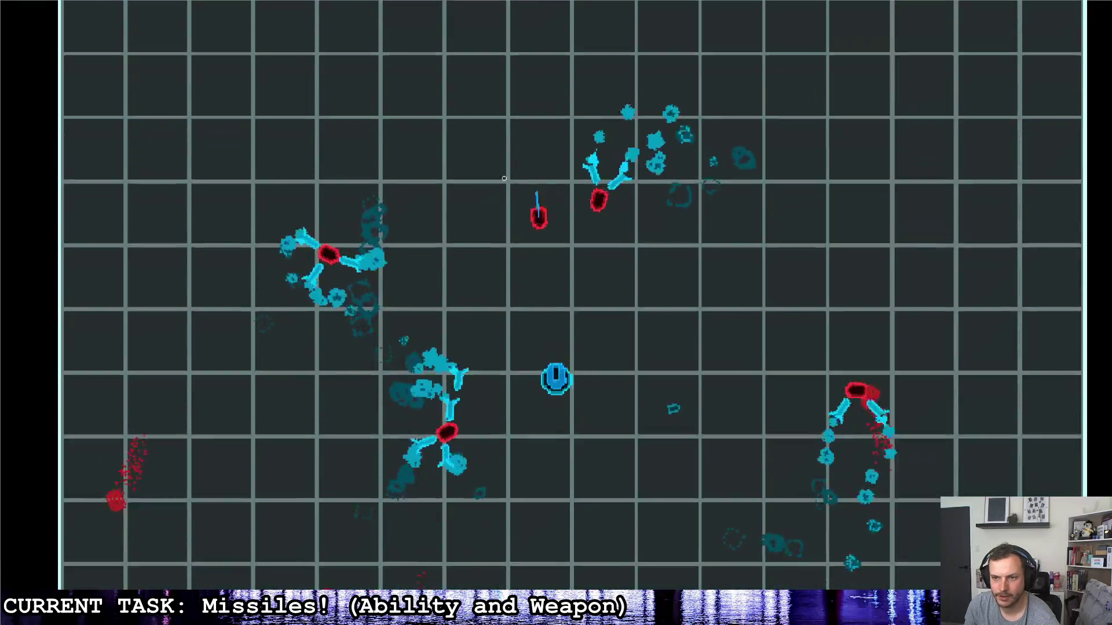
key(Right)
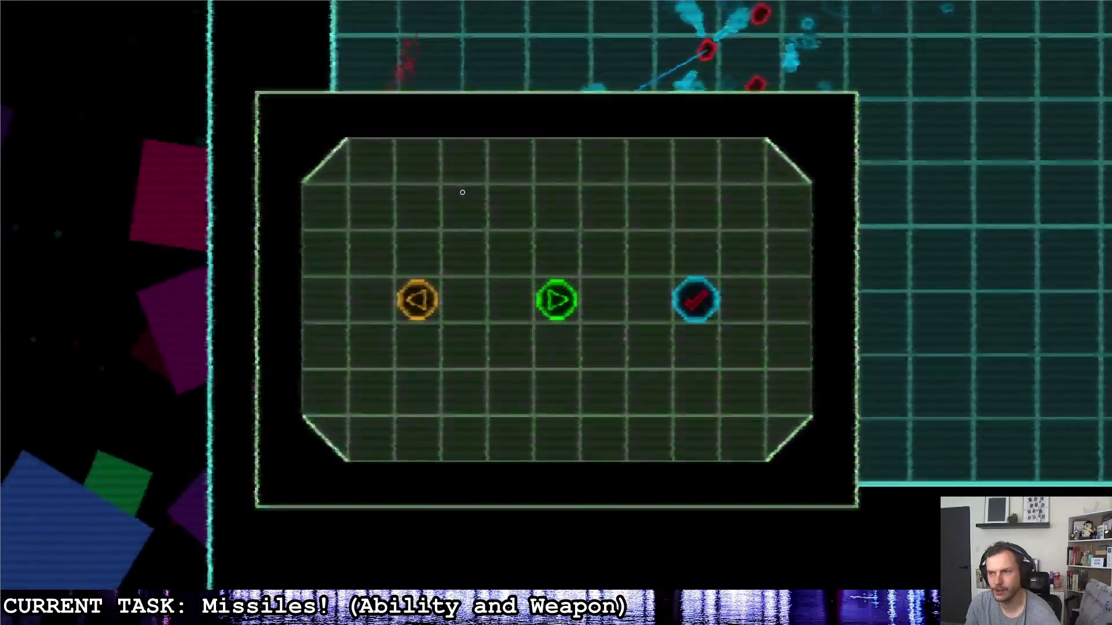
key(Return)
click(436, 226)
key(Home)
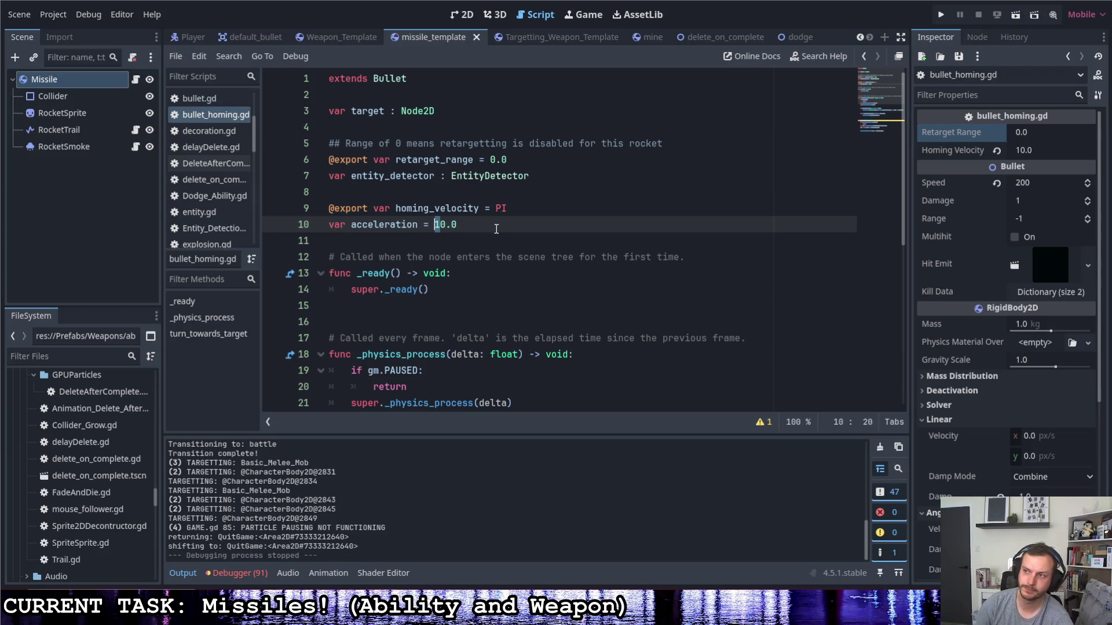
- Change line 10's acceleration to 20.0 and save the missile script
key(Delete)
text(2)
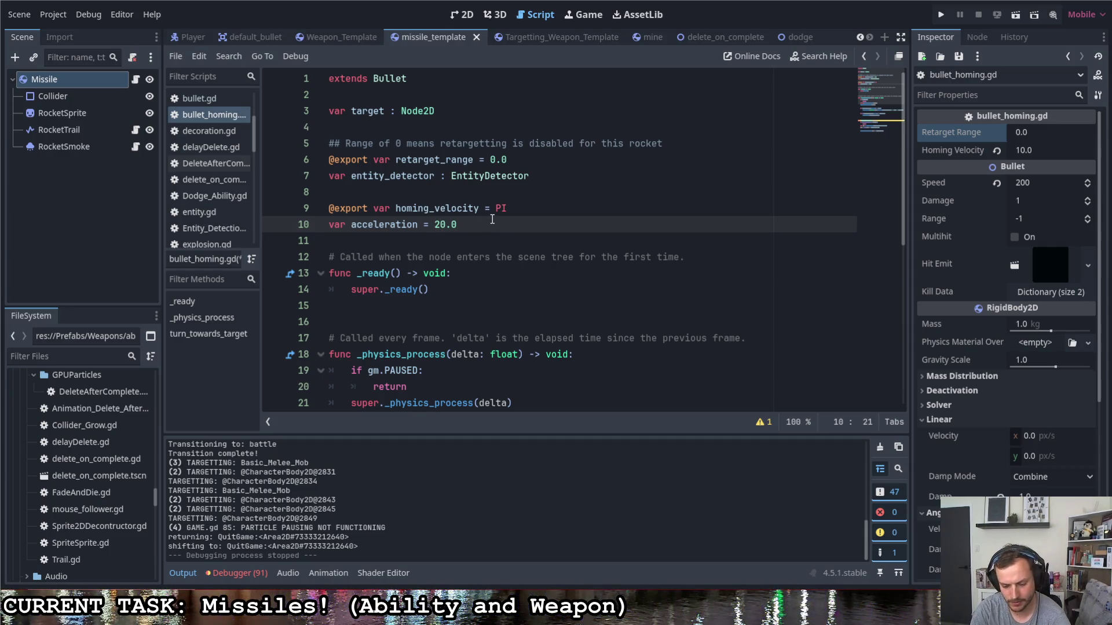
key(ctrl+s)
- Set the Missile's Speed to 300 in the Inspector and run the project
click(511, 210)
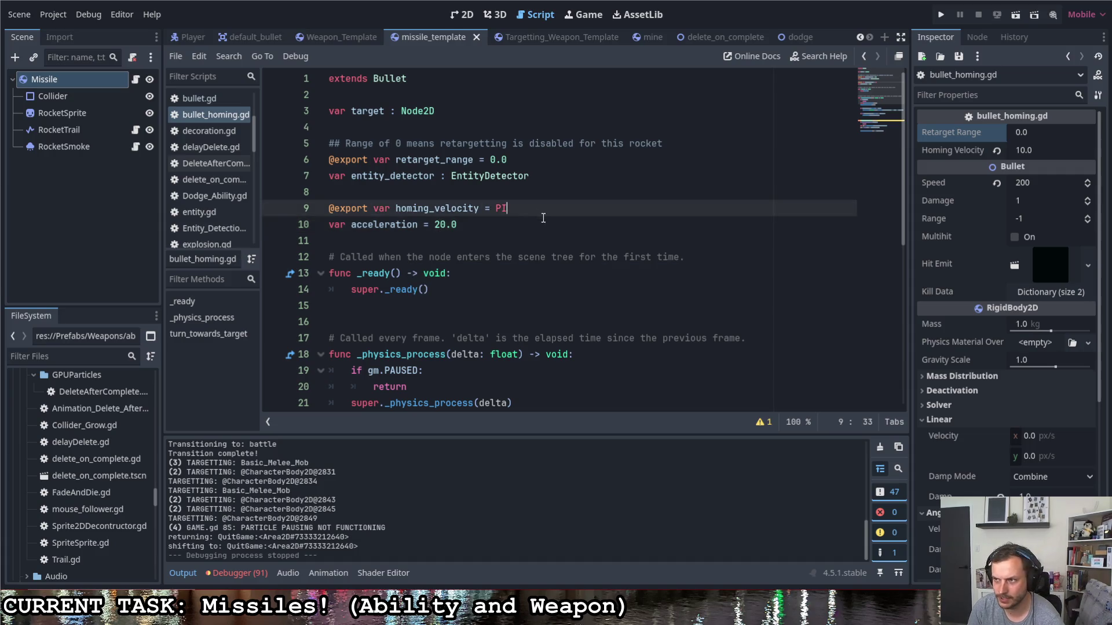
scroll(657, 300, down, 6)
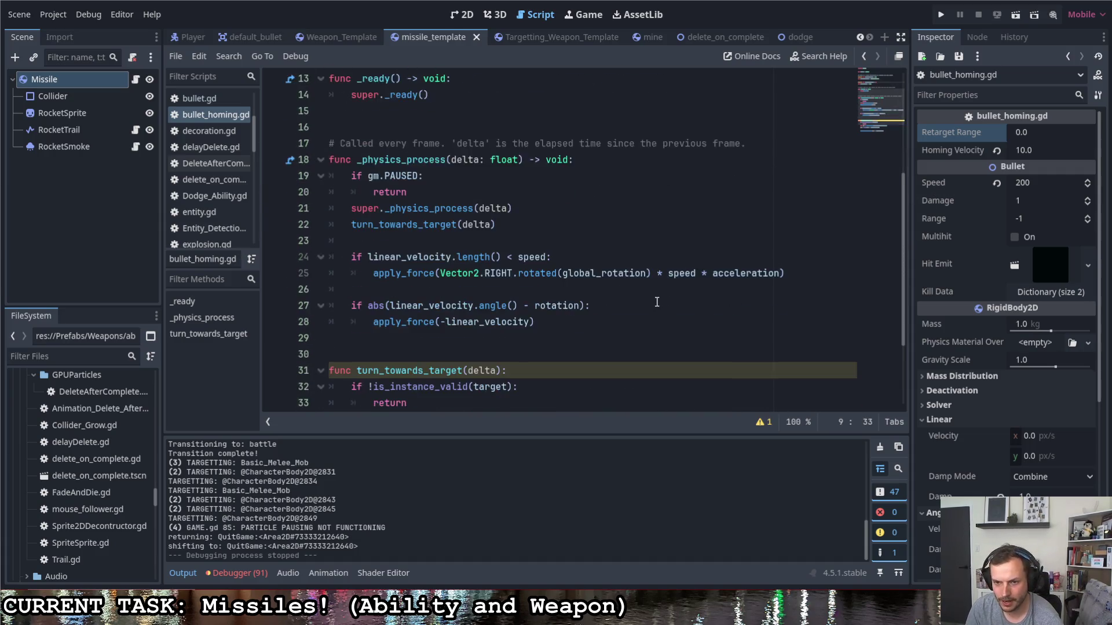
scroll(639, 300, up, 1)
scroll(639, 300, up, 5)
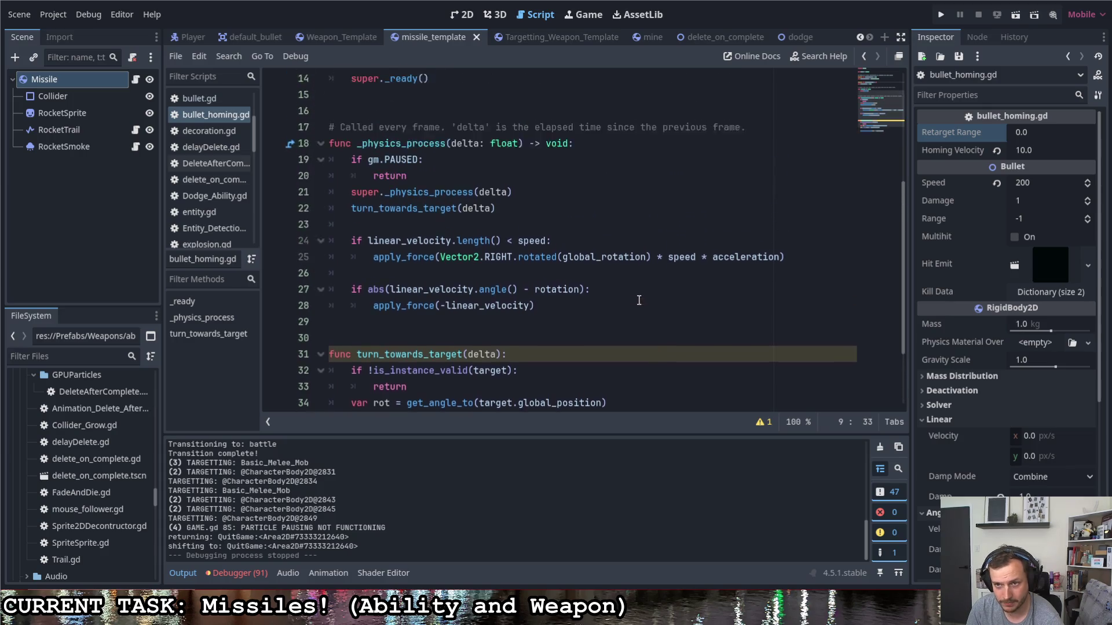
click(1026, 183)
text(300)
click(1041, 150)
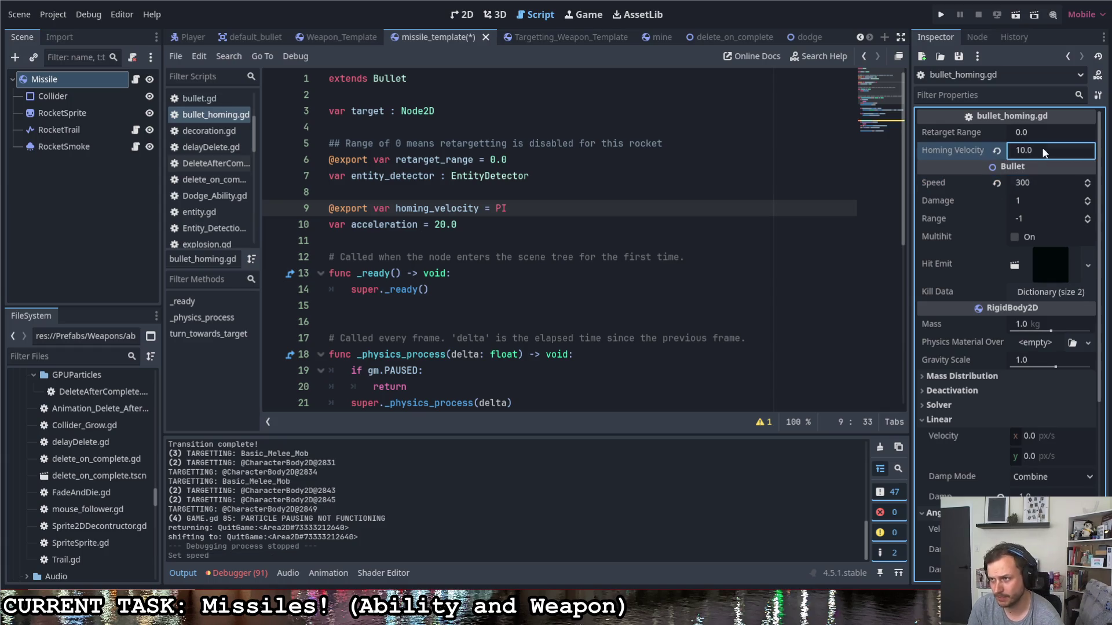
click(941, 15)
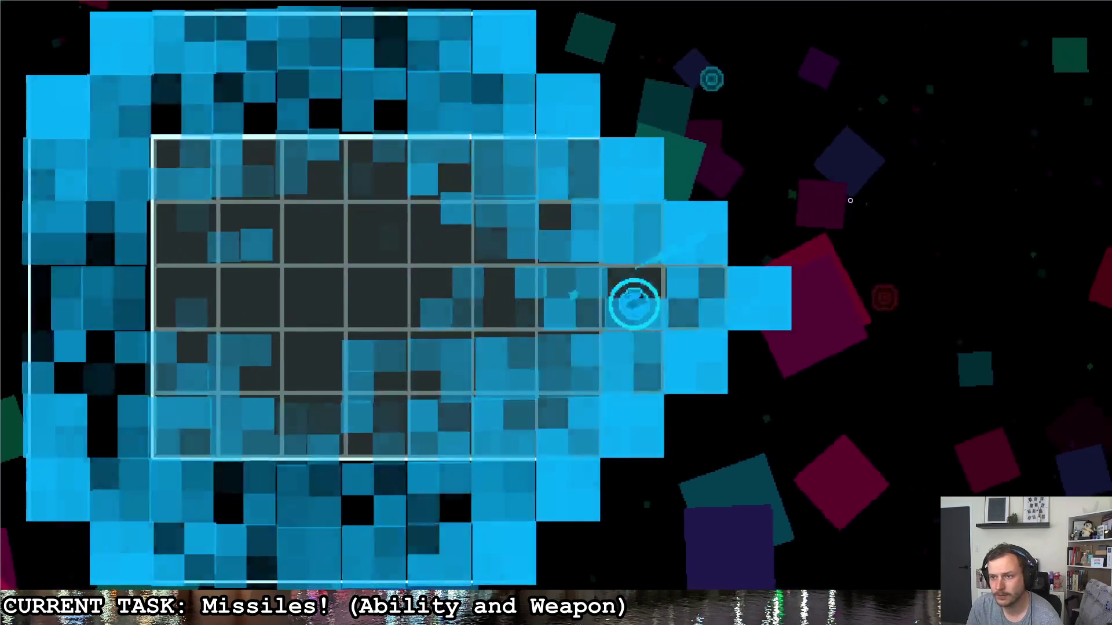
- Fly along the corridor to the nearby enemy and fire Speed 300 homing missiles at it
key(d)
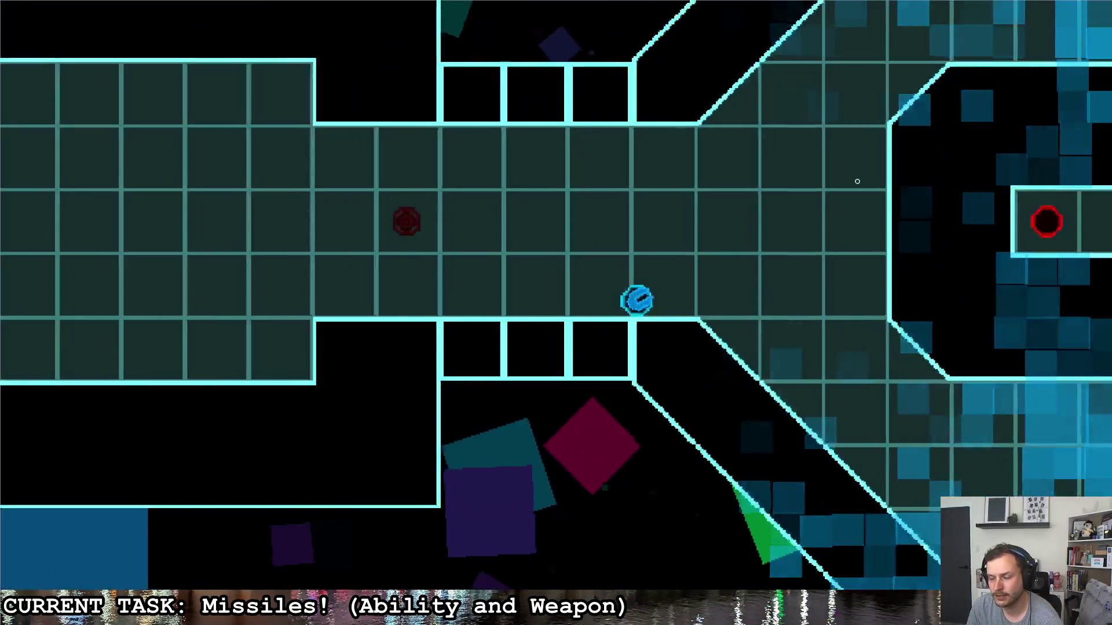
key(s)
key(w)
key(d)
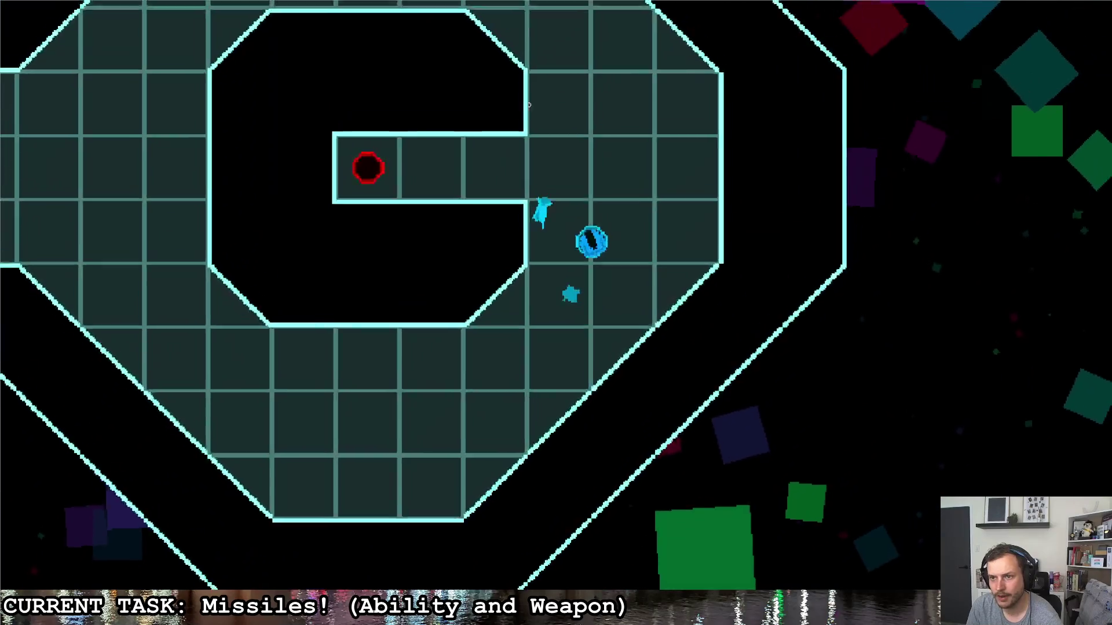
key(a)
key(d)
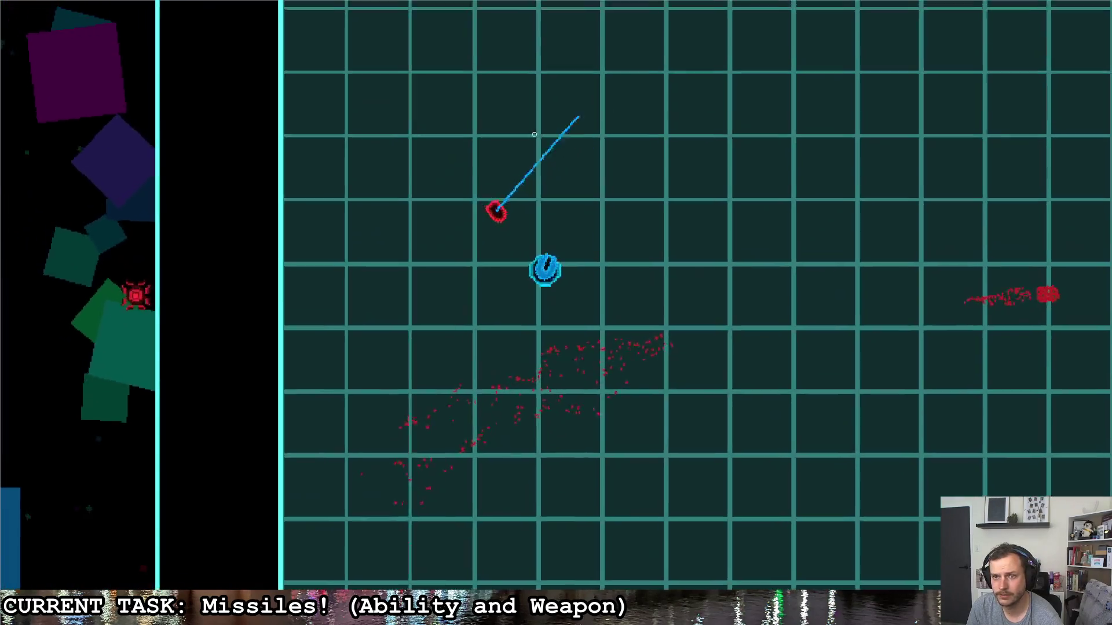
key(d)
click(468, 190)
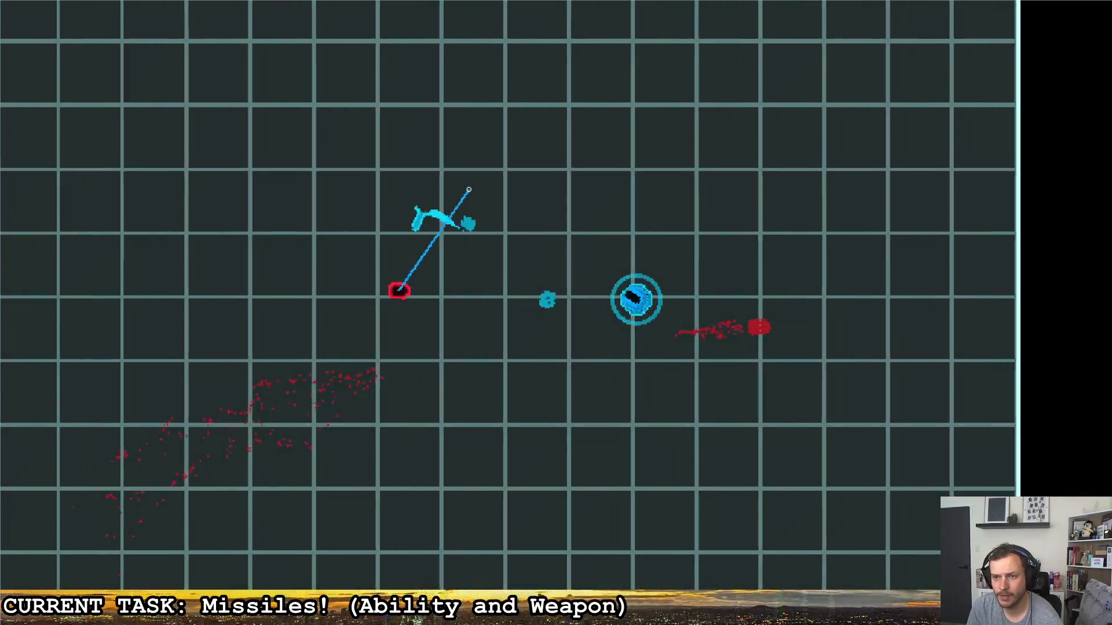
- Move around the arena while missiles chase red enemies, then pause the game
key(w)
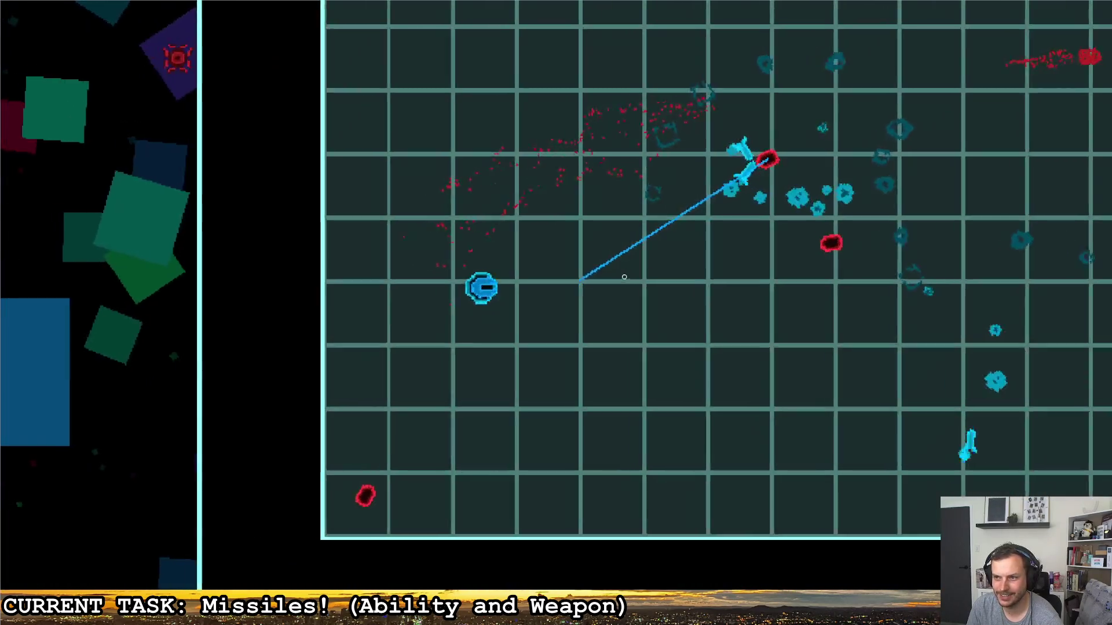
key(d)
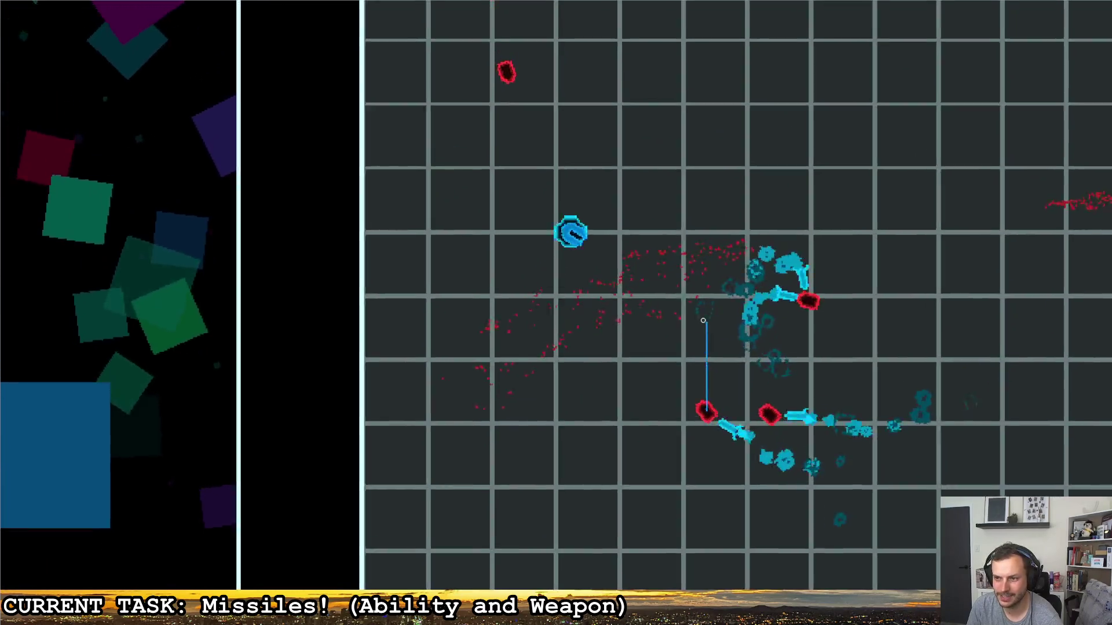
key(d)
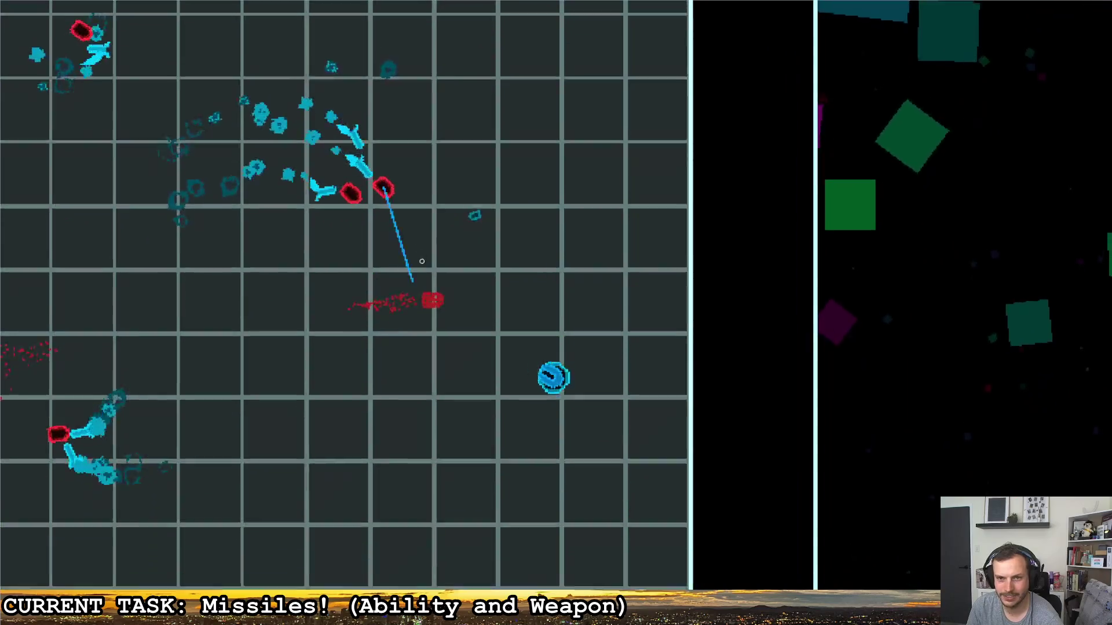
key(a)
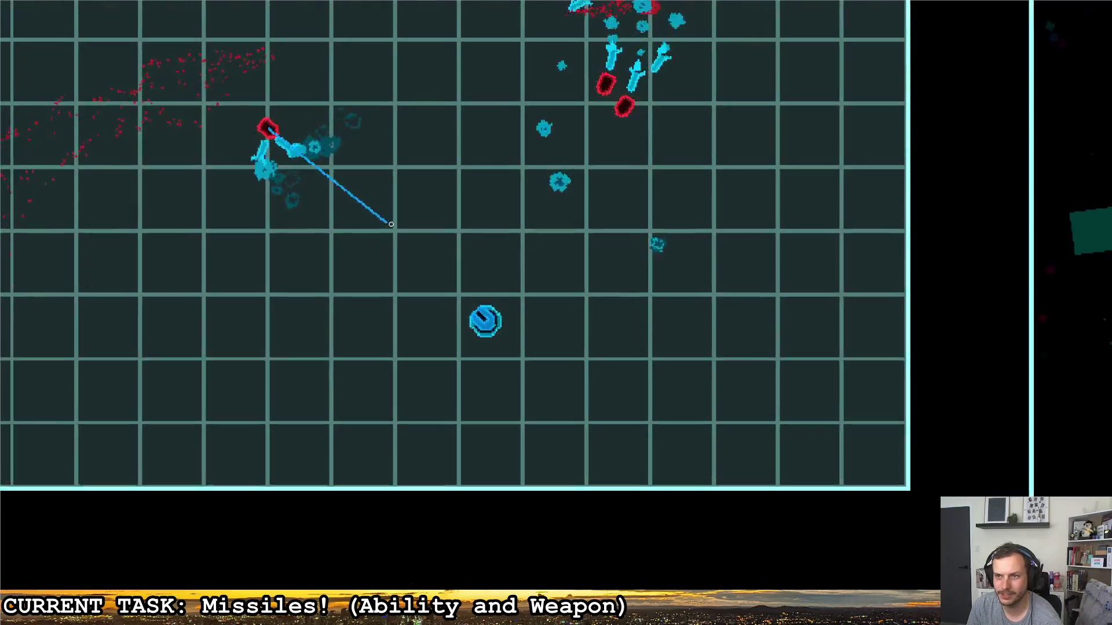
key(w)
key(d)
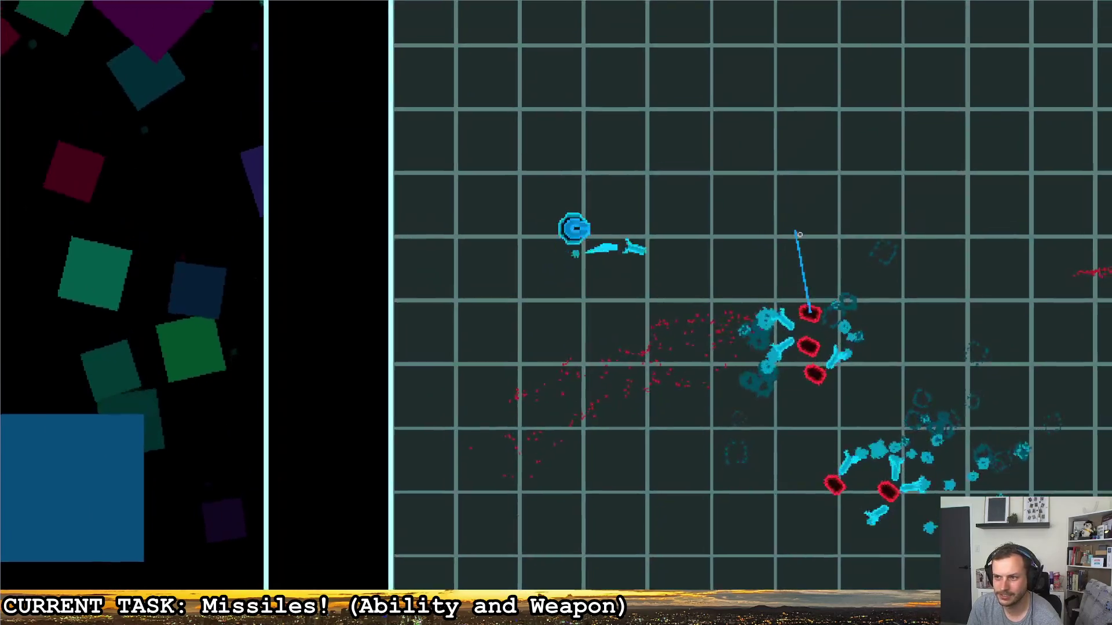
key(d)
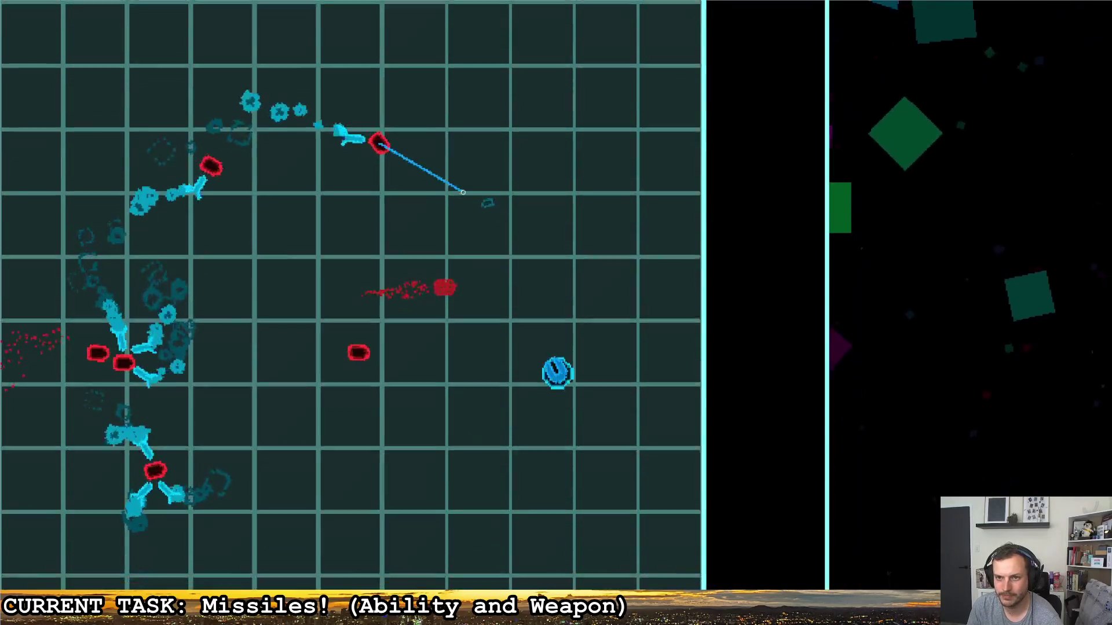
key(s)
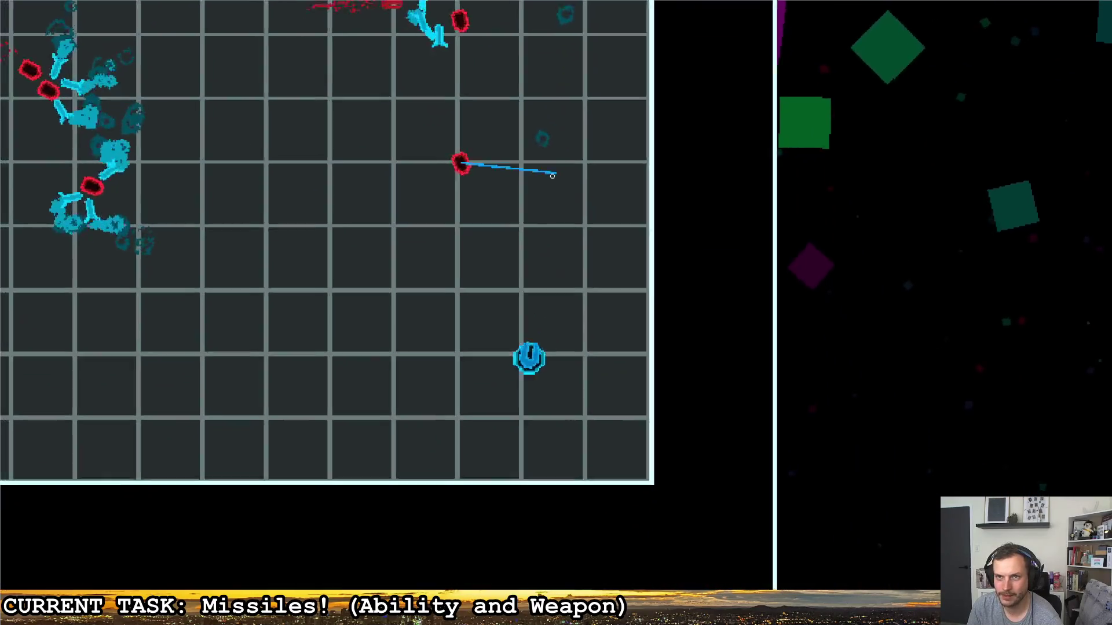
key(a)
key(w)
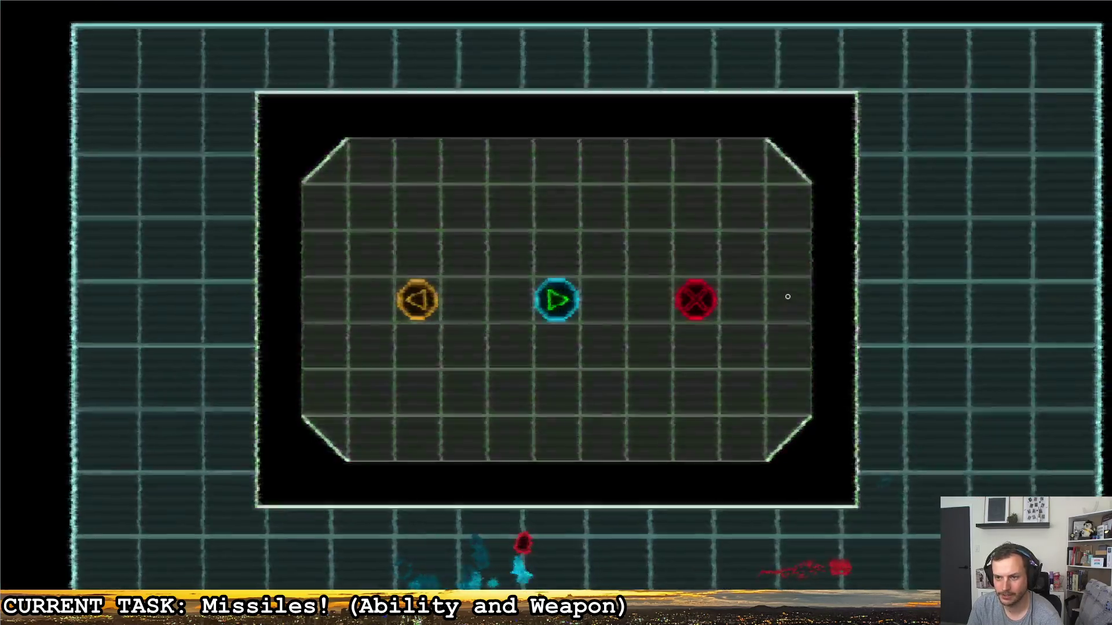
- Quit the game, set the missile's acceleration back to 10.0, and relaunch with F5
click(780, 291)
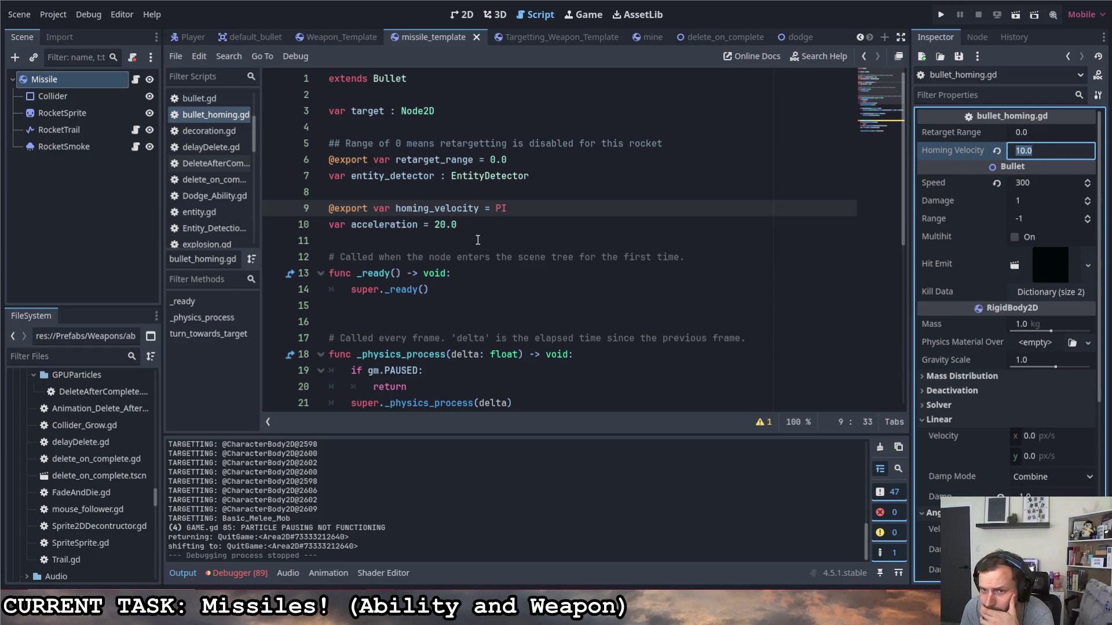
click(435, 224)
text(1)
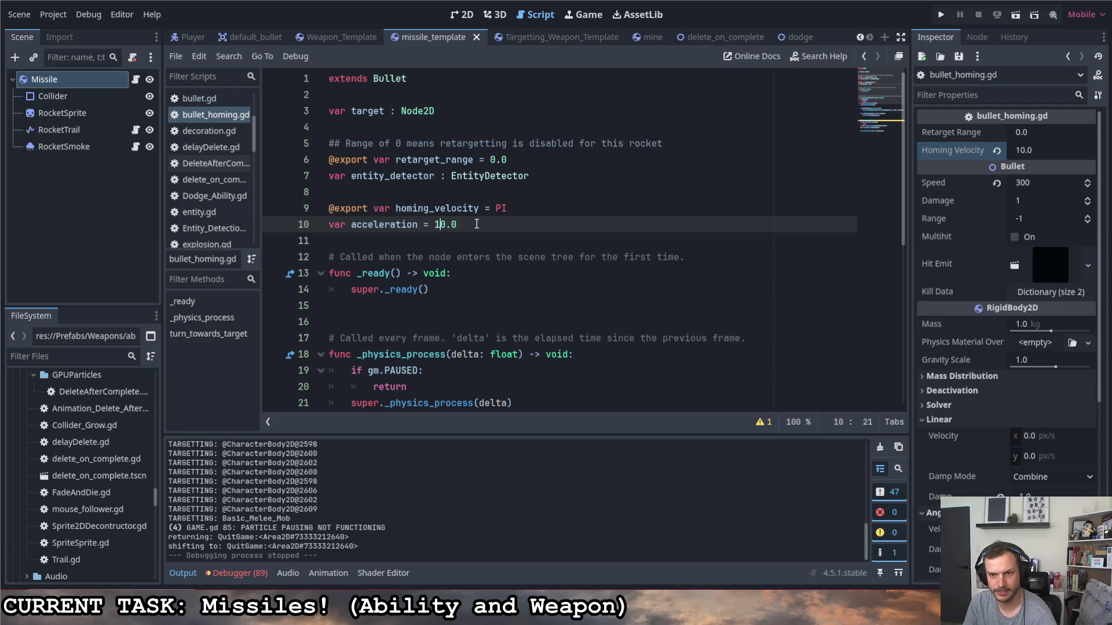
click(605, 215)
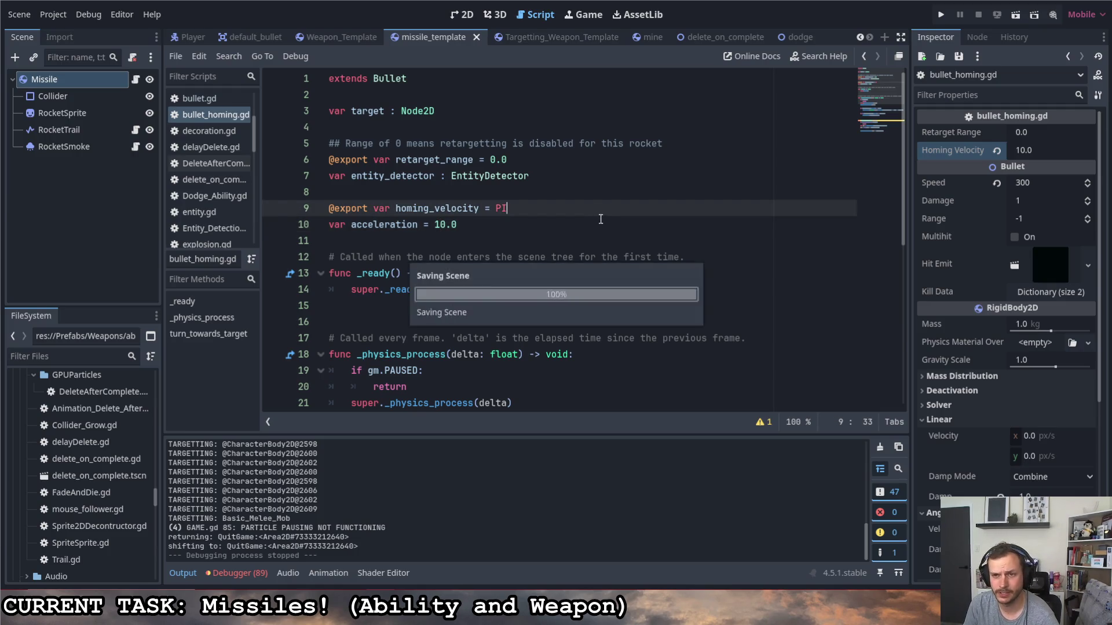
key(F5)
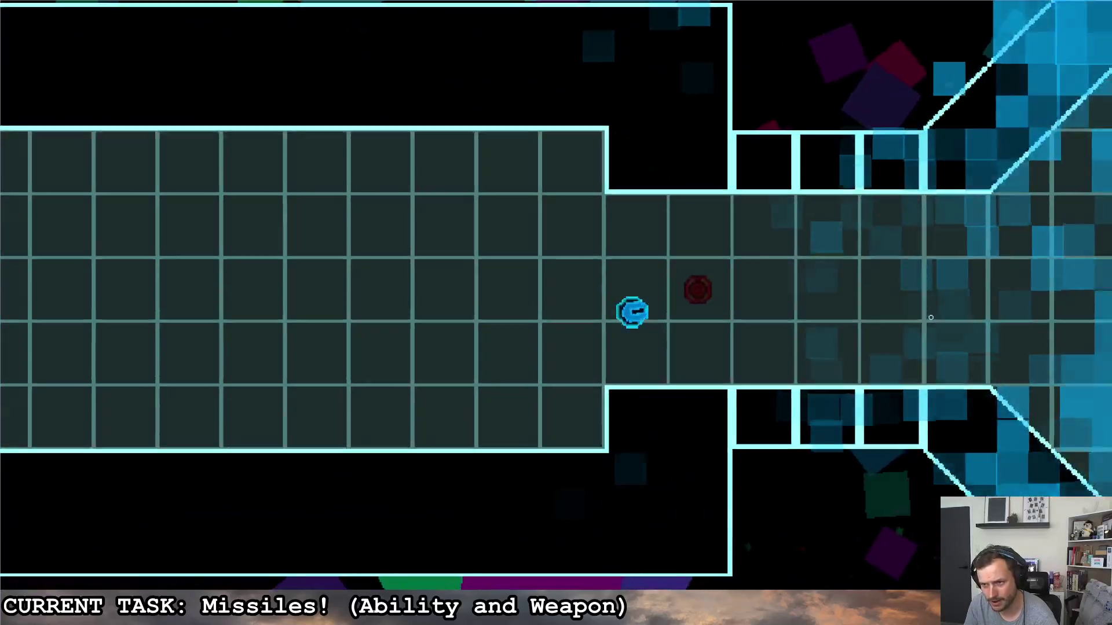
- Fire homing missiles while flying the ship into the octagon room toward the red enemy
key(d)
click(931, 318)
key(s)
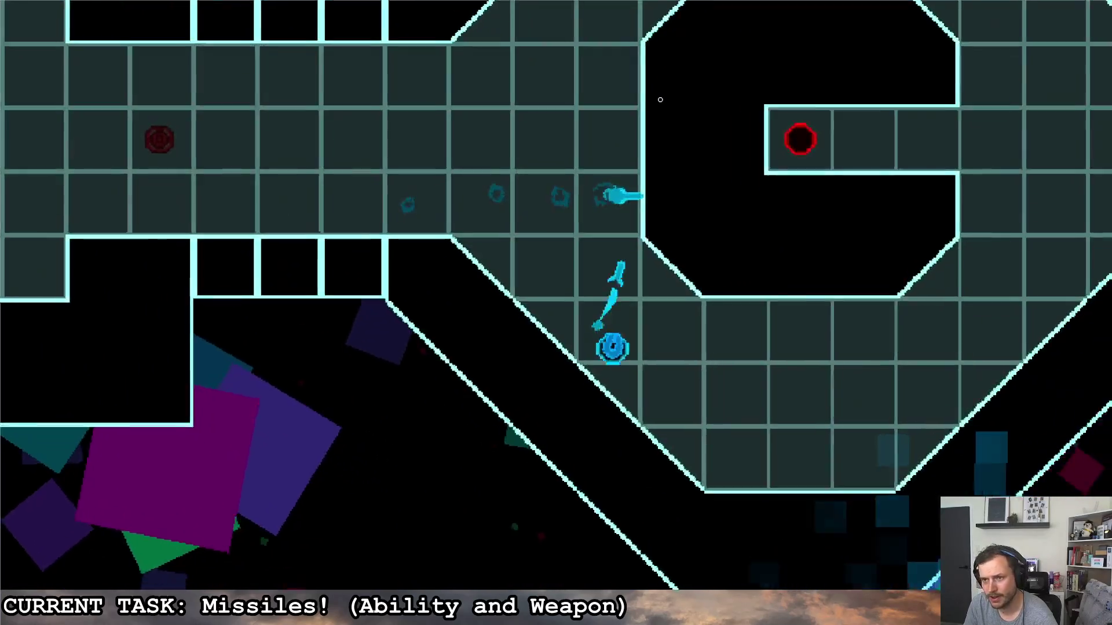
key(d)
key(w)
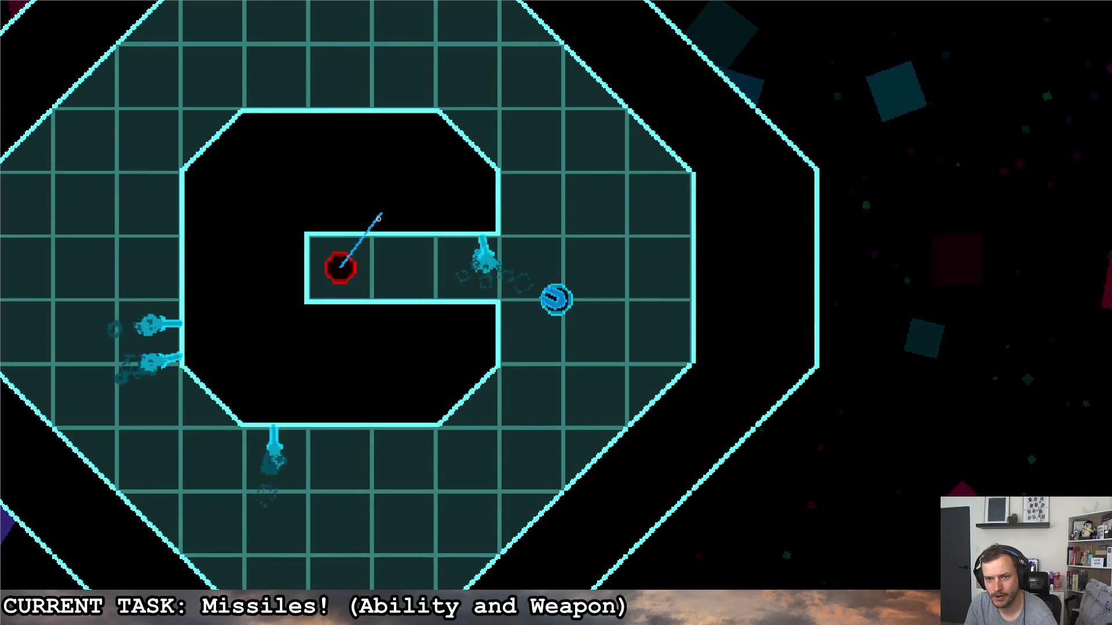
key(d)
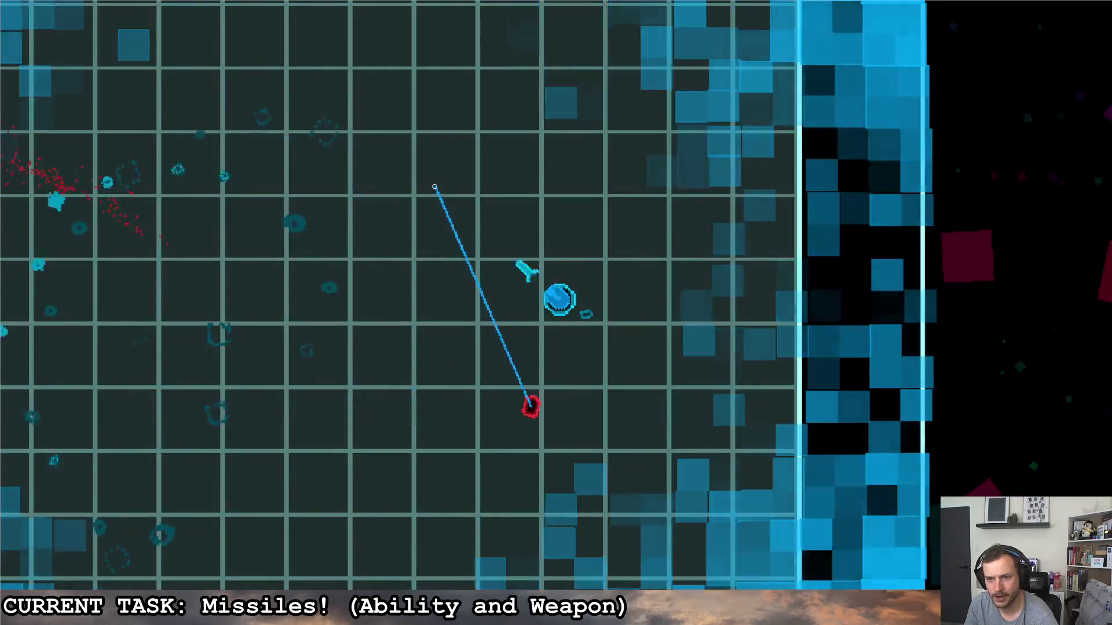
- Manoeuvre the ship around the arena to test the acceleration-10.0 missiles
key(w)
key(s)
key(a)
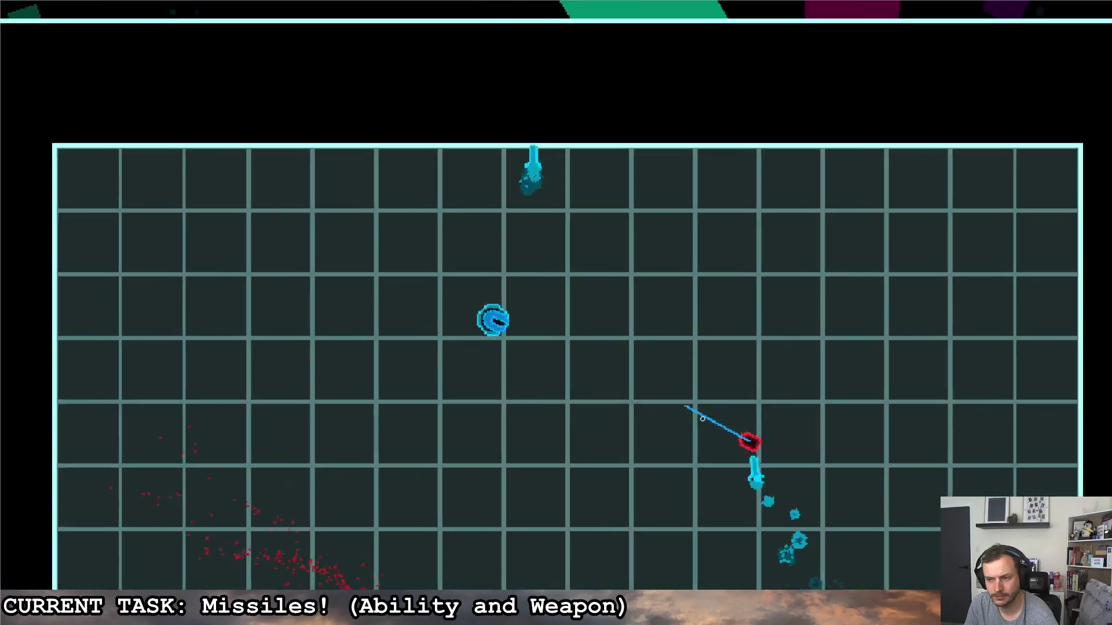
key(d)
key(s)
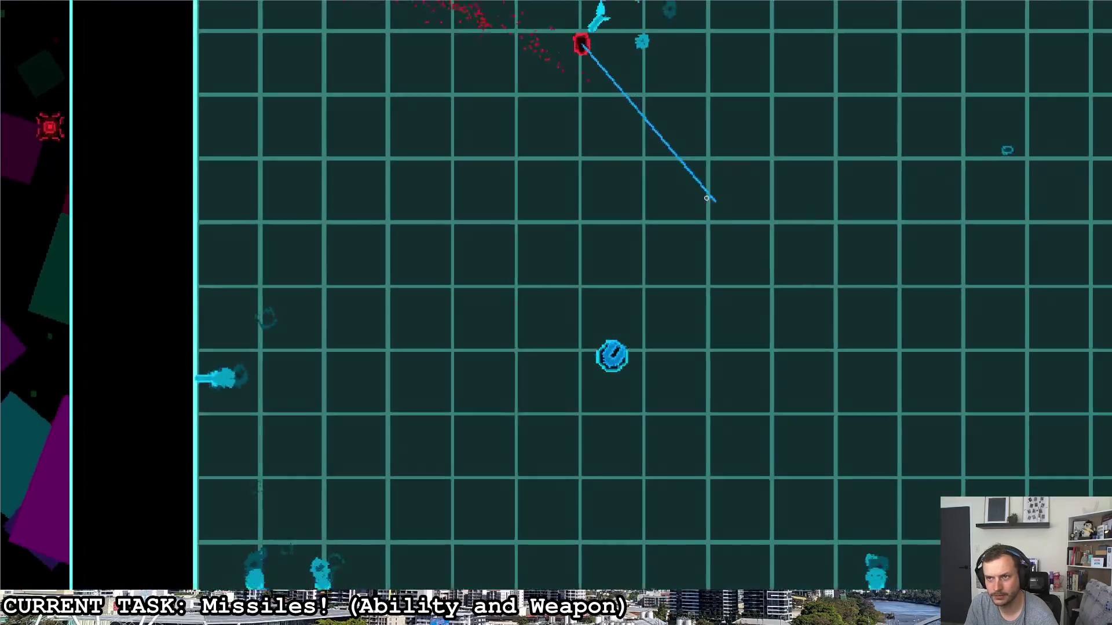
key(w)
key(a)
key(a)
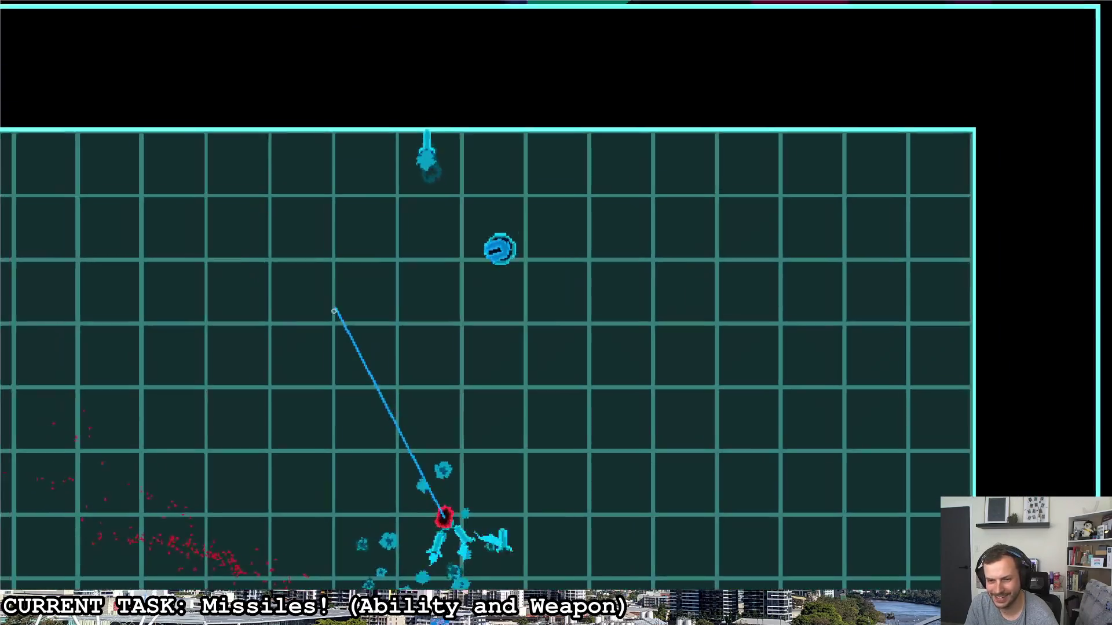
- Pause the running game and quit back to the editor
key(s)
key(d)
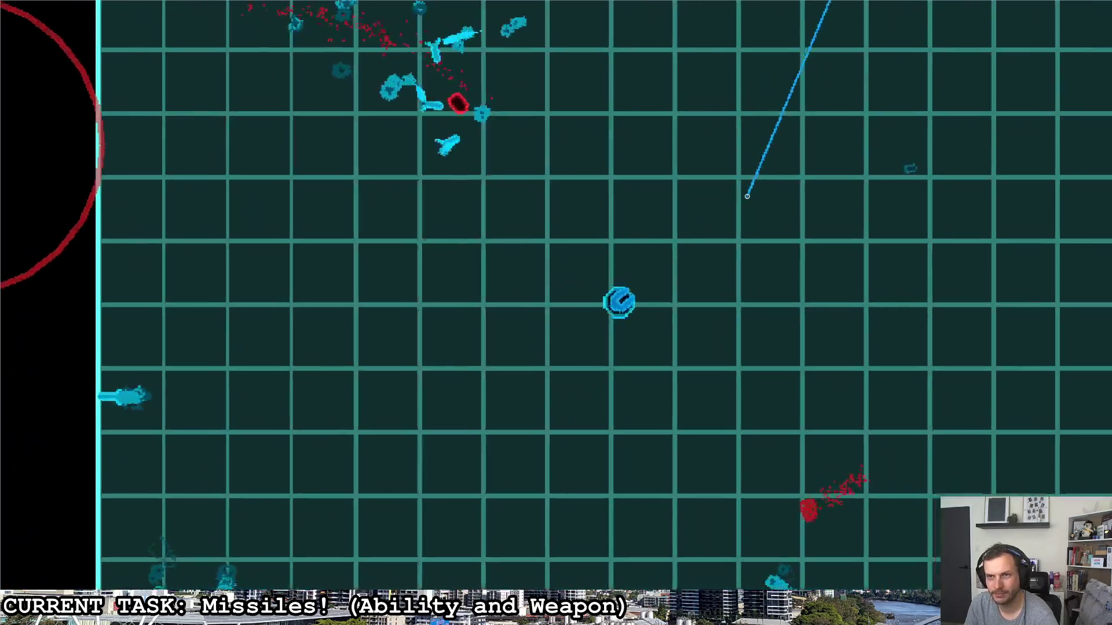
key(Escape)
click(696, 299)
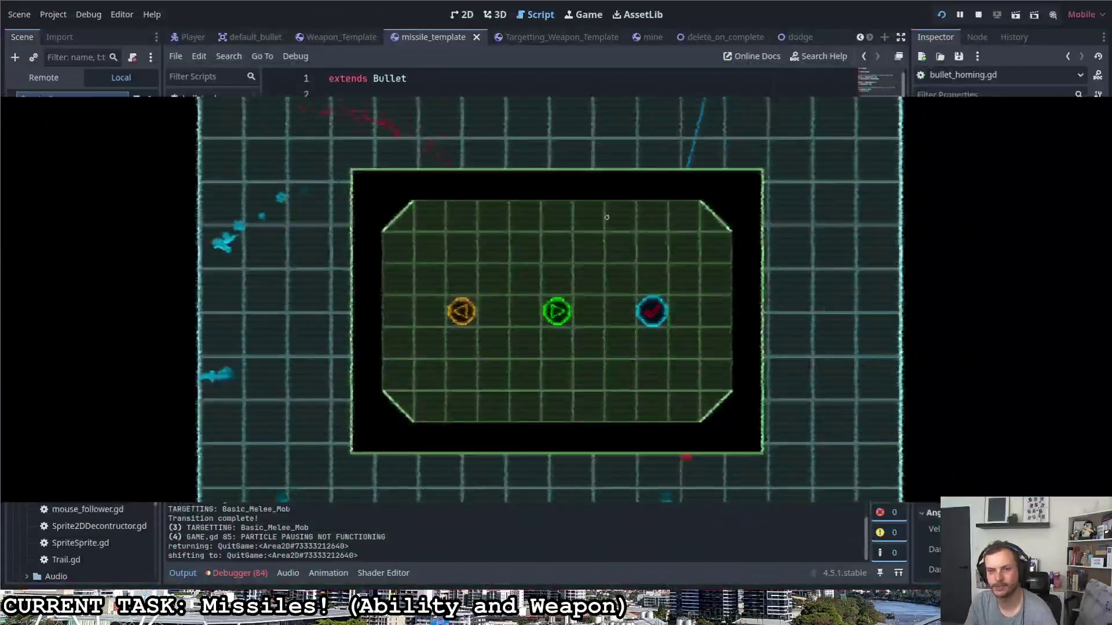
- Check the default_bullet scene, then delete Targetting_Weapon_Template from the Player scene
click(263, 36)
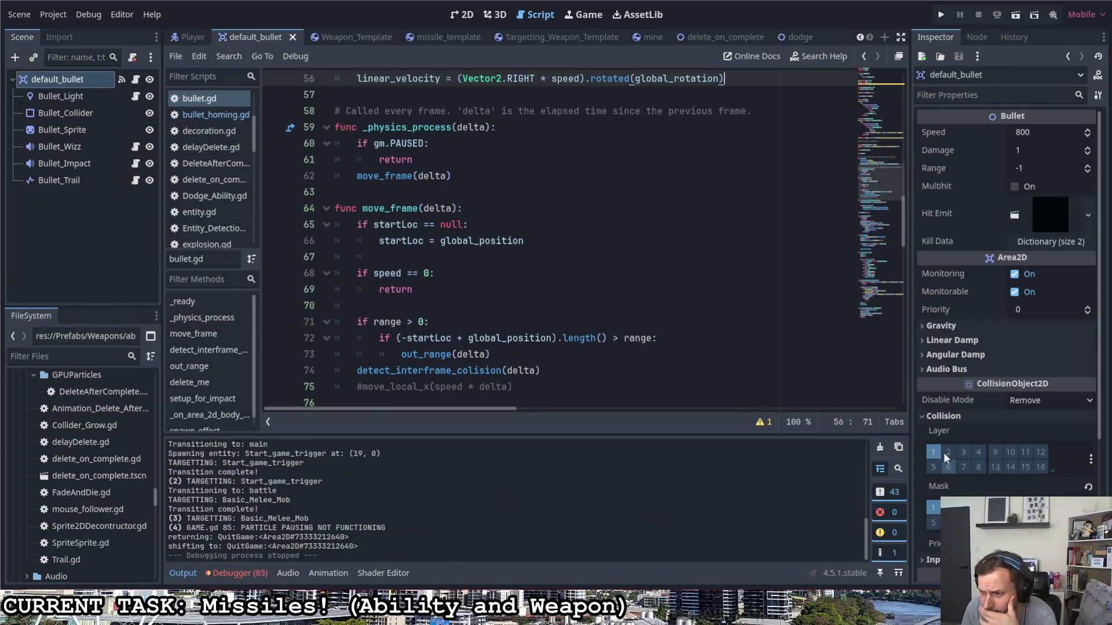
scroll(978, 406, down, 3)
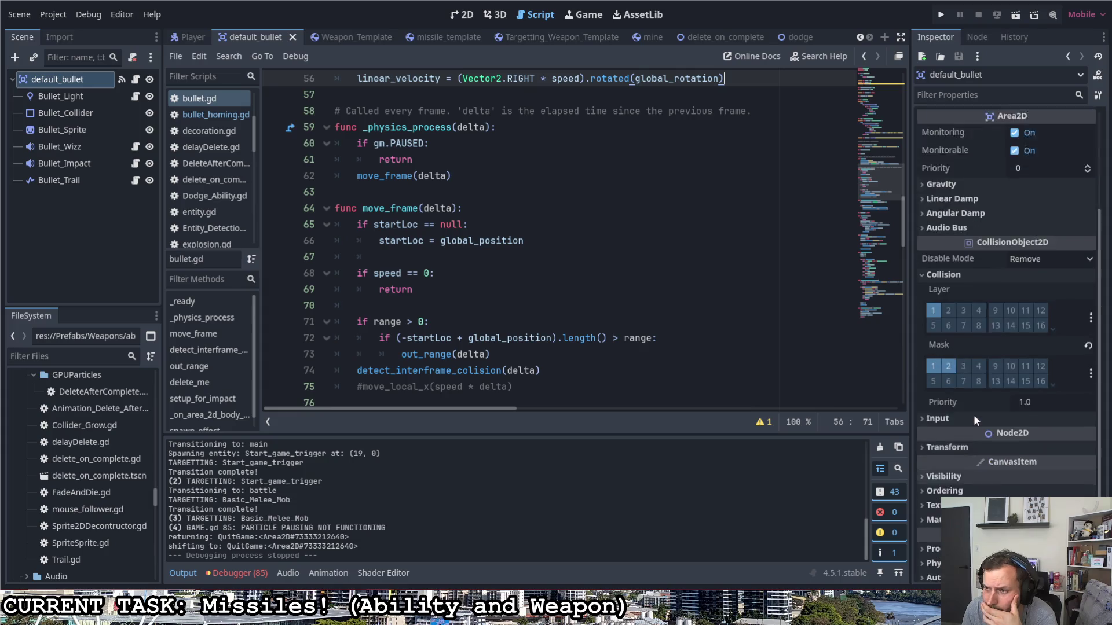
scroll(974, 415, up, 1)
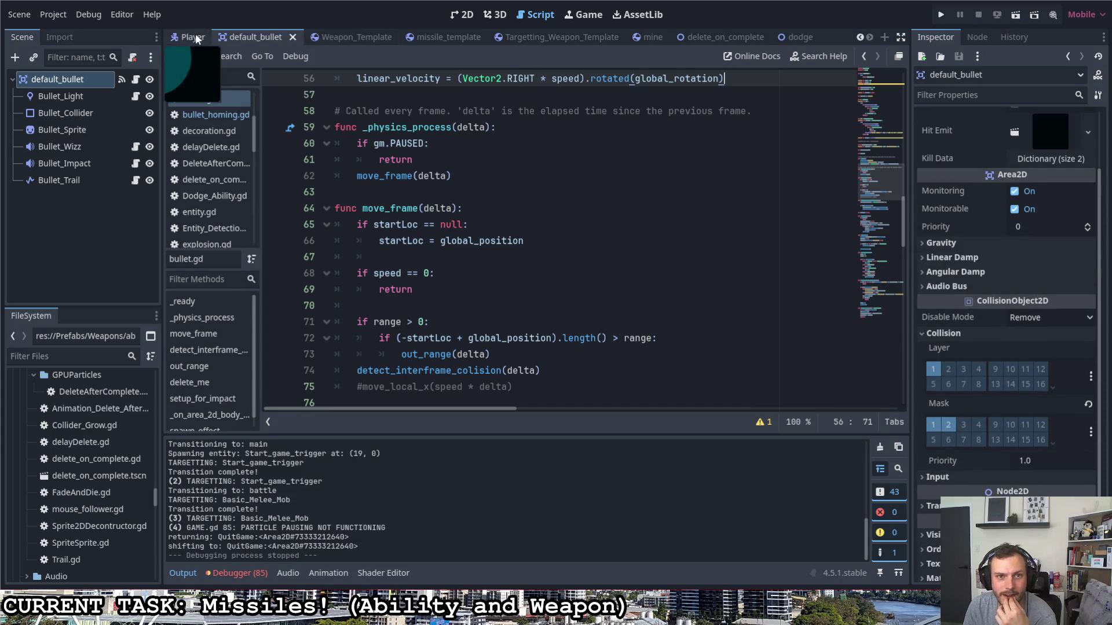
click(194, 37)
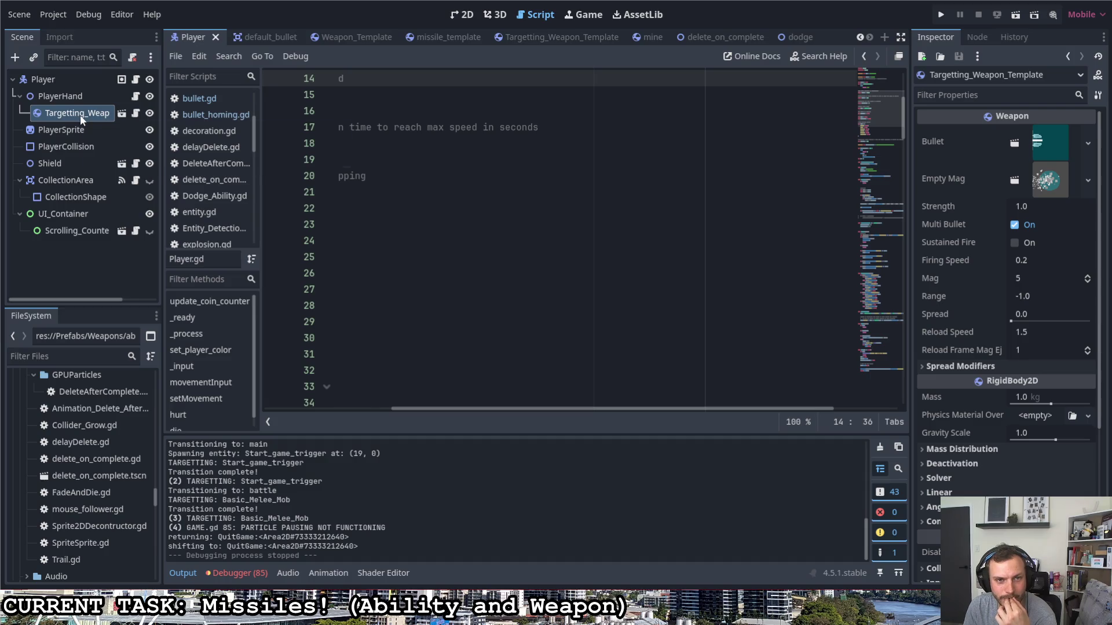
scroll(101, 454, down, 4)
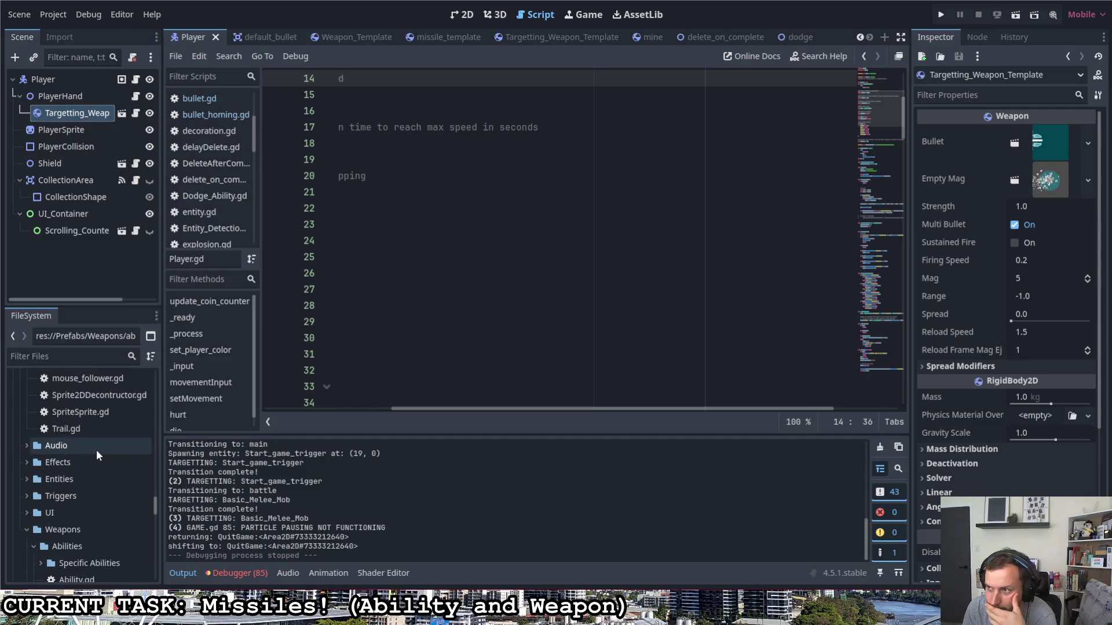
right_click(81, 113)
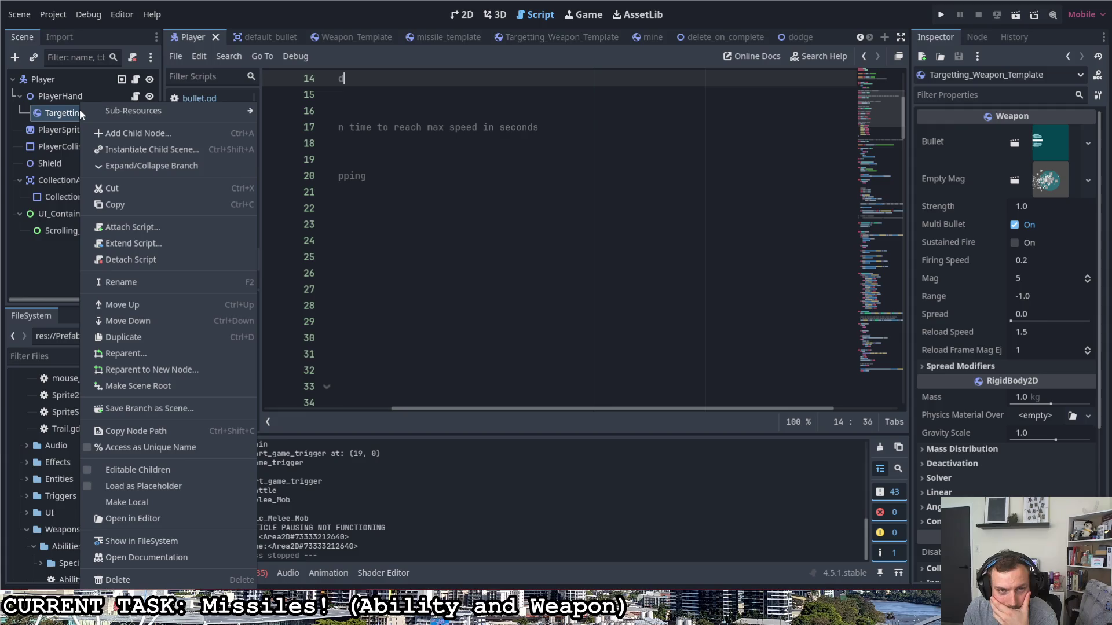
click(114, 581)
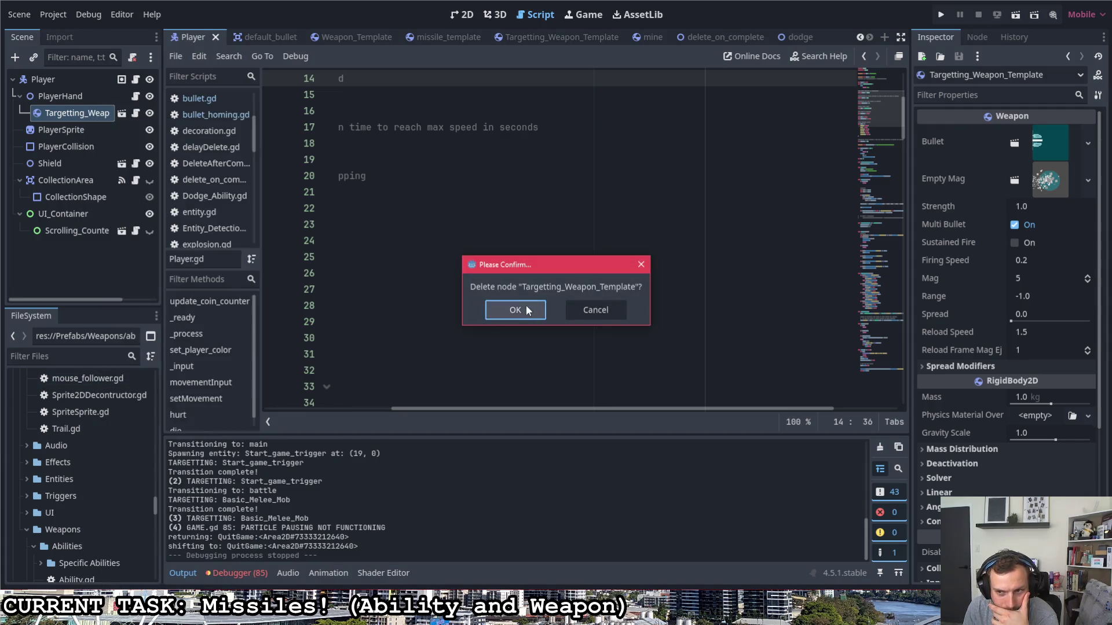
click(517, 310)
- Add a Weapon_Template instance under PlayerHand and launch the game
scroll(81, 507, down, 6)
scroll(85, 501, down, 5)
scroll(77, 503, up, 10)
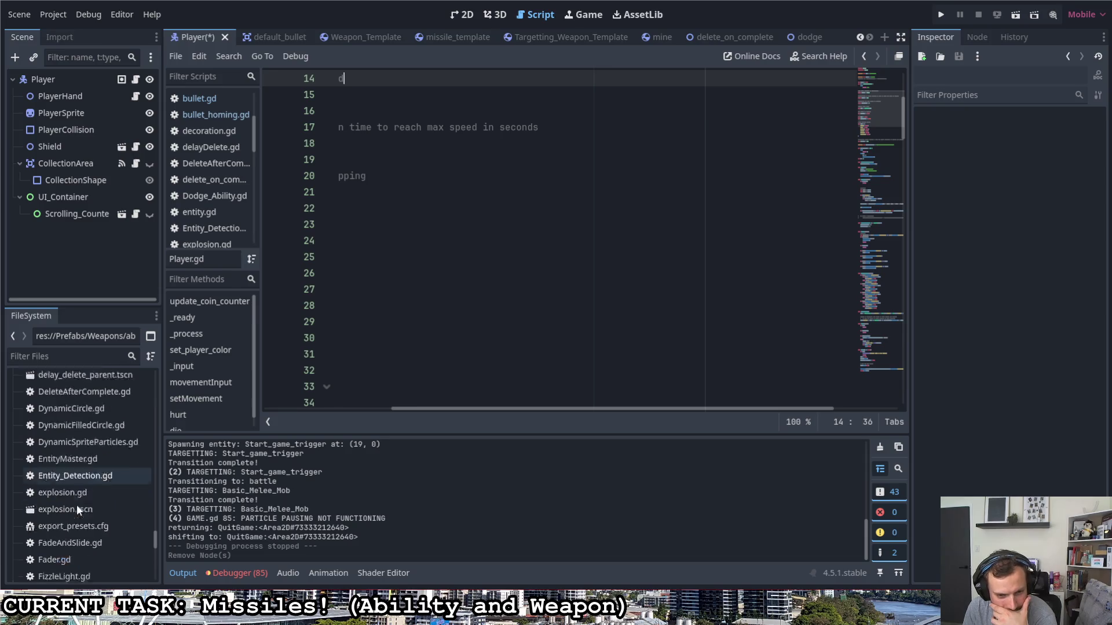
scroll(73, 500, down, 5)
scroll(71, 499, up, 3)
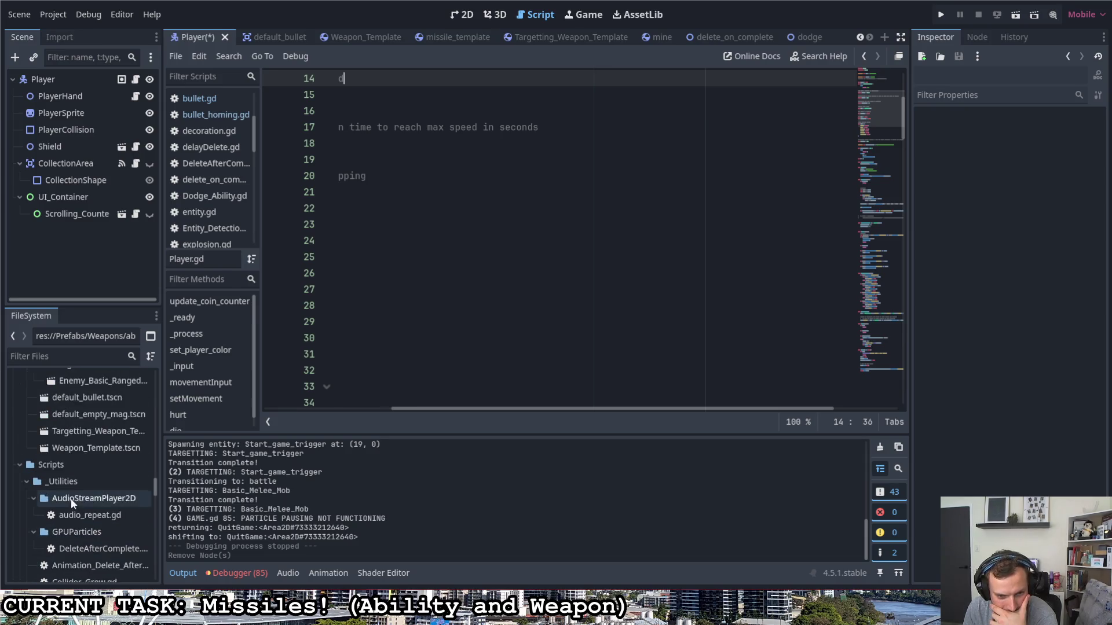
click(79, 524)
drag(78, 525, 76, 97)
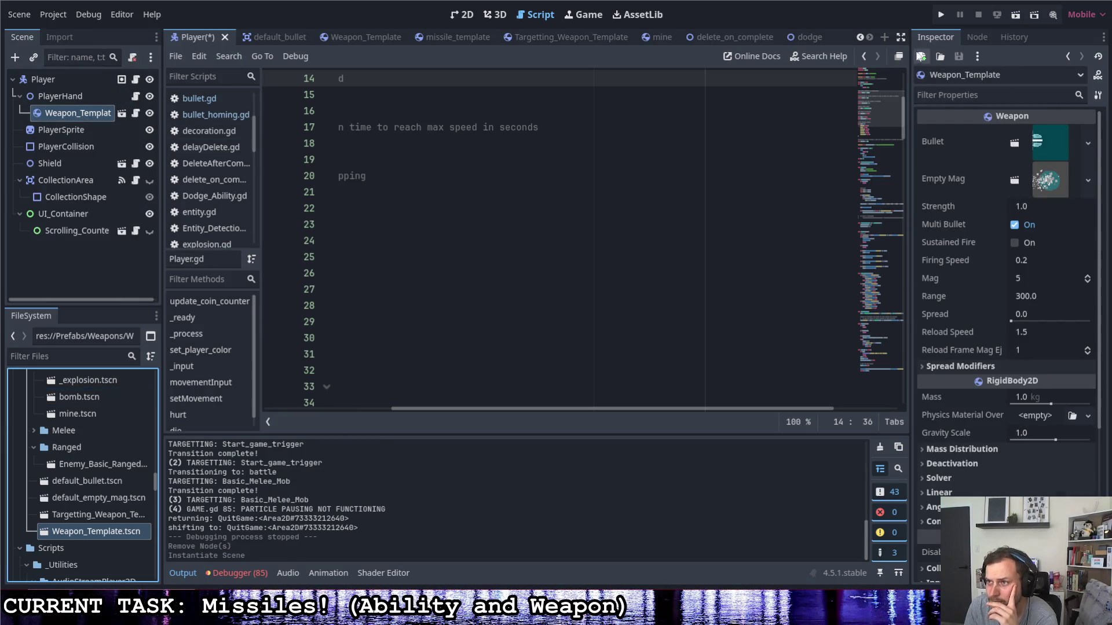
click(941, 14)
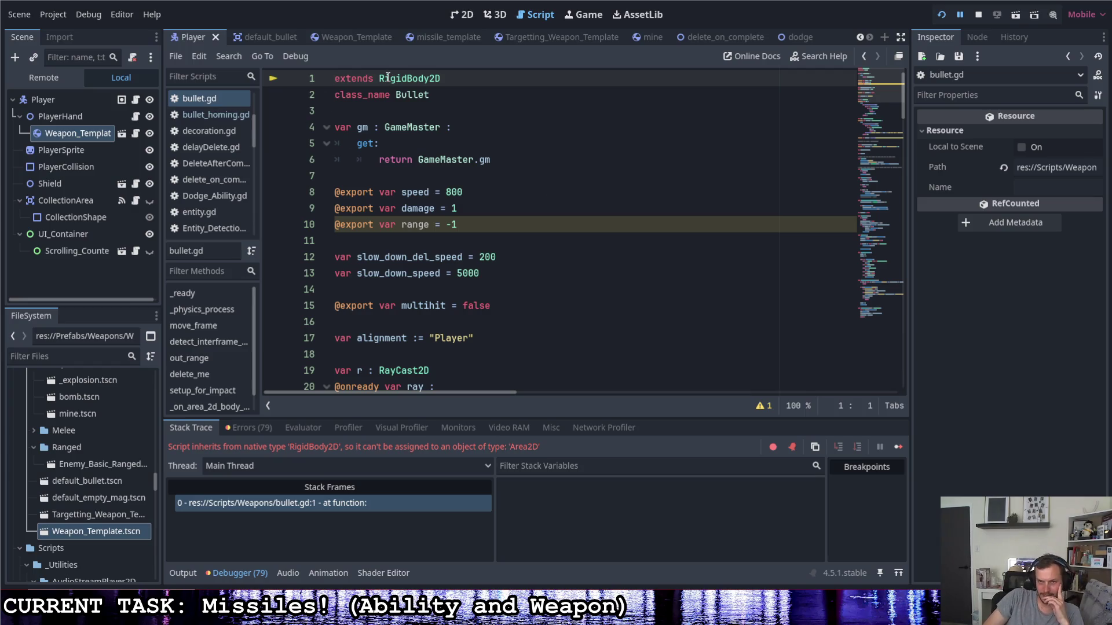
- Switch to default_bullet and review its bullet.gd script, still extending RigidBody2D
click(479, 75)
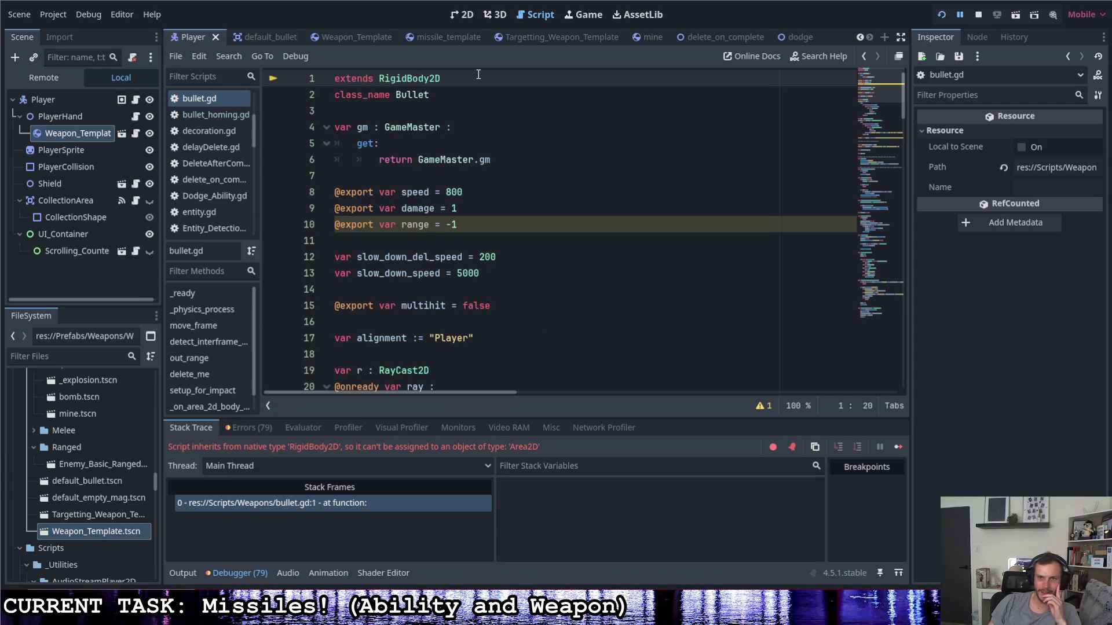
click(284, 36)
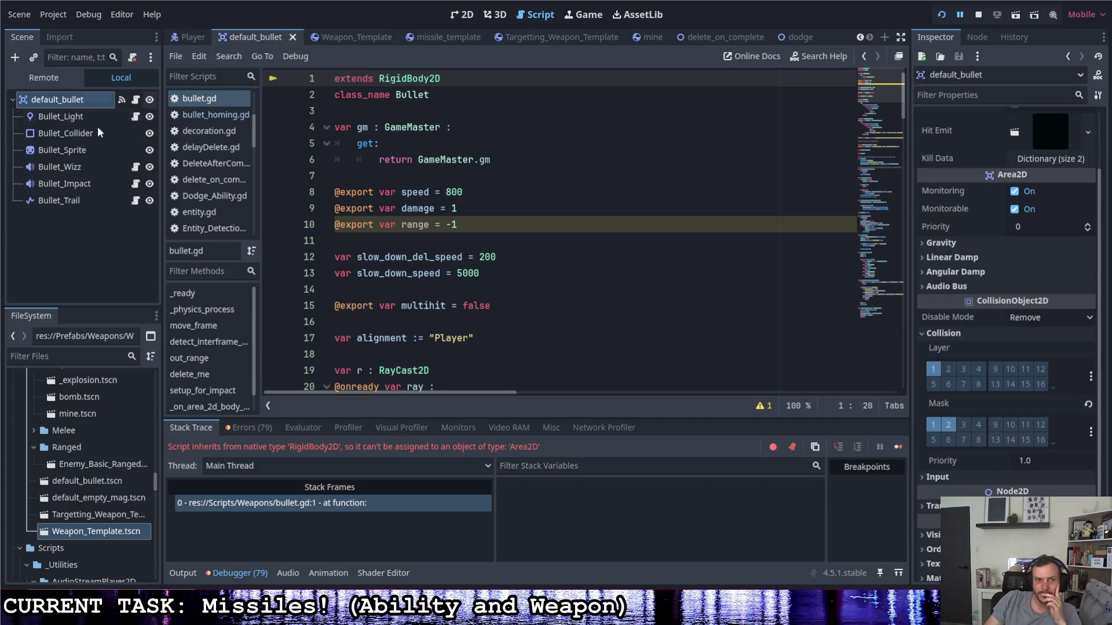
click(85, 103)
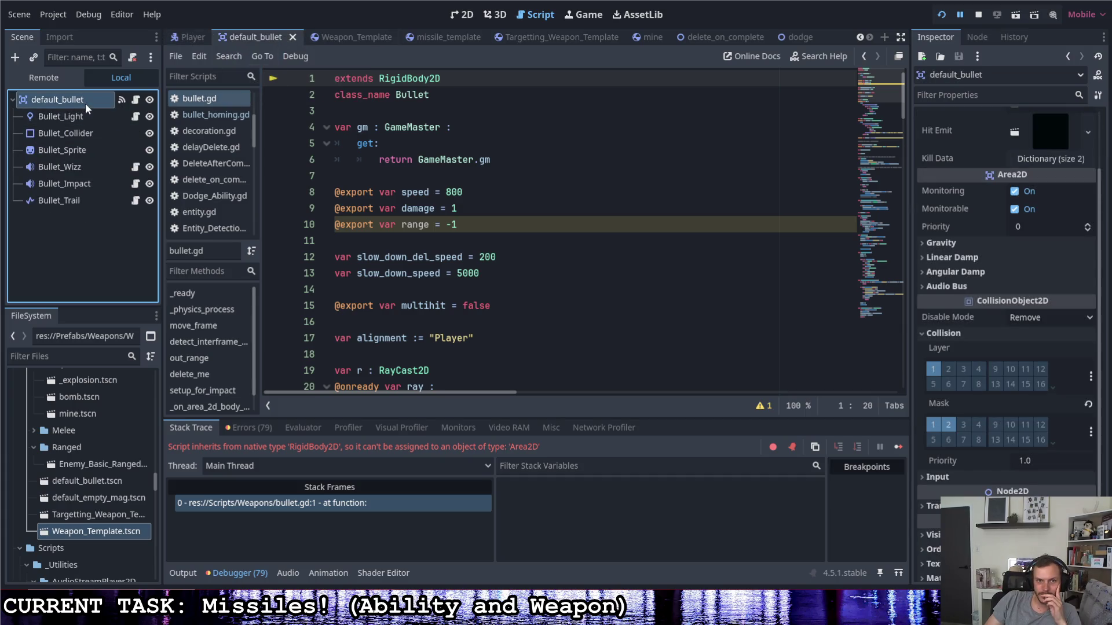
click(139, 102)
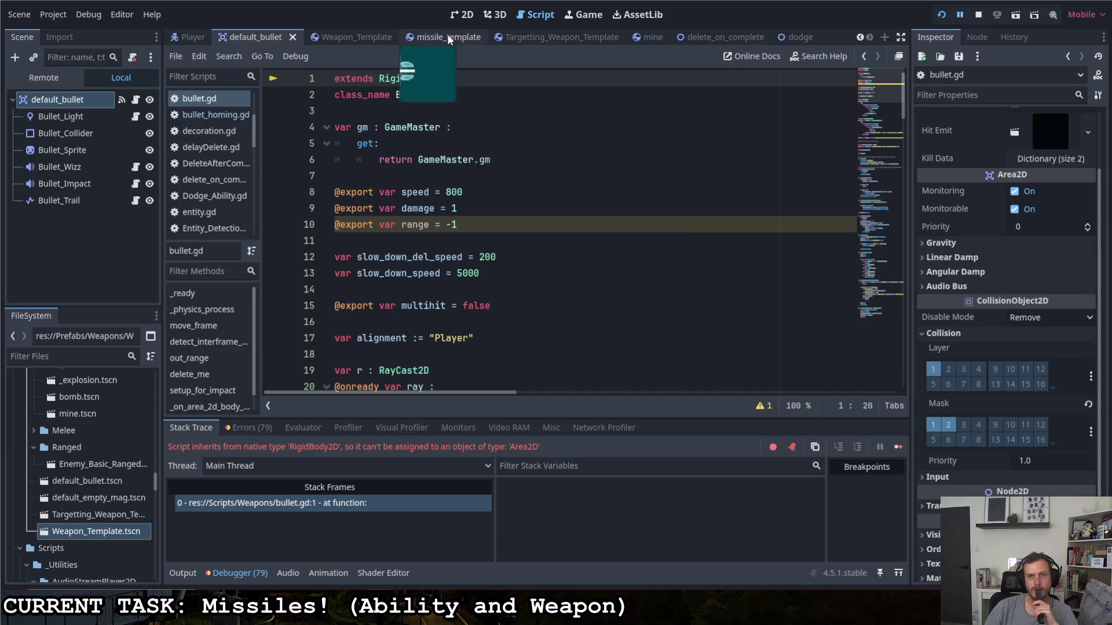
scroll(502, 233, down, 10)
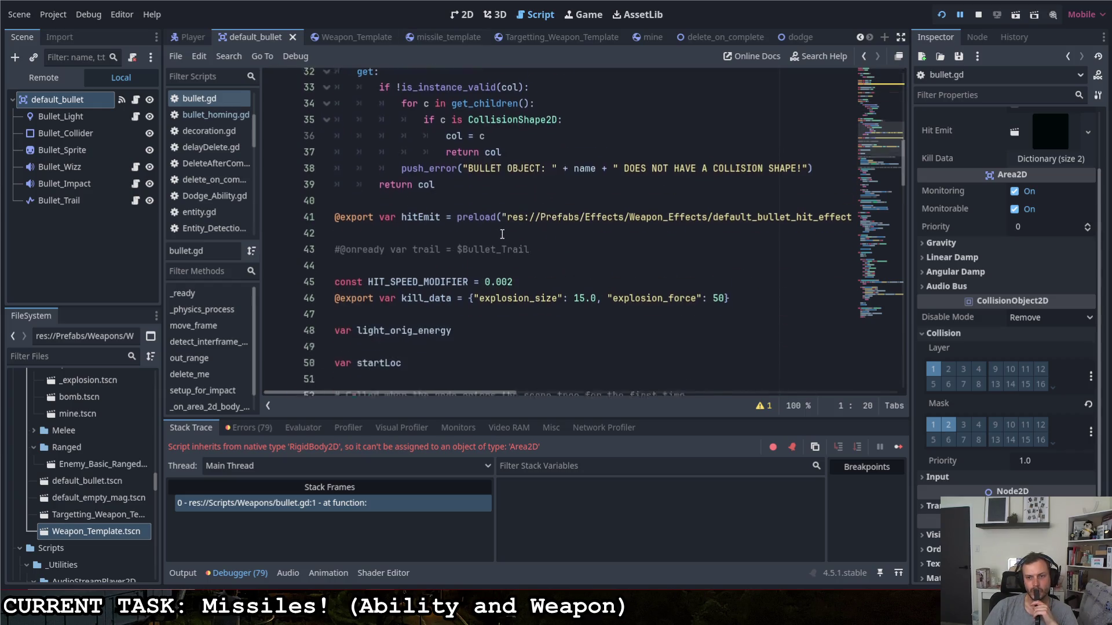
scroll(502, 233, up, 7)
scroll(497, 234, down, 3)
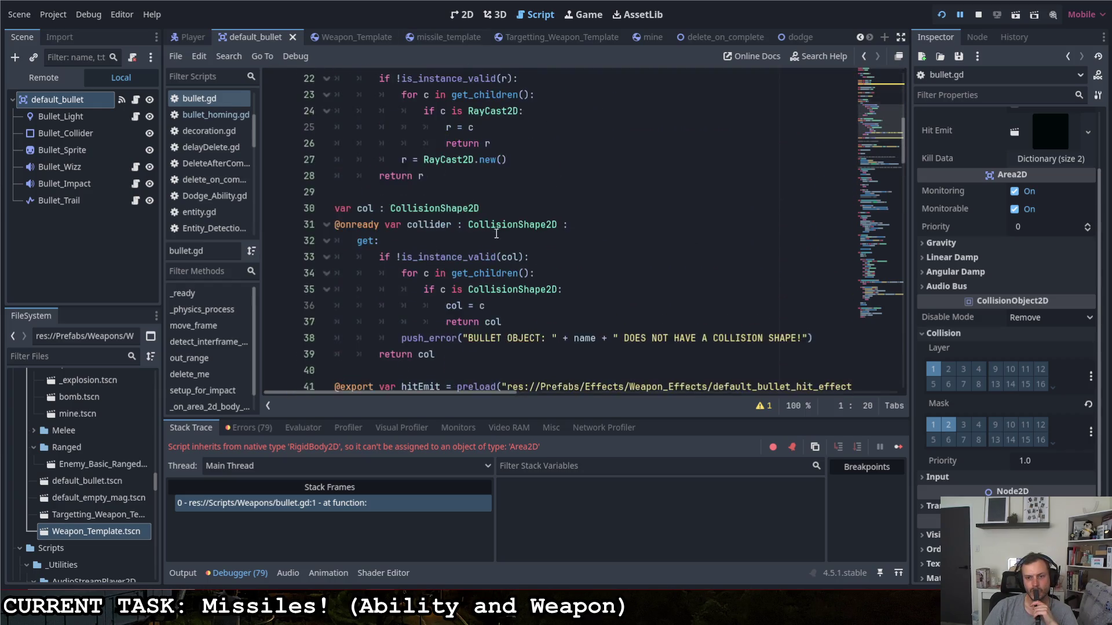
scroll(496, 234, down, 5)
scroll(494, 237, down, 4)
scroll(494, 237, up, 15)
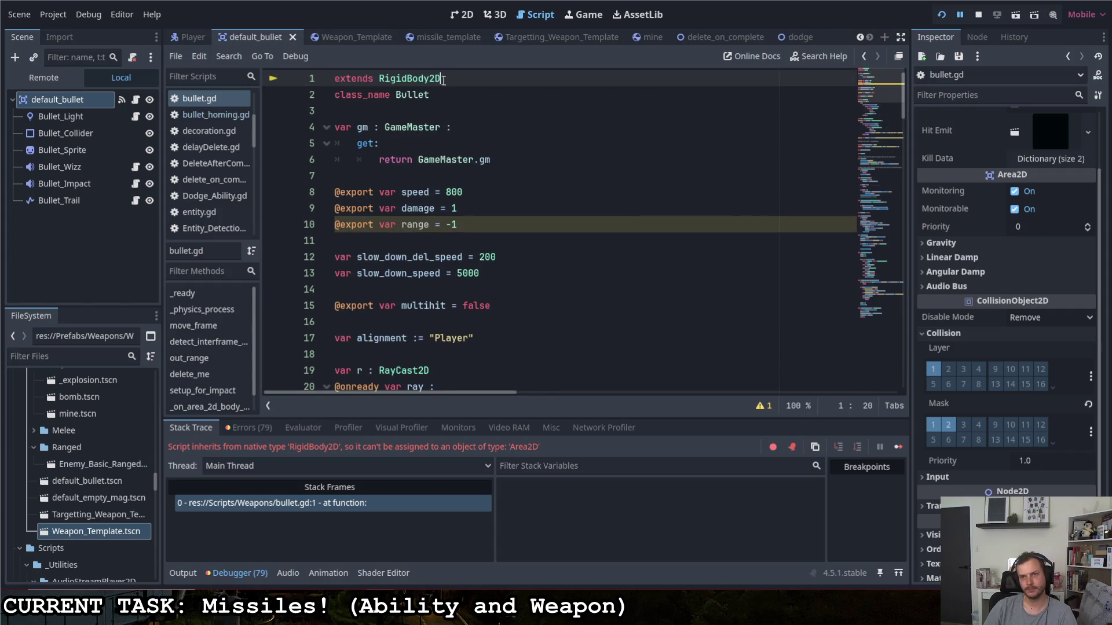
- Change bullet.gd's first line to 'extends Area2D' and save
drag(428, 79, 380, 78)
text(A)
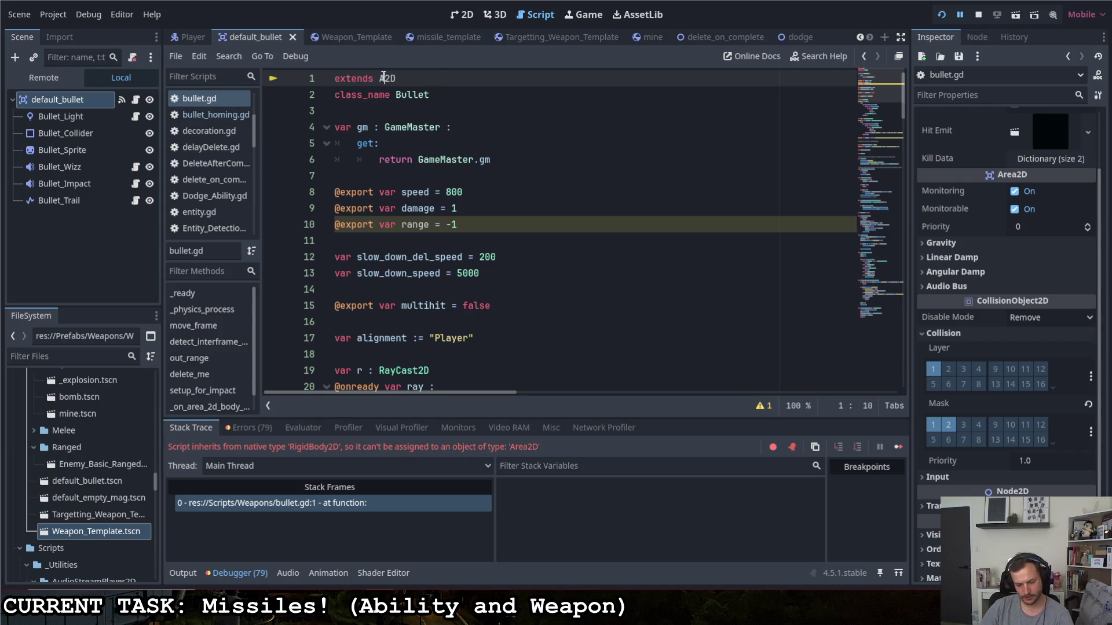
text(rea)
key(Escape)
key(ctrl+s)
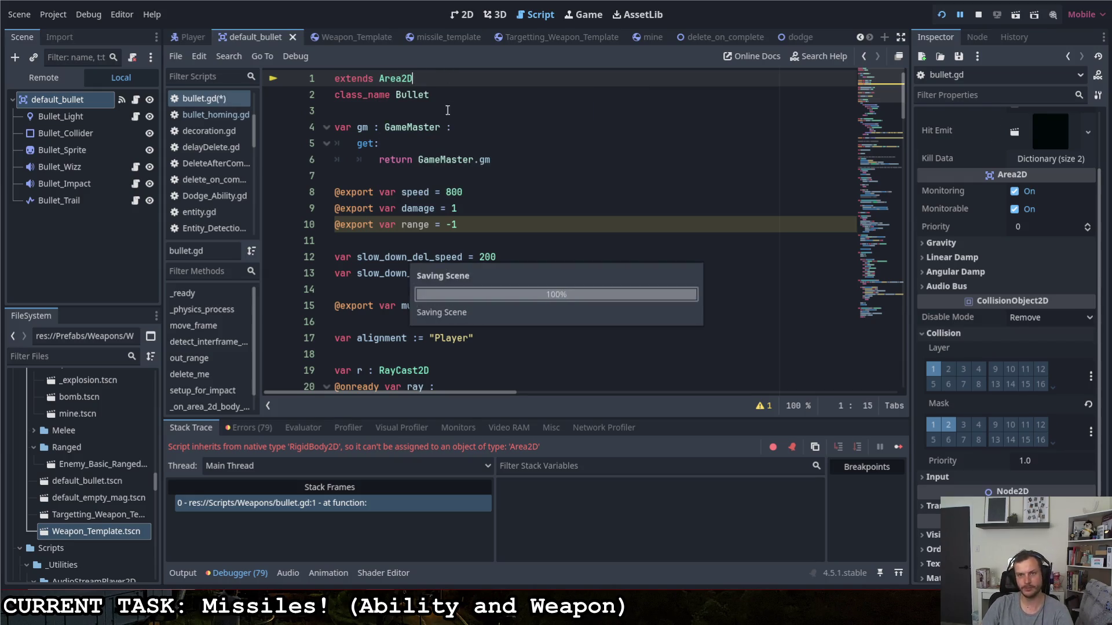
- Comment out the linear_velocity line 56 in _ready
scroll(447, 131, down, 10)
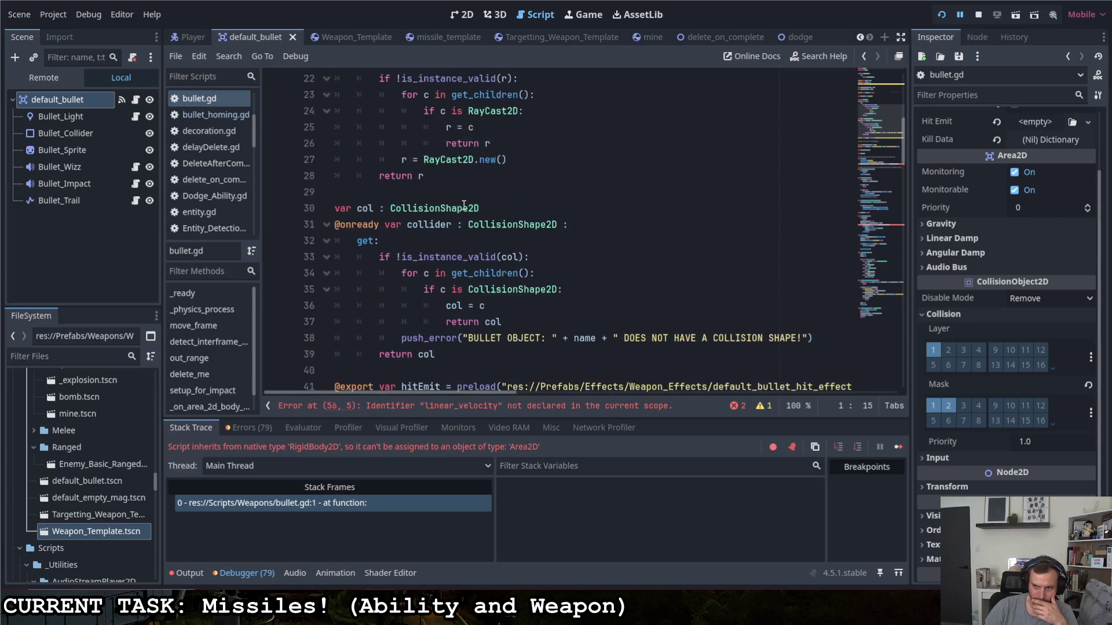
scroll(470, 203, down, 5)
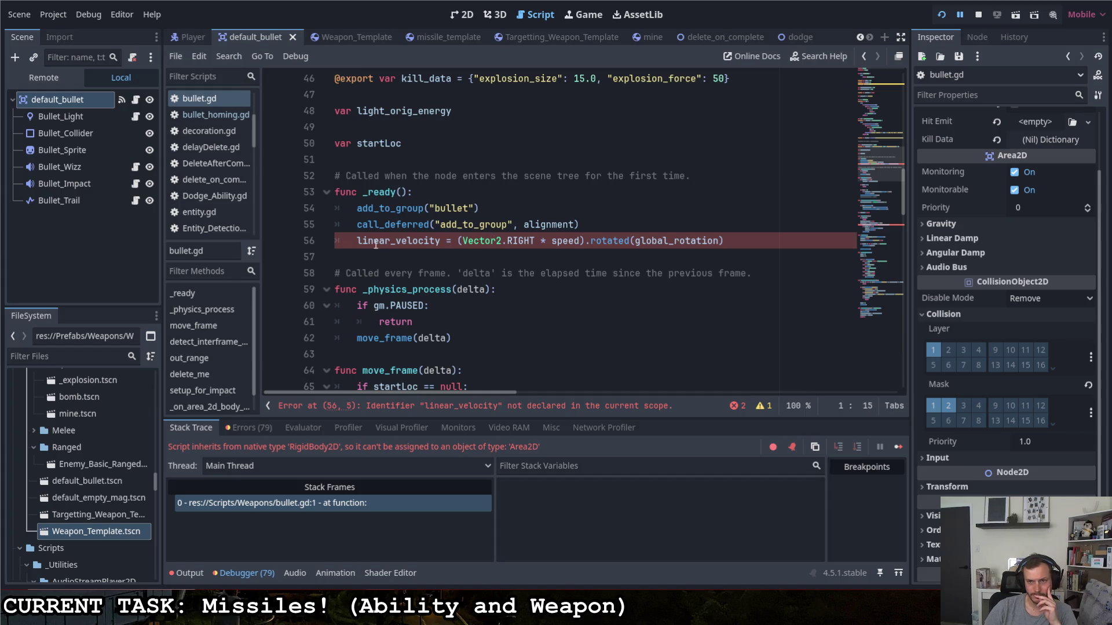
click(358, 242)
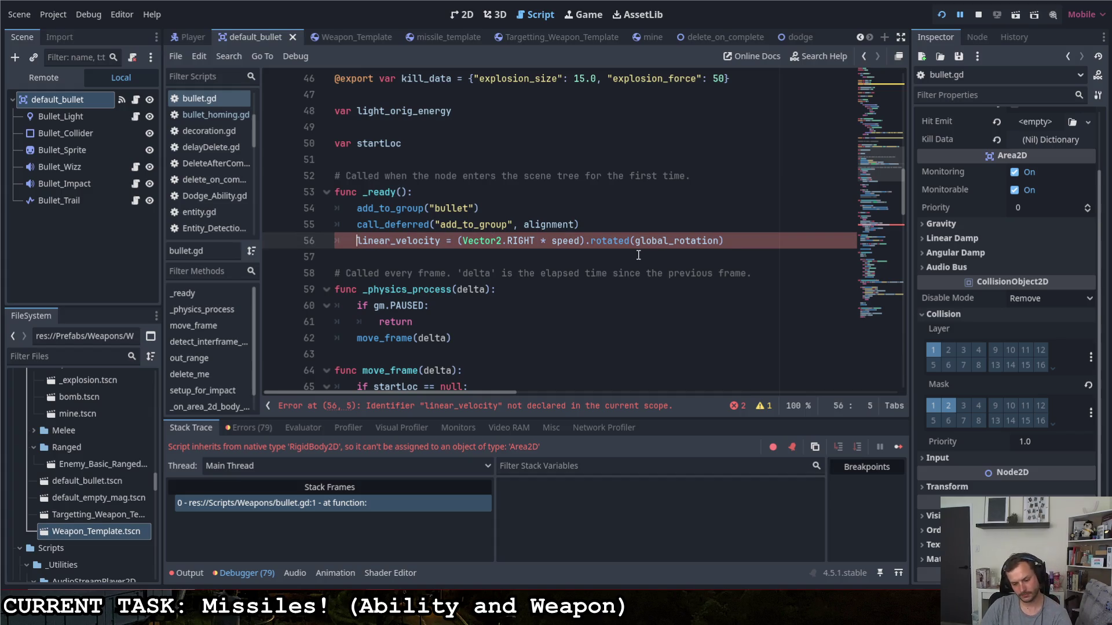
text(#)
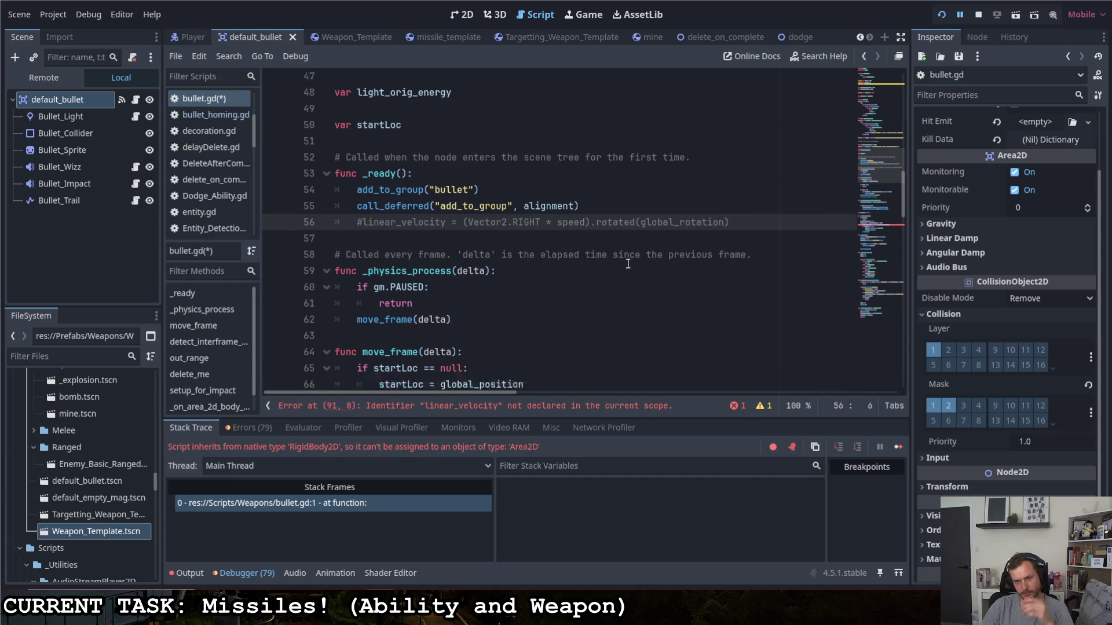
- Uncomment move_local_x(speed * delta) on line 75 and save the script
scroll(606, 274, down, 6)
scroll(602, 270, down, 1)
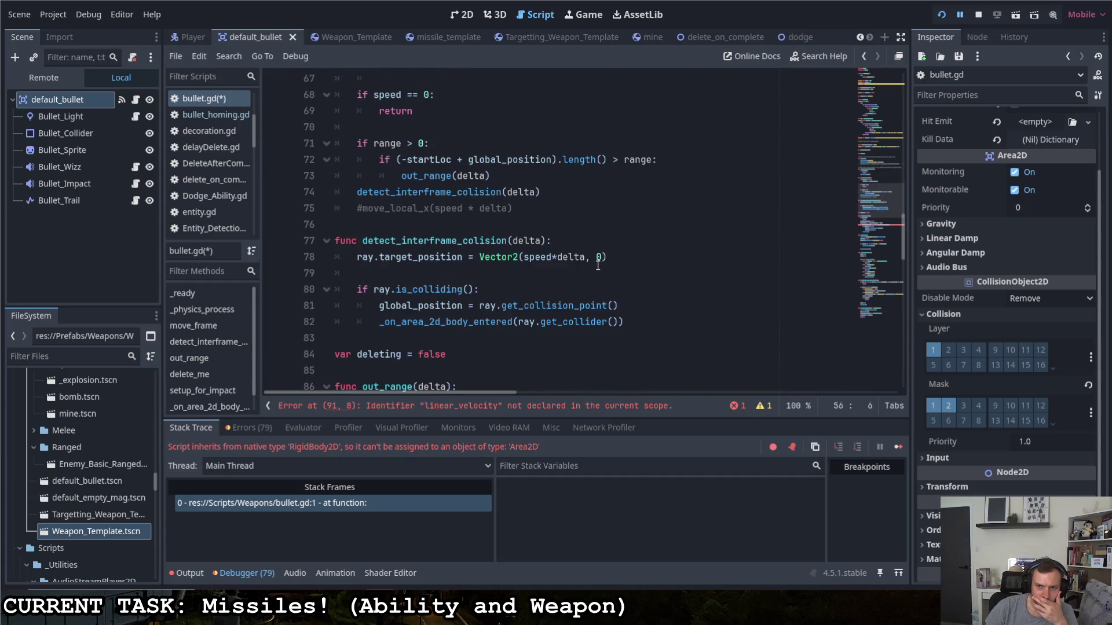
click(359, 208)
key(Delete)
key(ctrl+s)
click(640, 214)
drag(524, 219, 356, 208)
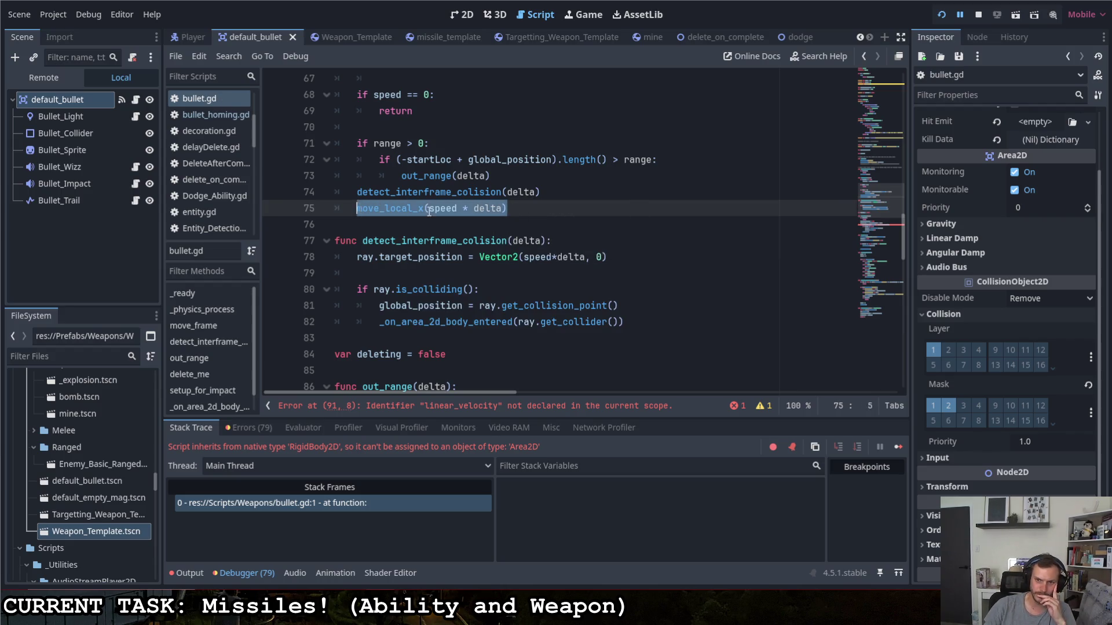
click(429, 208)
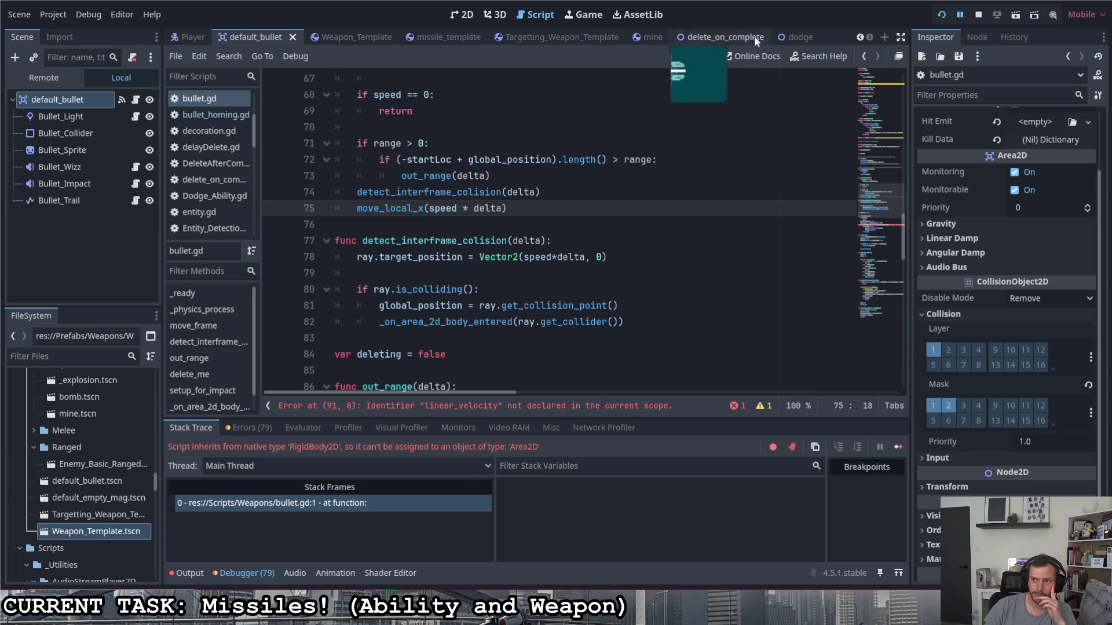
- Change missile_template's Missile root node type to Area2D
click(443, 37)
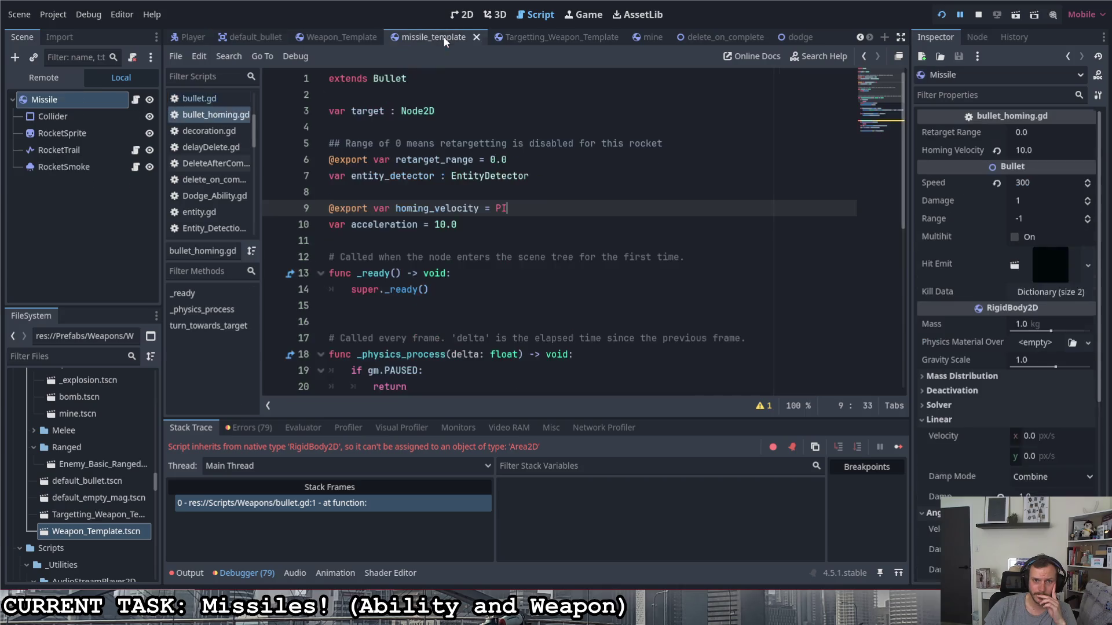
right_click(54, 100)
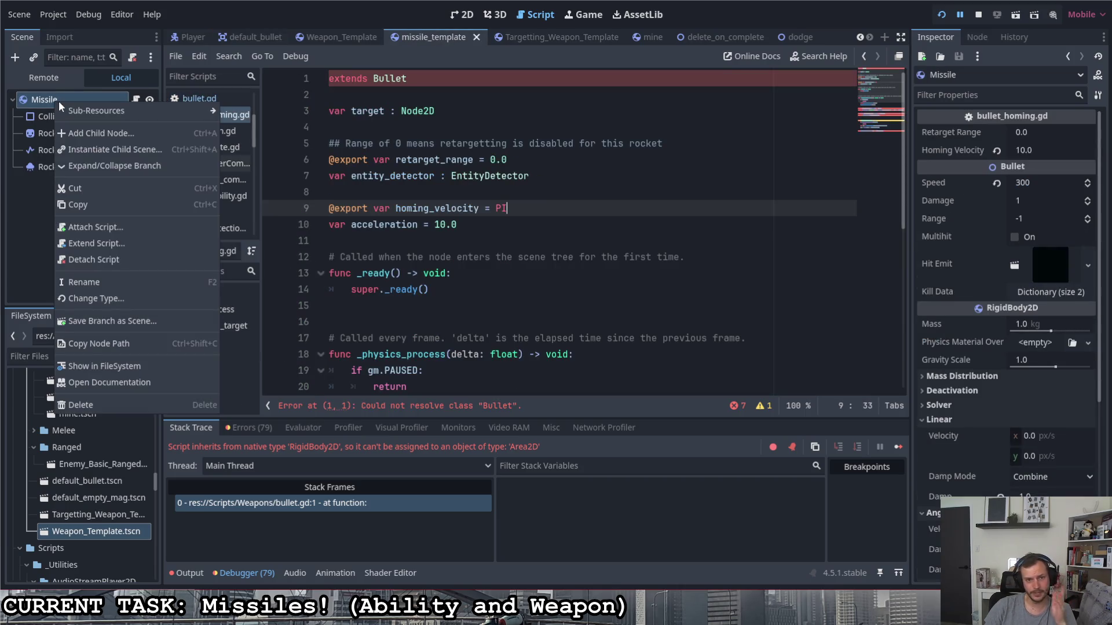
click(118, 298)
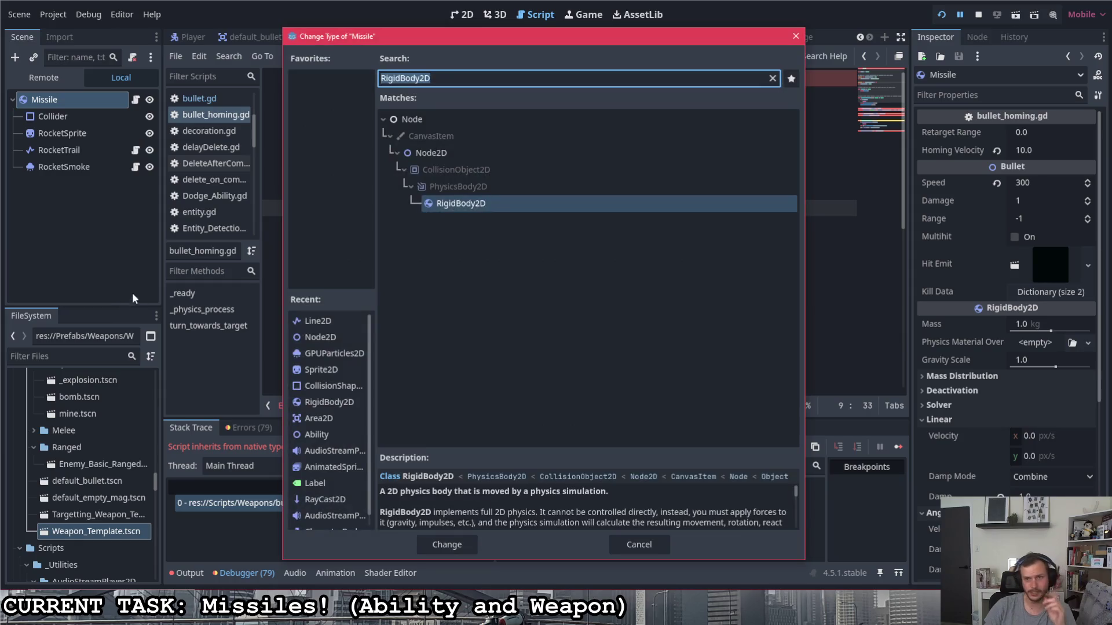
text(area)
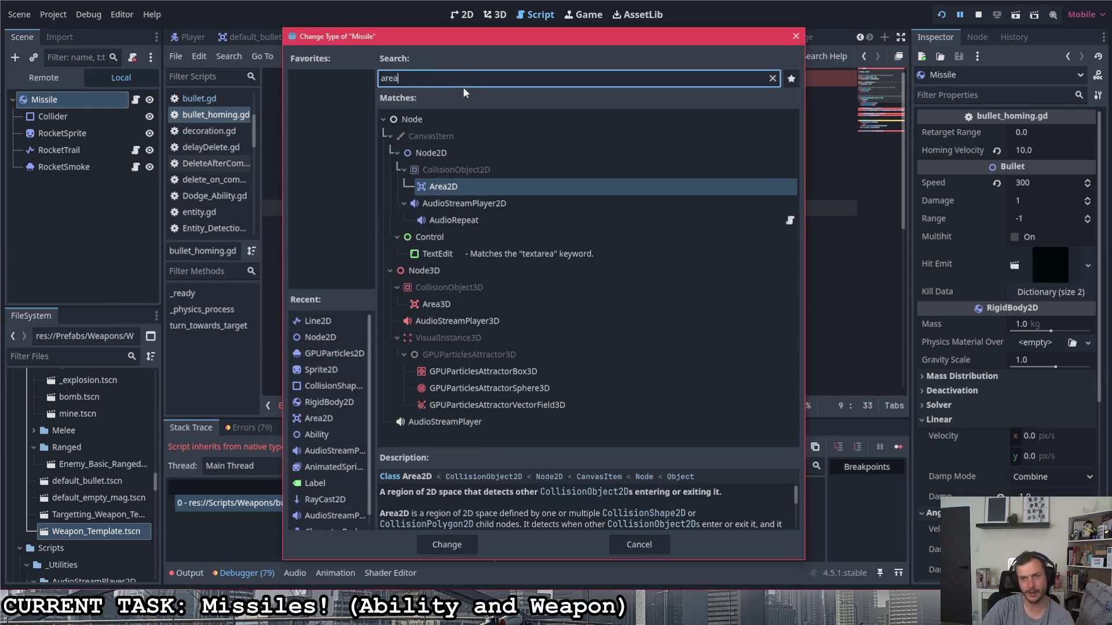
double_click(436, 189)
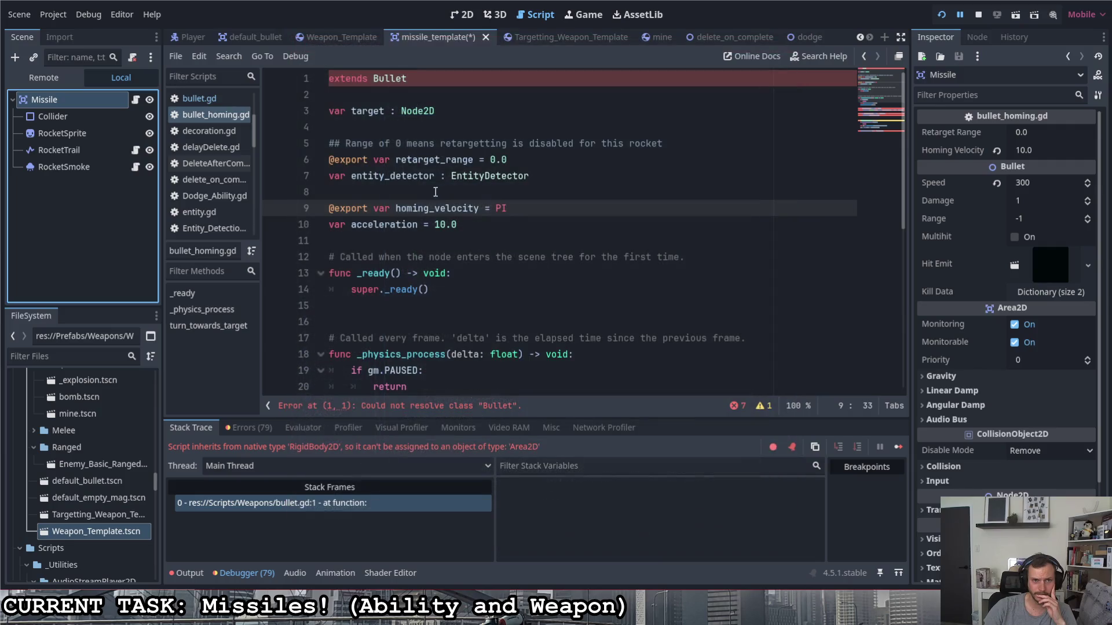
- Save the missile_template scene and return to the default_bullet script
click(424, 82)
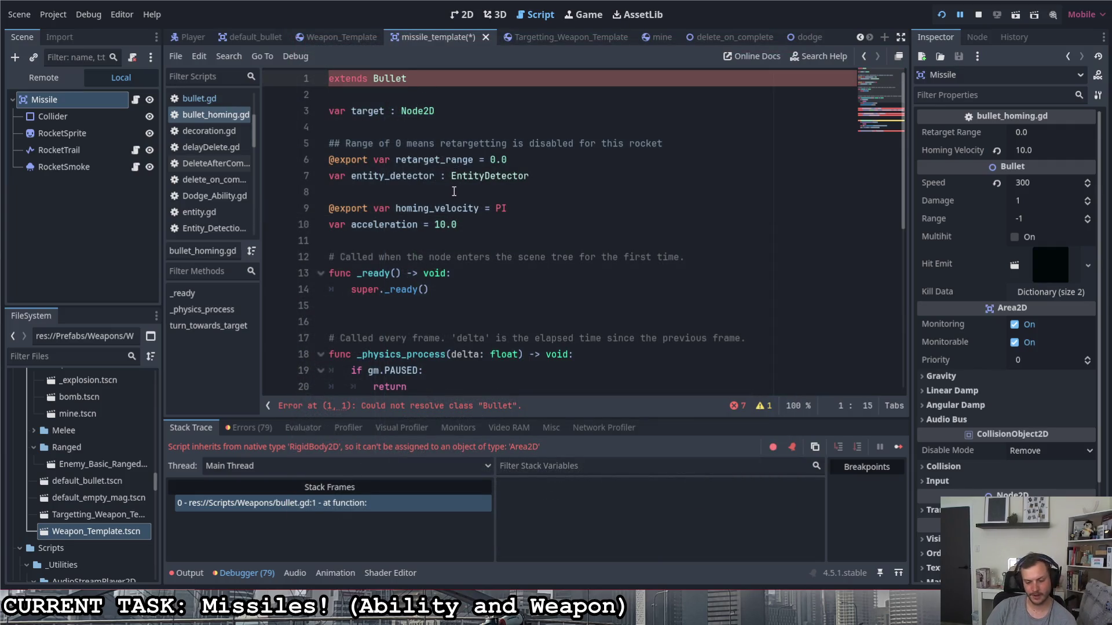
key(ctrl+s)
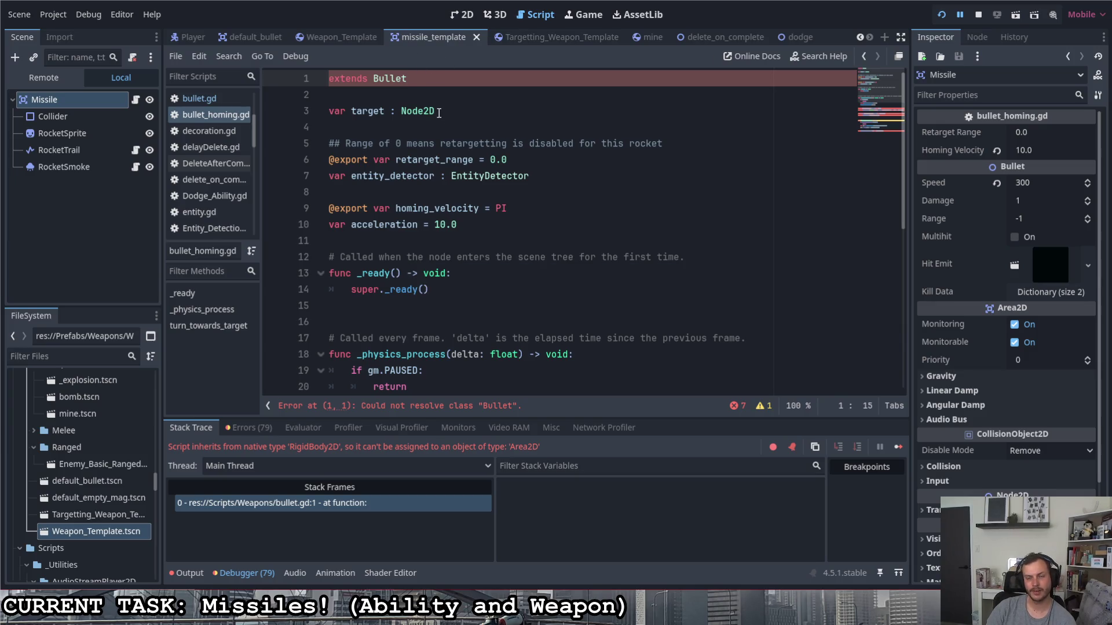
key(Down)
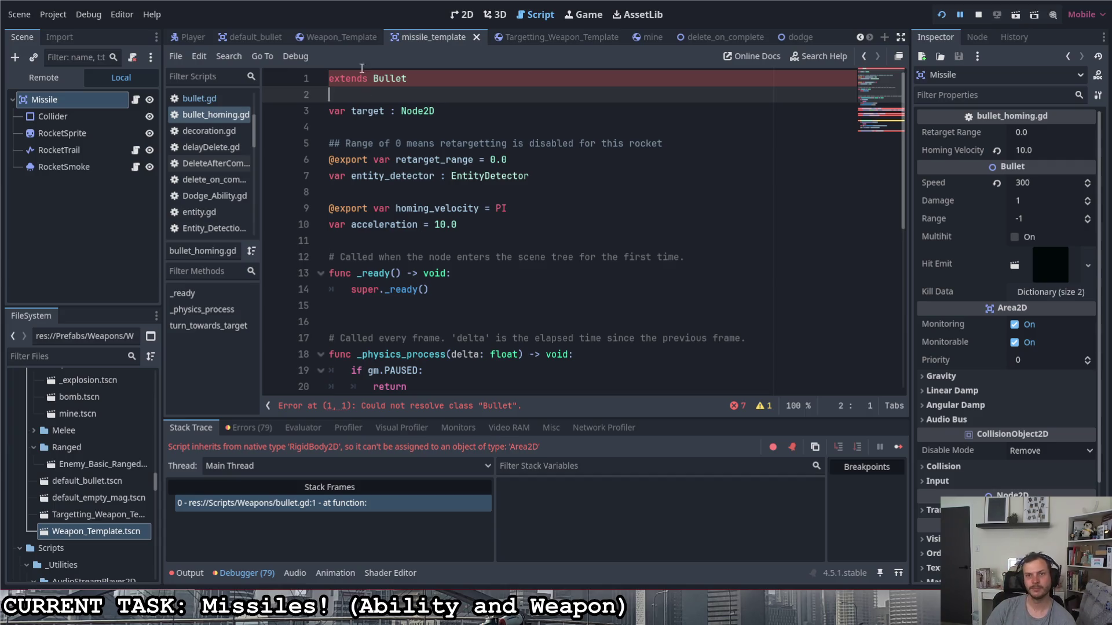
click(252, 37)
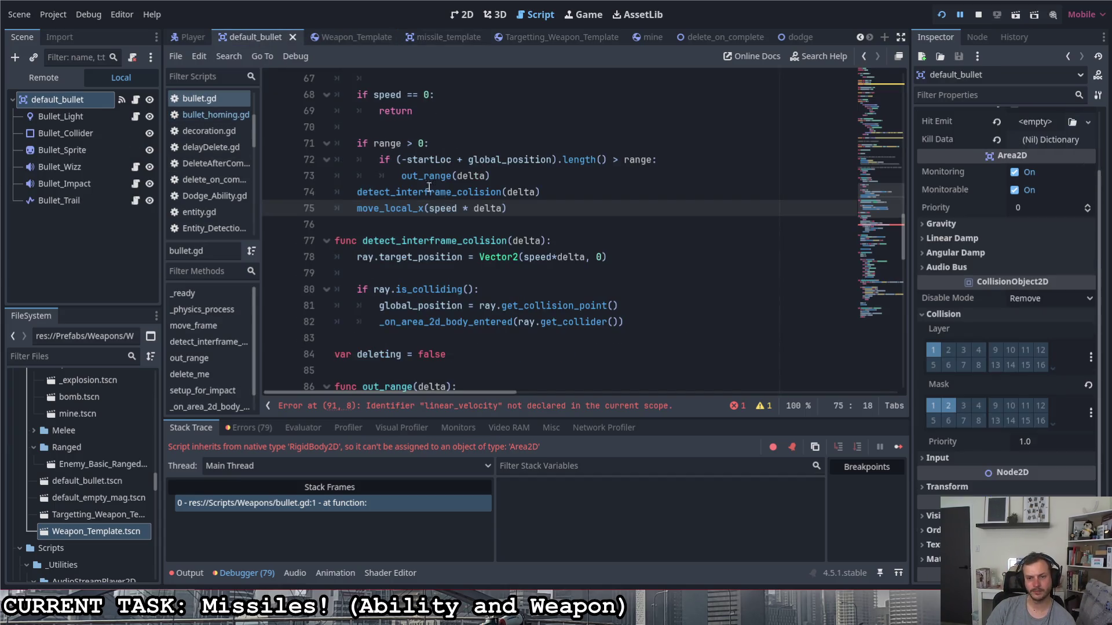
- Replace 'linear_damp +=' with 'speed -=' on line 90 of out_range
scroll(507, 277, up, 20)
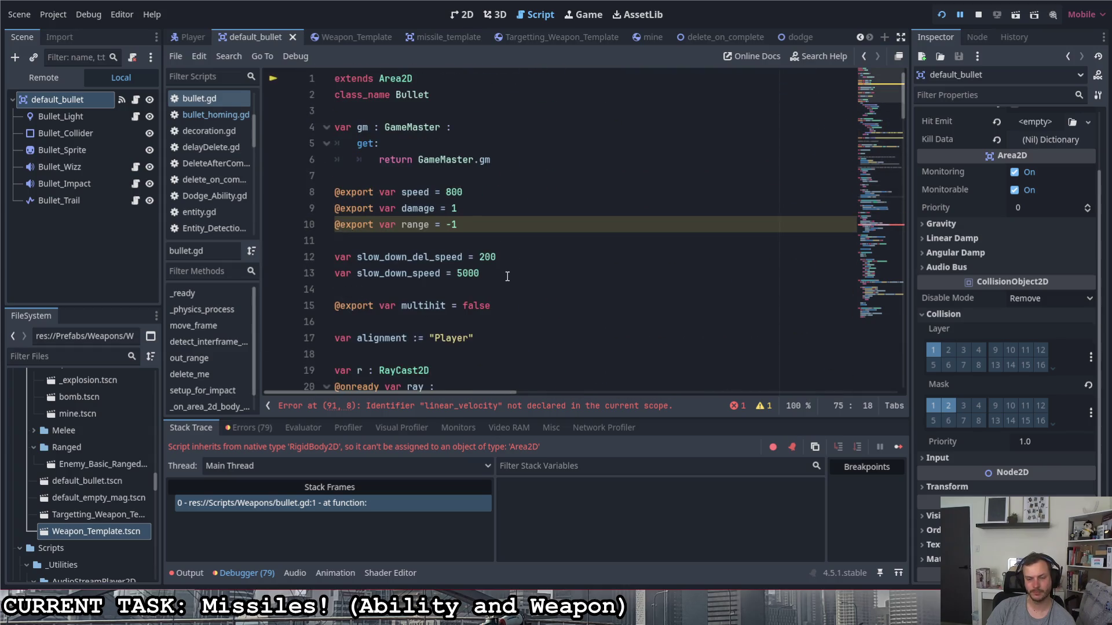
scroll(507, 276, down, 17)
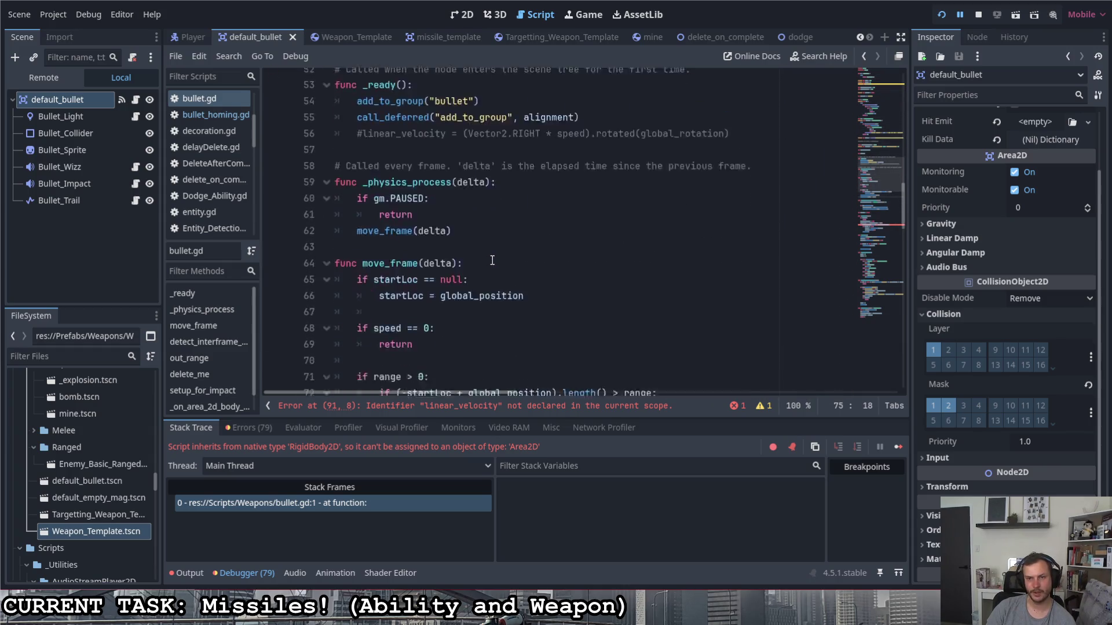
scroll(492, 260, down, 8)
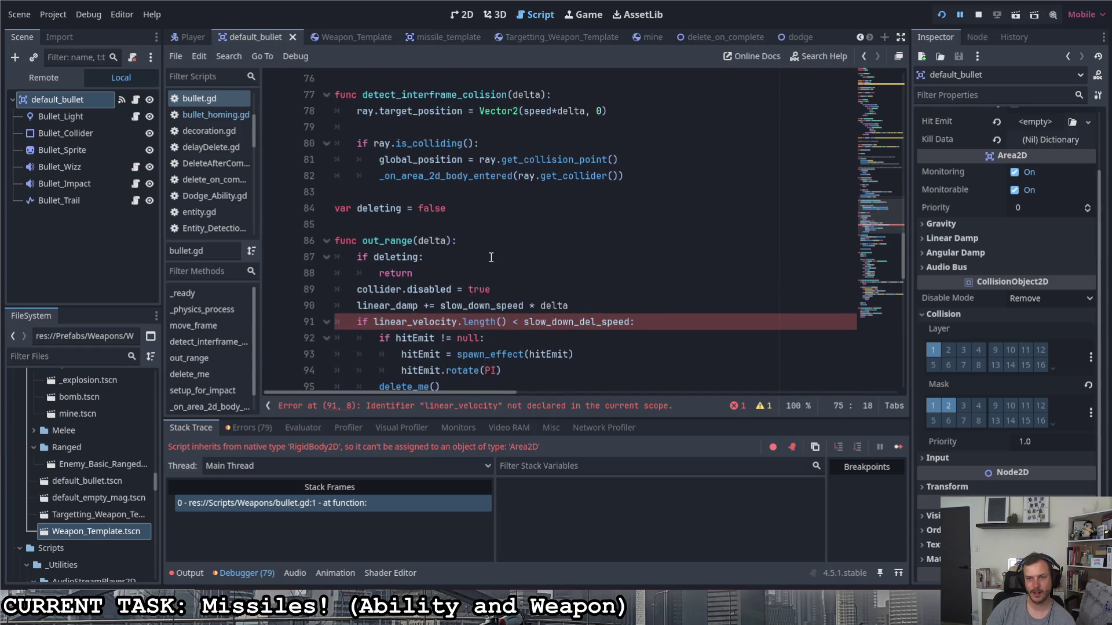
scroll(491, 257, down, 1)
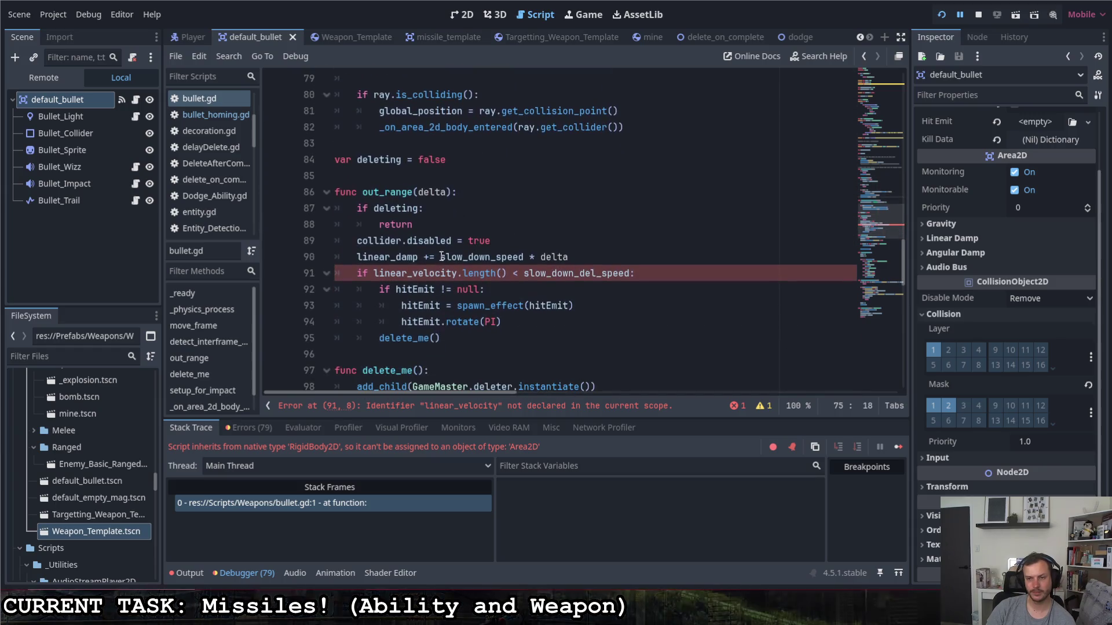
click(509, 275)
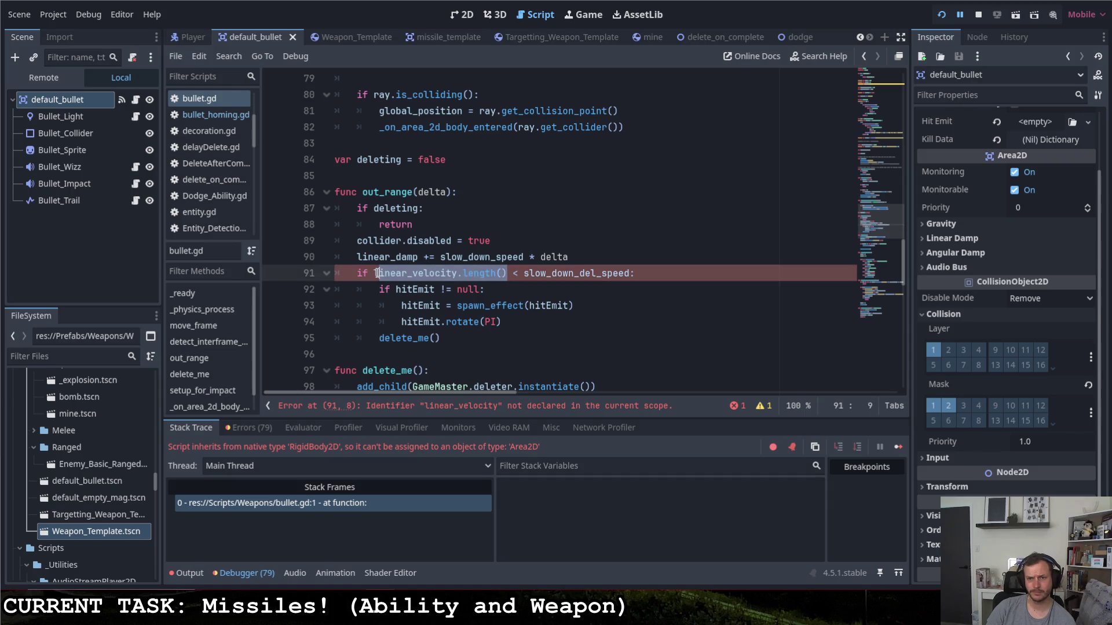
drag(357, 258, 385, 258)
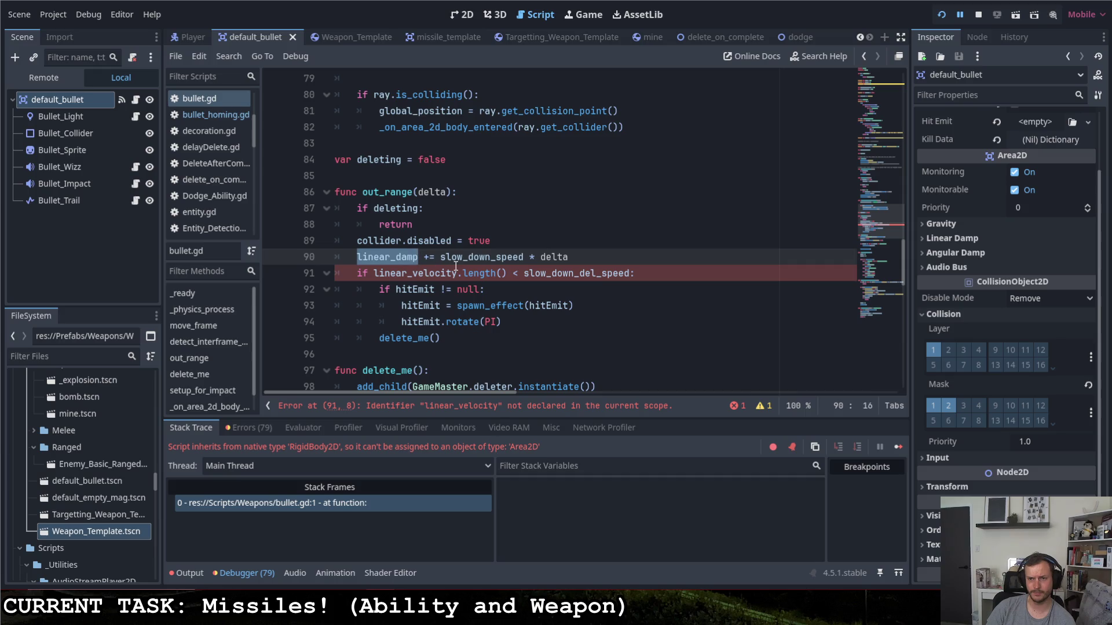
text(spee)
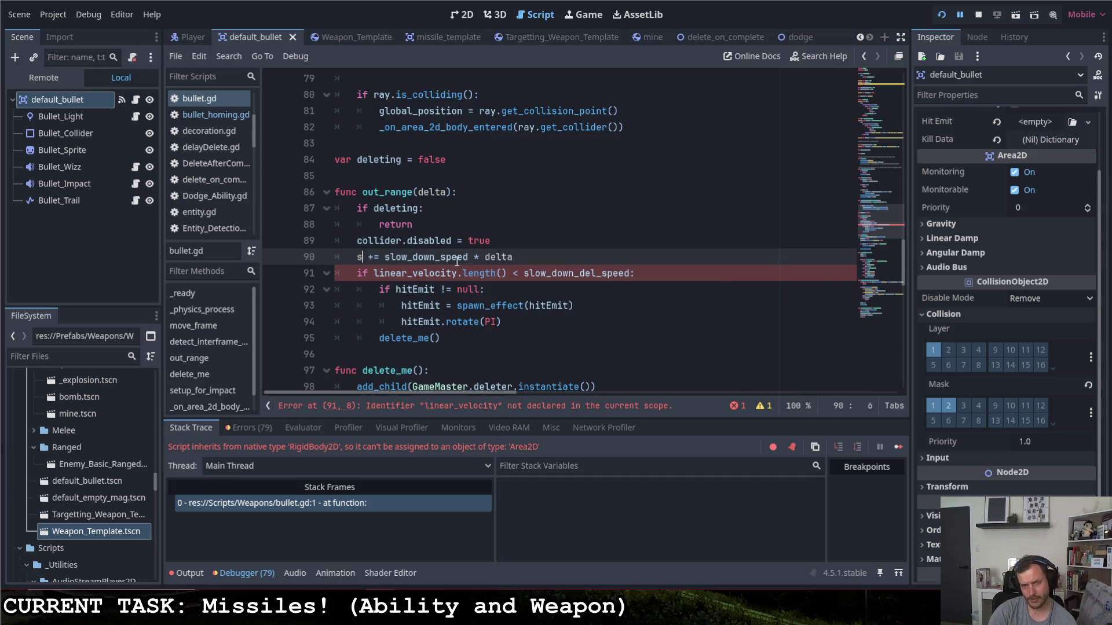
text(d)
key(Right)
key(Right)
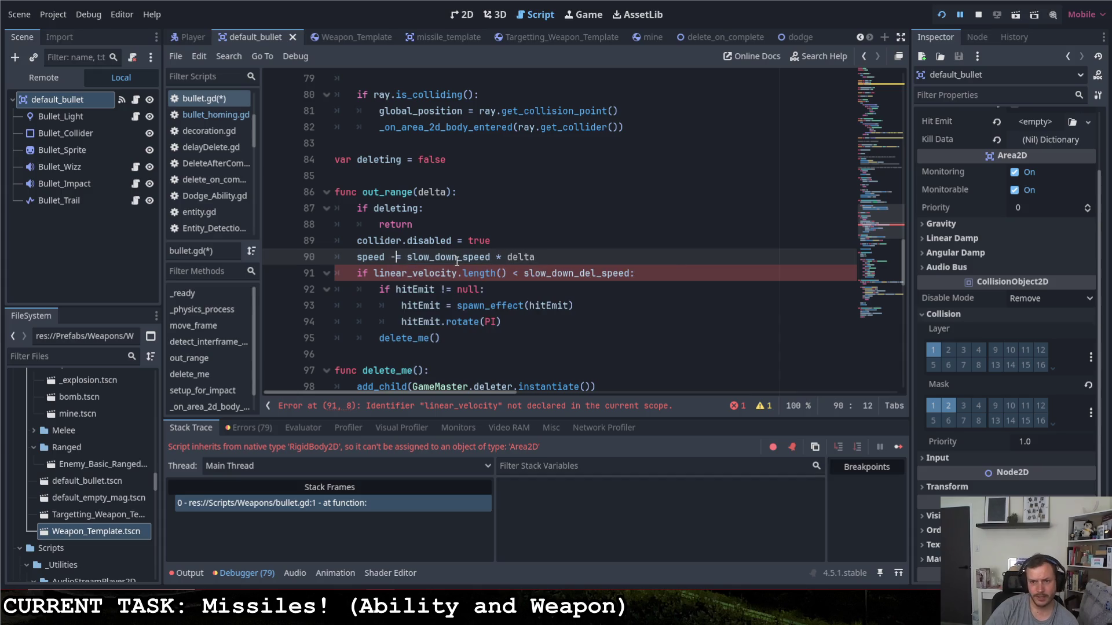
- Replace linear_velocity.length() with speed on line 91 and save bullet.gd
click(432, 232)
click(375, 274)
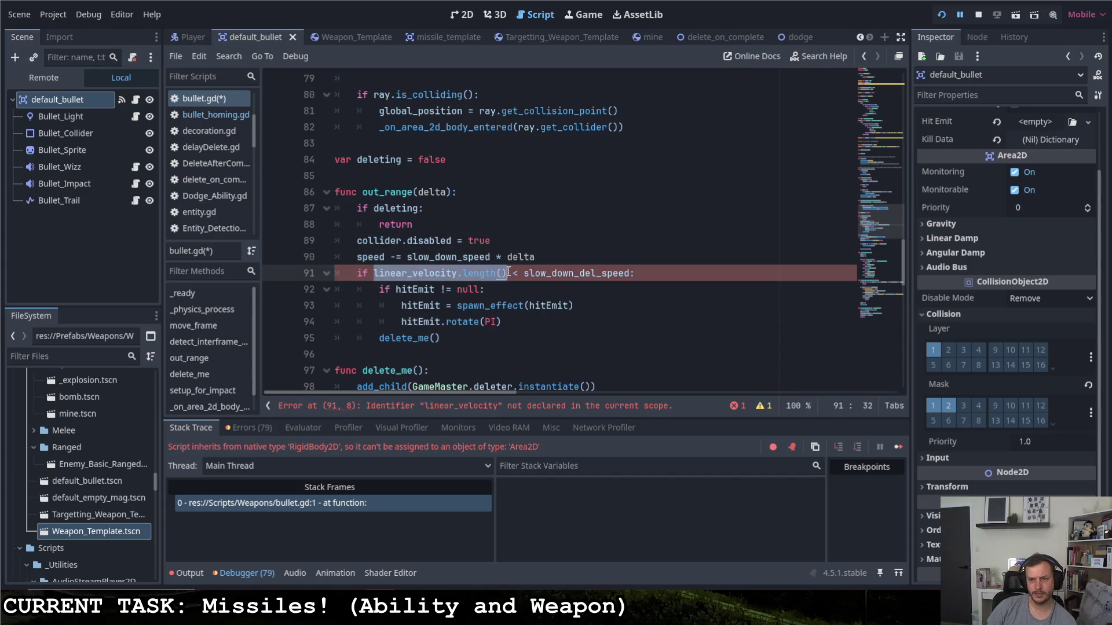
text(speed)
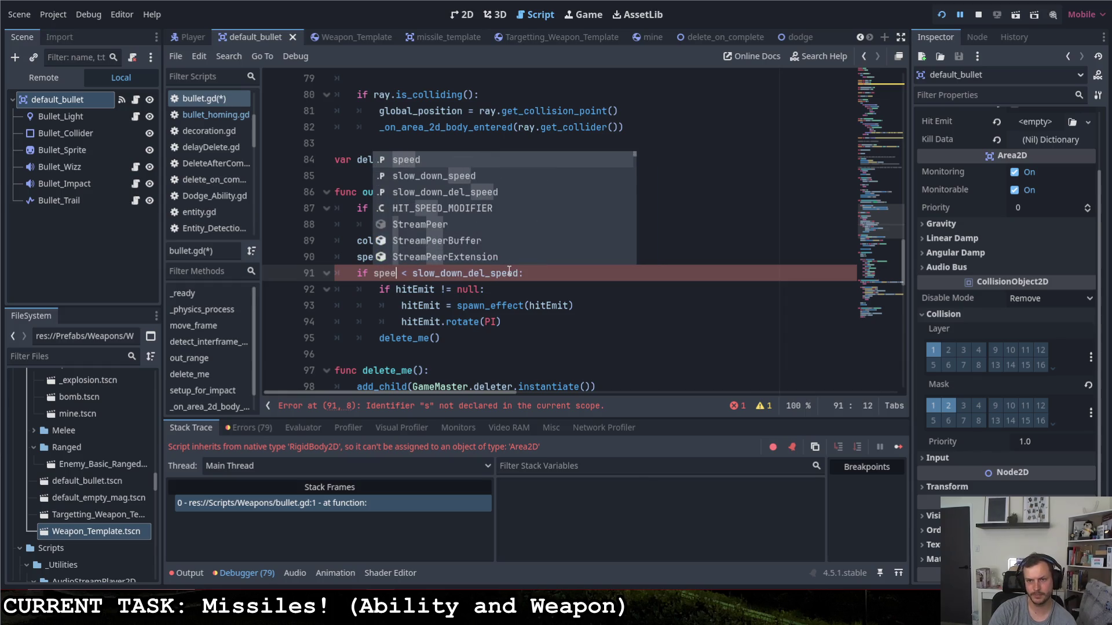
key(ctrl+s)
click(627, 295)
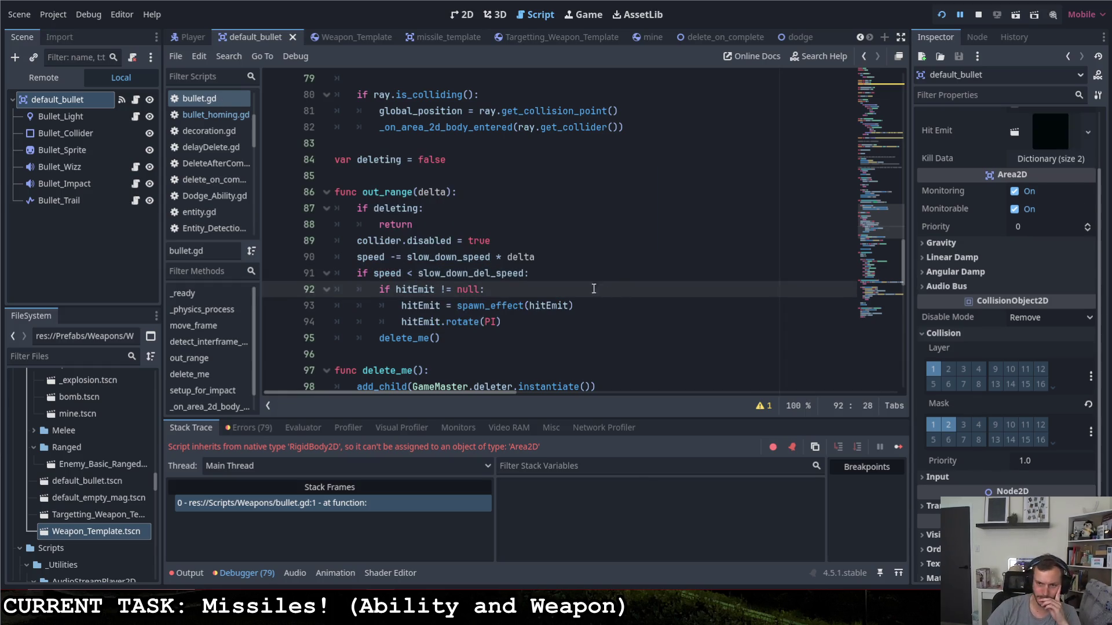
scroll(596, 285, up, 20)
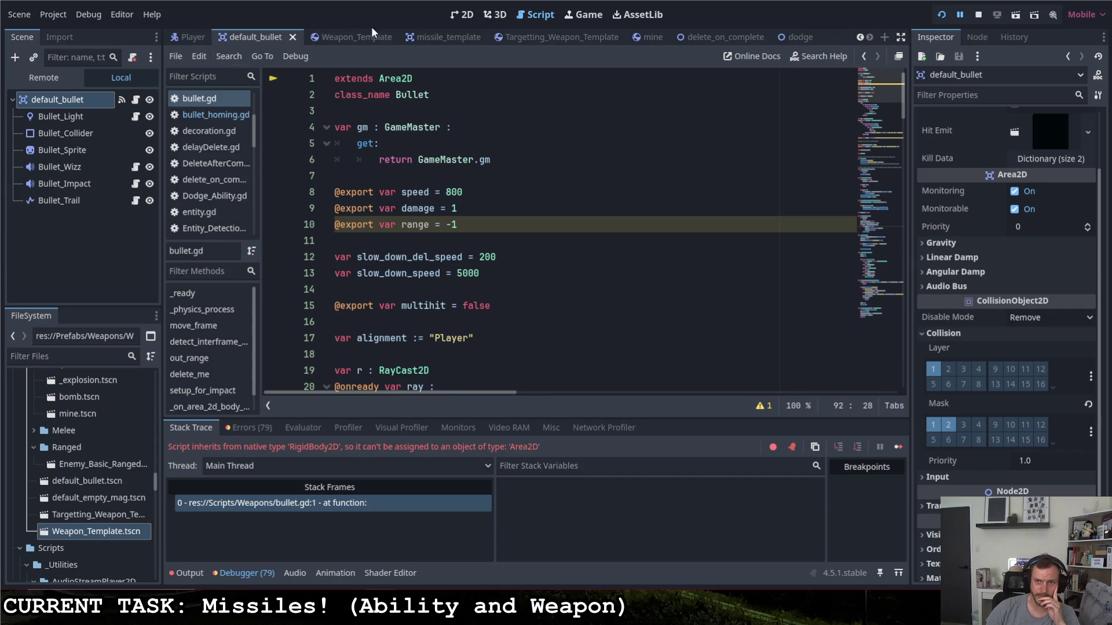
- View the missile_template script, then switch to the Weapon_Template scene
click(432, 37)
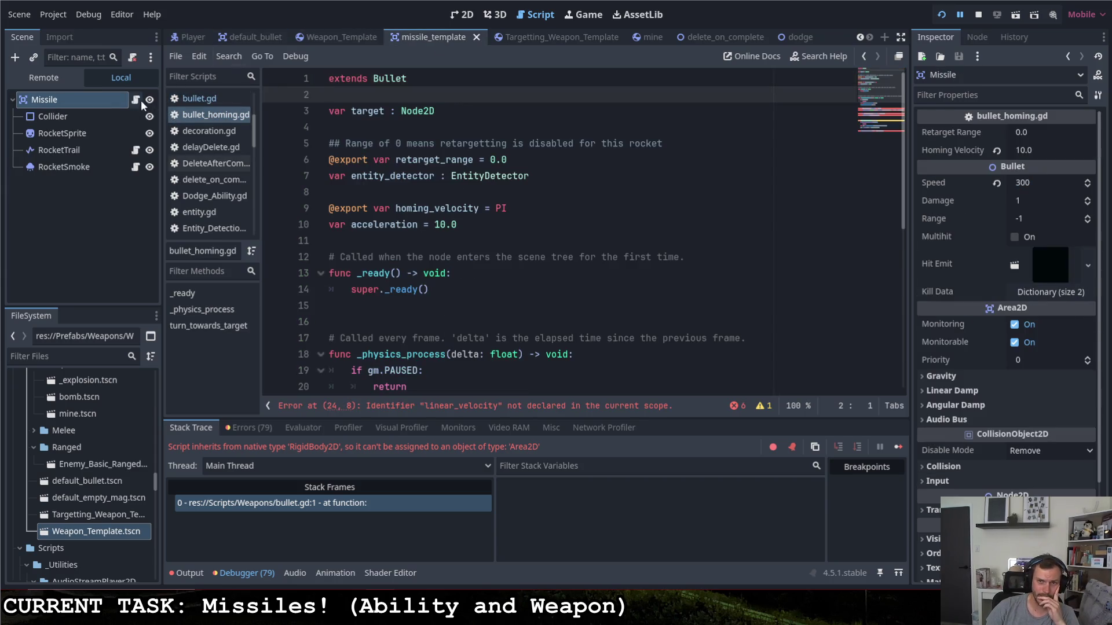
click(532, 202)
click(330, 37)
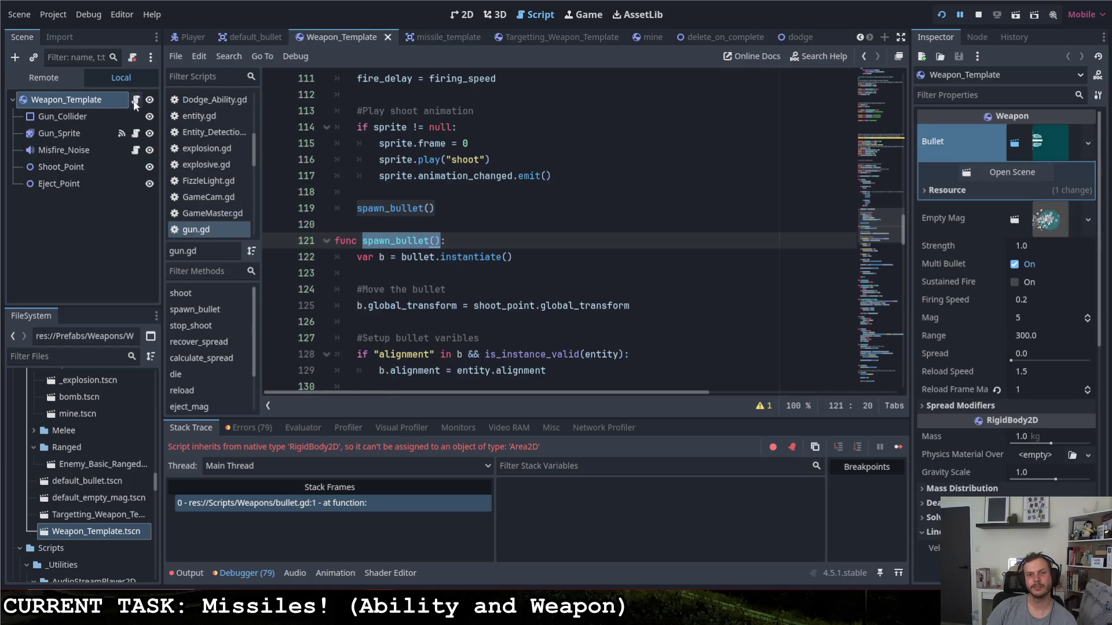
scroll(488, 247, down, 4)
- Play-test the Area2D bullets with F5, fire a shot, then quit to the editor
click(637, 208)
key(F5)
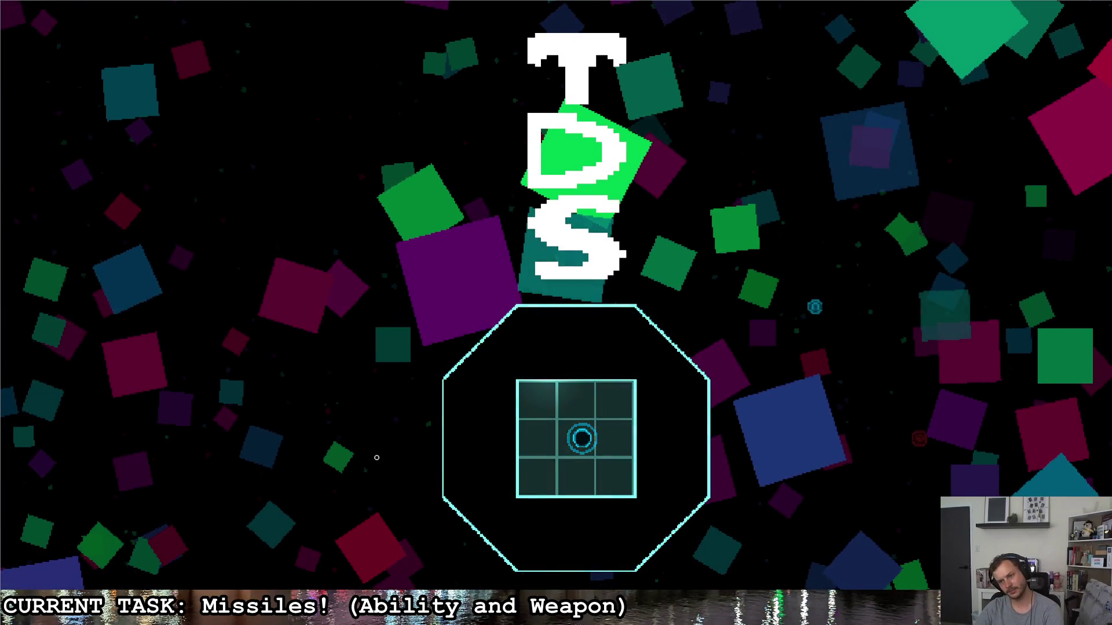
key(s)
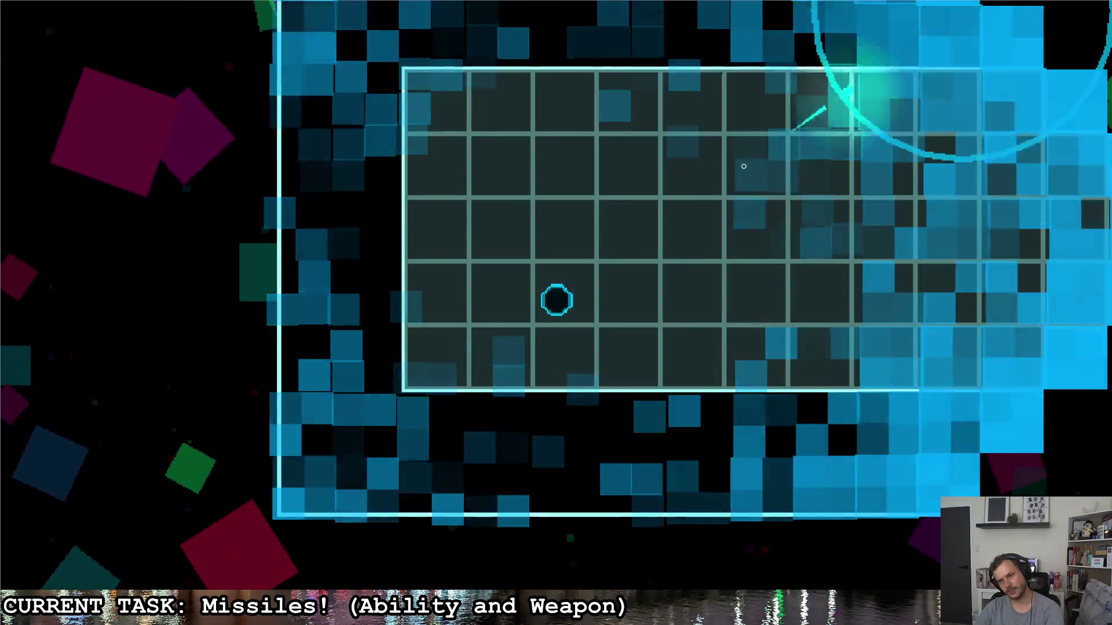
click(758, 168)
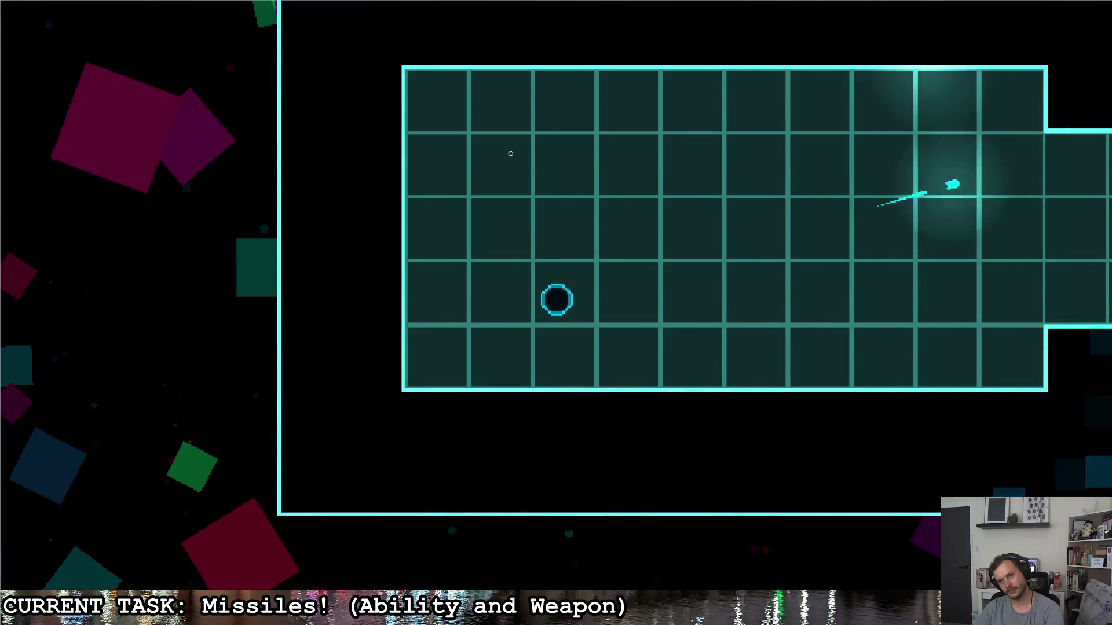
key(d)
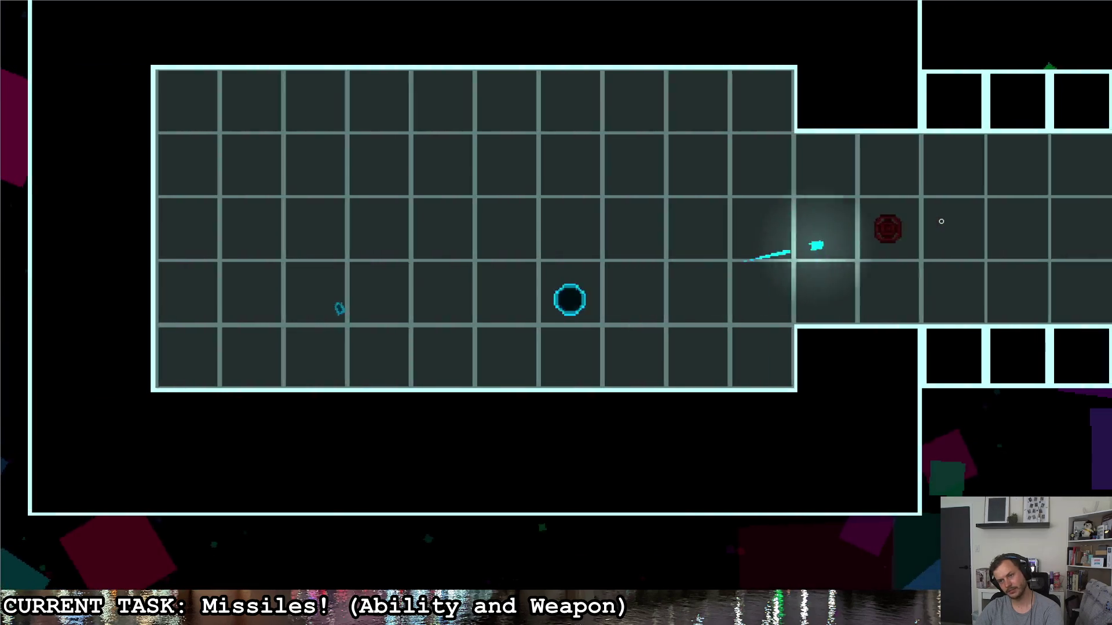
key(Escape)
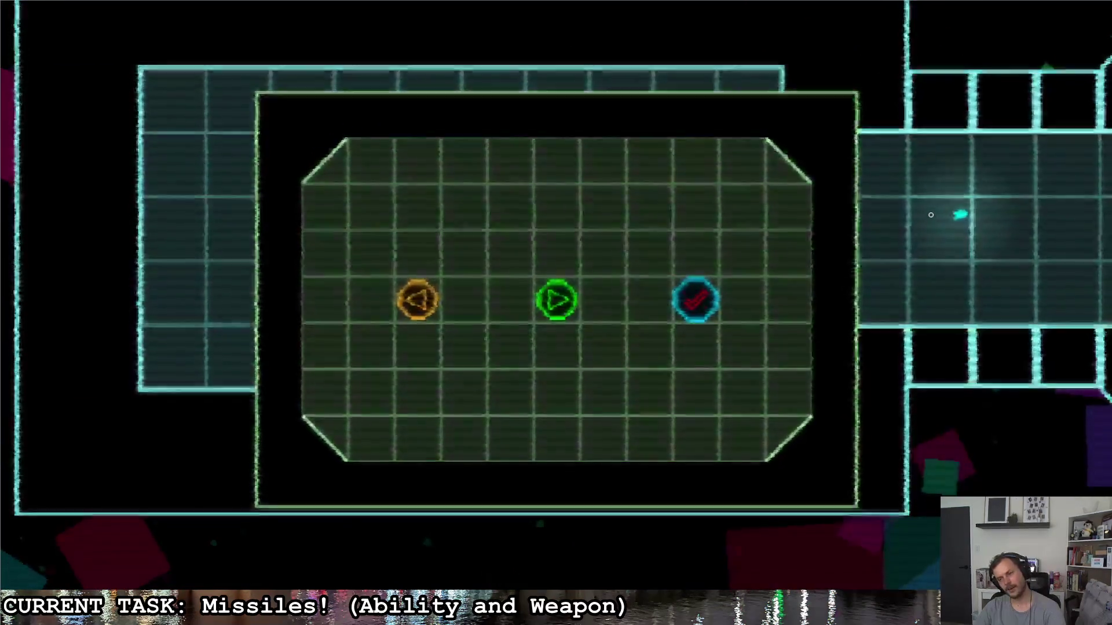
click(696, 299)
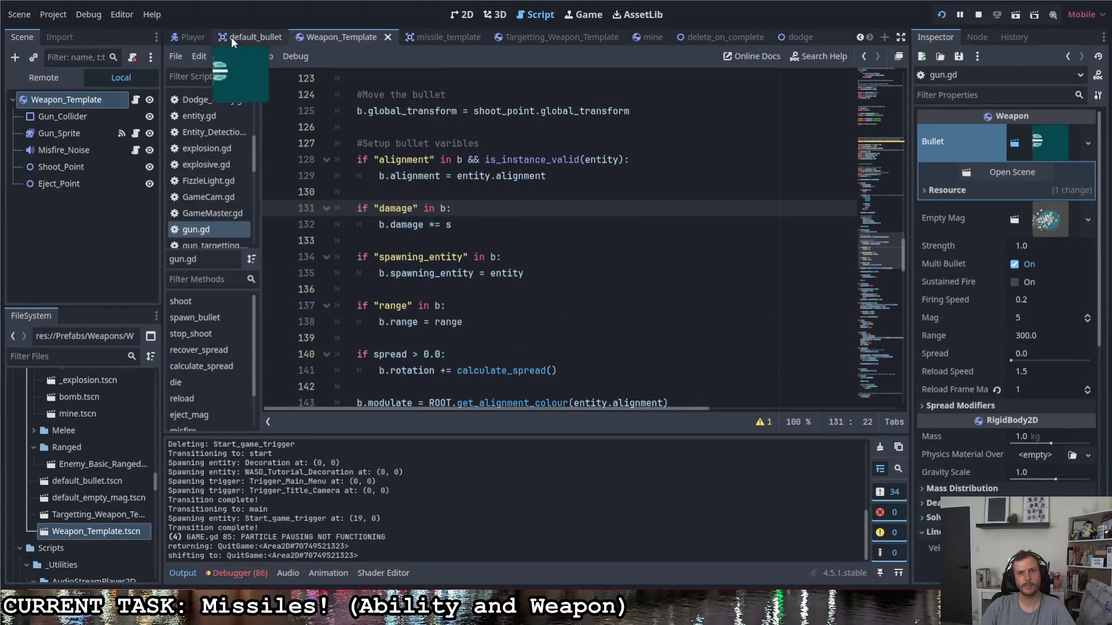
- Set the Player scene's PlayerHand Z Index to 1 under Ordering
click(193, 36)
click(65, 94)
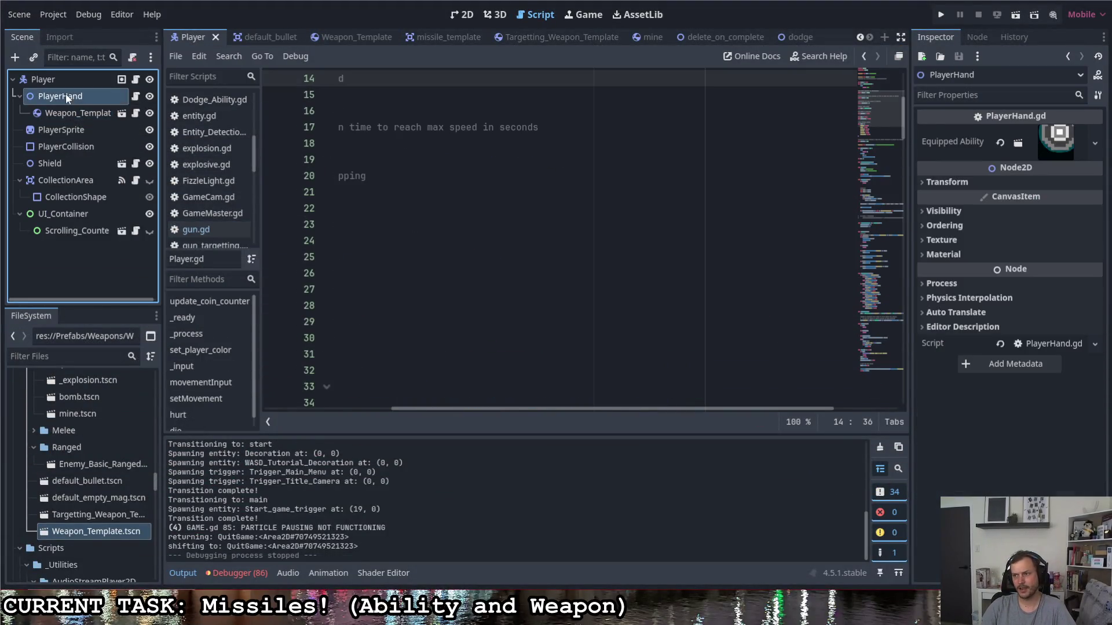
click(952, 225)
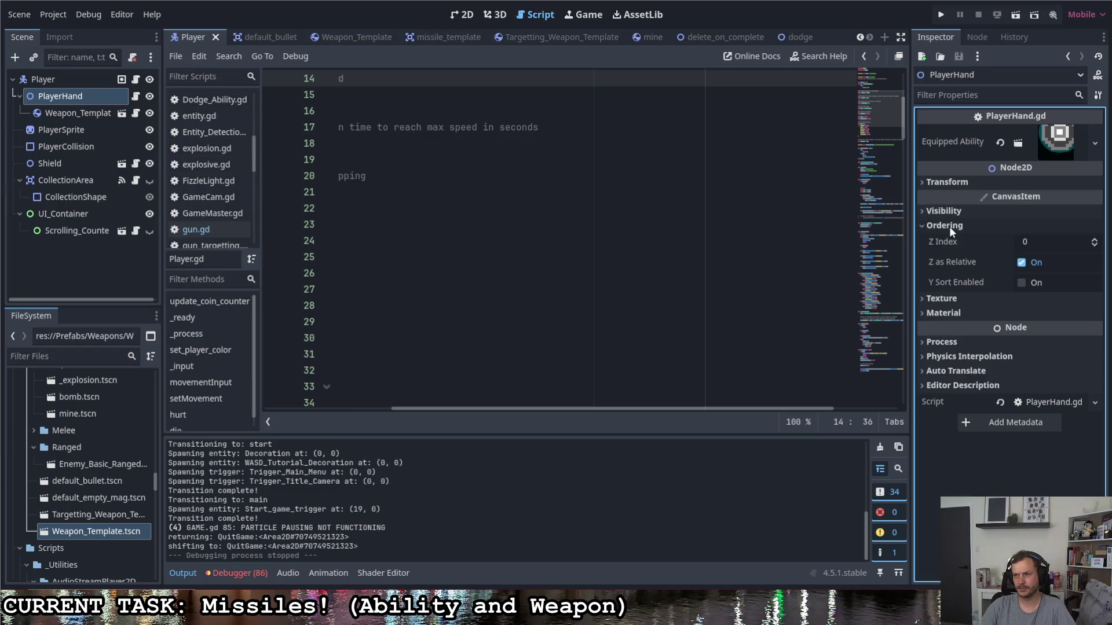
click(1093, 241)
click(83, 79)
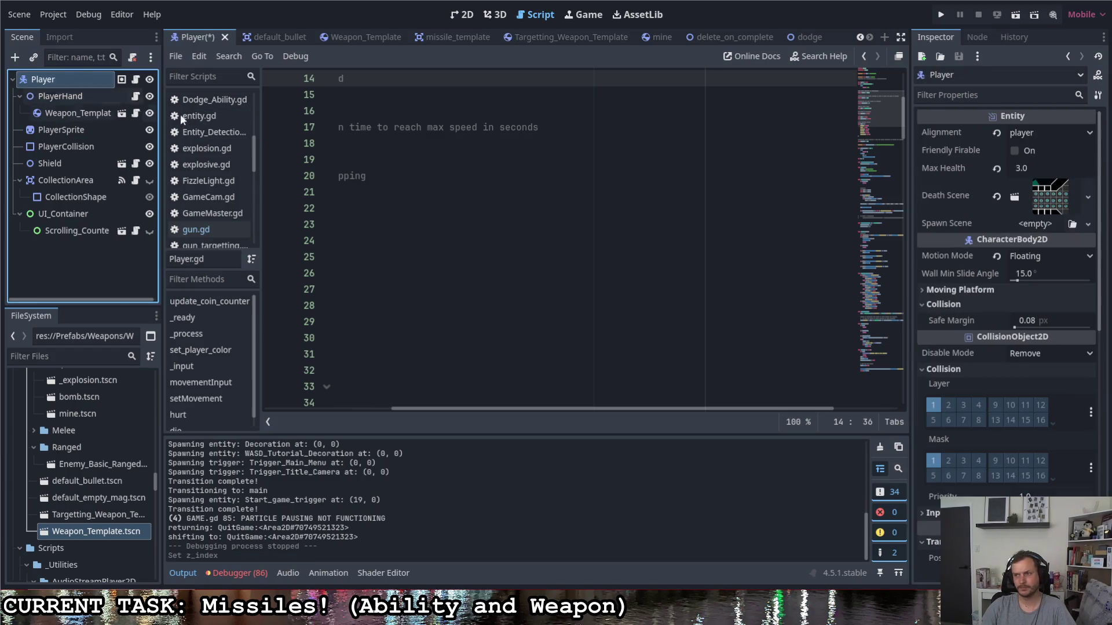
scroll(949, 347, down, 3)
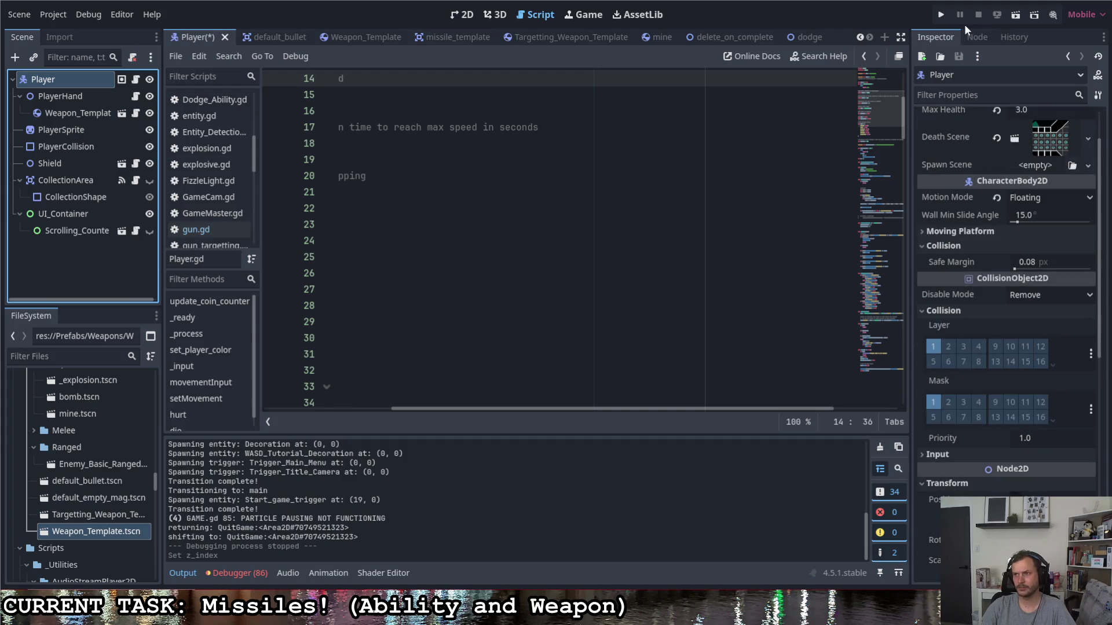
- Run the game to check the draw order, then exit via the quit marker
click(940, 15)
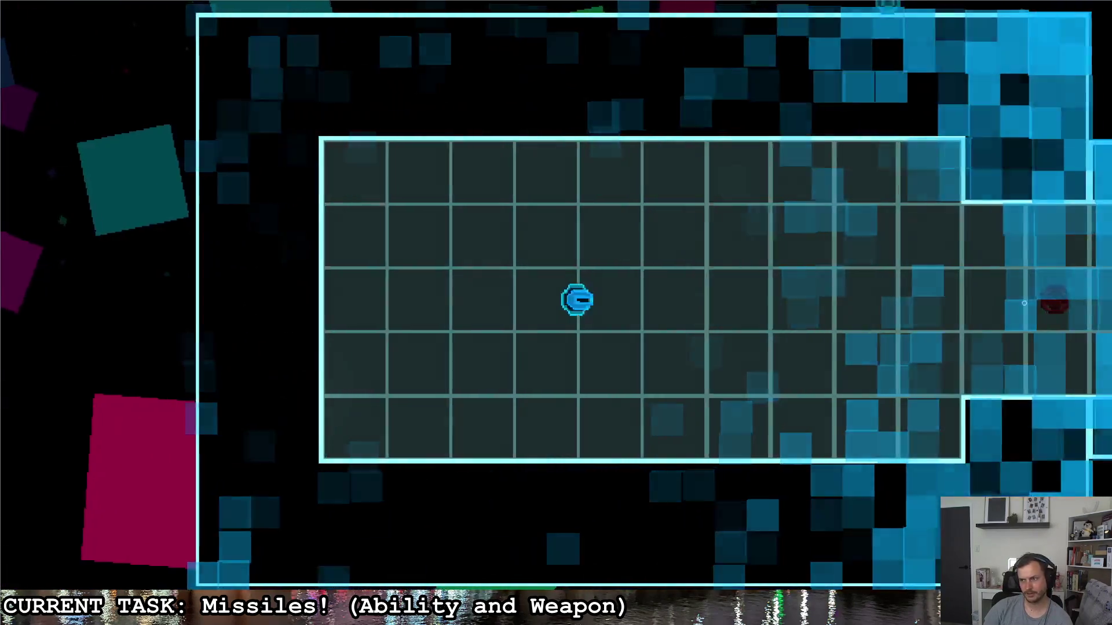
key(d)
key(a)
key(w)
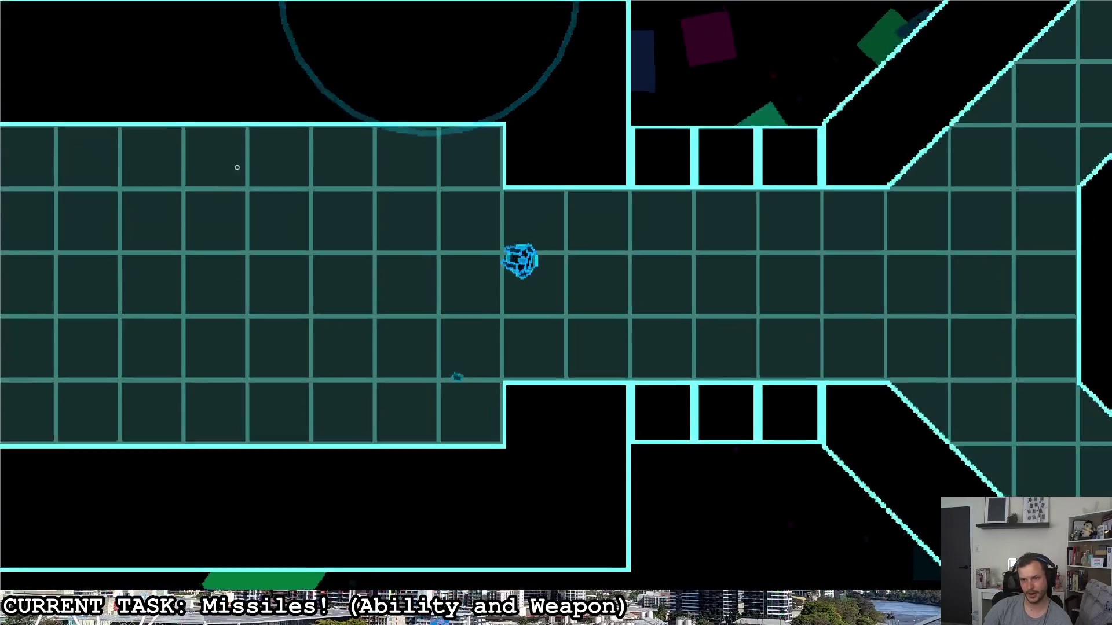
key(Escape)
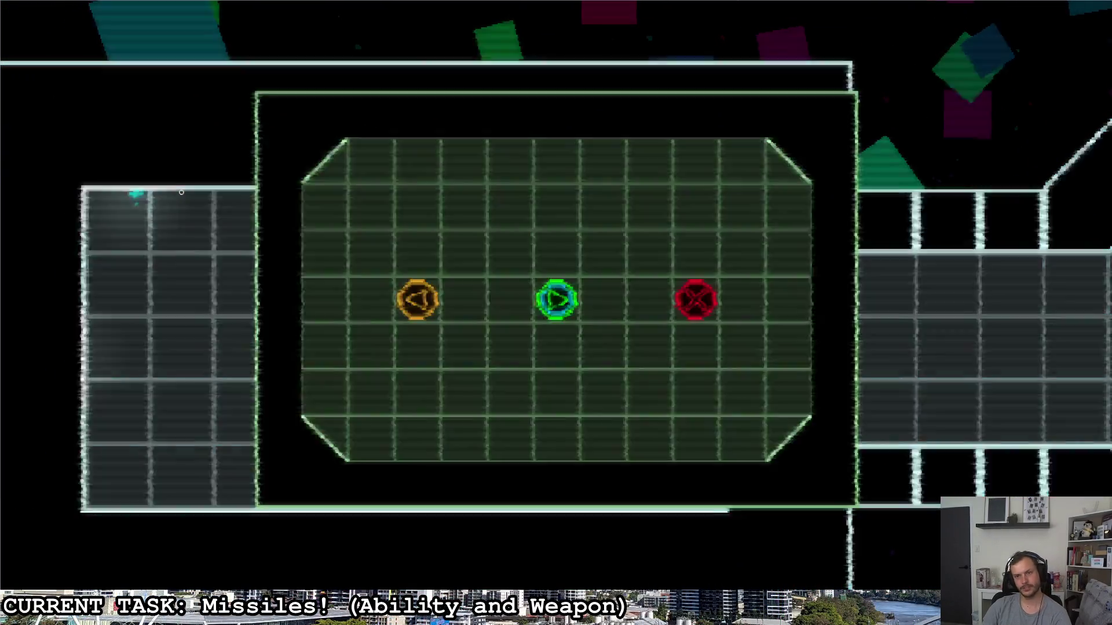
key(d)
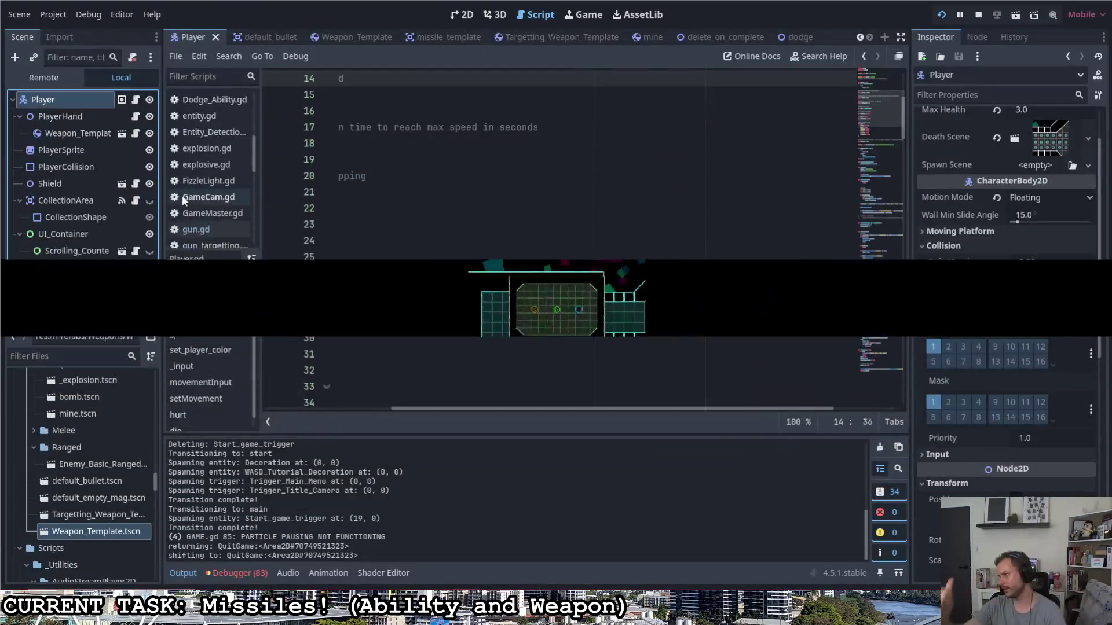